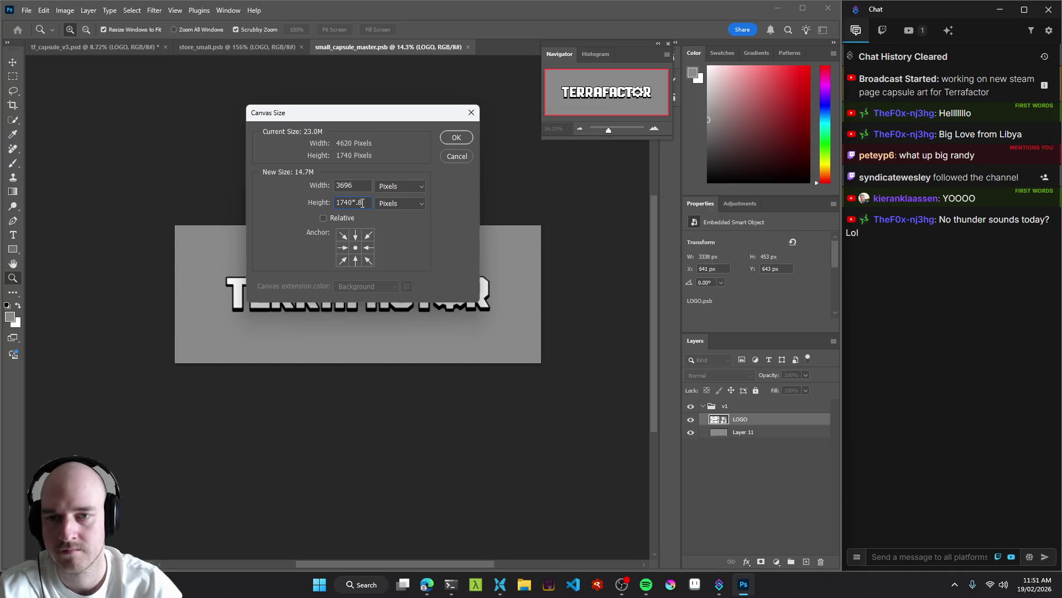
Apply the 3696 × 1392 px canvas size and accept clipping the canvas.
{"action": "left_click", "coordinate": [455, 141]}
{"action": "left_click", "coordinate": [386, 218]}
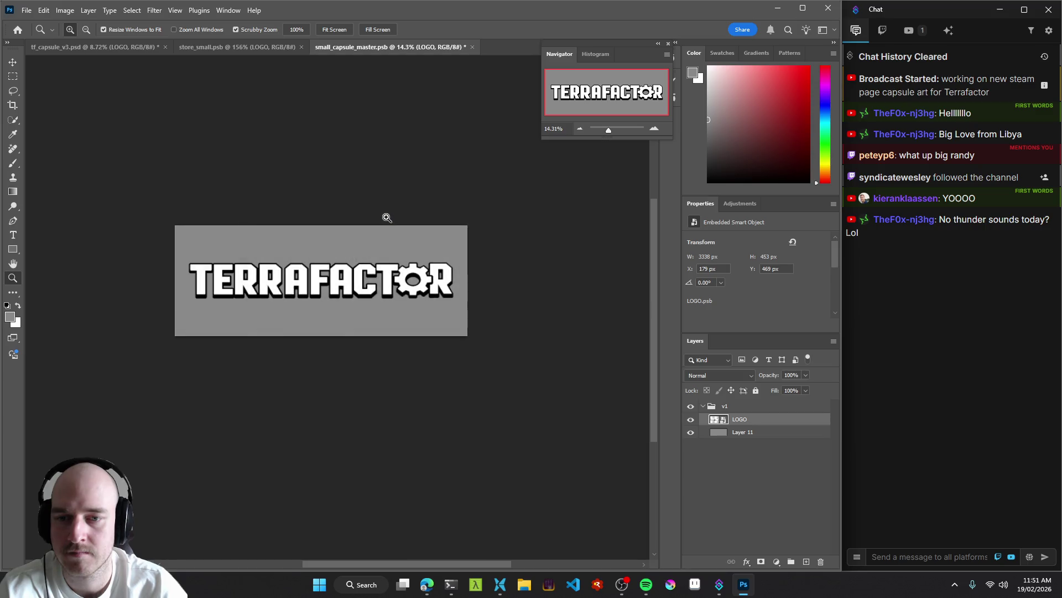
{"action": "mouse_move", "coordinate": [323, 282]}
{"action": "left_mouse_down"}
{"action": "mouse_move", "coordinate": [357, 278]}
{"action": "mouse_move", "coordinate": [337, 279]}
{"action": "mouse_move", "coordinate": [357, 267]}
{"action": "left_mouse_up"}
Compare the artboards in tf_capsule_v3, then return to small_capsule_master.
{"action": "left_click", "coordinate": [106, 51]}
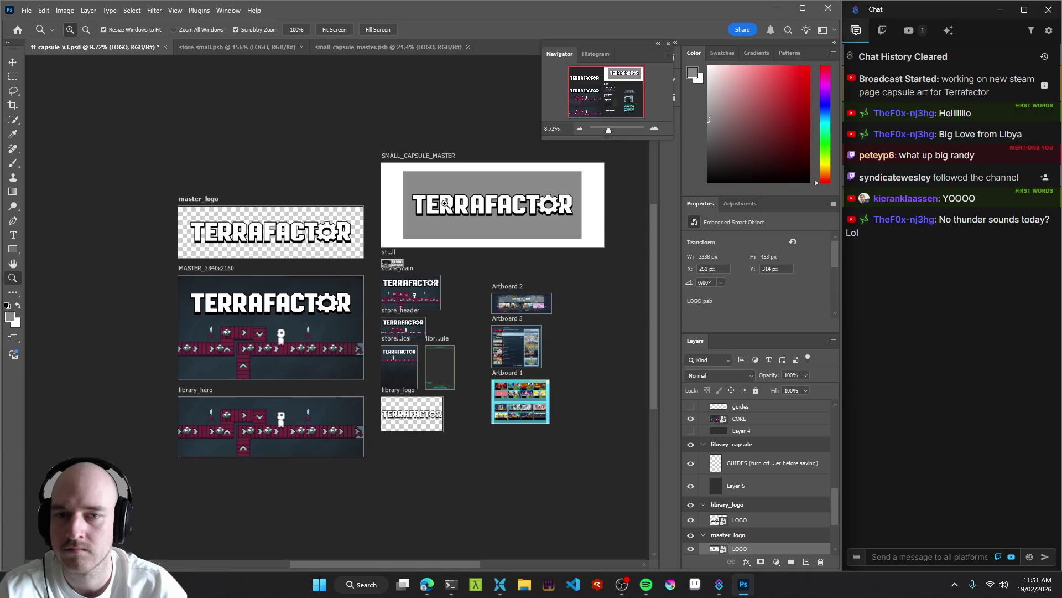
{"action": "left_click_drag", "start_coordinate": [504, 219], "coordinate": [513, 219]}
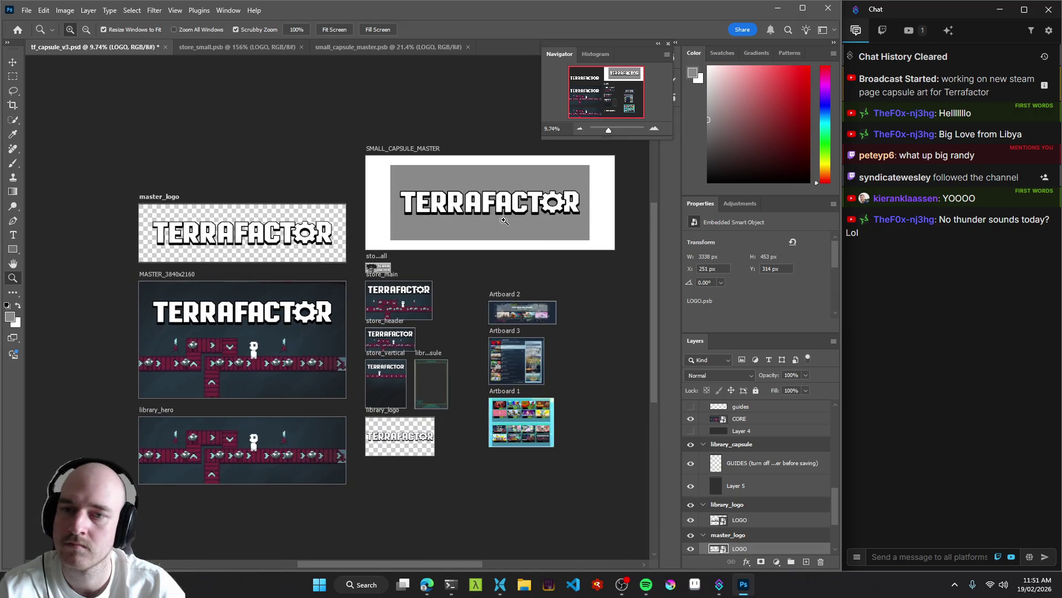
{"action": "left_click", "coordinate": [371, 48]}
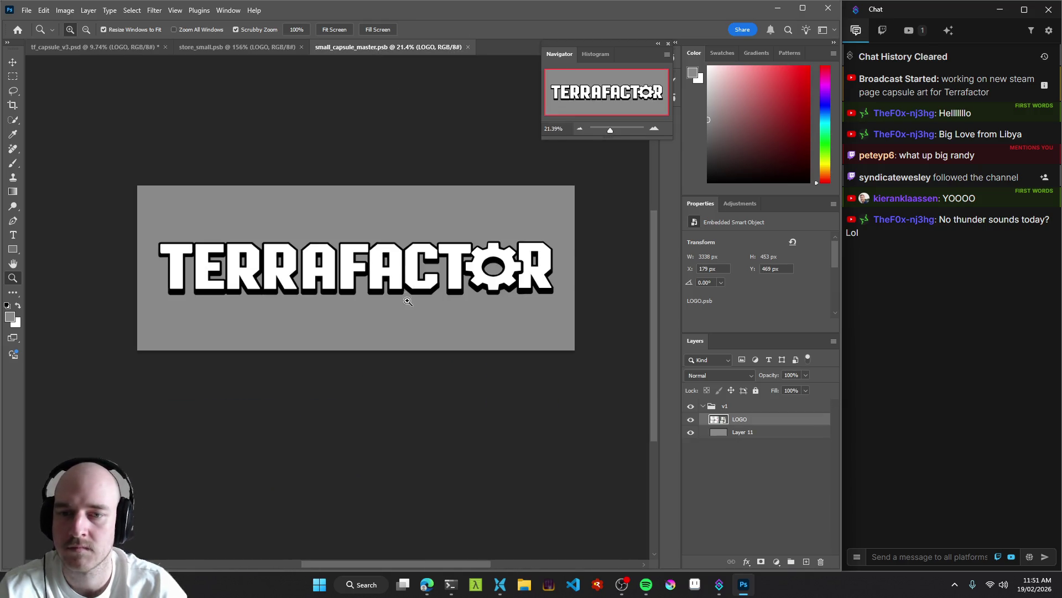
{"action": "key", "text": "v"}
{"action": "key", "text": "ctrl+t"}
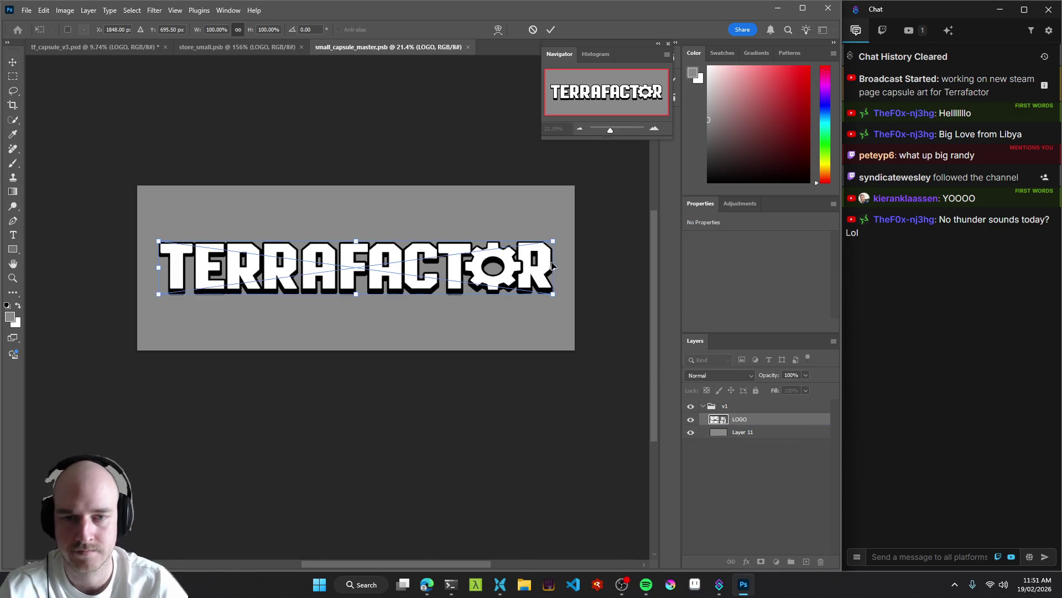
{"action": "left_click_drag", "start_coordinate": [556, 243], "coordinate": [420, 259]}
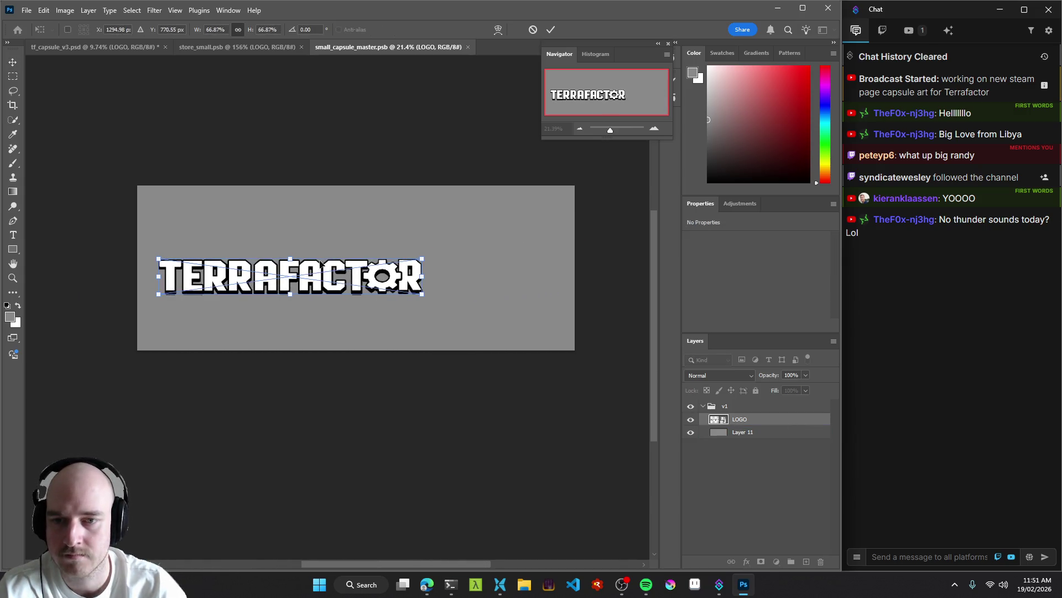
{"action": "left_click_drag", "start_coordinate": [316, 269], "coordinate": [408, 241]}
{"action": "key", "text": "Escape"}
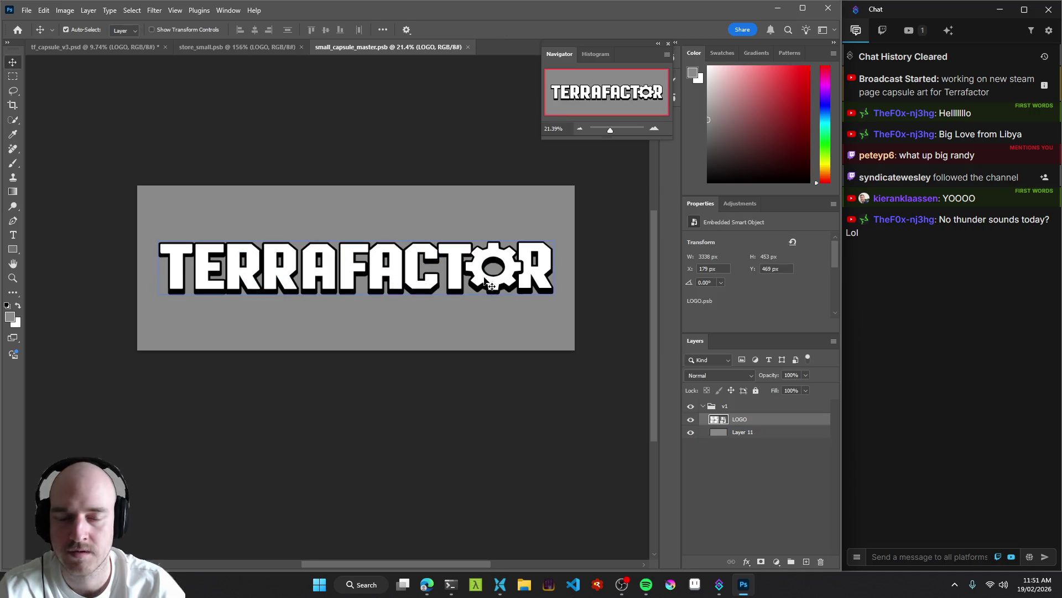
{"action": "key", "text": "z"}
{"action": "left_click", "coordinate": [390, 290]}
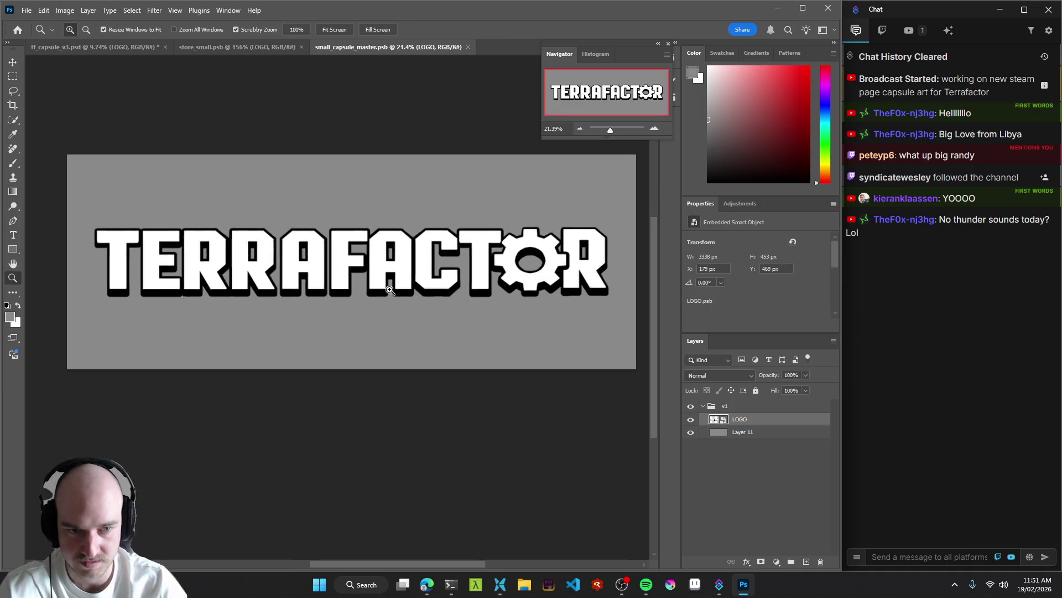
{"action": "key", "text": "m"}
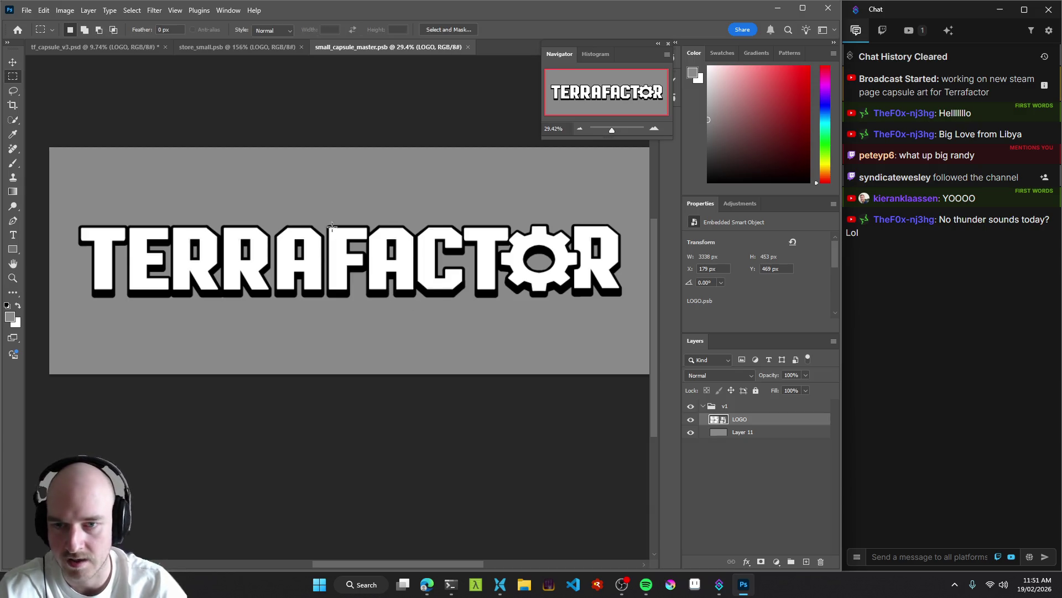
{"action": "left_click_drag", "start_coordinate": [634, 324], "coordinate": [326, 186]}
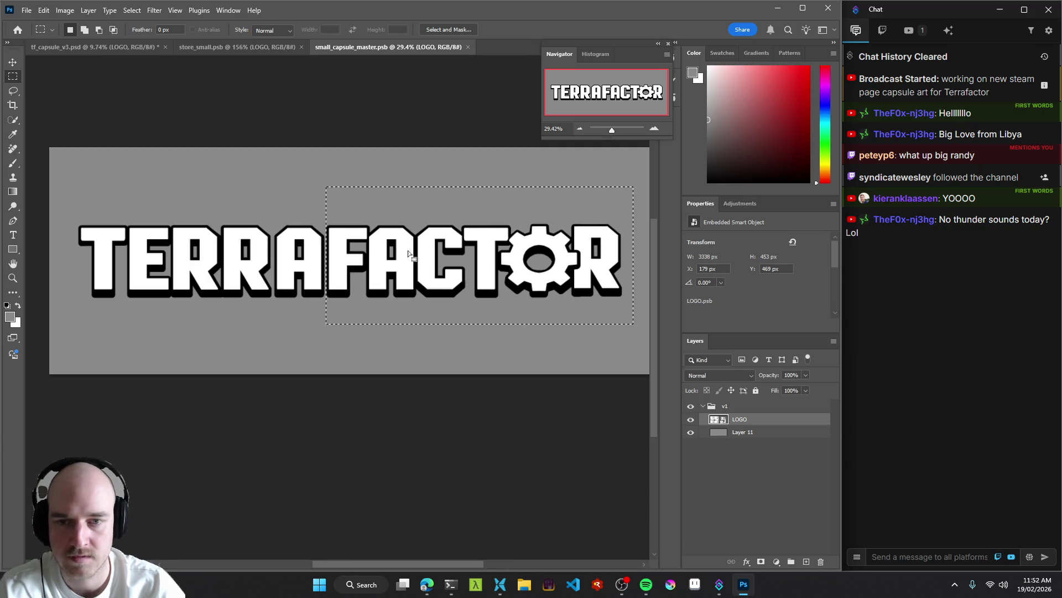
{"action": "left_click", "coordinate": [427, 355]}
{"action": "key", "text": "z"}
{"action": "left_click_drag", "start_coordinate": [420, 344], "coordinate": [365, 343]}
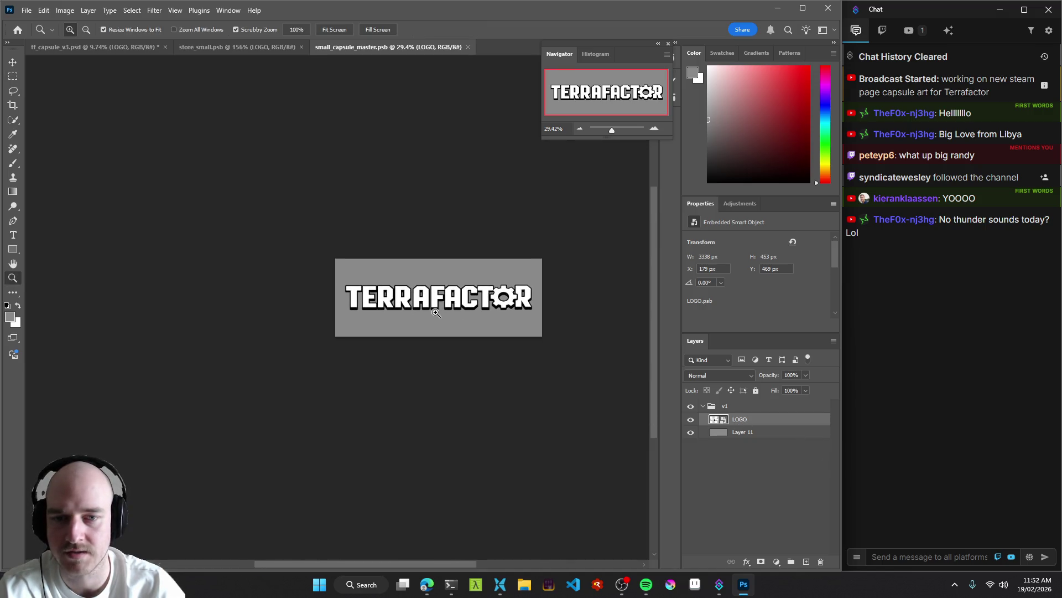
Rasterize the LOGO layer and marquee-select the FACTOR half of the logo.
{"action": "right_click", "coordinate": [770, 421]}
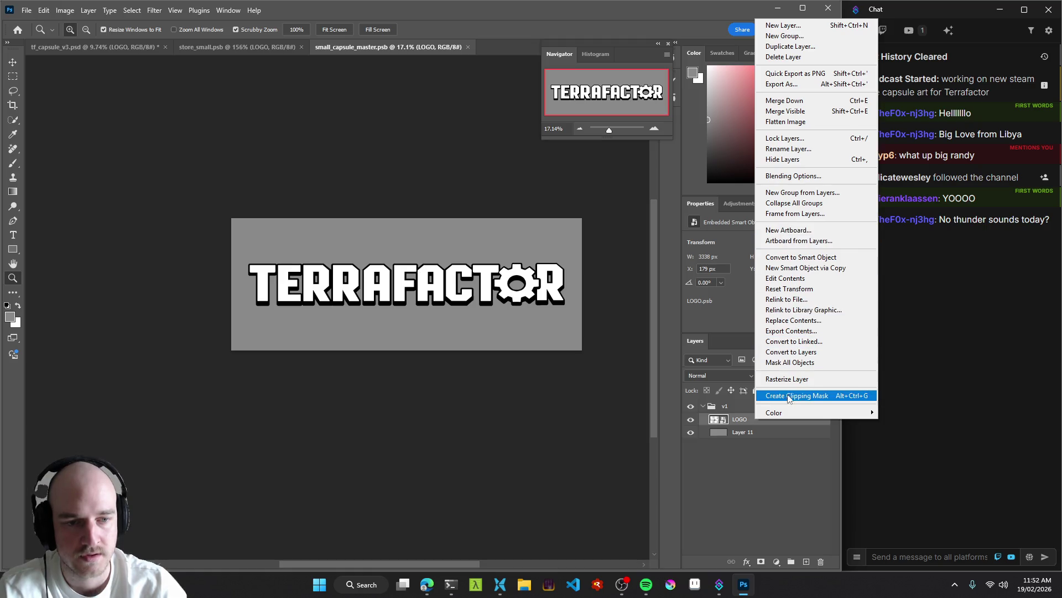
{"action": "left_click", "coordinate": [787, 379]}
{"action": "key", "text": "m"}
{"action": "mouse_move", "coordinate": [576, 318]}
{"action": "left_mouse_down"}
{"action": "mouse_move", "coordinate": [367, 218]}
{"action": "mouse_move", "coordinate": [391, 234]}
{"action": "left_mouse_up"}
Inspect the selection's left edge up close in Quick Mask, then zoom back out.
{"action": "key", "text": "z"}
{"action": "mouse_move", "coordinate": [391, 277]}
{"action": "left_mouse_down"}
{"action": "mouse_move", "coordinate": [475, 272]}
{"action": "mouse_move", "coordinate": [439, 275]}
{"action": "mouse_move", "coordinate": [436, 290]}
{"action": "left_mouse_up"}
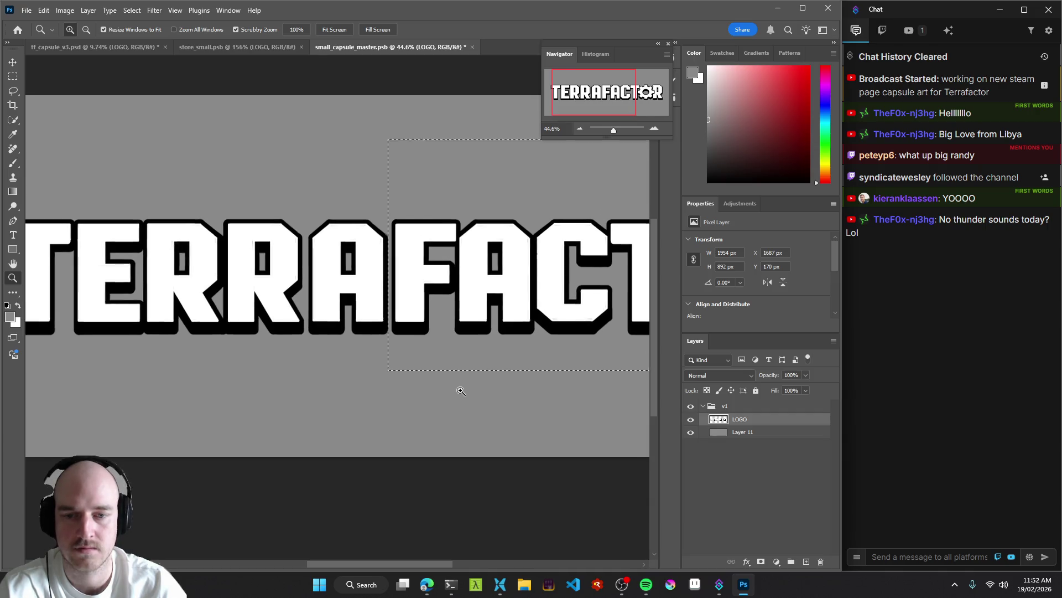
{"action": "key", "text": "q"}
{"action": "left_click", "coordinate": [461, 391]}
{"action": "left_click", "coordinate": [461, 390]}
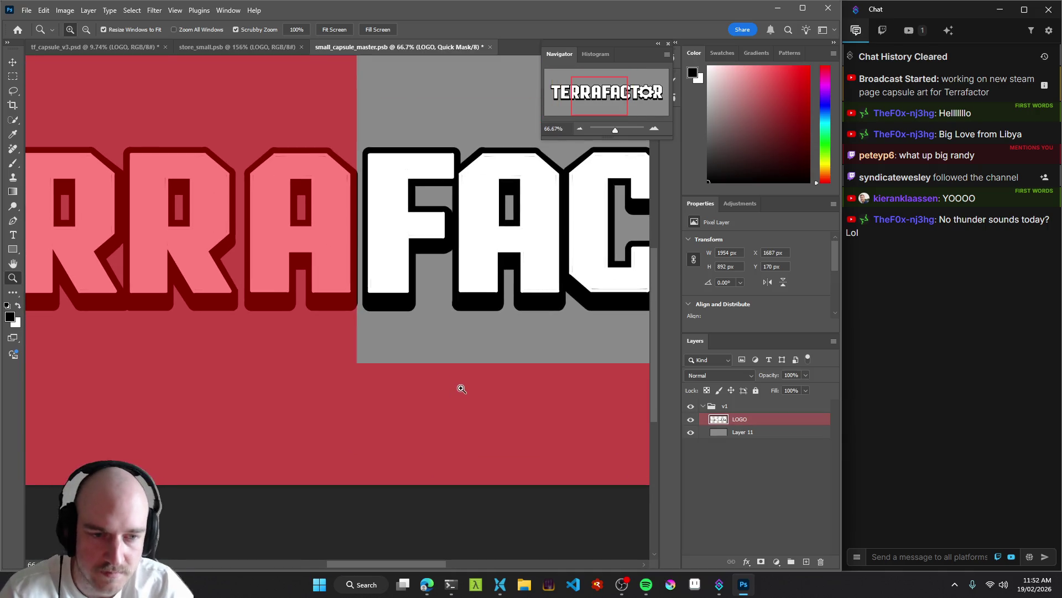
{"action": "key", "text": "q"}
{"action": "key", "text": "ctrl+minus"}
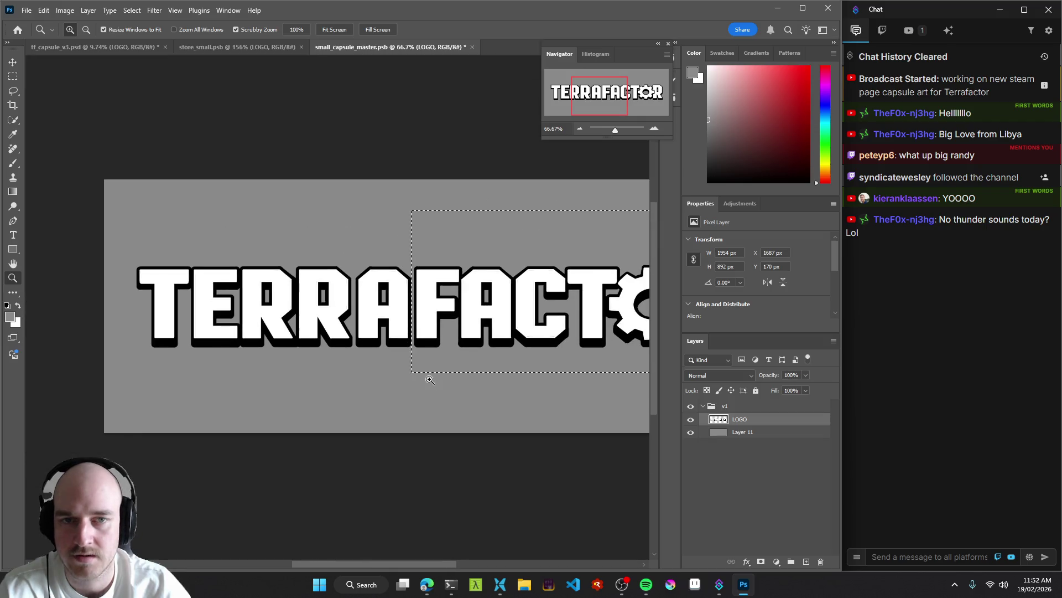
{"action": "left_click_drag", "start_coordinate": [483, 315], "coordinate": [406, 301]}
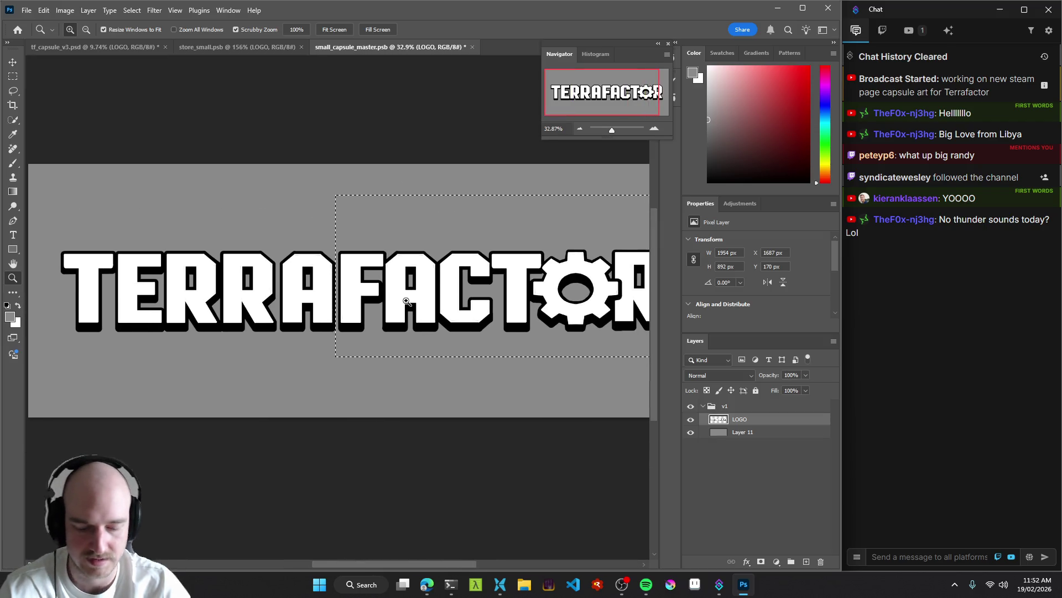
Reset colours to default black and white and open a new browser tab.
{"action": "key", "text": "d"}
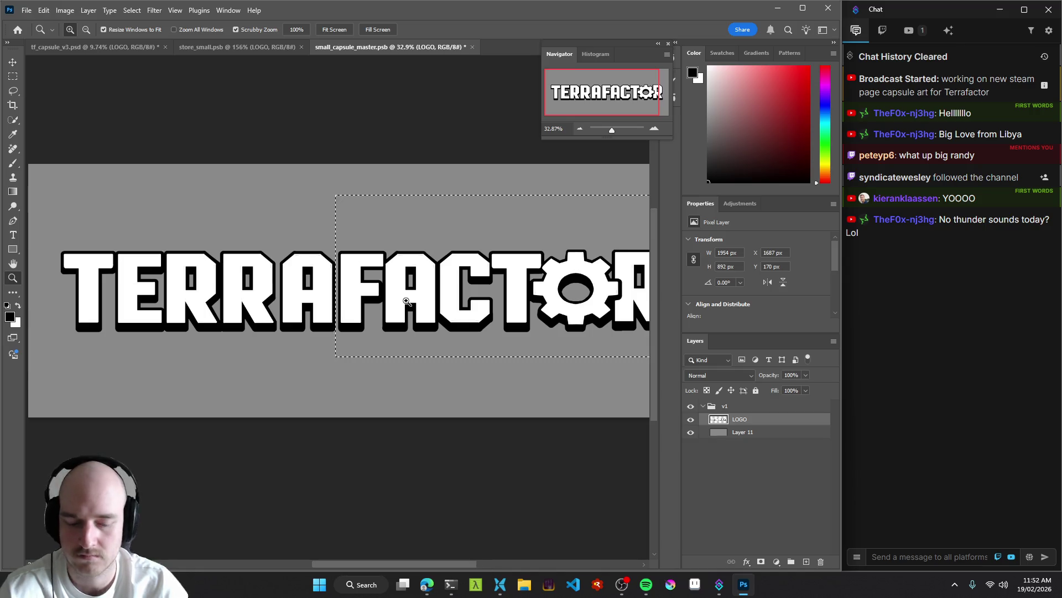
{"action": "key", "text": "alt+Tab"}
{"action": "key", "text": "ctrl+t"}
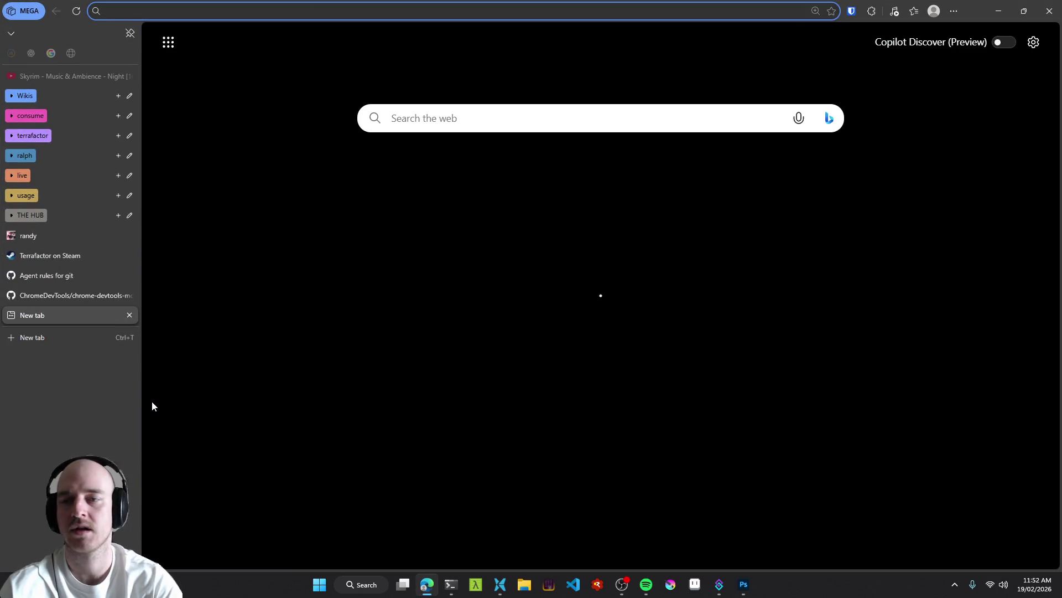
Search Google for 'how to quickly deselect in photoshop'.
{"action": "type", "text": "how to quickly deselect in"}
{"action": "key", "text": "Down"}
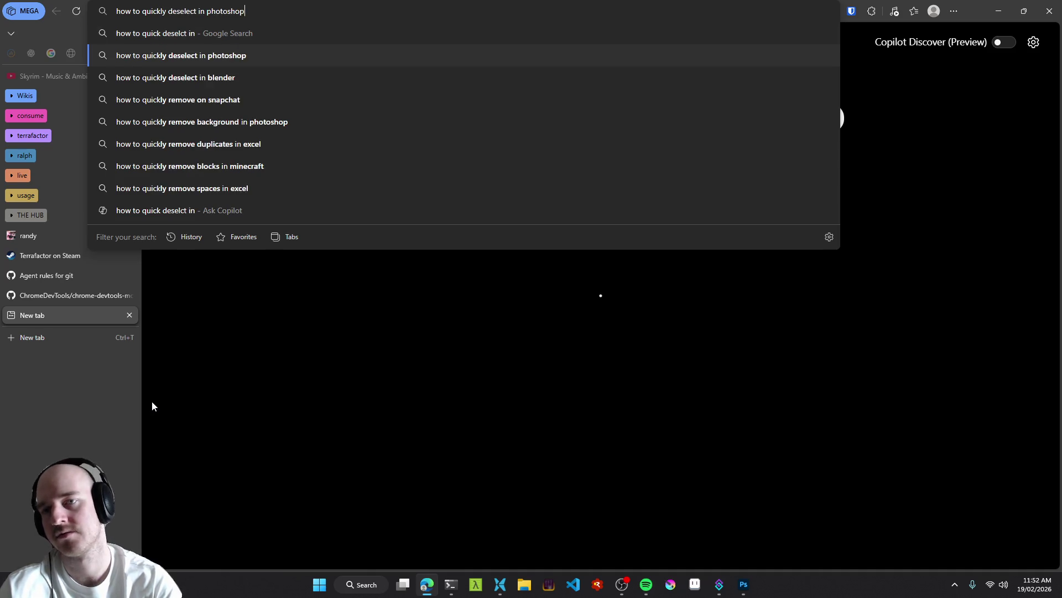
{"action": "key", "text": "Return"}
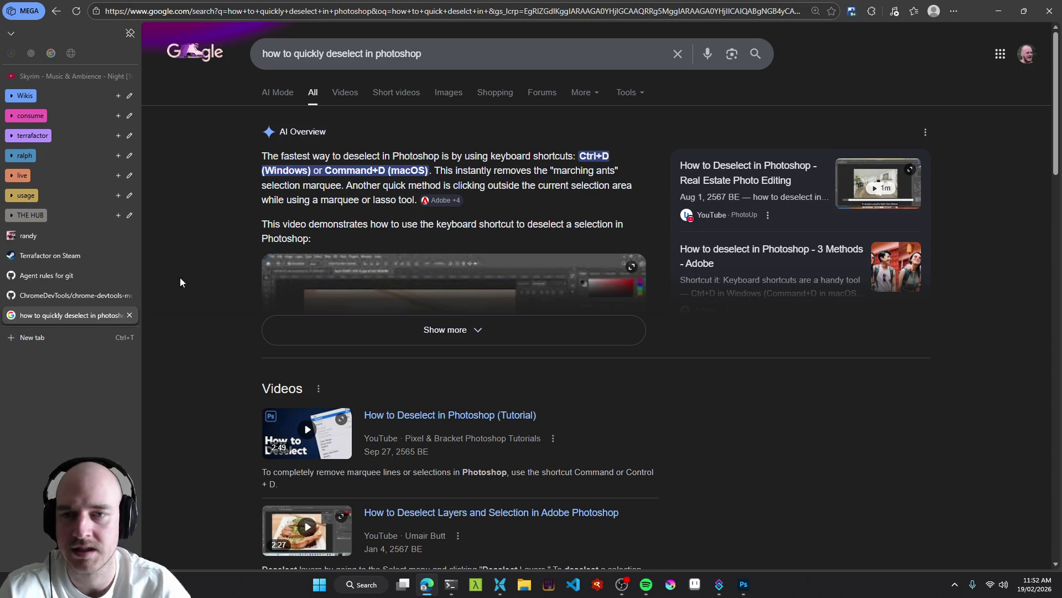
Close the search tab and return to Photoshop, zoomed to fit the canvas.
{"action": "key", "text": "ctrl+w"}
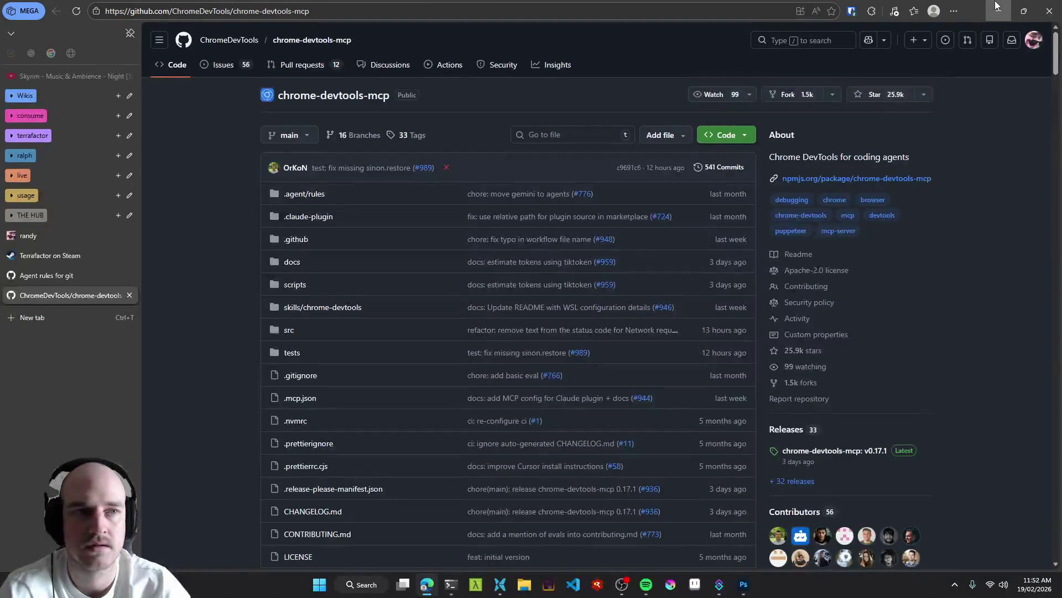
{"action": "key", "text": "alt+Tab"}
{"action": "key", "text": "z"}
{"action": "mouse_move", "coordinate": [460, 262]}
{"action": "left_mouse_down"}
{"action": "mouse_move", "coordinate": [423, 259]}
{"action": "mouse_move", "coordinate": [438, 255]}
{"action": "left_mouse_up"}
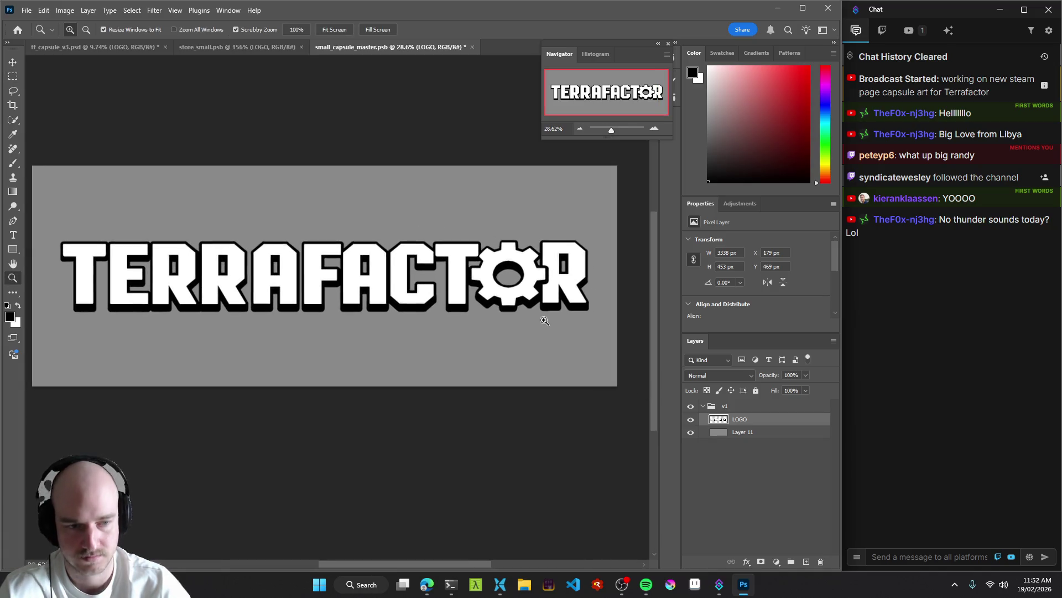
Marquee-select the FACTOR half of the logo.
{"action": "key", "text": "m"}
{"action": "left_click_drag", "start_coordinate": [603, 327], "coordinate": [301, 214]}
{"action": "key", "text": "z"}
{"action": "left_click_drag", "start_coordinate": [309, 260], "coordinate": [385, 264]}
{"action": "key", "text": "ctrl+0"}
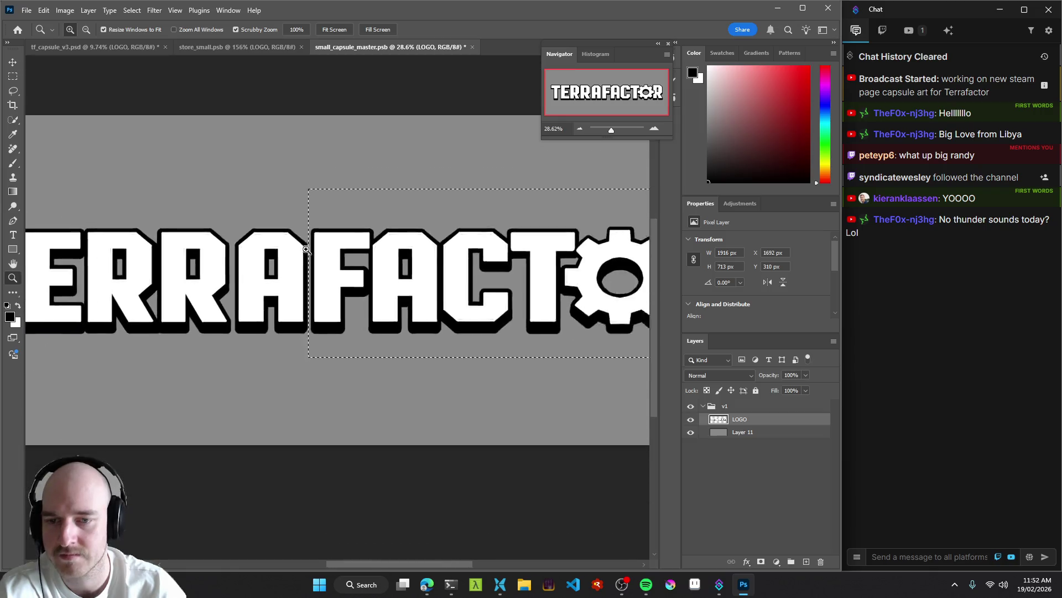
Cut FACTOR, paste it onto its own layer, and move it down-right.
{"action": "key", "text": "ctrl+x"}
{"action": "left_click_drag", "start_coordinate": [365, 270], "coordinate": [360, 270]}
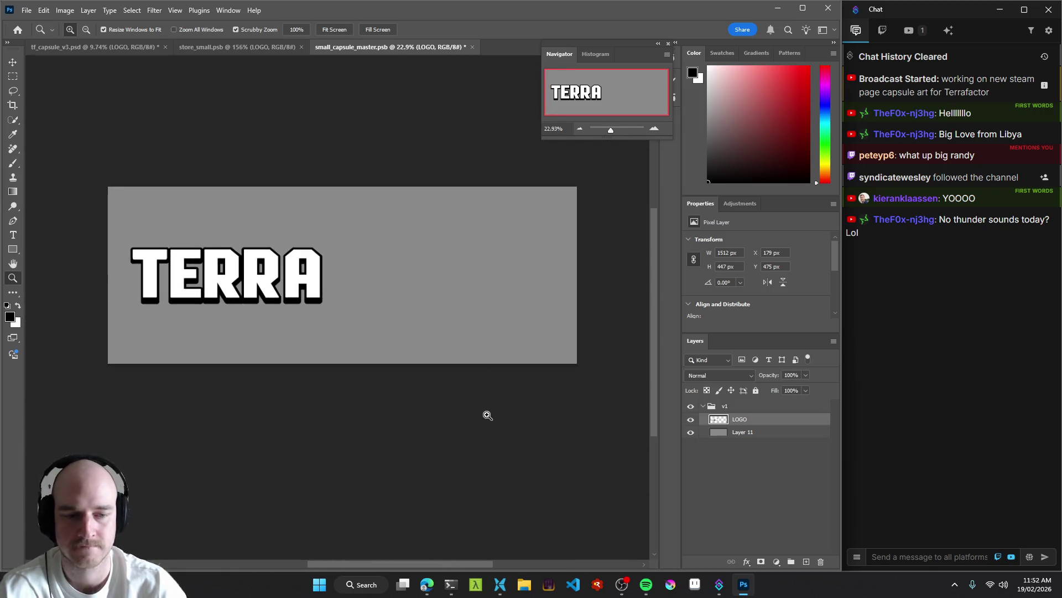
{"action": "left_click", "coordinate": [807, 561]}
{"action": "key", "text": "ctrl+v"}
{"action": "key", "text": "v"}
{"action": "left_click_drag", "start_coordinate": [325, 266], "coordinate": [419, 311]}
Stagger TERRA above FACTOR, nudging FACTOR up and shifting TERRA left.
{"action": "left_click_drag", "start_coordinate": [260, 265], "coordinate": [471, 223]}
{"action": "scroll", "coordinate": [482, 303], "scroll_direction": "down", "scroll_amount": 2}
{"action": "left_click", "coordinate": [481, 303]}
{"action": "left_click_drag", "start_coordinate": [484, 303], "coordinate": [483, 294]}
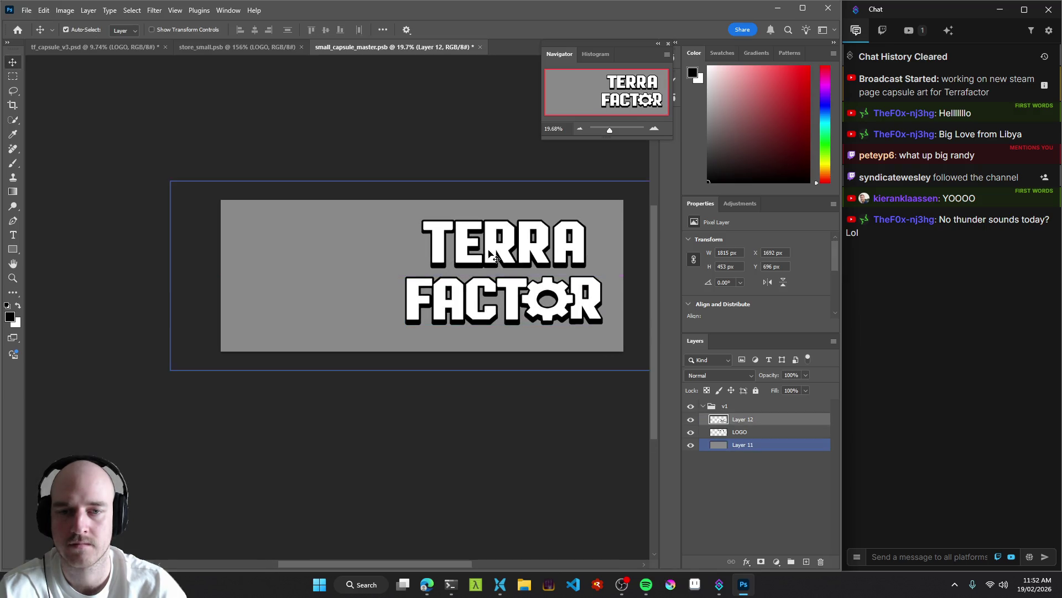
{"action": "left_click_drag", "start_coordinate": [467, 235], "coordinate": [451, 235]}
{"action": "key", "text": "z"}
{"action": "mouse_move", "coordinate": [531, 249]}
{"action": "left_mouse_down"}
{"action": "mouse_move", "coordinate": [547, 251]}
{"action": "mouse_move", "coordinate": [464, 244]}
{"action": "left_mouse_up"}
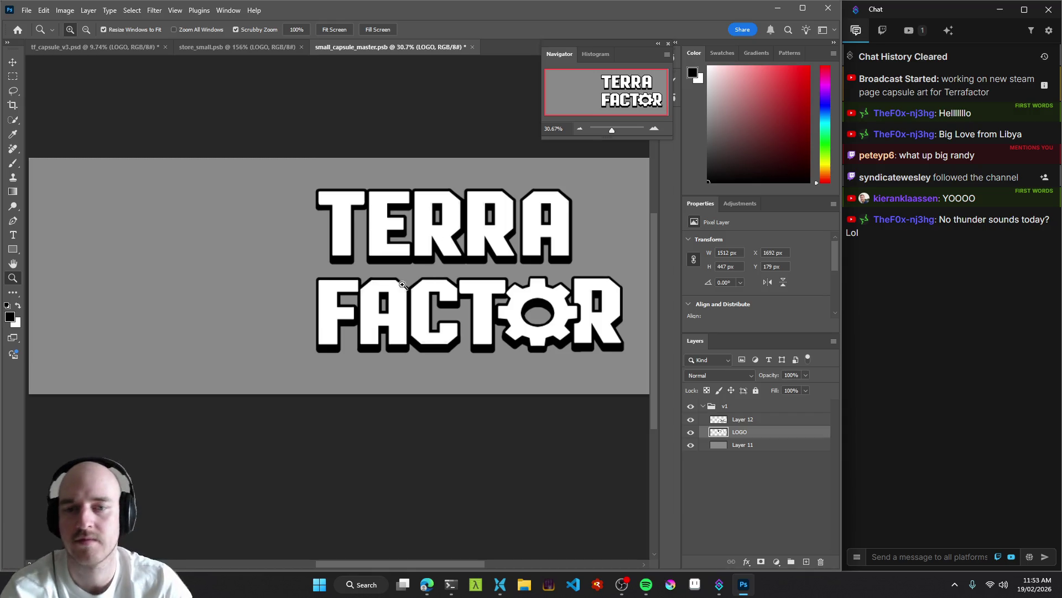
{"action": "scroll", "coordinate": [404, 285], "scroll_direction": "down", "scroll_amount": 2}
{"action": "key", "text": "v"}
{"action": "left_click_drag", "start_coordinate": [428, 254], "coordinate": [356, 253]}
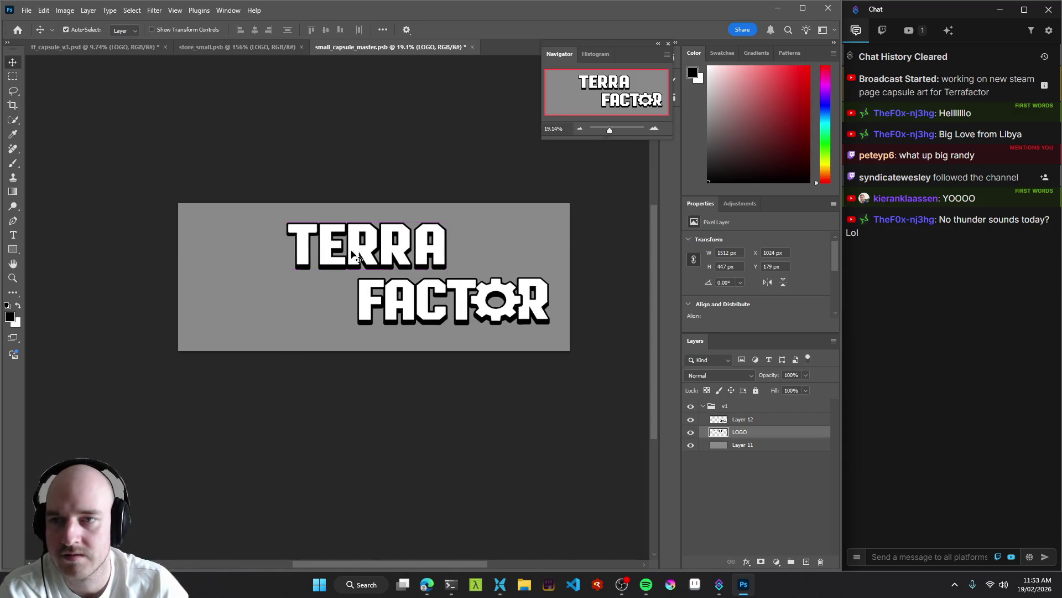
Check the TERRA layer in store_small for reference, then return to the master.
{"action": "left_click", "coordinate": [236, 47]}
{"action": "left_click", "coordinate": [421, 294]}
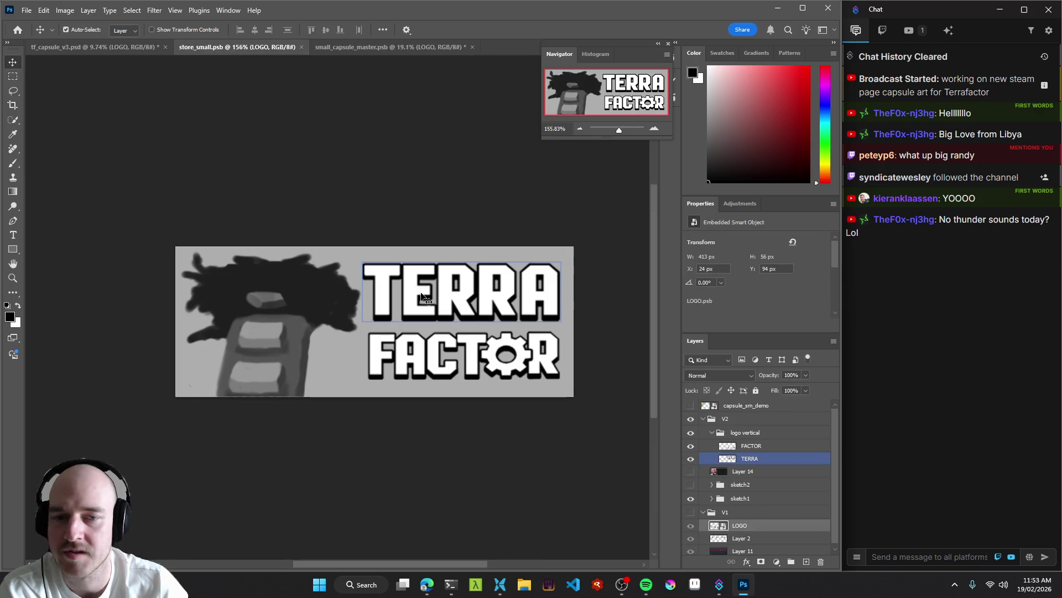
{"action": "left_click", "coordinate": [459, 231]}
{"action": "left_click", "coordinate": [367, 49]}
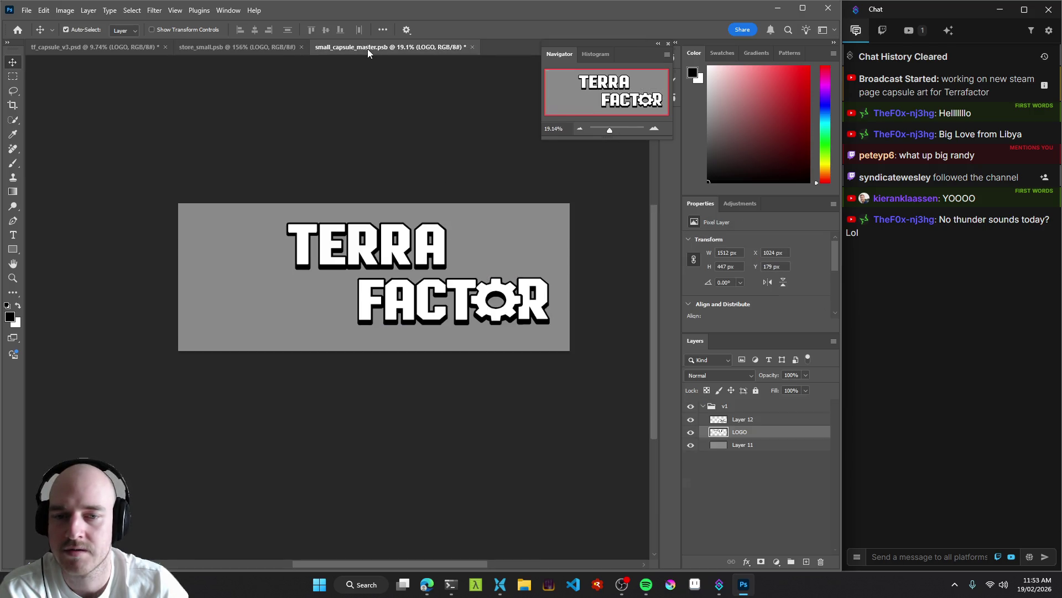
Move FACTOR left under TERRA and save small_capsule_master.
{"action": "left_click_drag", "start_coordinate": [429, 291], "coordinate": [331, 290]}
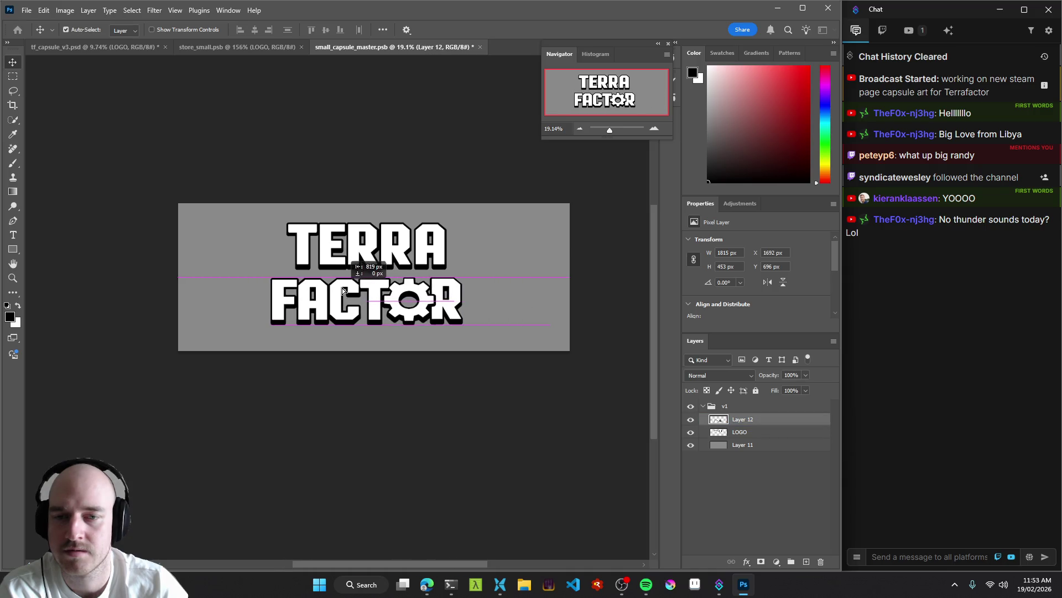
{"action": "key", "text": "z"}
{"action": "left_click", "coordinate": [397, 248]}
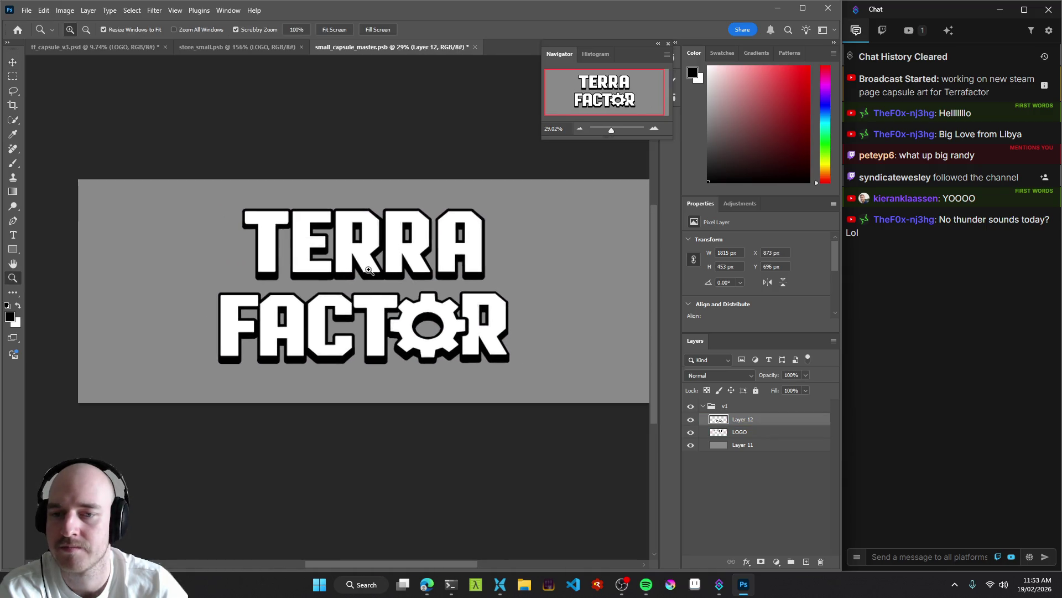
{"action": "key", "text": "v"}
{"action": "left_click", "coordinate": [398, 243], "text": "ctrl"}
{"action": "key", "text": "ctrl+s"}
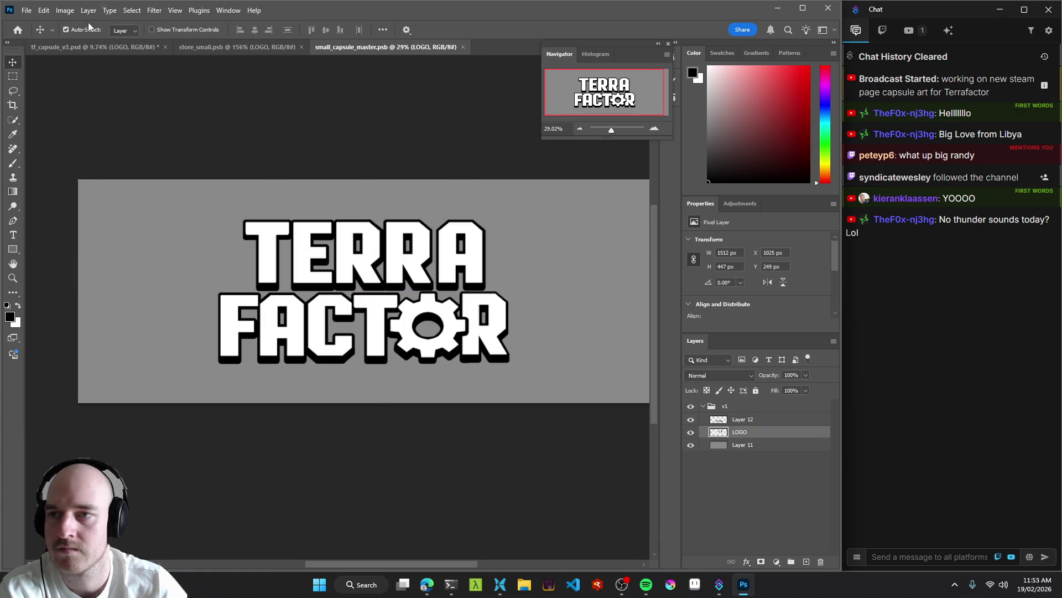
{"action": "left_click", "coordinate": [67, 11]}
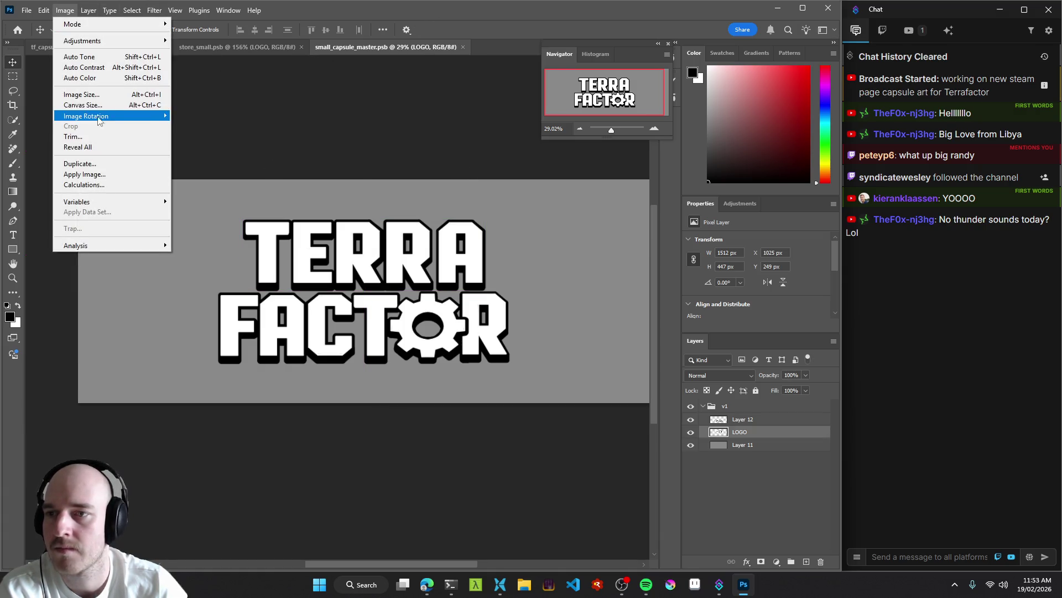
Try a canvas width of 3696*0.9, then cancel after the whole-number error.
{"action": "left_click", "coordinate": [83, 106]}
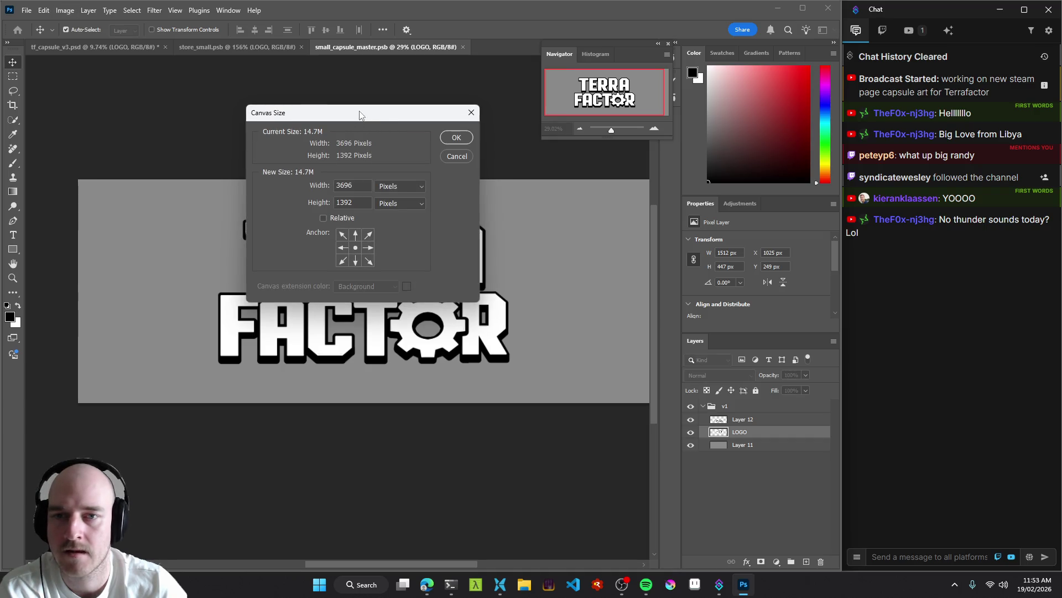
{"action": "left_click_drag", "start_coordinate": [360, 115], "coordinate": [585, 147]}
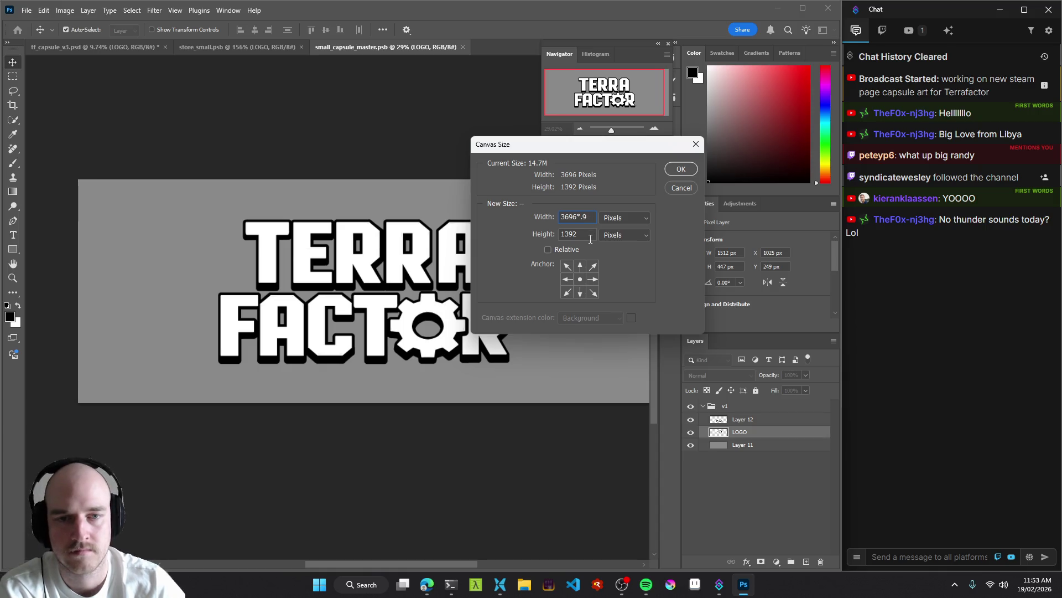
{"action": "left_click", "coordinate": [589, 239]}
{"action": "left_click", "coordinate": [408, 219]}
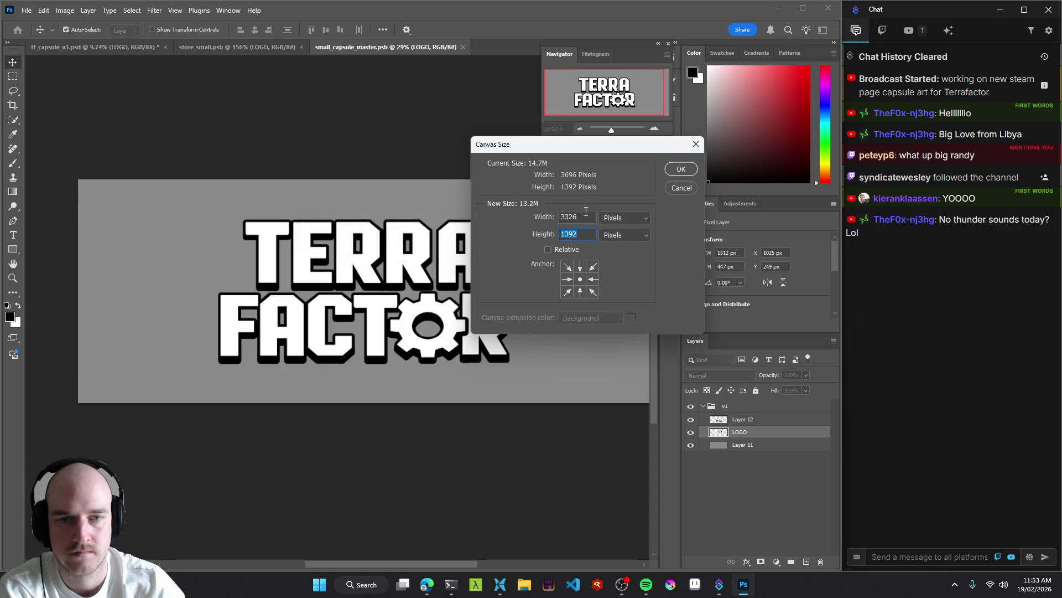
{"action": "key", "text": "Escape"}
Resize the canvas to 3326 × 1253 px using *0.89 and *0.9 multipliers.
{"action": "left_click", "coordinate": [65, 10]}
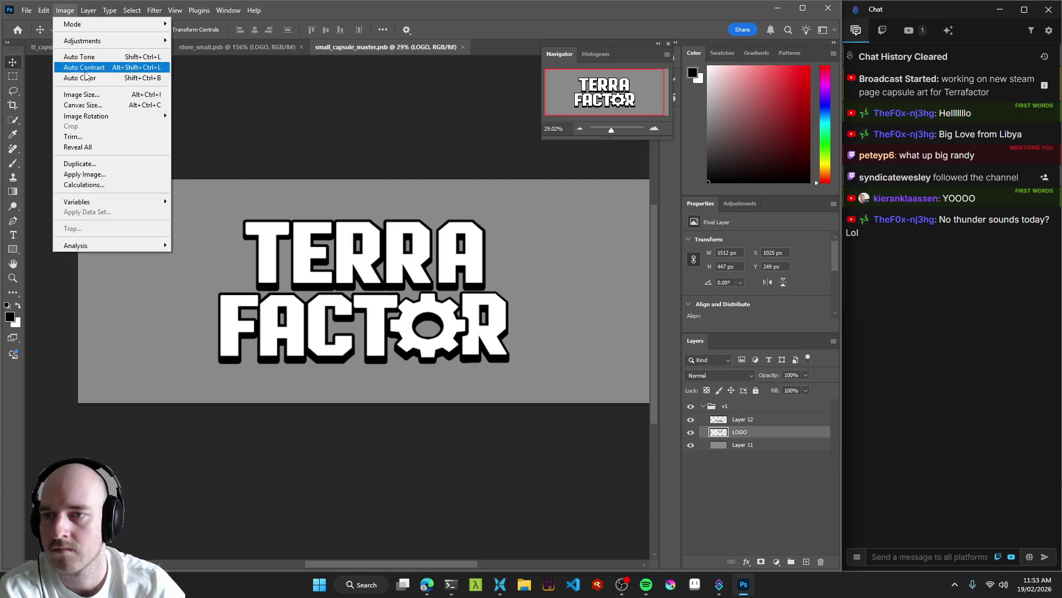
{"action": "left_click", "coordinate": [82, 106]}
{"action": "type", "text": "3696*0.9"}
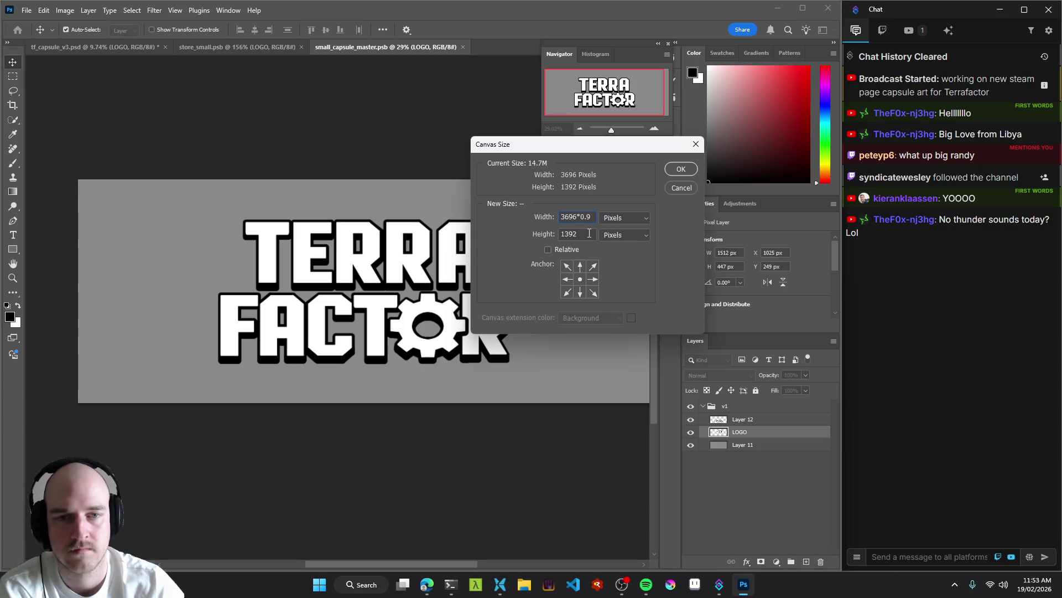
{"action": "left_click", "coordinate": [589, 233]}
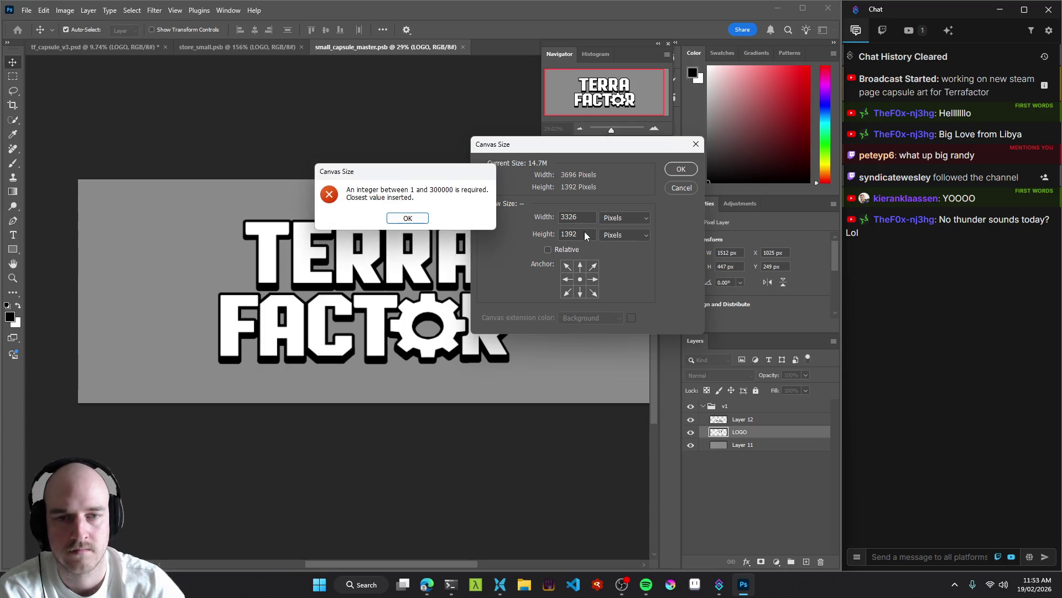
{"action": "left_click", "coordinate": [409, 217]}
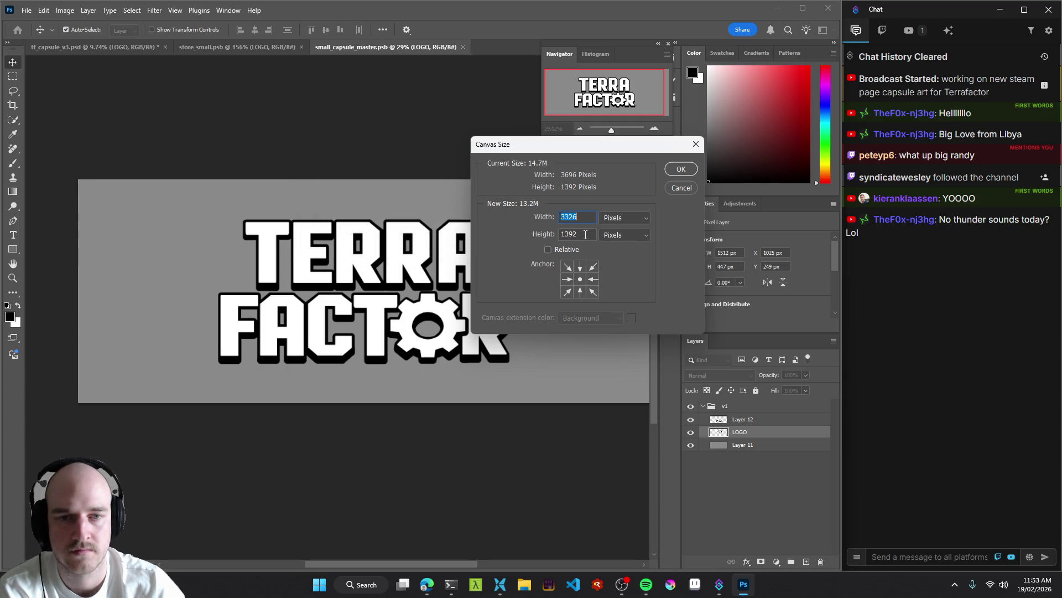
{"action": "type", "text": "*0.89"}
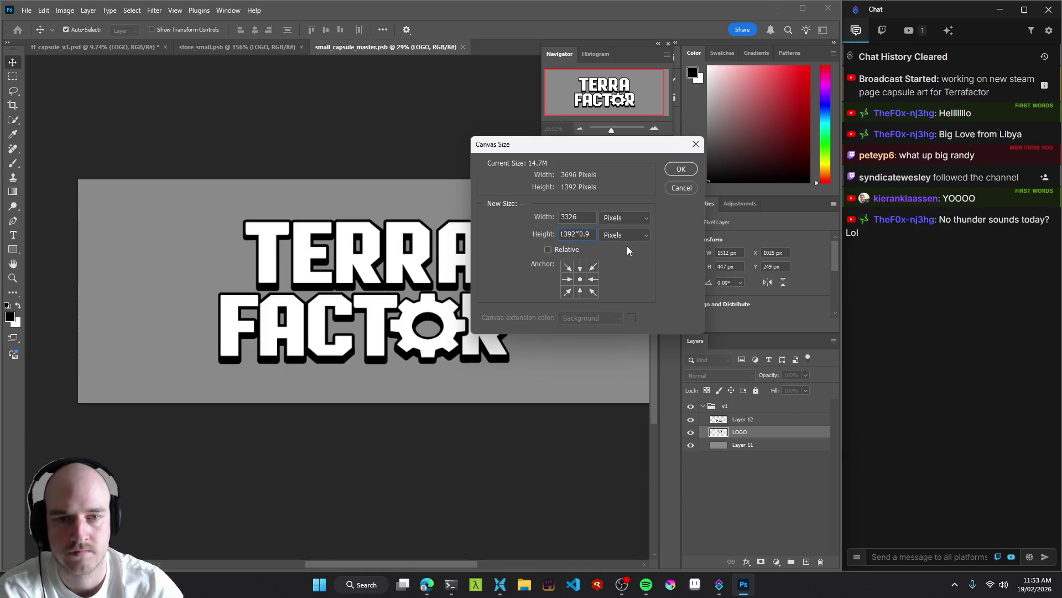
{"action": "key", "text": "Tab"}
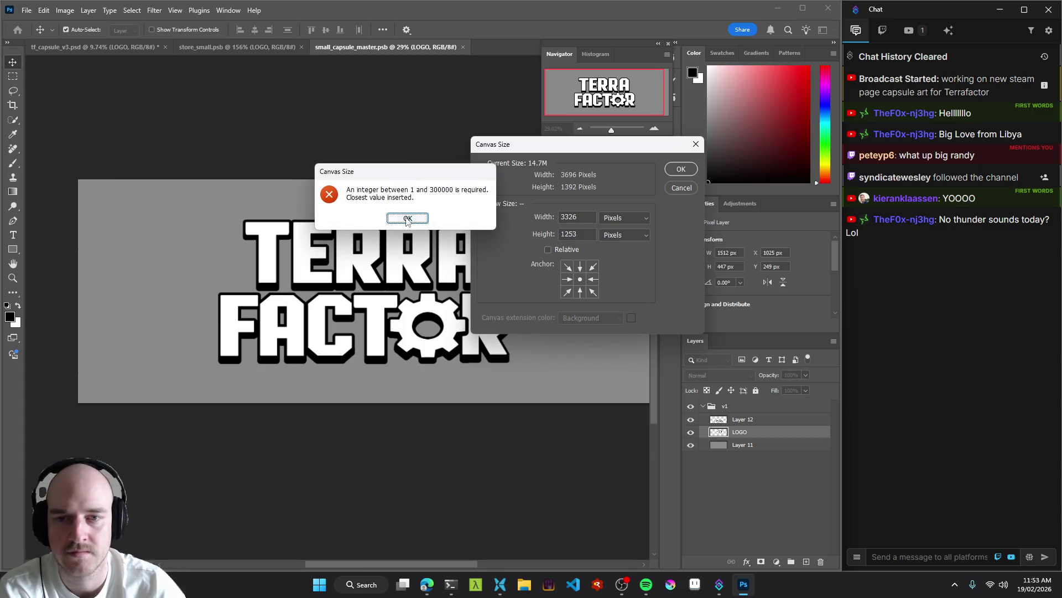
{"action": "left_click", "coordinate": [408, 219]}
{"action": "left_click", "coordinate": [681, 169]}
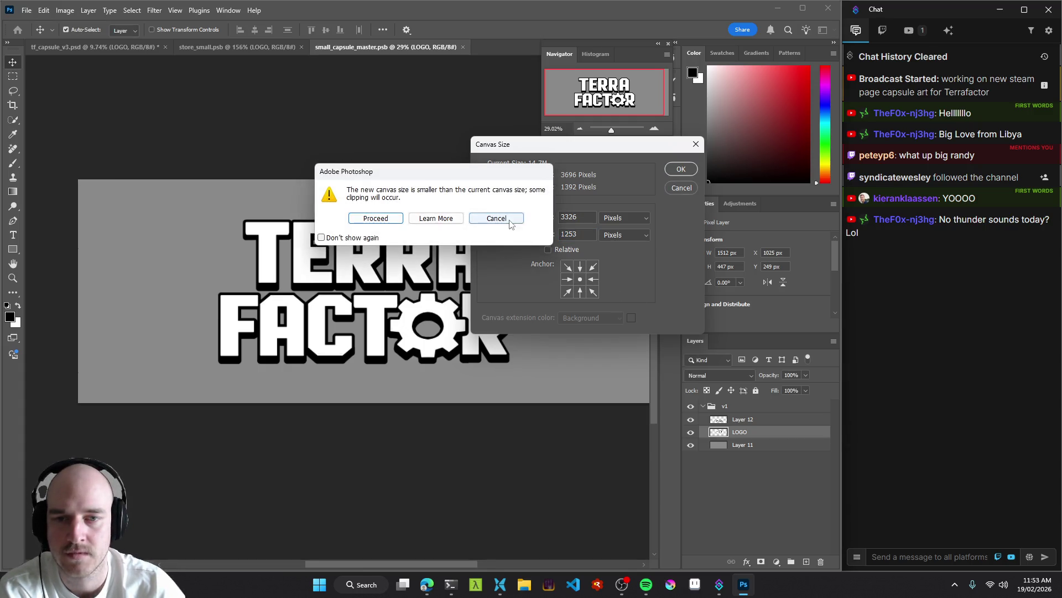
{"action": "left_click", "coordinate": [376, 218]}
{"action": "key", "text": "z"}
{"action": "left_click_drag", "start_coordinate": [466, 300], "coordinate": [422, 305]}
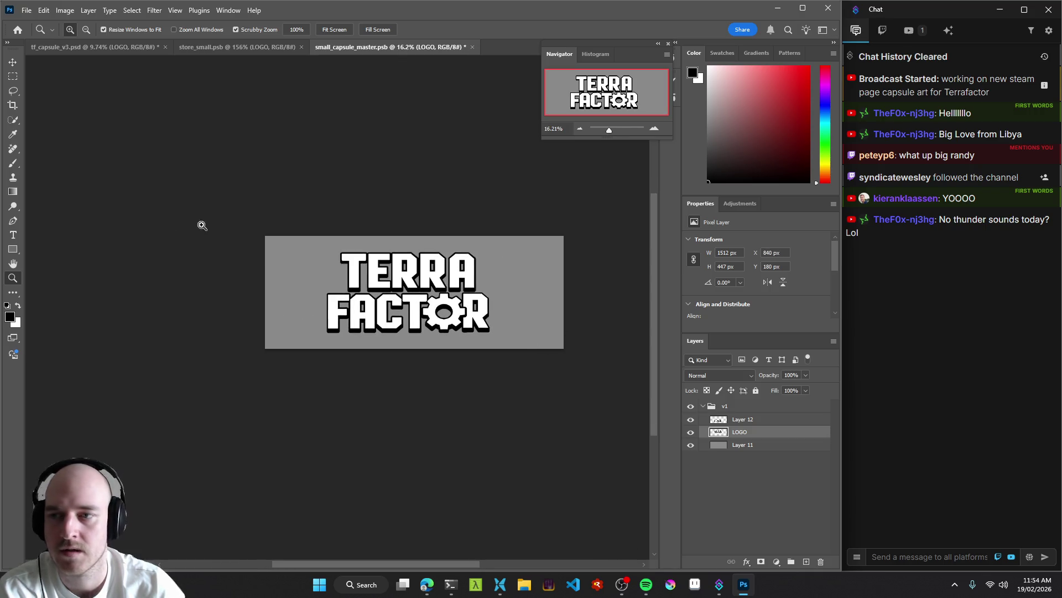
{"action": "left_click", "coordinate": [16, 111]}
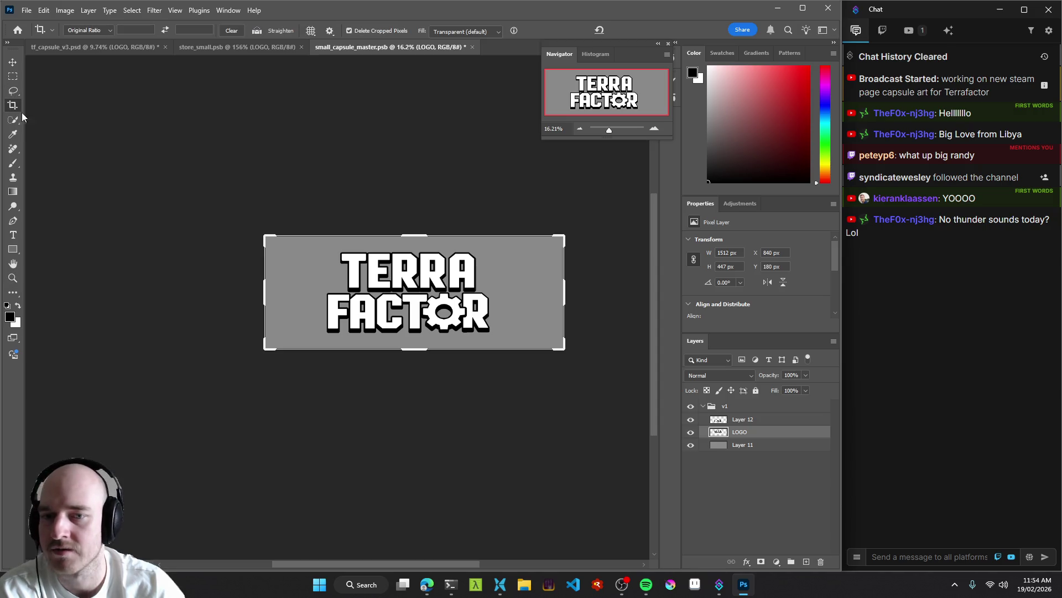
Crop the canvas in from the lower-right corner.
{"action": "left_click_drag", "start_coordinate": [563, 346], "coordinate": [543, 343]}
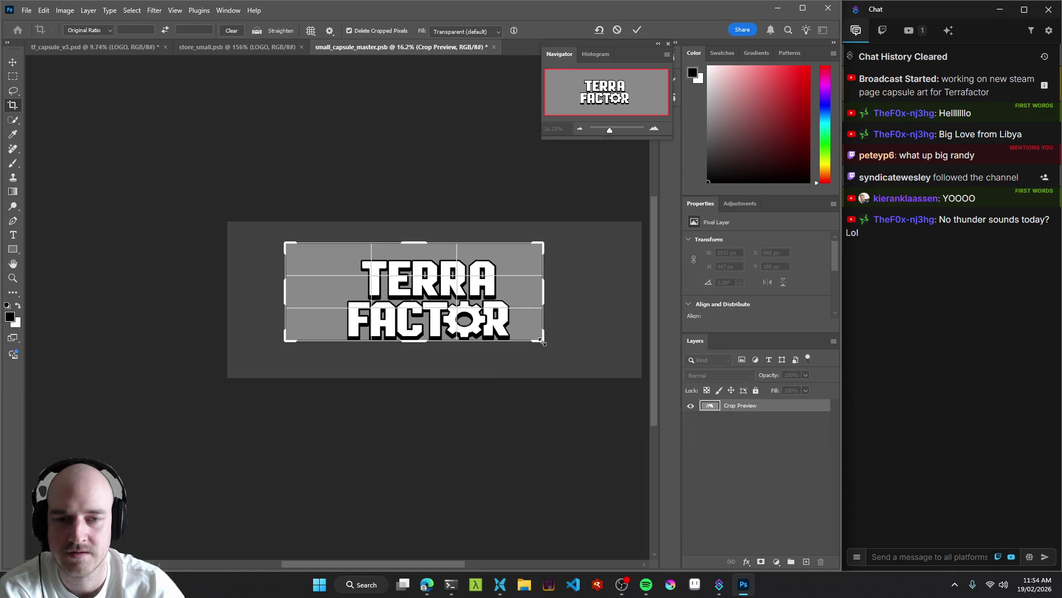
{"action": "key", "text": "Return"}
{"action": "key", "text": "z"}
{"action": "mouse_move", "coordinate": [498, 332]}
{"action": "left_mouse_down"}
{"action": "mouse_move", "coordinate": [476, 331]}
{"action": "mouse_move", "coordinate": [512, 328]}
{"action": "mouse_move", "coordinate": [469, 326]}
{"action": "left_mouse_up"}
Move TERRA up and about 312 px right, and FACTOR left and up.
{"action": "key", "text": "v"}
{"action": "left_click_drag", "start_coordinate": [359, 260], "coordinate": [373, 244]}
{"action": "left_click_drag", "start_coordinate": [343, 299], "coordinate": [307, 286]}
{"action": "left_click_drag", "start_coordinate": [383, 215], "coordinate": [429, 218]}
{"action": "left_click", "coordinate": [358, 281]}
Line FACTOR up under TERRA on the right and save the master.
{"action": "left_click_drag", "start_coordinate": [358, 281], "coordinate": [434, 276]}
{"action": "key", "text": "z"}
{"action": "left_click_drag", "start_coordinate": [376, 245], "coordinate": [333, 245]}
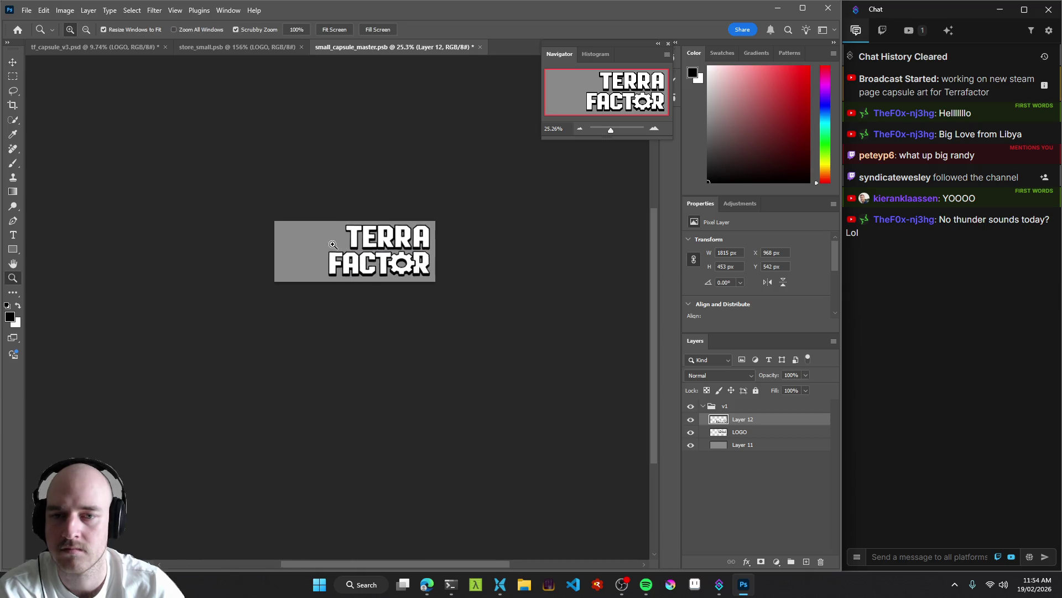
{"action": "key", "text": "ctrl+s"}
Compare with store_small, then move FACTOR down and nudge TERRA slightly.
{"action": "left_click", "coordinate": [232, 47]}
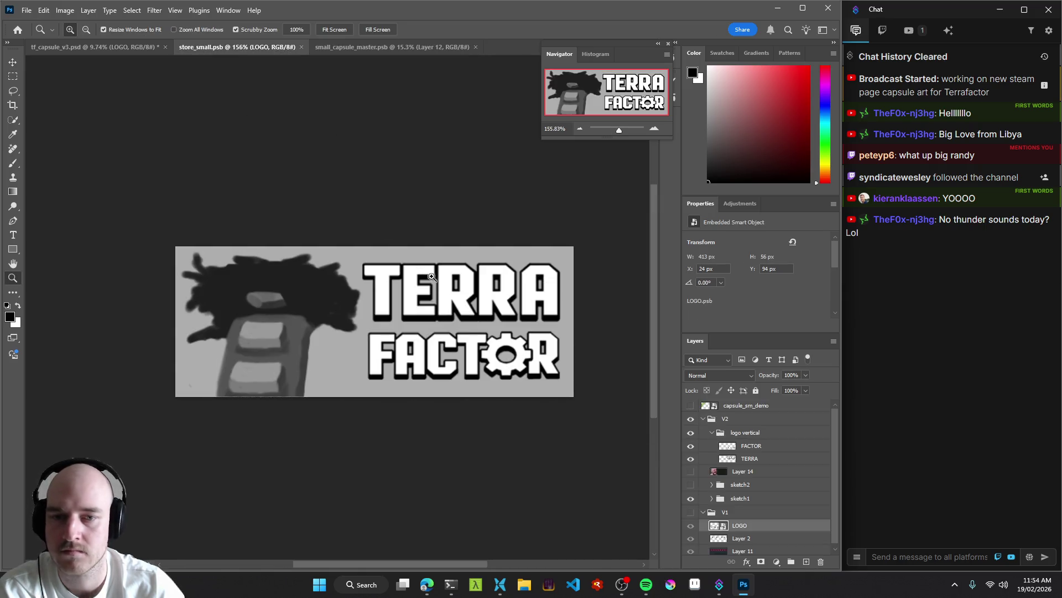
{"action": "left_click", "coordinate": [376, 49]}
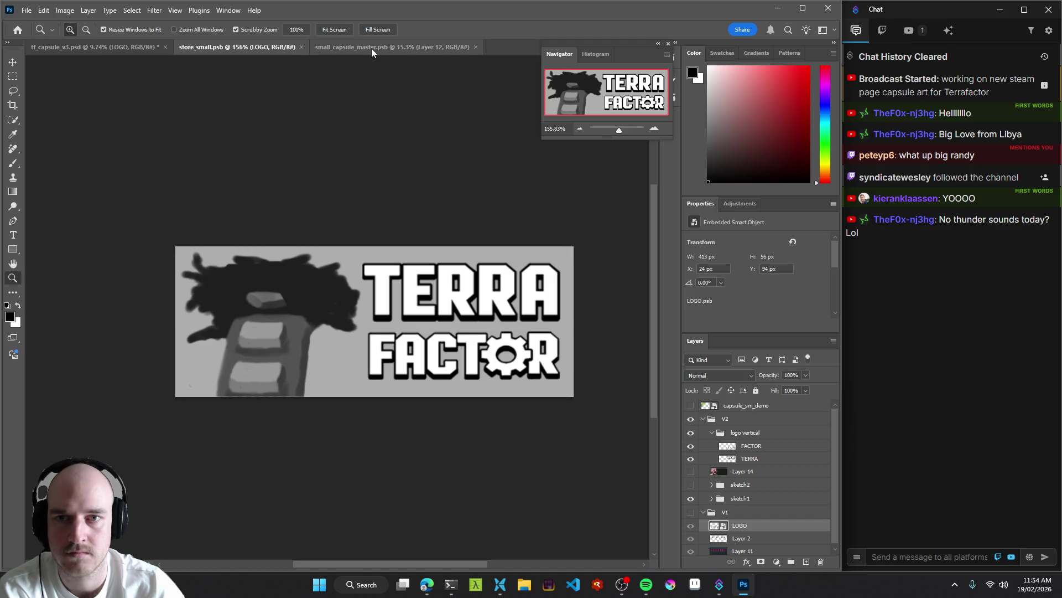
{"action": "key", "text": "v"}
{"action": "left_click_drag", "start_coordinate": [390, 246], "coordinate": [443, 246]}
{"action": "key", "text": "v"}
{"action": "left_click_drag", "start_coordinate": [401, 293], "coordinate": [396, 308]}
{"action": "left_click_drag", "start_coordinate": [446, 208], "coordinate": [447, 209]}
{"action": "left_click", "coordinate": [395, 327]}
Free-transform FACTOR to about 84% scale, nudging it 8 px right and slightly up.
{"action": "key", "text": "ctrl+t"}
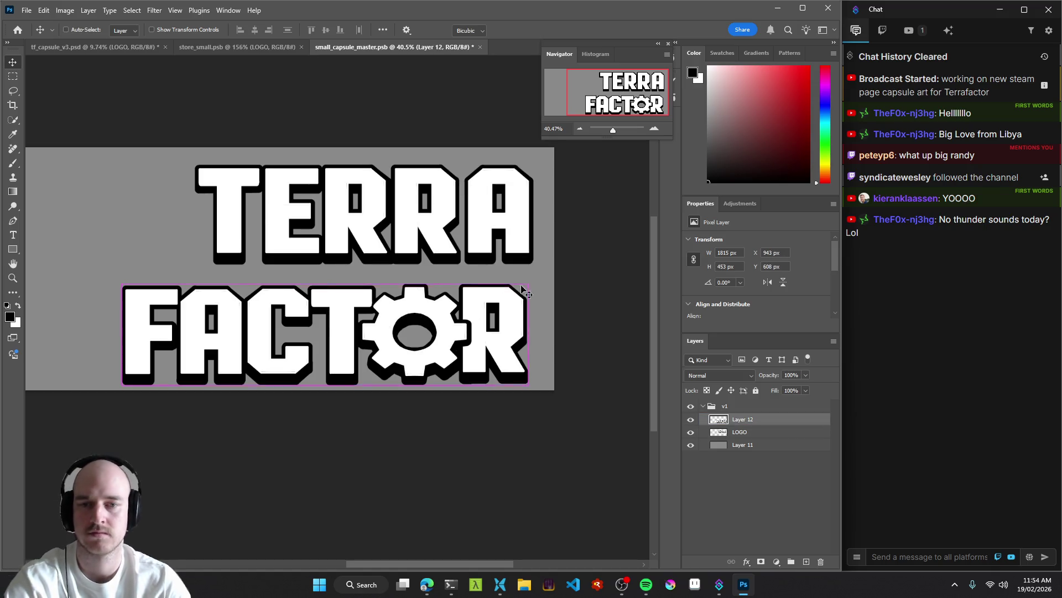
{"action": "mouse_move", "coordinate": [528, 283]}
{"action": "left_mouse_down"}
{"action": "mouse_move", "coordinate": [414, 312]}
{"action": "mouse_move", "coordinate": [482, 311]}
{"action": "mouse_move", "coordinate": [452, 308]}
{"action": "mouse_move", "coordinate": [455, 316]}
{"action": "mouse_move", "coordinate": [505, 291]}
{"action": "mouse_move", "coordinate": [601, 280]}
{"action": "mouse_move", "coordinate": [523, 290]}
{"action": "mouse_move", "coordinate": [539, 285]}
{"action": "mouse_move", "coordinate": [527, 279]}
{"action": "mouse_move", "coordinate": [500, 302]}
{"action": "left_mouse_up"}
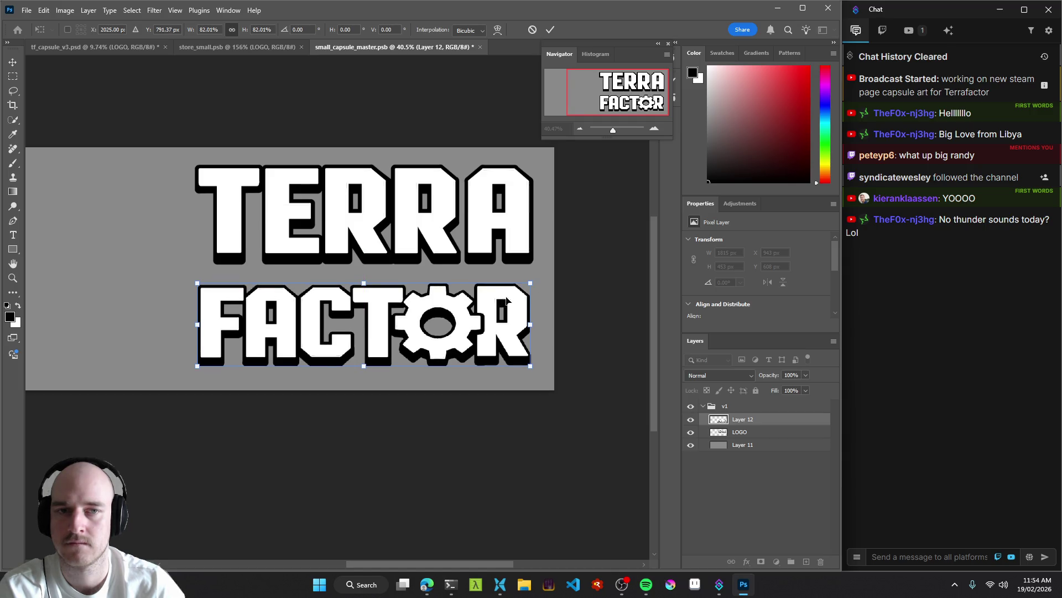
{"action": "key", "text": "Right"}
{"action": "key", "text": "Right"}
{"action": "key", "text": "Right"}
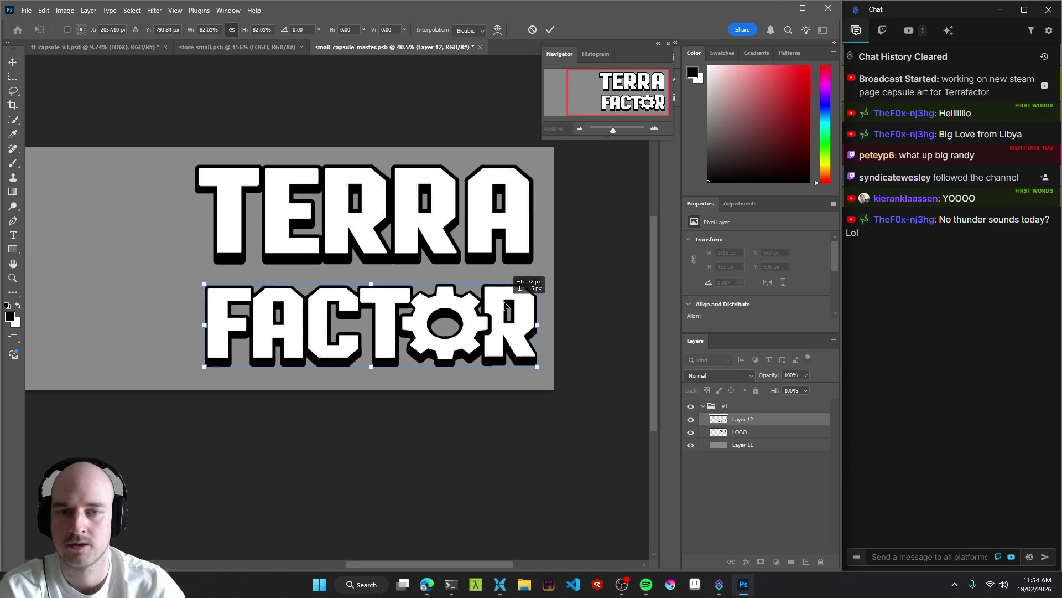
{"action": "left_click_drag", "start_coordinate": [203, 282], "coordinate": [193, 281]}
{"action": "left_click_drag", "start_coordinate": [303, 309], "coordinate": [303, 308]}
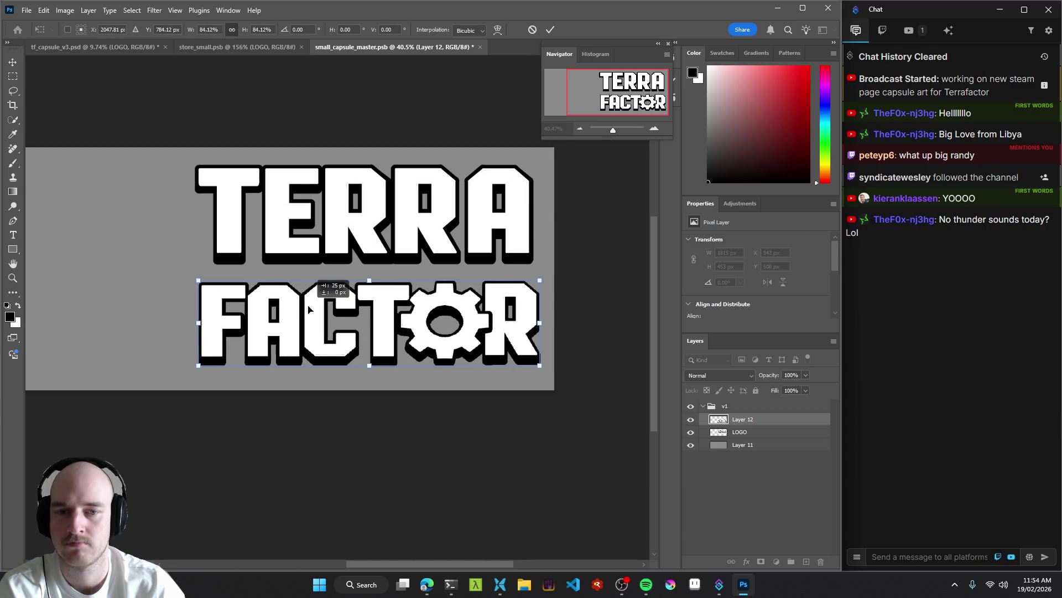
Zoom into the store_small logo to compare its layout with the master.
{"action": "left_click", "coordinate": [241, 48]}
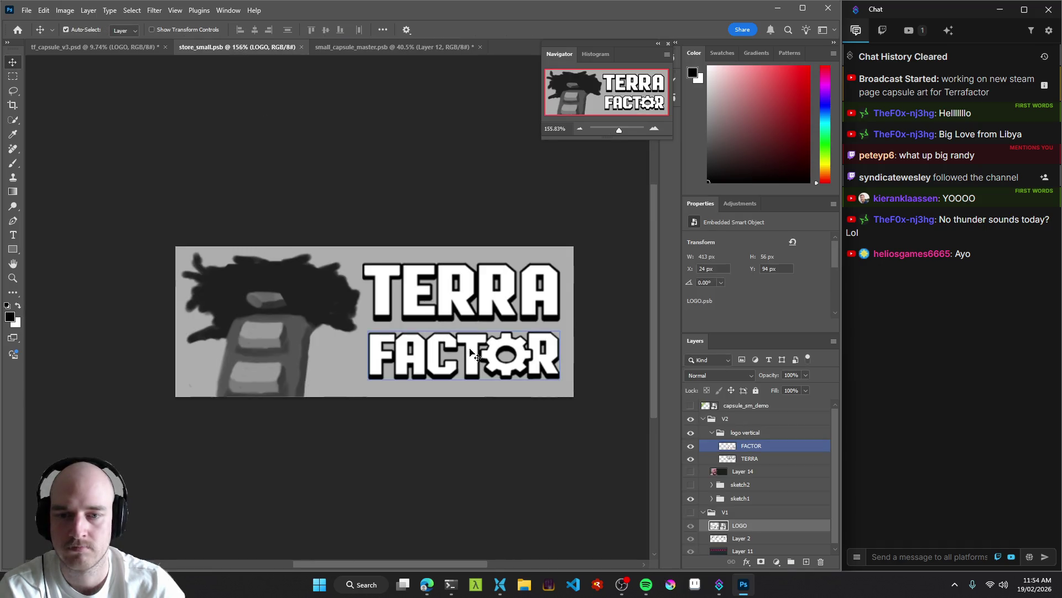
{"action": "key", "text": "z"}
{"action": "left_click_drag", "start_coordinate": [378, 312], "coordinate": [381, 344]}
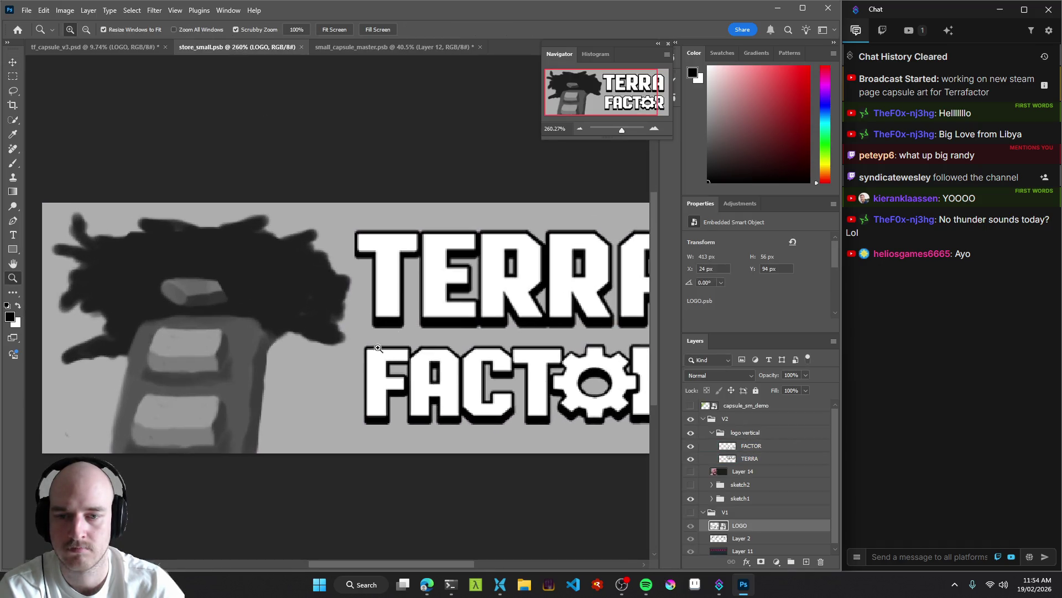
{"action": "scroll", "coordinate": [366, 272], "scroll_direction": "down", "scroll_amount": 3}
{"action": "scroll", "coordinate": [365, 272], "scroll_direction": "right", "scroll_amount": 5}
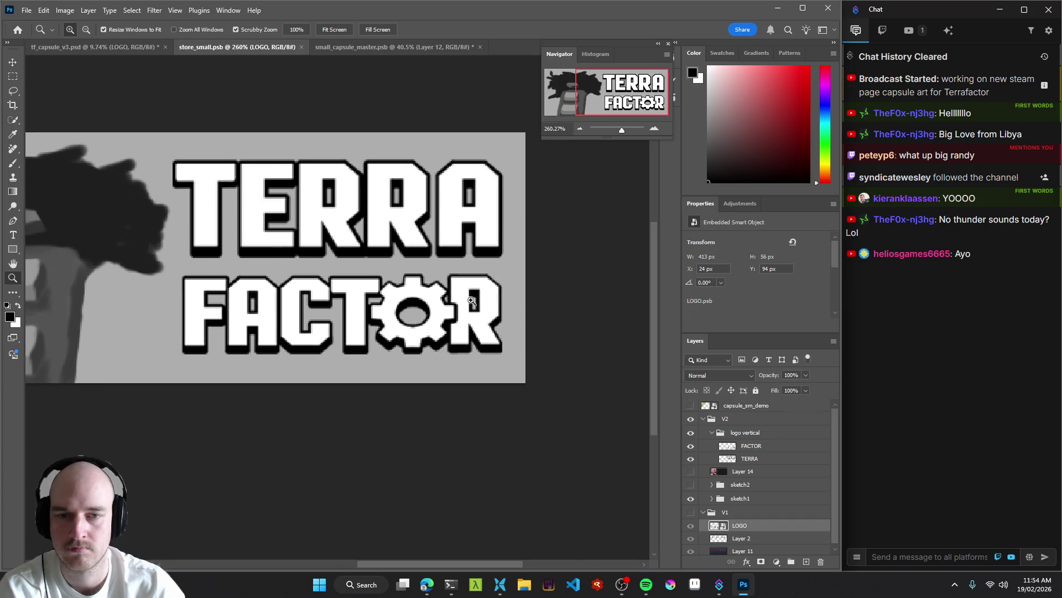
{"action": "left_click", "coordinate": [441, 46]}
{"action": "mouse_move", "coordinate": [509, 299]}
{"action": "left_mouse_down"}
{"action": "mouse_move", "coordinate": [476, 299]}
{"action": "mouse_move", "coordinate": [487, 310]}
{"action": "left_mouse_up"}
{"action": "scroll", "coordinate": [476, 299], "scroll_direction": "right", "scroll_amount": 2}
{"action": "key", "text": "ctrl+t"}
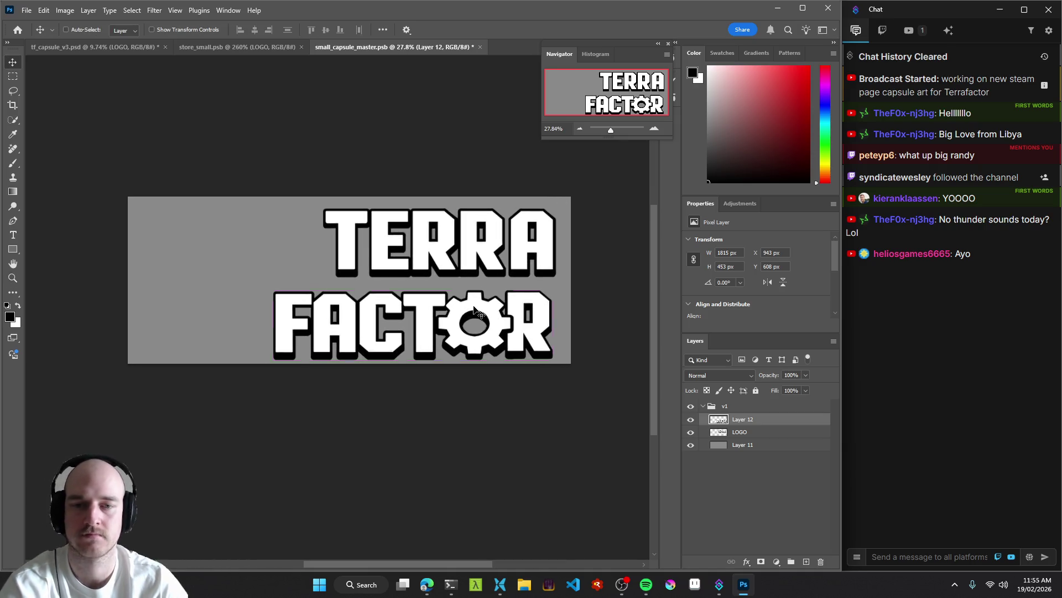
Rescale FACTOR to about 80.79%, shift it right, and commit the transform.
{"action": "left_click_drag", "start_coordinate": [271, 352], "coordinate": [332, 341]}
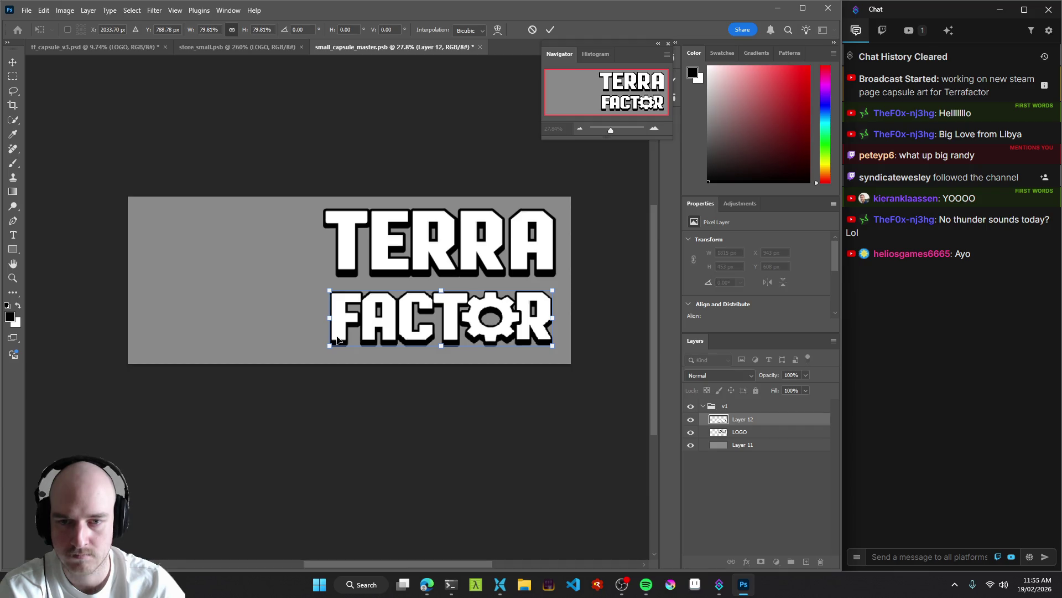
{"action": "left_click_drag", "start_coordinate": [514, 309], "coordinate": [517, 308]}
{"action": "left_click_drag", "start_coordinate": [335, 290], "coordinate": [328, 287]}
{"action": "key", "text": "Return"}
Move the TERRA/FACTOR stack down, raise FACTOR 23 px, and save the master.
{"action": "key", "text": "z"}
{"action": "mouse_move", "coordinate": [490, 335]}
{"action": "left_mouse_down"}
{"action": "mouse_move", "coordinate": [427, 333]}
{"action": "mouse_move", "coordinate": [541, 317]}
{"action": "mouse_move", "coordinate": [562, 326]}
{"action": "left_mouse_up"}
{"action": "key", "text": "v"}
{"action": "left_click_drag", "start_coordinate": [562, 219], "coordinate": [561, 241]}
{"action": "mouse_move", "coordinate": [553, 314]}
{"action": "left_mouse_down"}
{"action": "mouse_move", "coordinate": [553, 301]}
{"action": "mouse_move", "coordinate": [400, 291]}
{"action": "left_mouse_up"}
{"action": "key", "text": "z"}
{"action": "key", "text": "ctrl+s"}
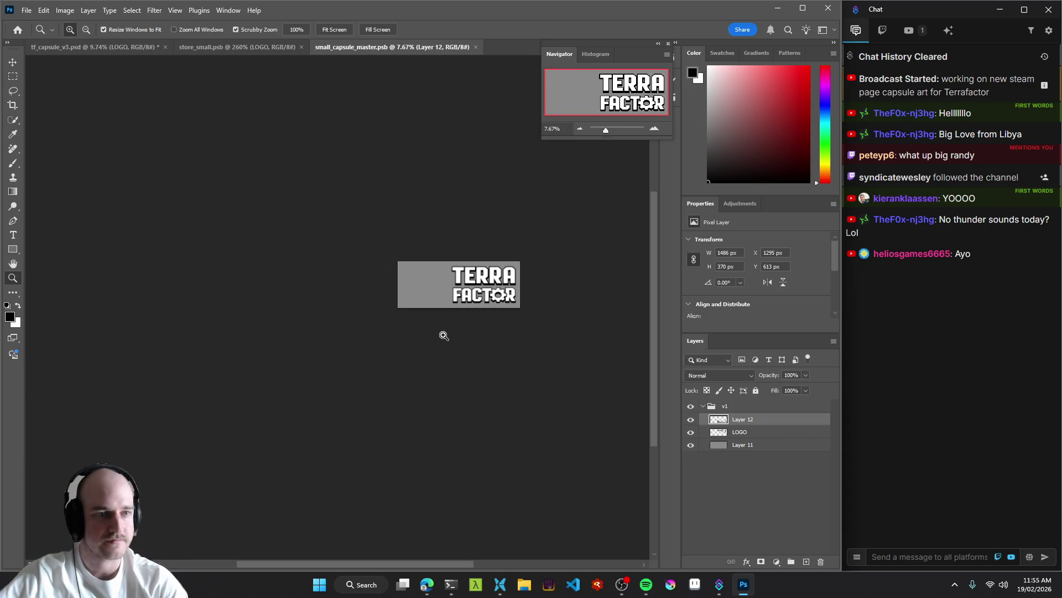
{"action": "mouse_move", "coordinate": [503, 292]}
{"action": "left_mouse_down"}
{"action": "mouse_move", "coordinate": [539, 293]}
{"action": "mouse_move", "coordinate": [459, 301]}
{"action": "mouse_move", "coordinate": [572, 390]}
{"action": "mouse_move", "coordinate": [477, 384]}
{"action": "mouse_move", "coordinate": [545, 392]}
{"action": "mouse_move", "coordinate": [476, 396]}
{"action": "mouse_move", "coordinate": [491, 379]}
{"action": "mouse_move", "coordinate": [520, 220]}
{"action": "left_mouse_up"}
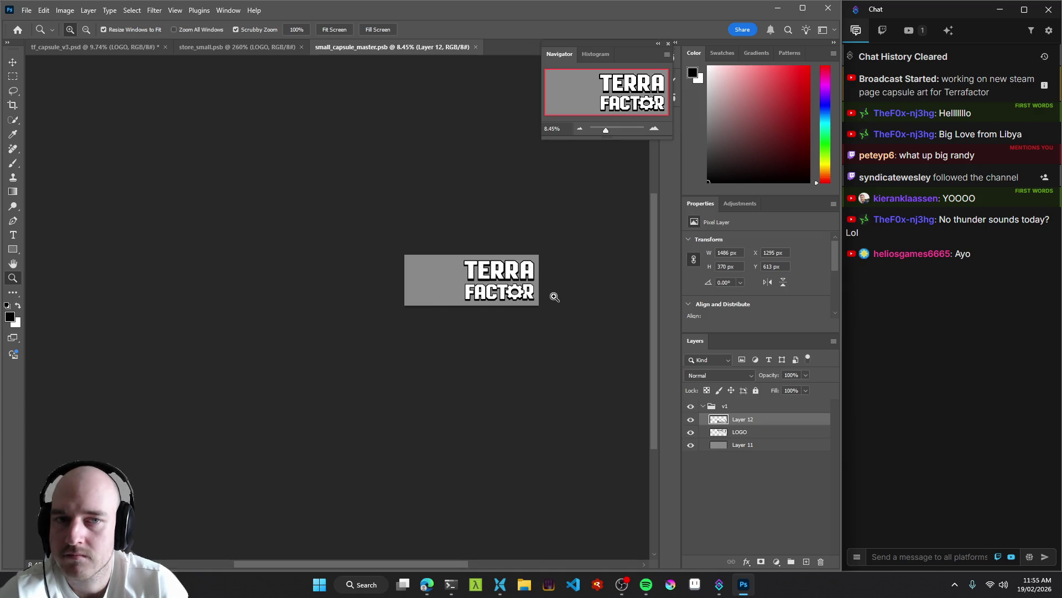
{"action": "mouse_move", "coordinate": [543, 295]}
{"action": "left_mouse_down"}
{"action": "mouse_move", "coordinate": [485, 307]}
{"action": "mouse_move", "coordinate": [501, 314]}
{"action": "mouse_move", "coordinate": [383, 306]}
{"action": "left_mouse_up"}
Compare store_small with the master and select the master's logo, undoing an accidental FACTOR shift.
{"action": "left_click", "coordinate": [237, 47]}
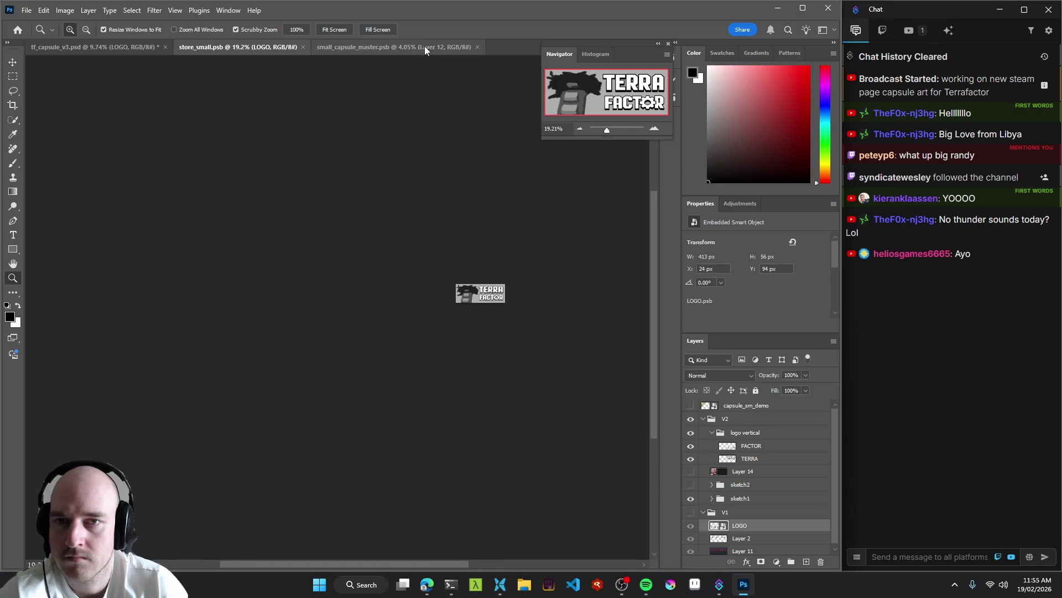
{"action": "left_click", "coordinate": [404, 48]}
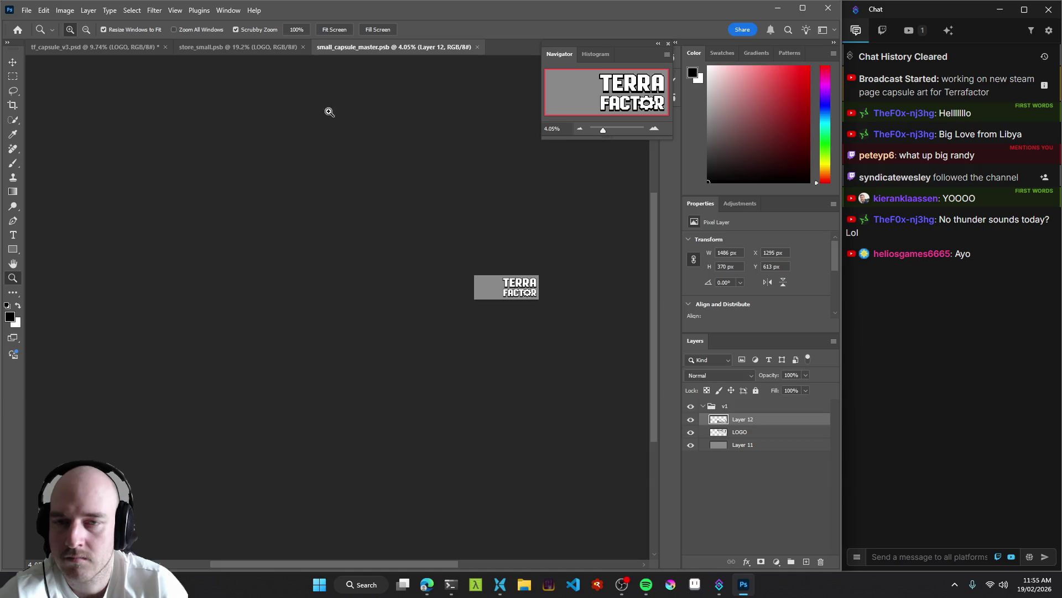
{"action": "left_click", "coordinate": [254, 48]}
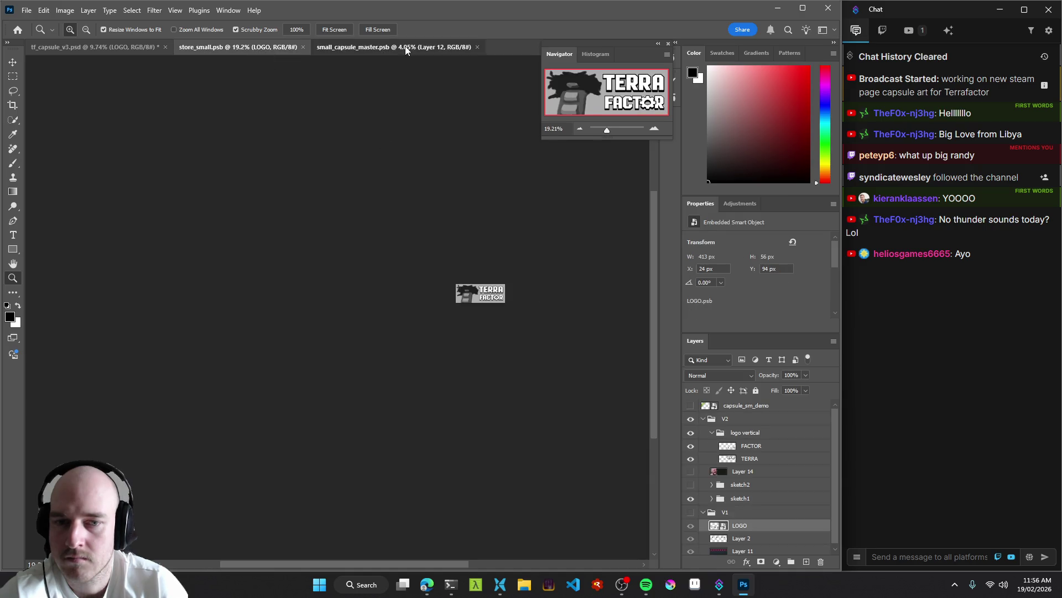
{"action": "scroll", "coordinate": [539, 291], "scroll_direction": "up", "scroll_amount": 6}
{"action": "key", "text": "v"}
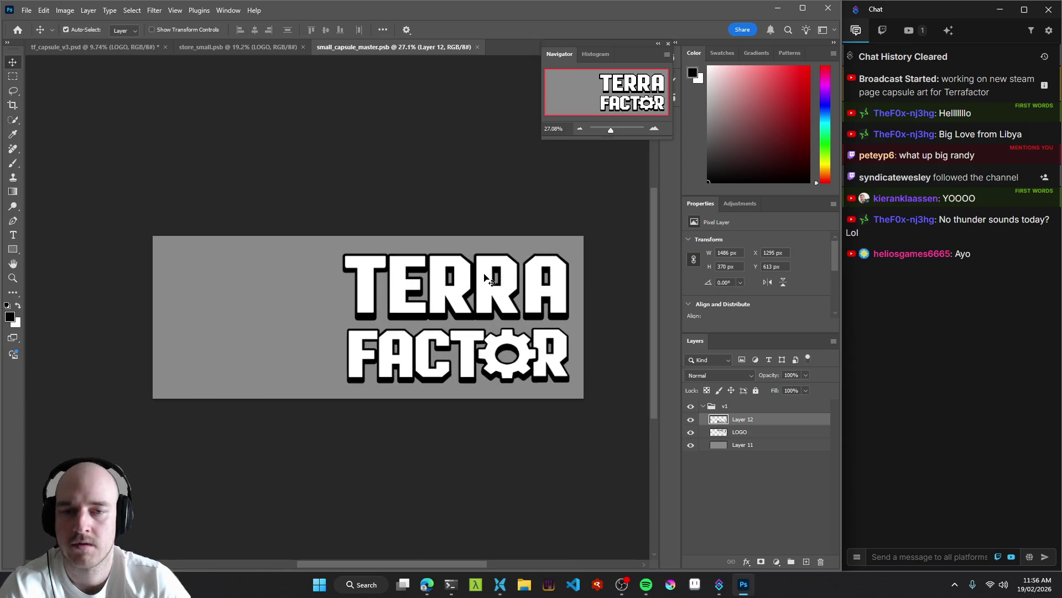
{"action": "left_click", "coordinate": [485, 277]}
{"action": "left_click", "coordinate": [233, 49]}
{"action": "left_click_drag", "start_coordinate": [503, 304], "coordinate": [525, 293]}
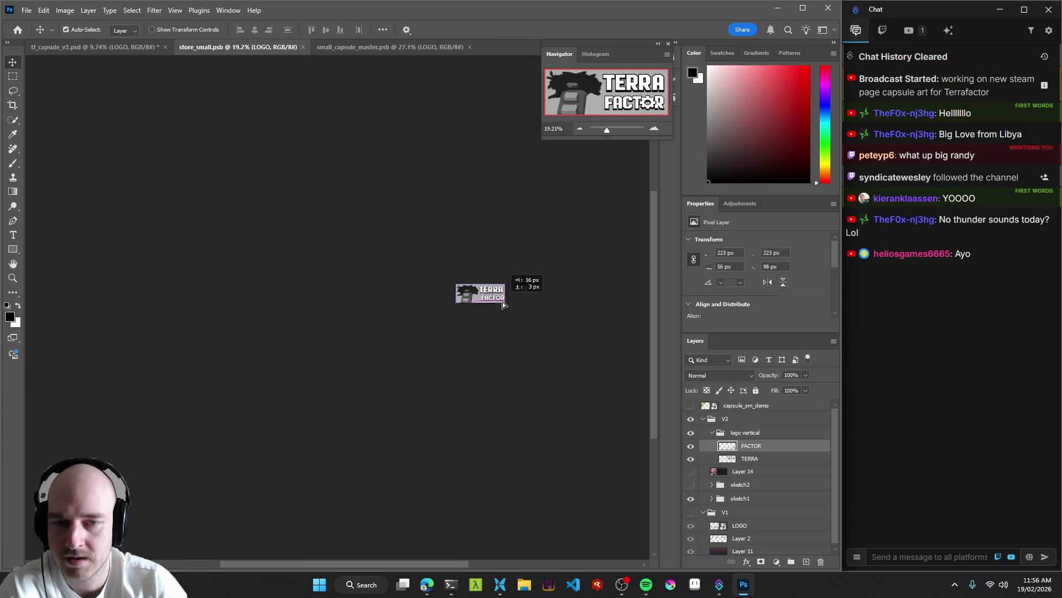
{"action": "key", "text": "ctrl+z"}
{"action": "key", "text": "z"}
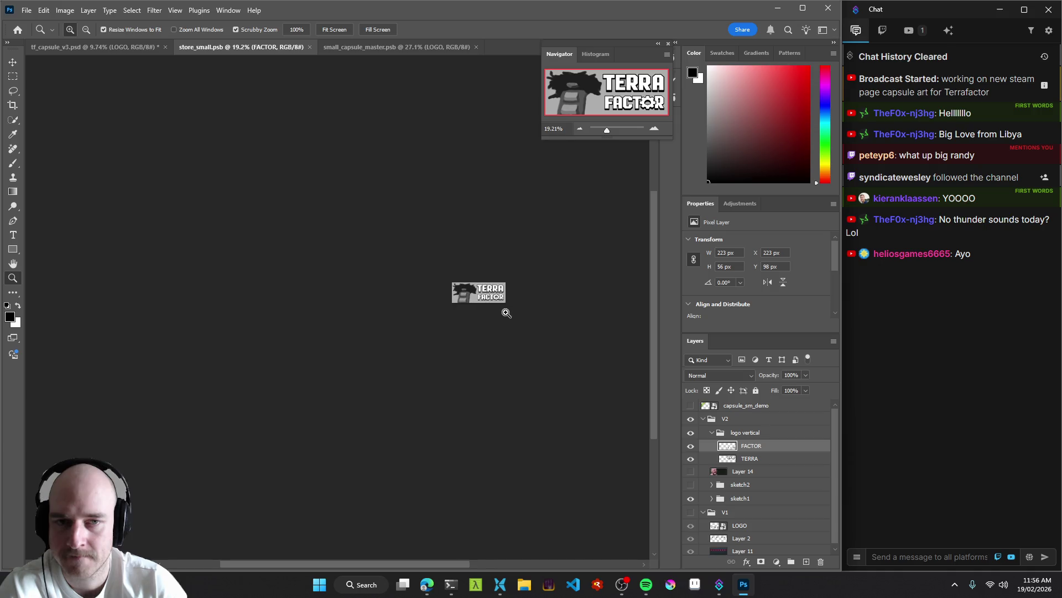
Flip repeatedly between store_small and small_capsule_master to compare the logo placement.
{"action": "left_click", "coordinate": [354, 47]}
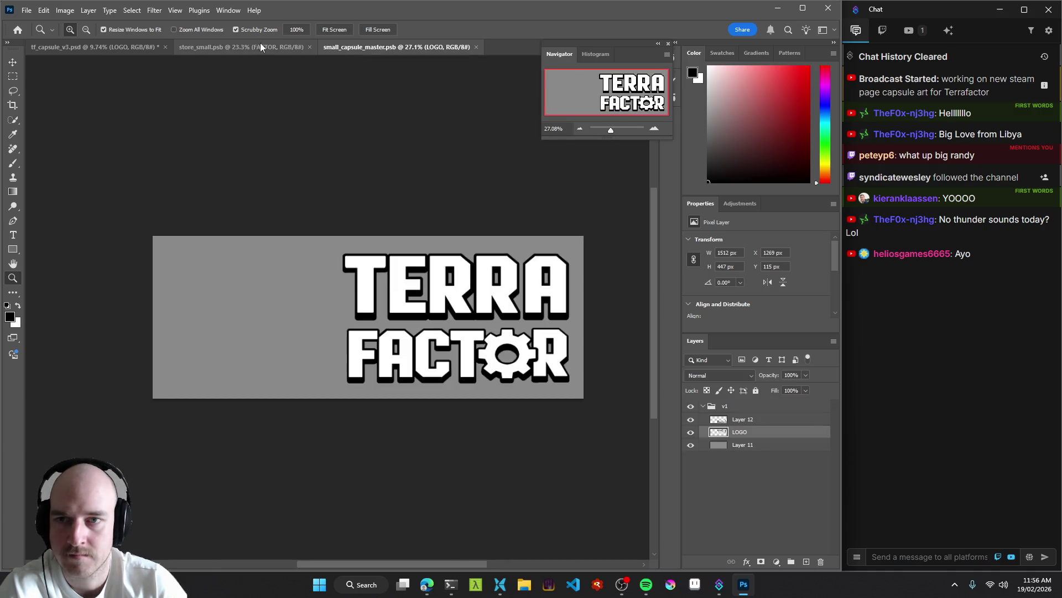
{"action": "left_click", "coordinate": [263, 46]}
{"action": "left_click", "coordinate": [354, 46]}
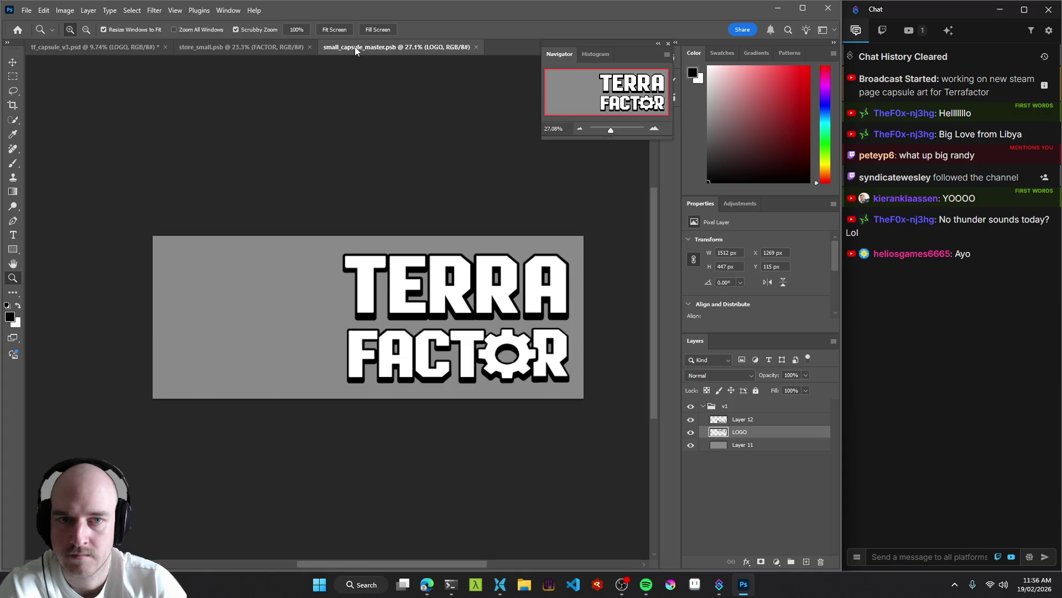
{"action": "left_click", "coordinate": [256, 45]}
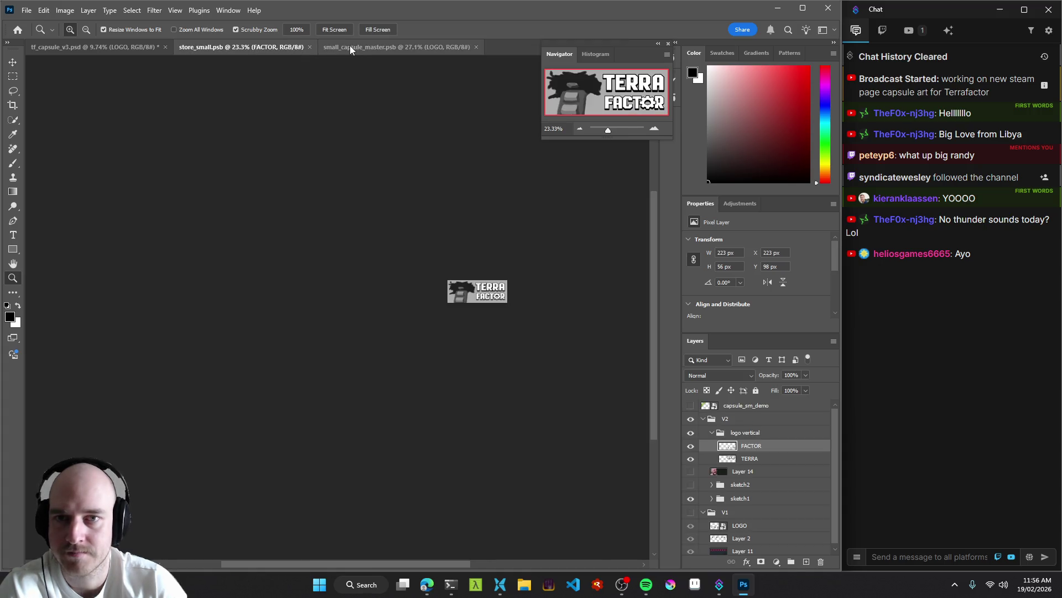
{"action": "left_click", "coordinate": [354, 46]}
{"action": "left_click", "coordinate": [269, 46]}
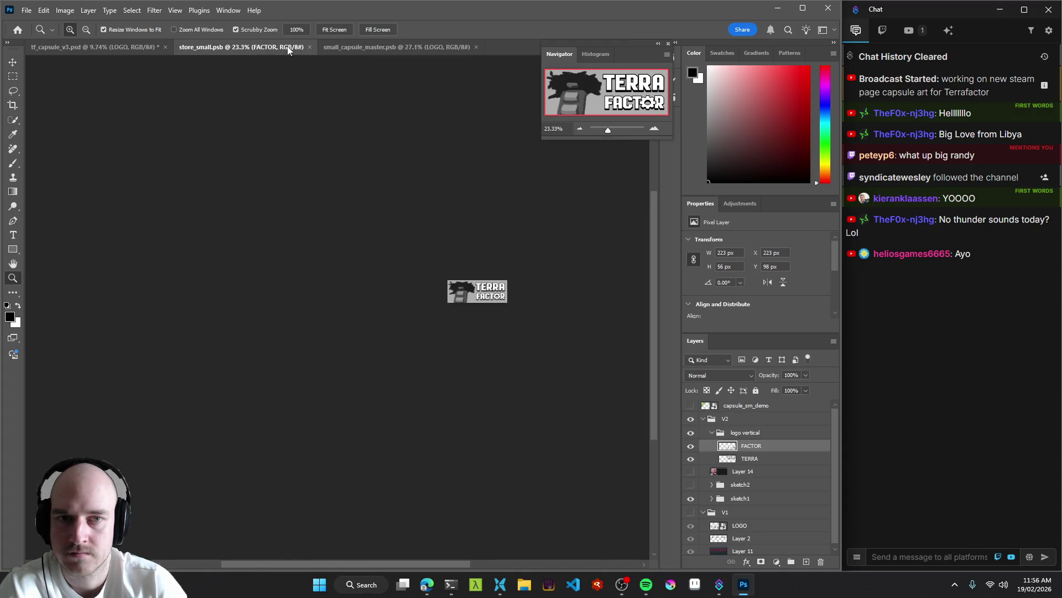
{"action": "left_click", "coordinate": [373, 46]}
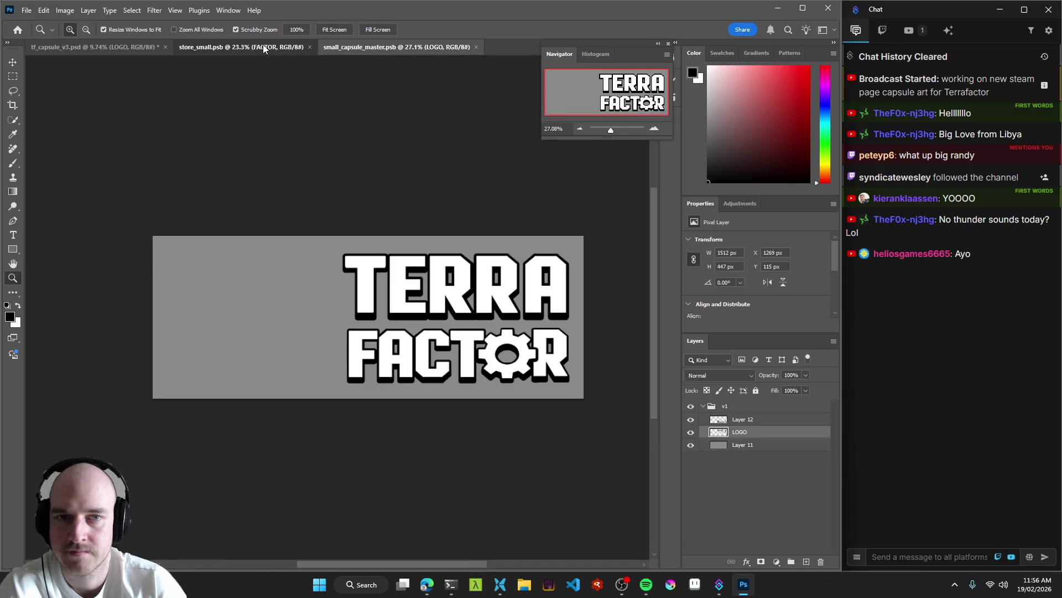
{"action": "left_click", "coordinate": [264, 48]}
{"action": "left_click", "coordinate": [398, 49]}
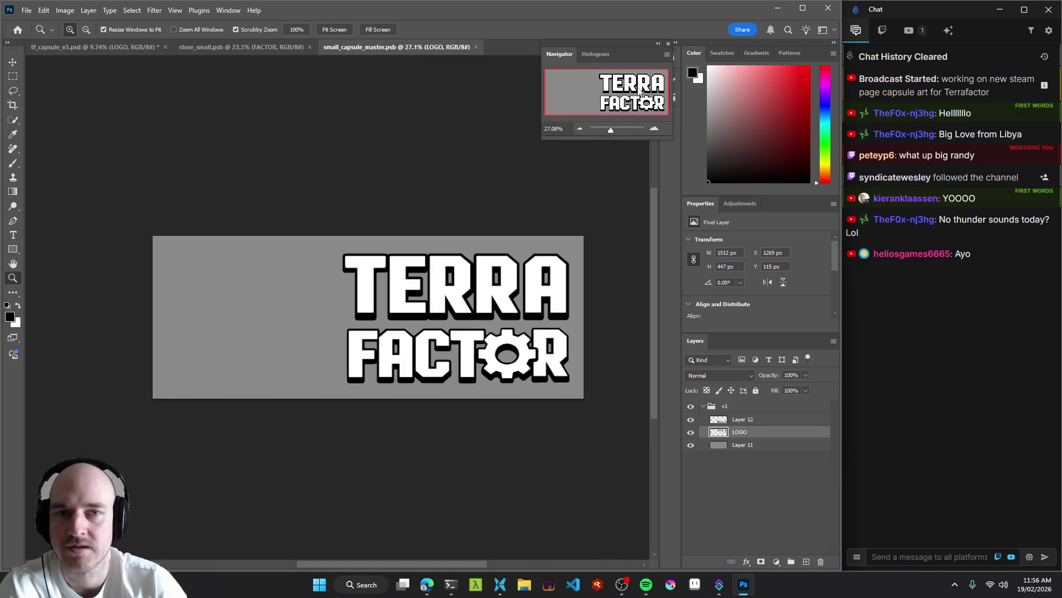
{"action": "left_click", "coordinate": [257, 47]}
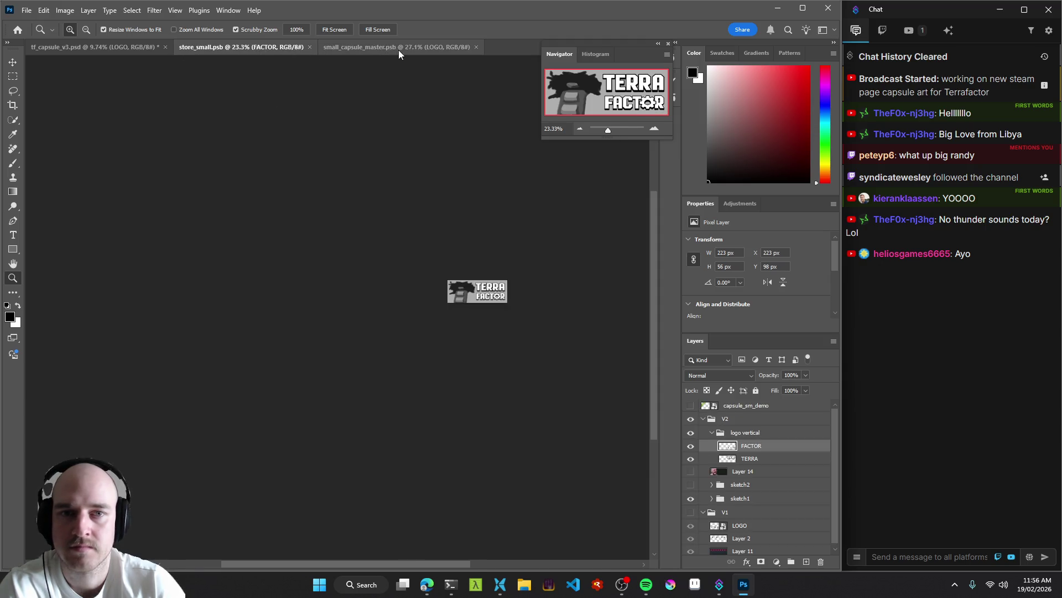
{"action": "left_click", "coordinate": [398, 49]}
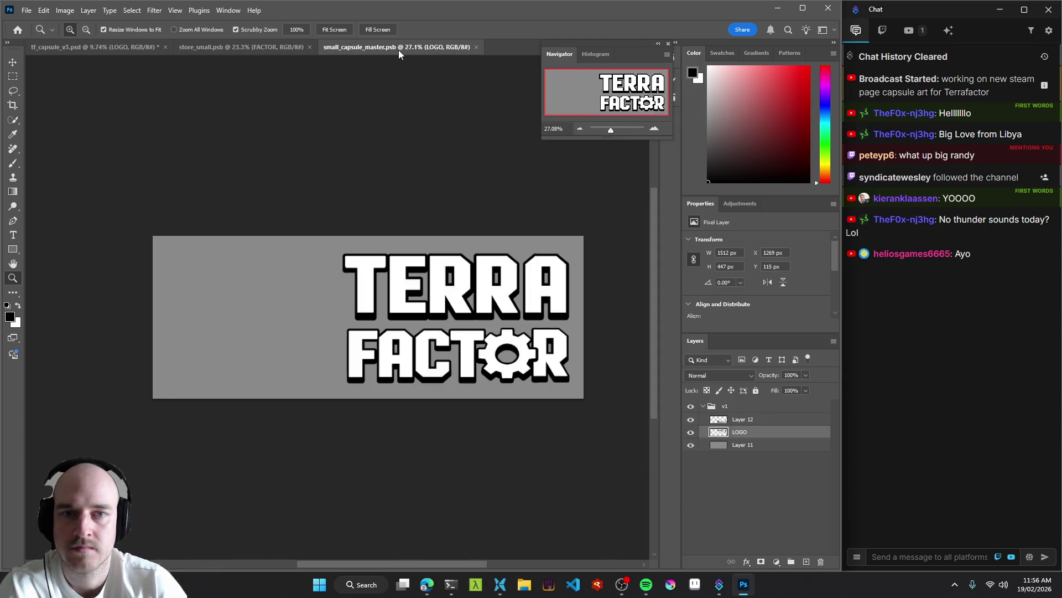
Zoom in on the master logo and nudge the TERRA FACTOR logo up a few pixels.
{"action": "left_click", "coordinate": [549, 260]}
{"action": "left_click", "coordinate": [535, 284]}
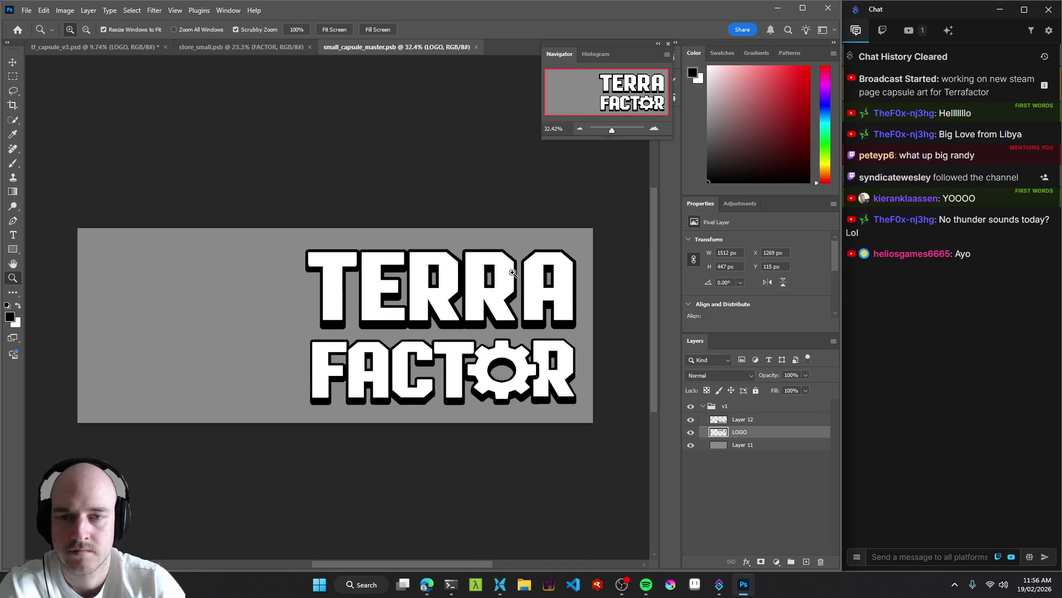
{"action": "key", "text": "v"}
{"action": "left_click_drag", "start_coordinate": [500, 262], "coordinate": [499, 258]}
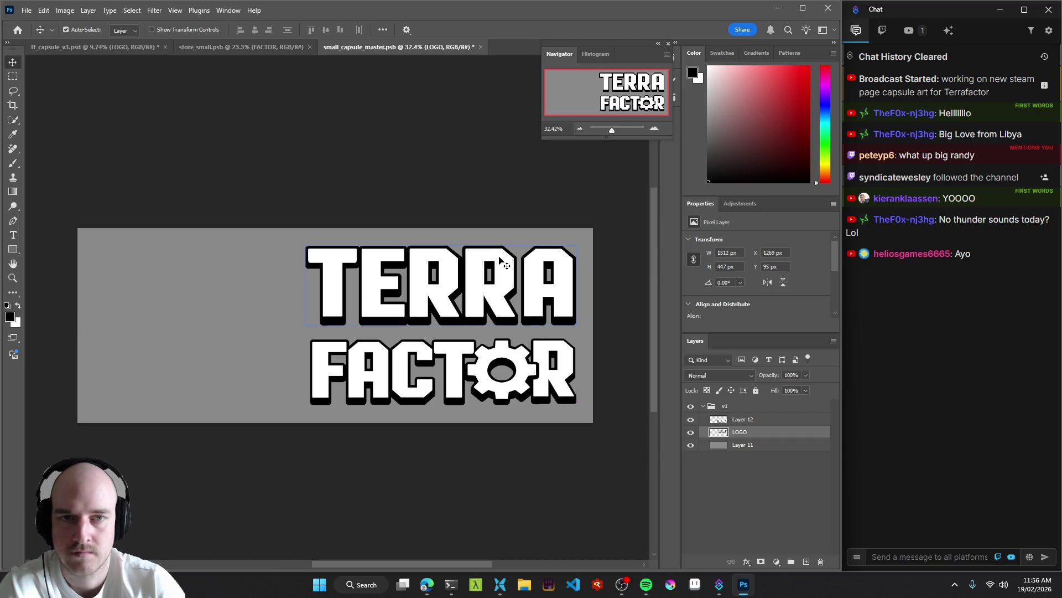
Zoom out to the whole capsule and save small_capsule_master.
{"action": "key", "text": "z"}
{"action": "left_click_drag", "start_coordinate": [477, 309], "coordinate": [370, 338]}
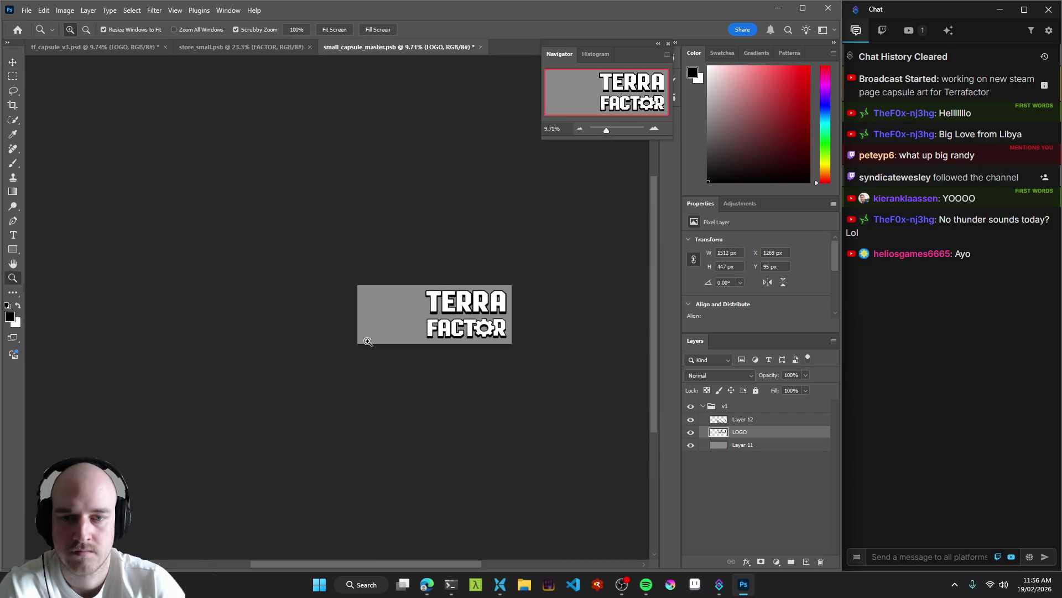
{"action": "key", "text": "ctrl+s"}
{"action": "mouse_move", "coordinate": [497, 344]}
{"action": "left_mouse_down"}
{"action": "mouse_move", "coordinate": [396, 351]}
{"action": "mouse_move", "coordinate": [420, 353]}
{"action": "mouse_move", "coordinate": [421, 322]}
{"action": "mouse_move", "coordinate": [483, 323]}
{"action": "left_mouse_up"}
{"action": "mouse_move", "coordinate": [548, 326]}
{"action": "left_mouse_down"}
{"action": "mouse_move", "coordinate": [480, 320]}
{"action": "mouse_move", "coordinate": [488, 322]}
{"action": "mouse_move", "coordinate": [419, 350]}
{"action": "mouse_move", "coordinate": [442, 346]}
{"action": "mouse_move", "coordinate": [429, 340]}
{"action": "left_mouse_up"}
In store_small, collapse the sketch1 group and show sketch2 in place of sketch1.
{"action": "left_click", "coordinate": [242, 47]}
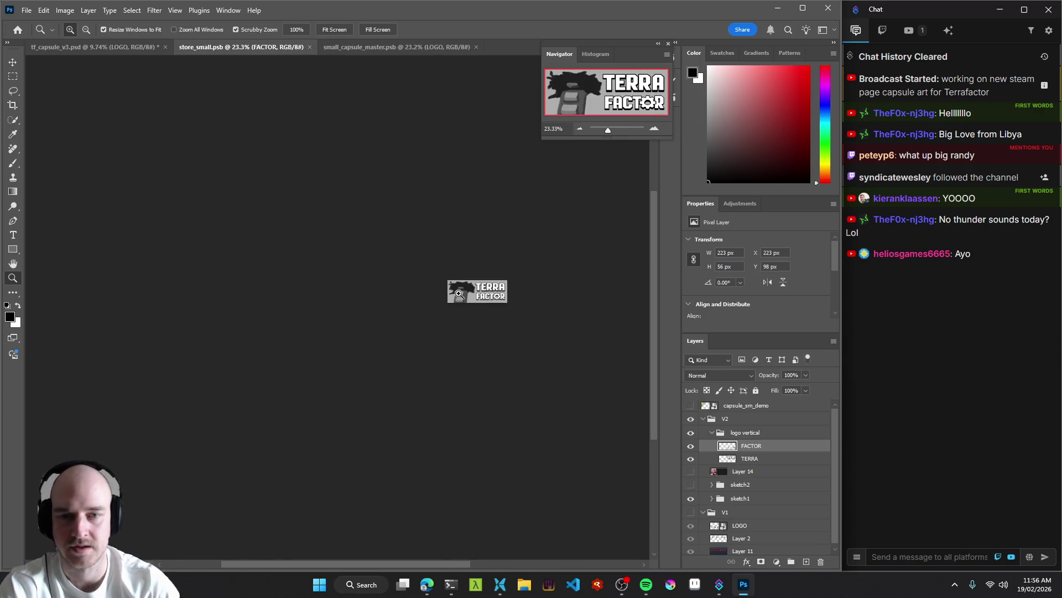
{"action": "left_click_drag", "start_coordinate": [456, 292], "coordinate": [473, 296]}
{"action": "key", "text": "v"}
{"action": "left_click", "coordinate": [467, 293]}
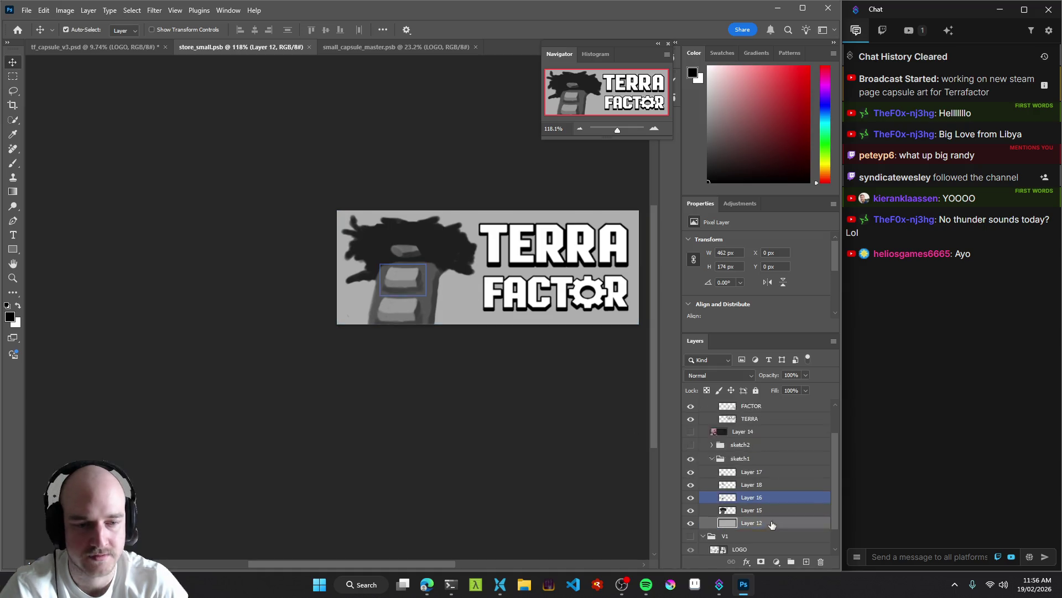
{"action": "left_click", "coordinate": [743, 439]}
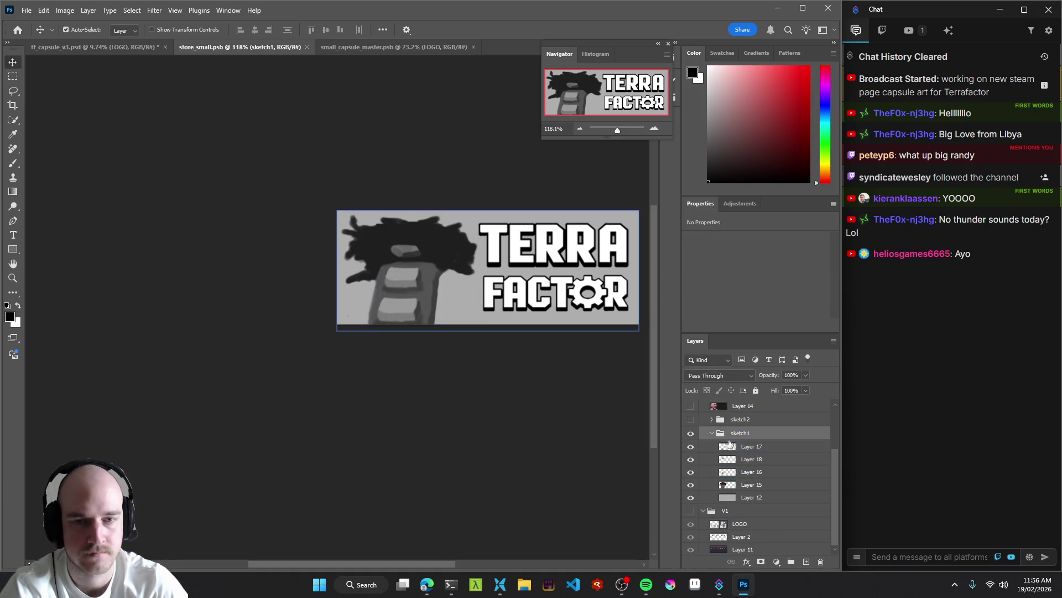
{"action": "left_click", "coordinate": [712, 432]}
{"action": "left_click", "coordinate": [722, 482]}
{"action": "left_click", "coordinate": [691, 496]}
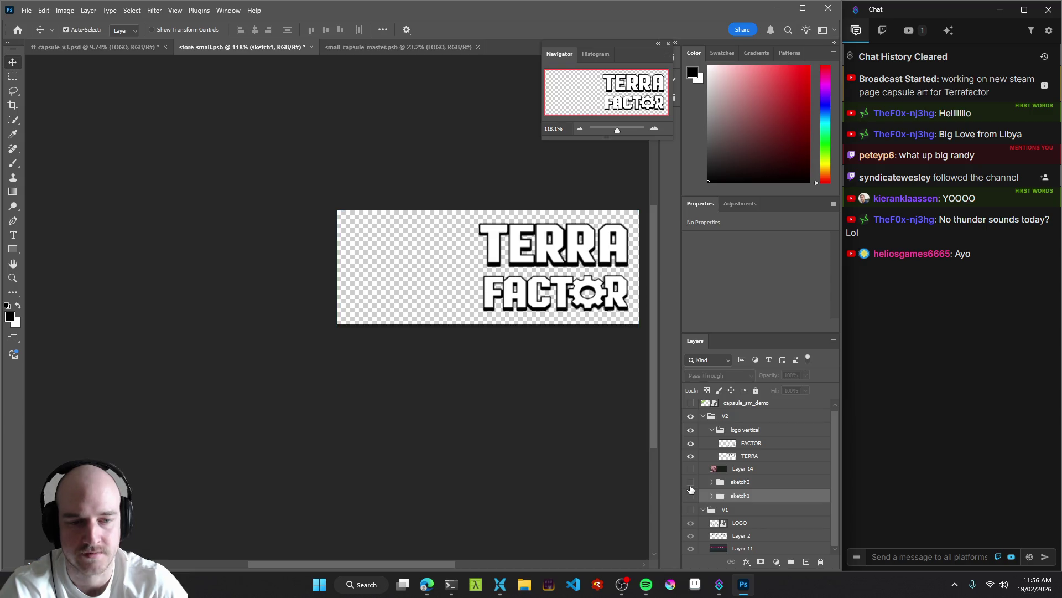
{"action": "left_click", "coordinate": [691, 481]}
Toggle between the sketch1 and sketch2 artwork several times to compare, ending on sketch2.
{"action": "key", "text": "z"}
{"action": "left_click_drag", "start_coordinate": [583, 334], "coordinate": [523, 333]}
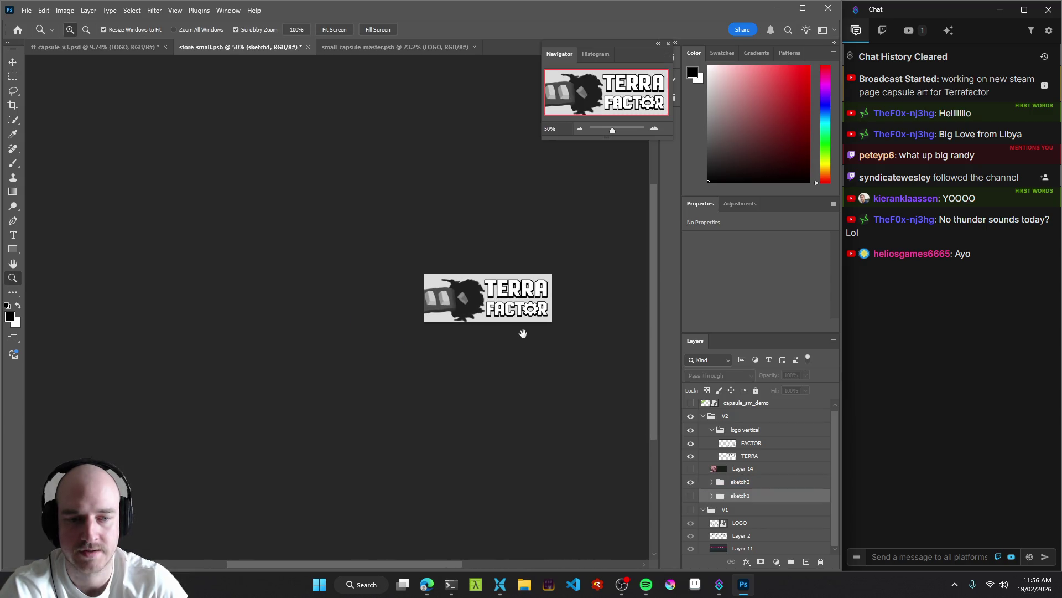
{"action": "left_click", "coordinate": [690, 495]}
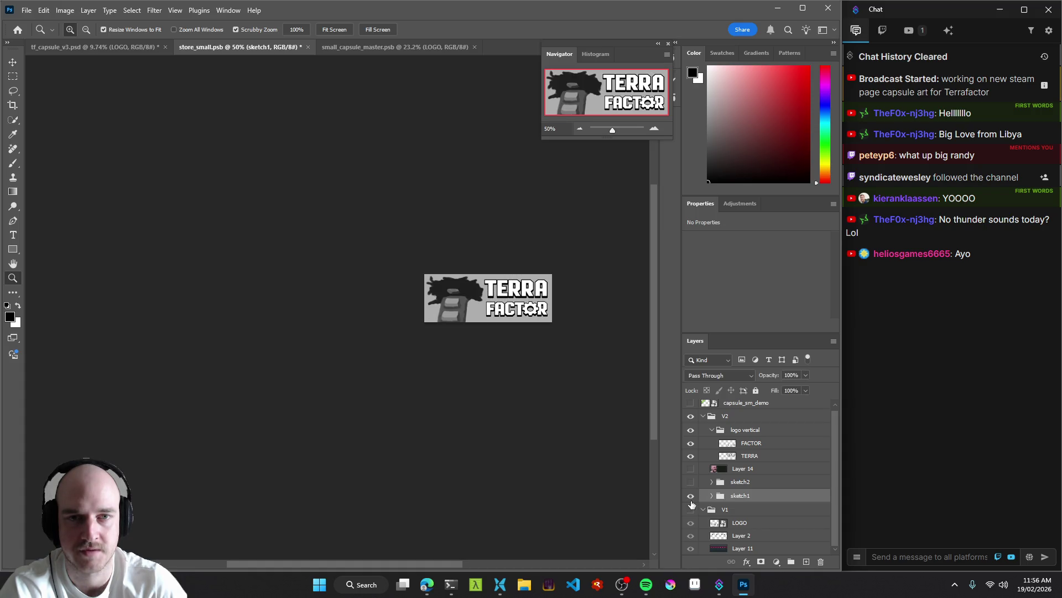
{"action": "left_click", "coordinate": [691, 495]}
{"action": "left_click", "coordinate": [690, 481]}
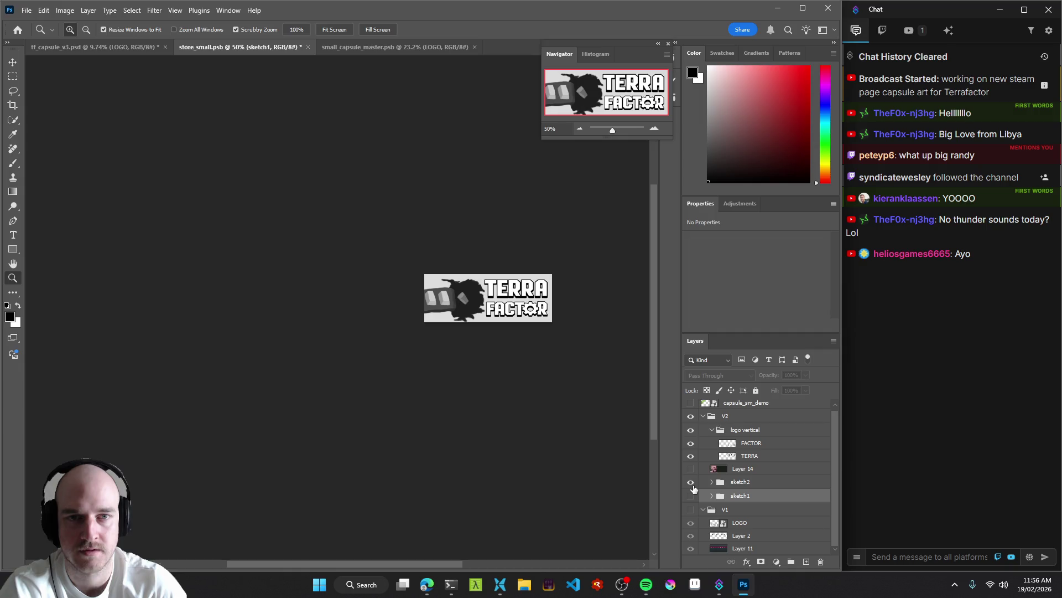
{"action": "left_click", "coordinate": [691, 481]}
{"action": "left_click", "coordinate": [690, 495]}
{"action": "left_click", "coordinate": [690, 495]}
{"action": "left_click", "coordinate": [691, 482]}
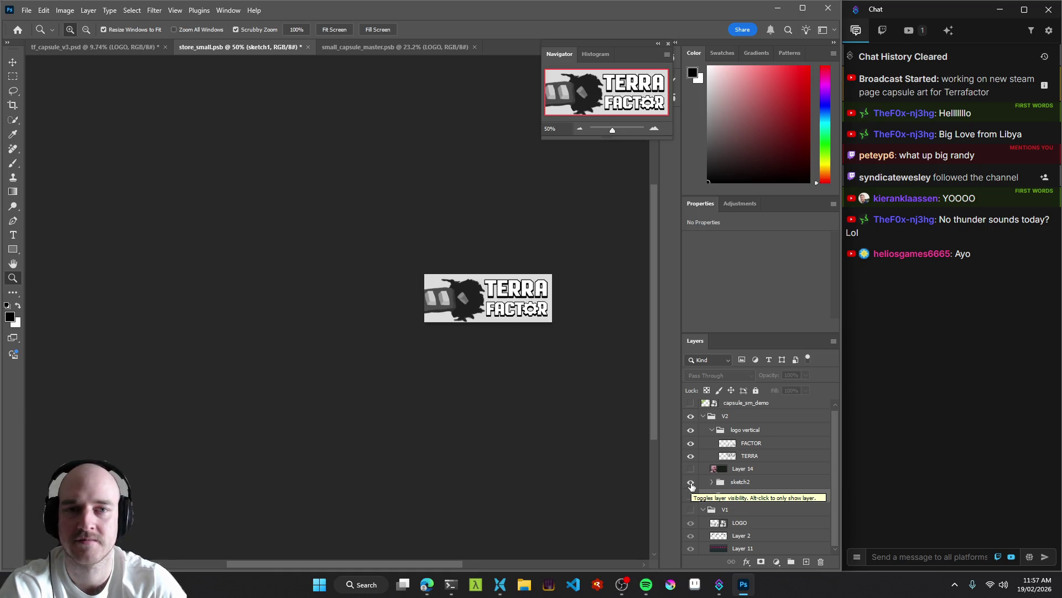
{"action": "left_click", "coordinate": [690, 481]}
{"action": "left_click", "coordinate": [691, 495]}
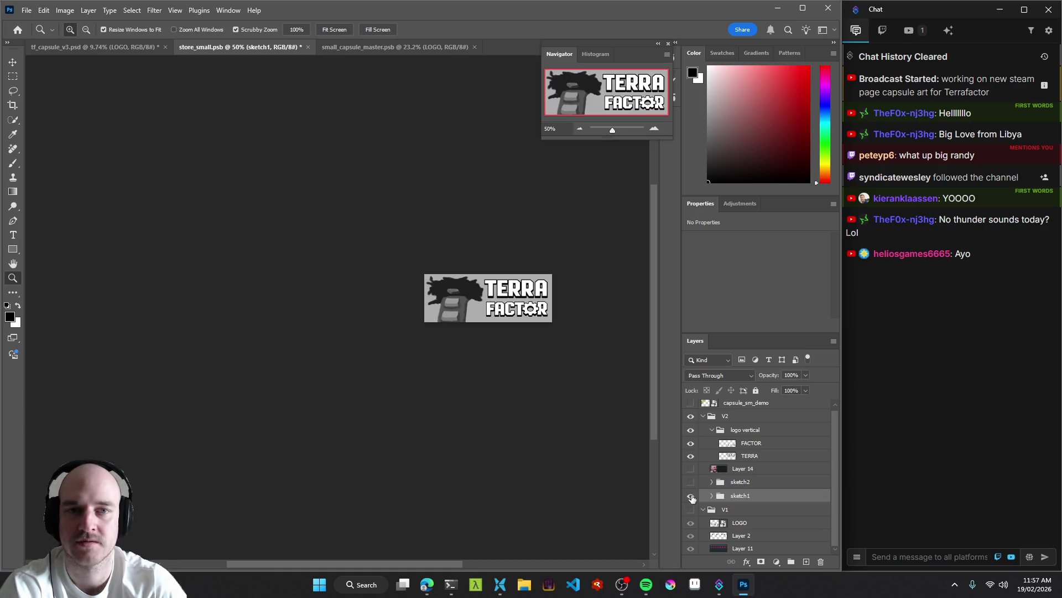
{"action": "left_click", "coordinate": [690, 495]}
{"action": "left_click", "coordinate": [690, 481]}
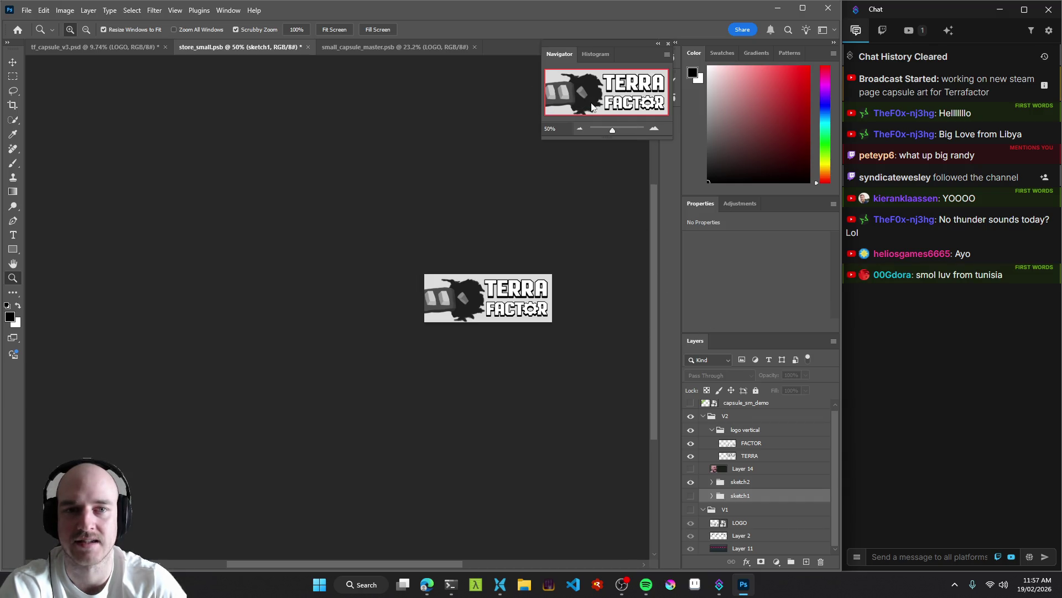
{"action": "left_click", "coordinate": [691, 481]}
{"action": "left_click", "coordinate": [690, 495]}
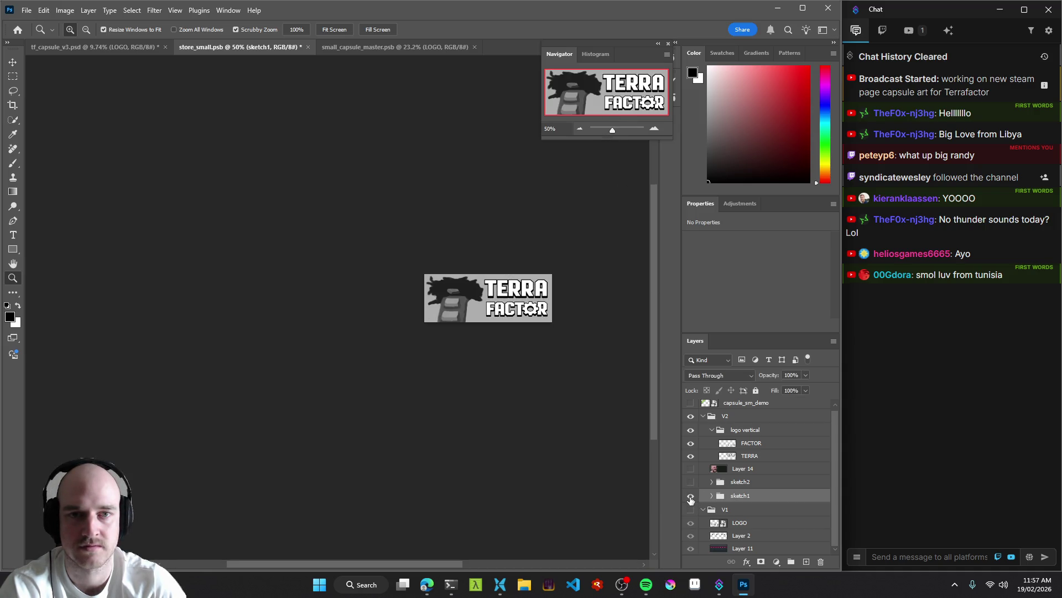
{"action": "left_click", "coordinate": [691, 498]}
{"action": "left_click", "coordinate": [692, 483]}
Select the sketch2 group and paste it above Layer 11 in small_capsule_master.
{"action": "mouse_move", "coordinate": [484, 304]}
{"action": "left_mouse_down"}
{"action": "mouse_move", "coordinate": [531, 313]}
{"action": "mouse_move", "coordinate": [565, 351]}
{"action": "left_mouse_up"}
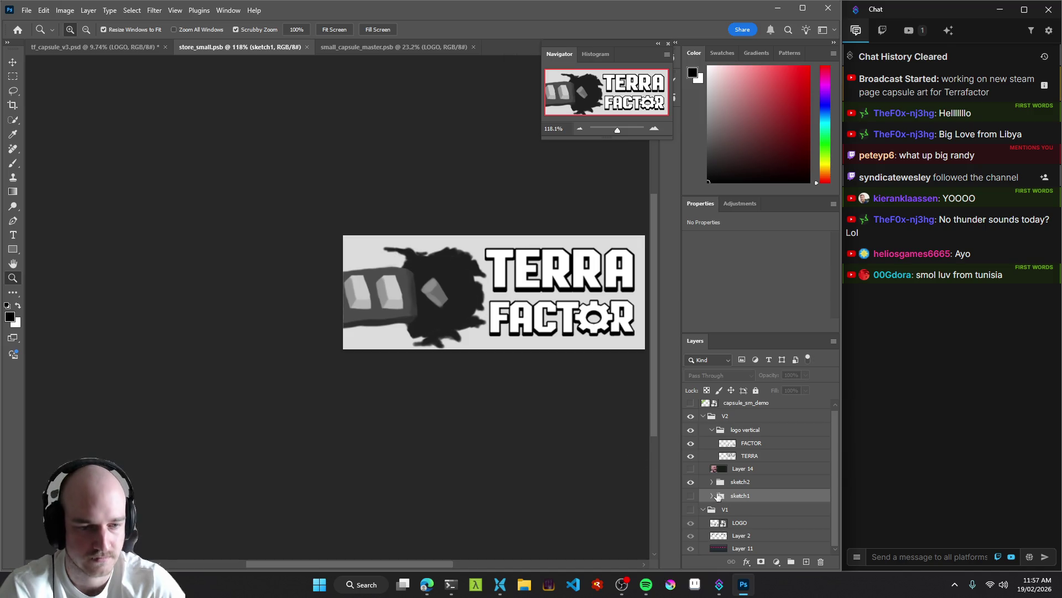
{"action": "left_click", "coordinate": [736, 484]}
{"action": "left_click", "coordinate": [714, 485]}
{"action": "scroll", "coordinate": [759, 442], "scroll_direction": "down", "scroll_amount": 2}
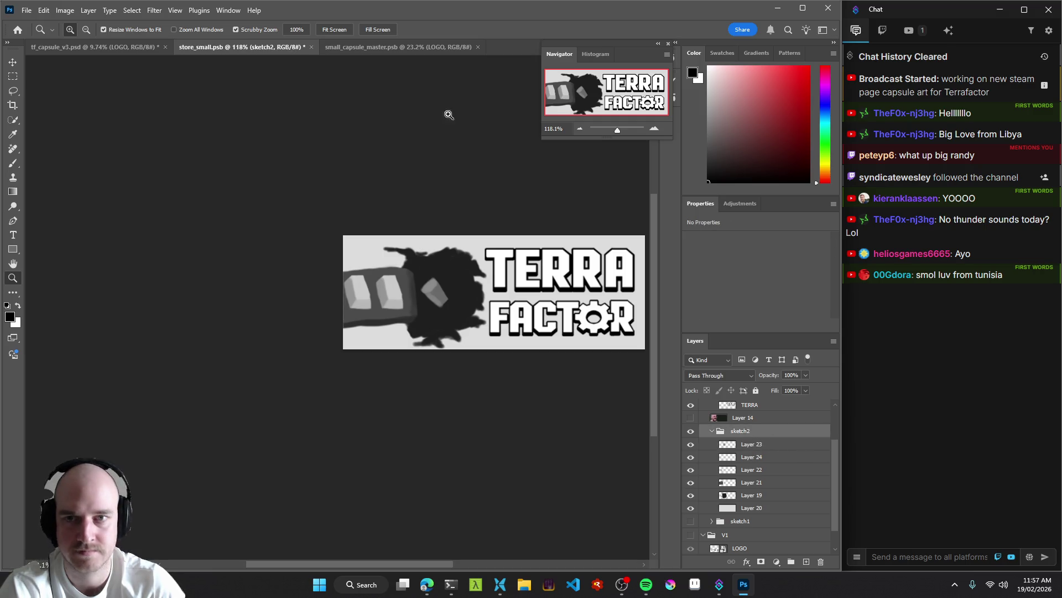
{"action": "left_click", "coordinate": [398, 48]}
{"action": "left_click", "coordinate": [541, 348], "text": "alt"}
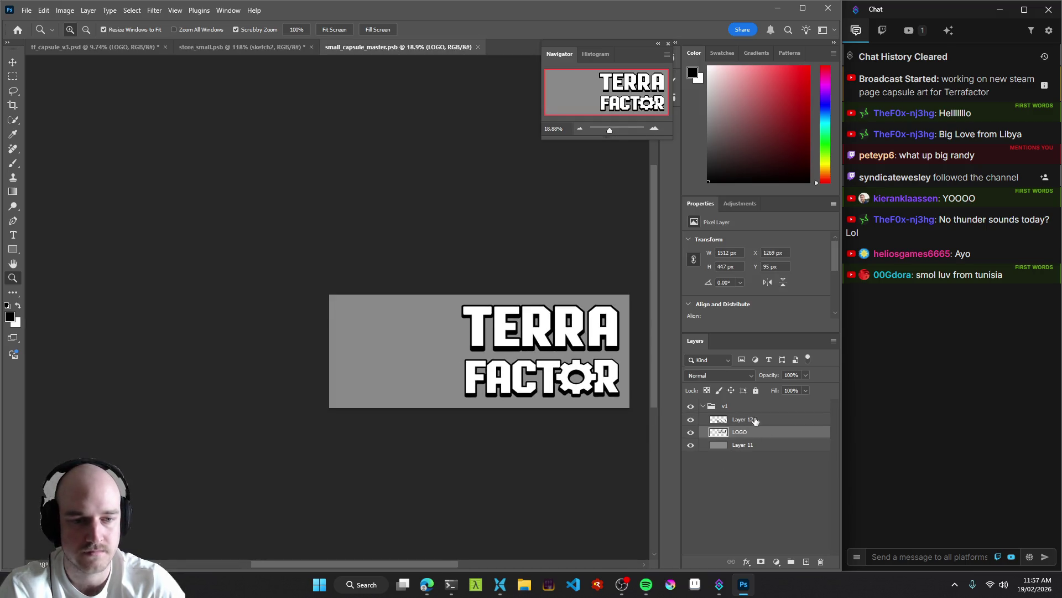
{"action": "left_click", "coordinate": [742, 446]}
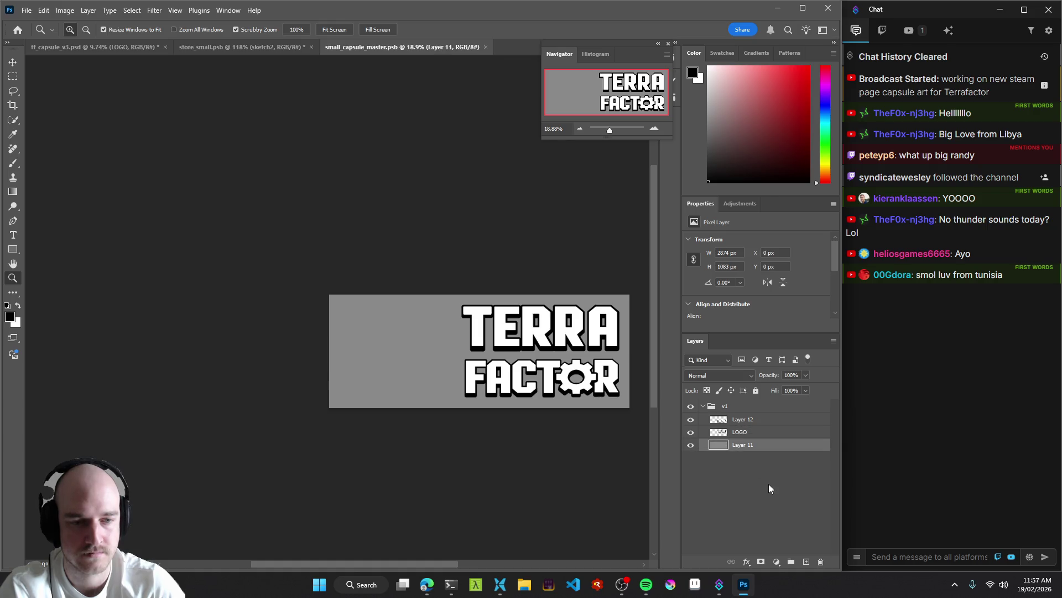
{"action": "key", "text": "ctrl+v"}
{"action": "mouse_move", "coordinate": [474, 381]}
{"action": "left_mouse_down"}
{"action": "mouse_move", "coordinate": [515, 359]}
{"action": "mouse_move", "coordinate": [478, 346]}
{"action": "left_mouse_up"}
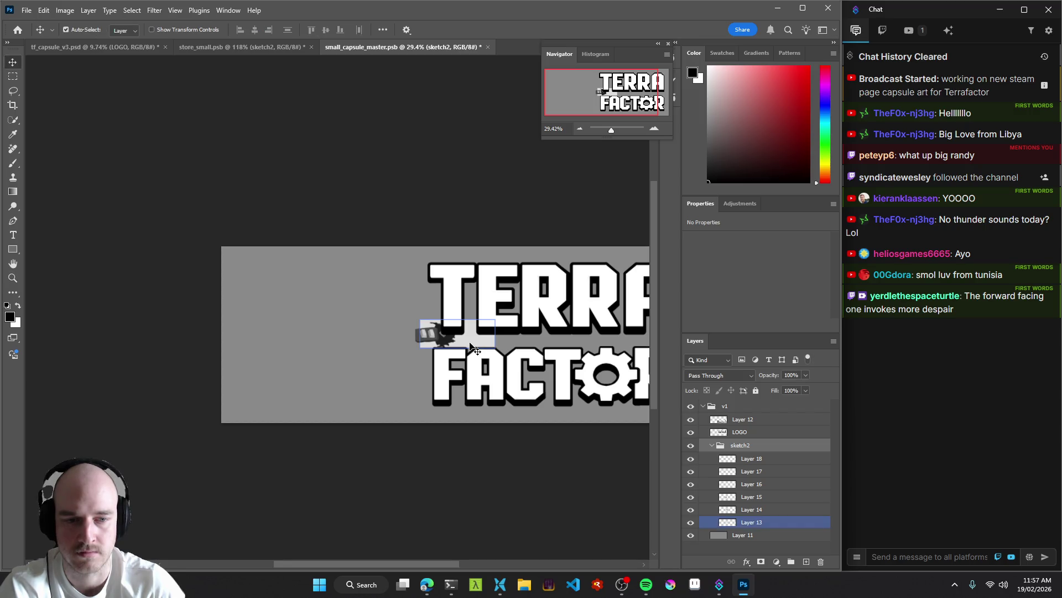
Free-transform the pasted sketch to about 628%, position it behind the logo and commit.
{"action": "key", "text": "ctrl+t"}
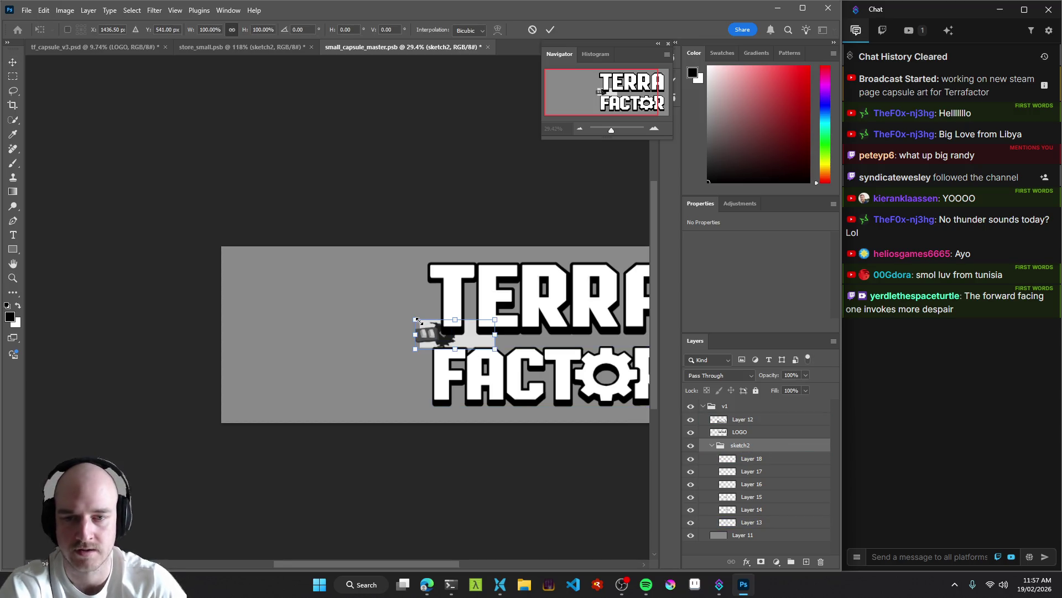
{"action": "mouse_move", "coordinate": [415, 320]}
{"action": "left_mouse_down"}
{"action": "mouse_move", "coordinate": [198, 229]}
{"action": "mouse_move", "coordinate": [219, 232]}
{"action": "mouse_move", "coordinate": [207, 232]}
{"action": "left_mouse_up"}
{"action": "mouse_move", "coordinate": [491, 347]}
{"action": "left_mouse_down"}
{"action": "mouse_move", "coordinate": [651, 387]}
{"action": "mouse_move", "coordinate": [415, 371]}
{"action": "mouse_move", "coordinate": [502, 420]}
{"action": "left_mouse_up"}
{"action": "left_click_drag", "start_coordinate": [421, 447], "coordinate": [479, 422]}
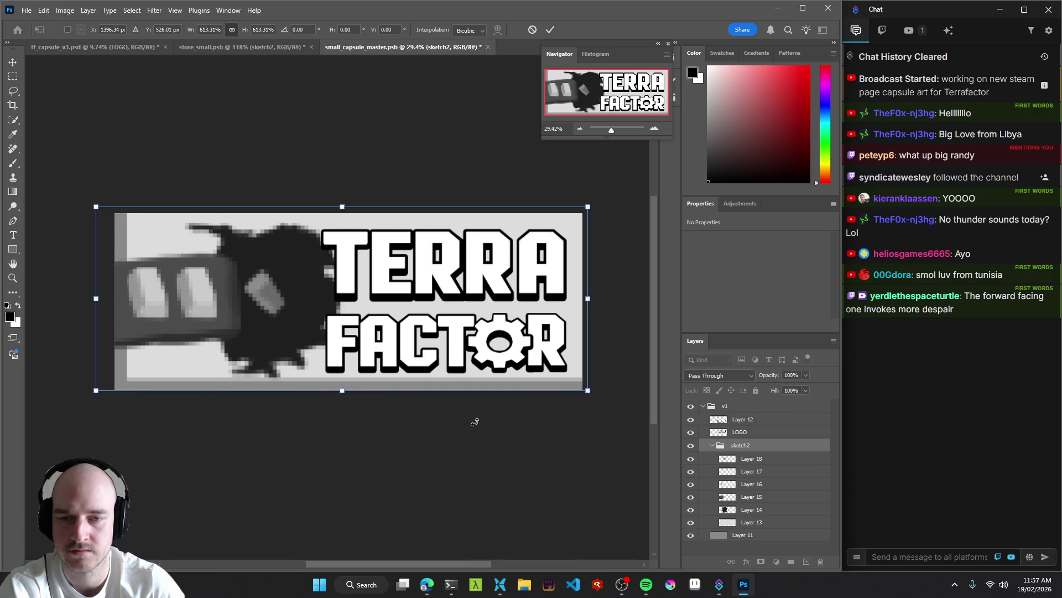
{"action": "scroll", "coordinate": [387, 420], "scroll_direction": "down", "scroll_amount": 3}
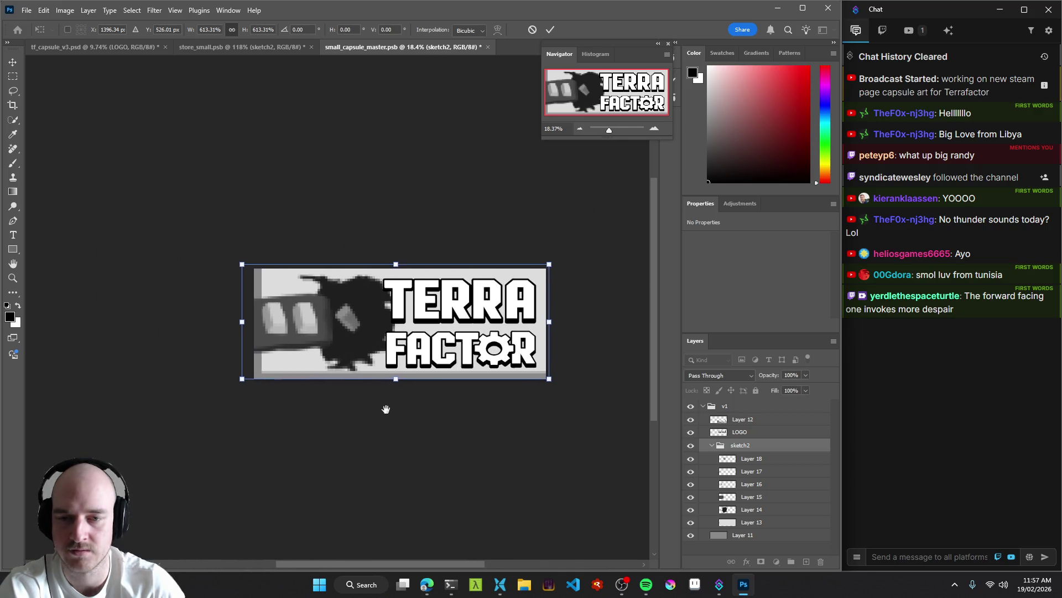
{"action": "mouse_move", "coordinate": [548, 380]}
{"action": "left_mouse_down"}
{"action": "mouse_move", "coordinate": [528, 354]}
{"action": "mouse_move", "coordinate": [498, 363]}
{"action": "left_mouse_up"}
{"action": "left_click_drag", "start_coordinate": [370, 323], "coordinate": [364, 329]}
{"action": "left_click_drag", "start_coordinate": [529, 381], "coordinate": [544, 388]}
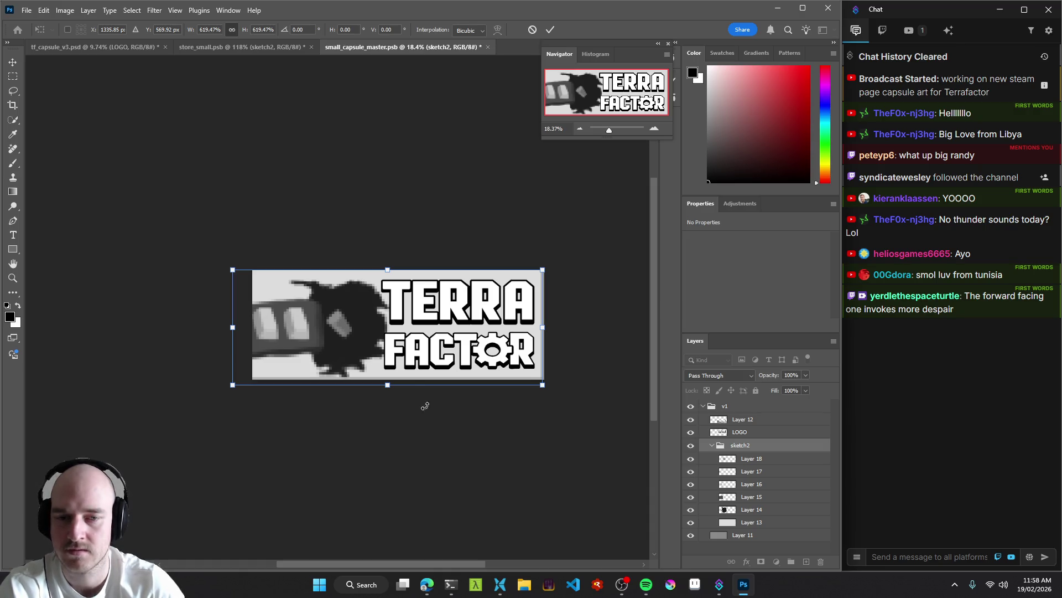
{"action": "mouse_move", "coordinate": [408, 362]}
{"action": "left_mouse_down"}
{"action": "mouse_move", "coordinate": [418, 361]}
{"action": "mouse_move", "coordinate": [410, 361]}
{"action": "left_mouse_up"}
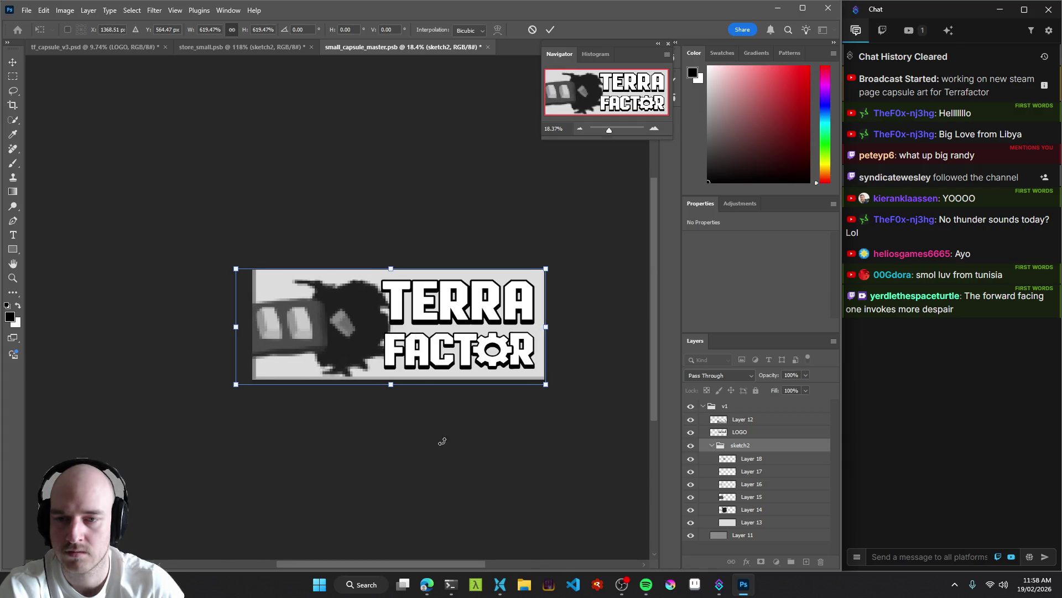
{"action": "key", "text": "Return"}
Zoom out and select the FACTOR text, then Layer 14 of the sketch group.
{"action": "key", "text": "z"}
{"action": "mouse_move", "coordinate": [319, 333]}
{"action": "left_mouse_down"}
{"action": "mouse_move", "coordinate": [354, 333]}
{"action": "mouse_move", "coordinate": [310, 333]}
{"action": "mouse_move", "coordinate": [370, 318]}
{"action": "left_mouse_up"}
{"action": "scroll", "coordinate": [370, 318], "scroll_direction": "down", "scroll_amount": 3}
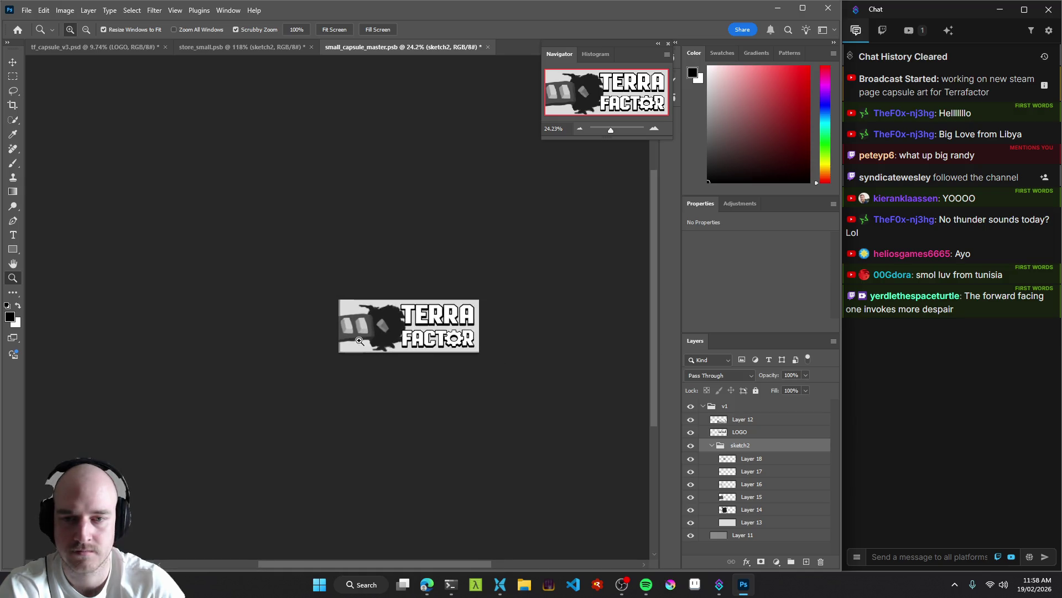
{"action": "key", "text": "v"}
{"action": "left_click", "coordinate": [418, 335]}
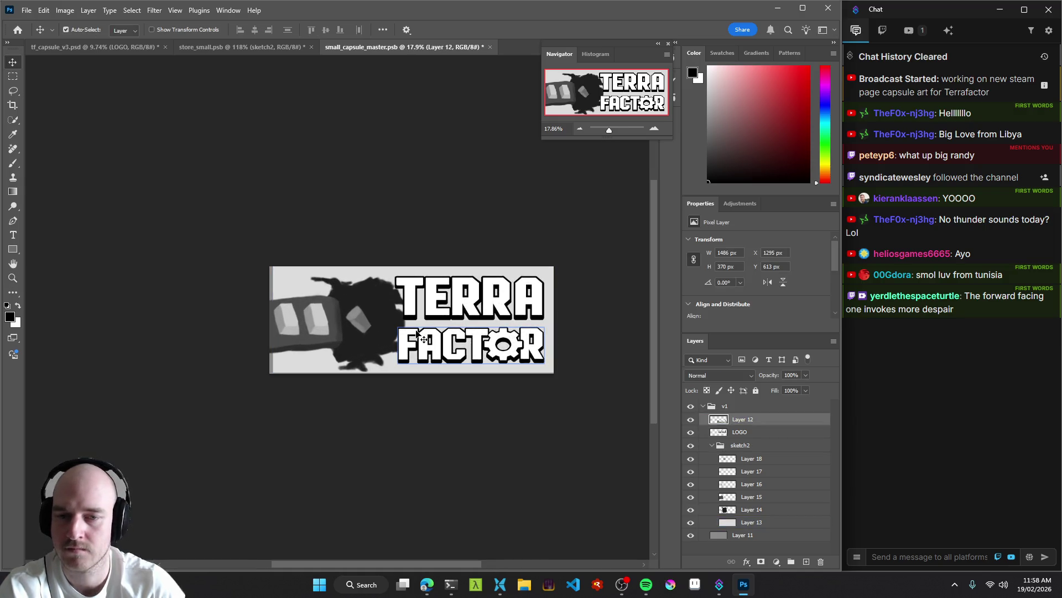
{"action": "left_click", "coordinate": [401, 364]}
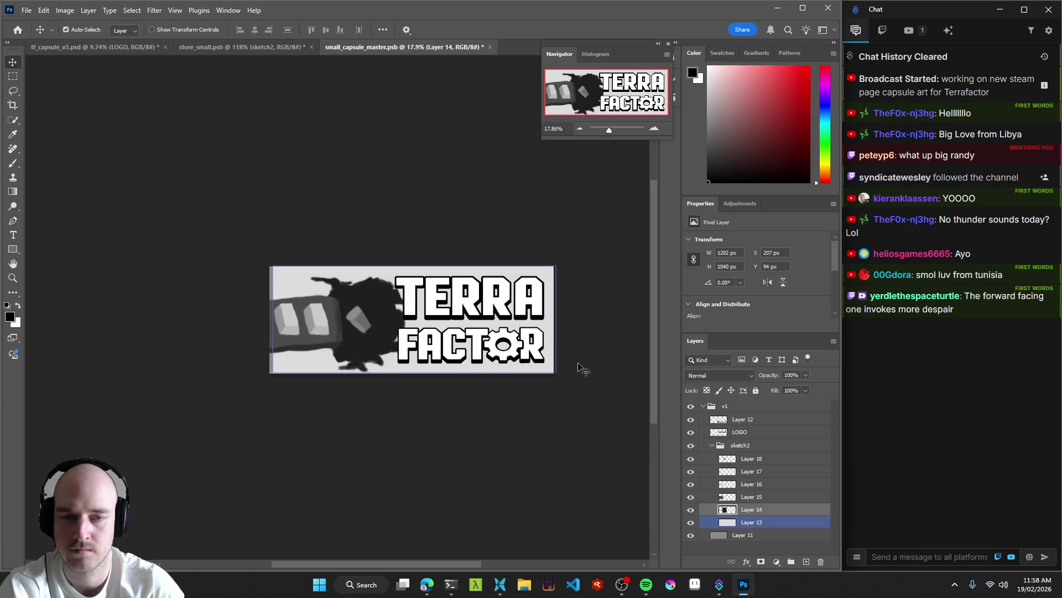
{"action": "key", "text": "z"}
{"action": "mouse_move", "coordinate": [401, 320]}
{"action": "left_mouse_down"}
{"action": "mouse_move", "coordinate": [412, 320]}
{"action": "mouse_move", "coordinate": [344, 317]}
{"action": "mouse_move", "coordinate": [420, 326]}
{"action": "mouse_move", "coordinate": [346, 326]}
{"action": "left_mouse_up"}
Bring up store_small and zoom out to see the whole capsule.
{"action": "left_click", "coordinate": [251, 45]}
{"action": "left_click_drag", "start_coordinate": [529, 321], "coordinate": [510, 321]}
{"action": "left_click_drag", "start_coordinate": [636, 379], "coordinate": [569, 366]}
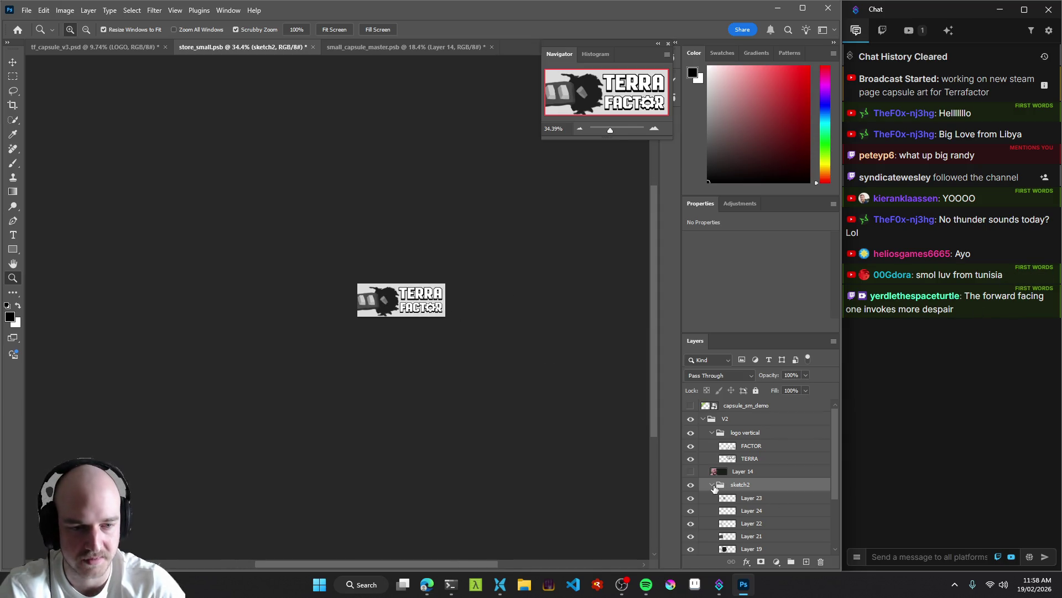
Collapse sketch2 in store_small and view the Steam store mockup in tf_capsule_v3.
{"action": "left_click", "coordinate": [713, 485]}
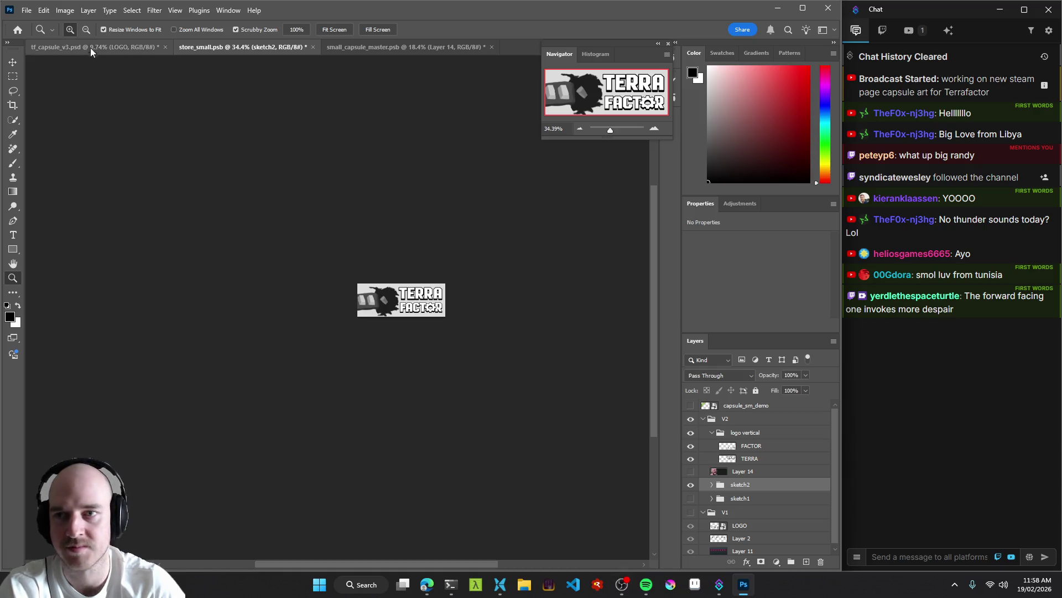
{"action": "left_click", "coordinate": [88, 47]}
{"action": "mouse_move", "coordinate": [476, 383]}
{"action": "left_mouse_down"}
{"action": "mouse_move", "coordinate": [425, 358]}
{"action": "mouse_move", "coordinate": [483, 334]}
{"action": "mouse_move", "coordinate": [276, 393]}
{"action": "left_mouse_up"}
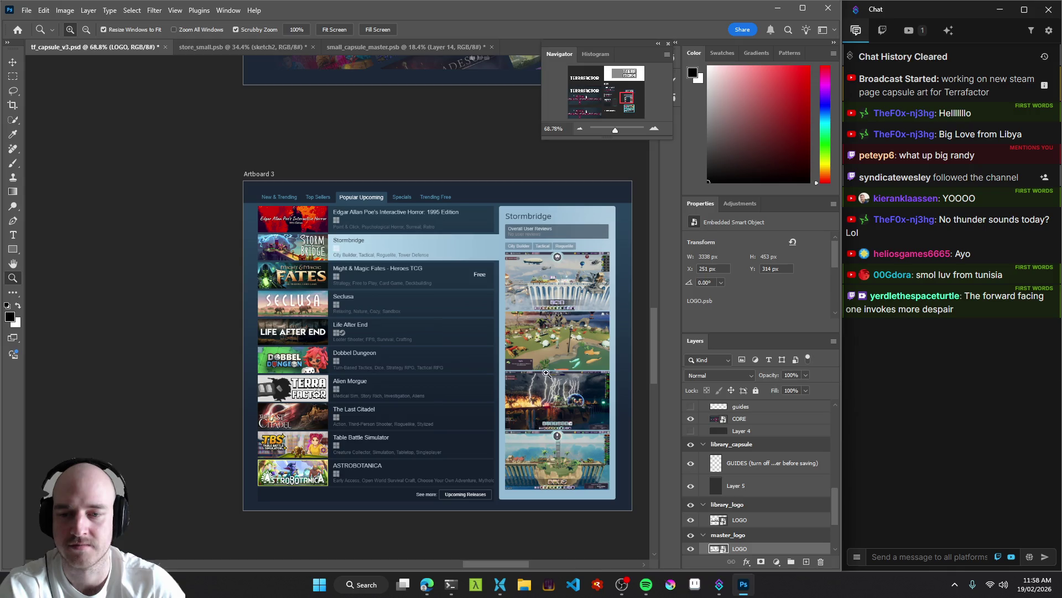
{"action": "left_click_drag", "start_coordinate": [406, 391], "coordinate": [400, 395]}
Collapse sketch2 in small_capsule_master, then return to store_small.
{"action": "left_click", "coordinate": [386, 48]}
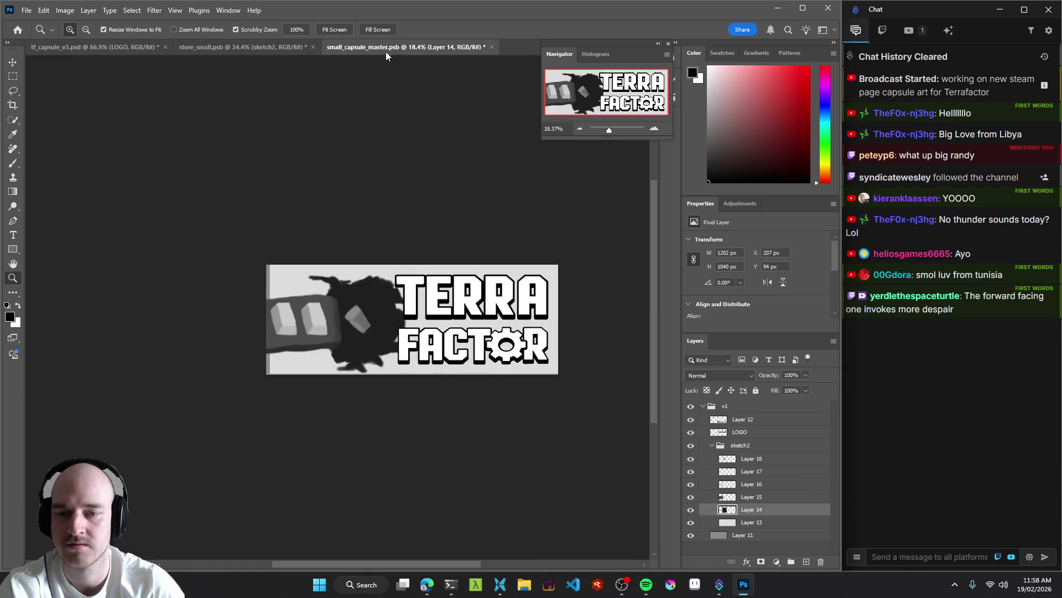
{"action": "left_click", "coordinate": [712, 445]}
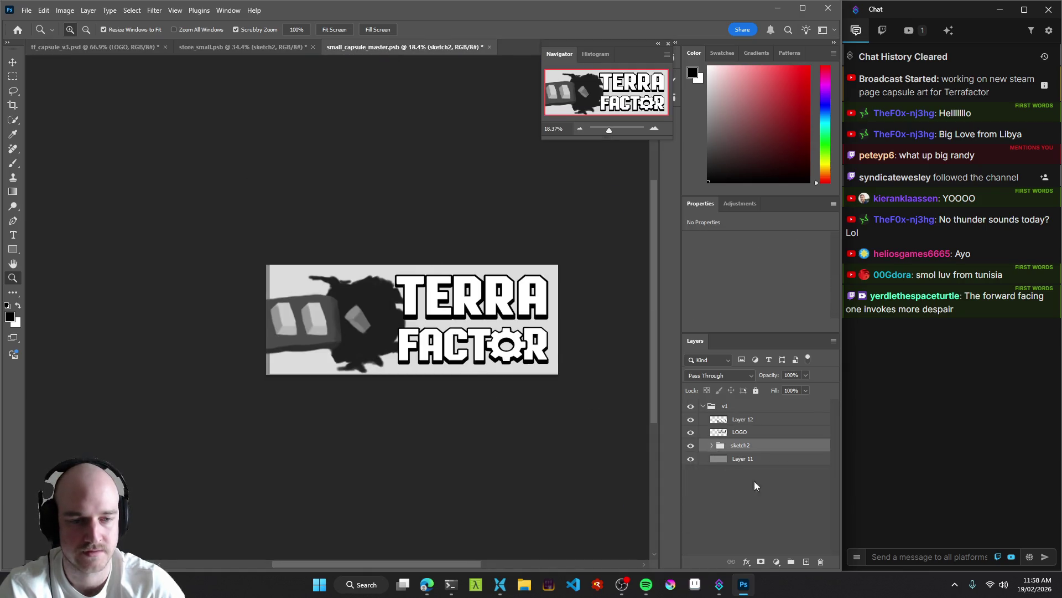
{"action": "left_click", "coordinate": [284, 46]}
{"action": "scroll", "coordinate": [706, 541], "scroll_direction": "down", "scroll_amount": 1}
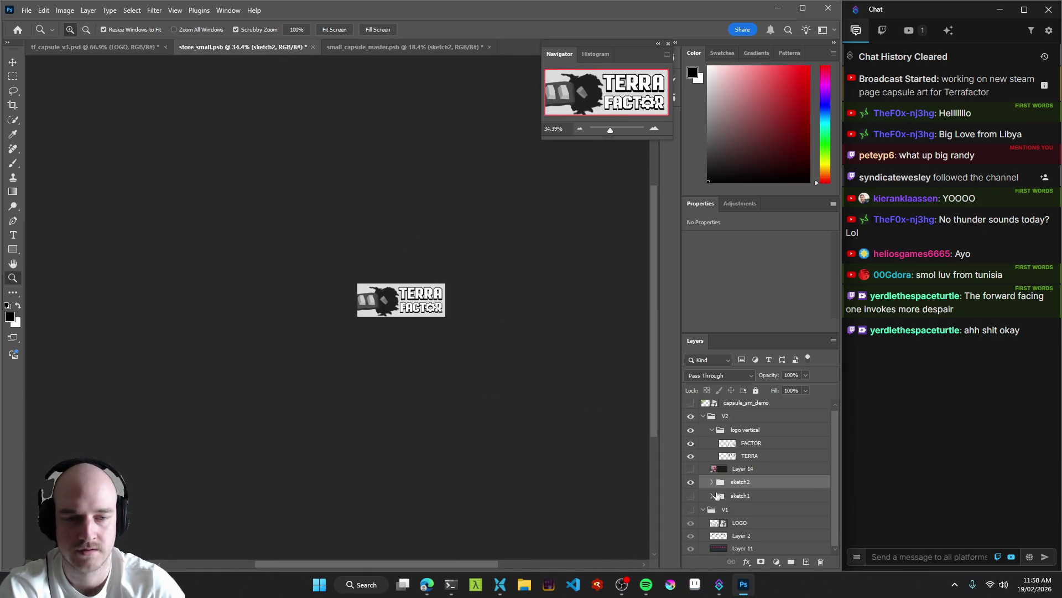
Flick sketch1 and sketch2 visibility back and forth in store_small to compare them.
{"action": "left_click", "coordinate": [690, 482]}
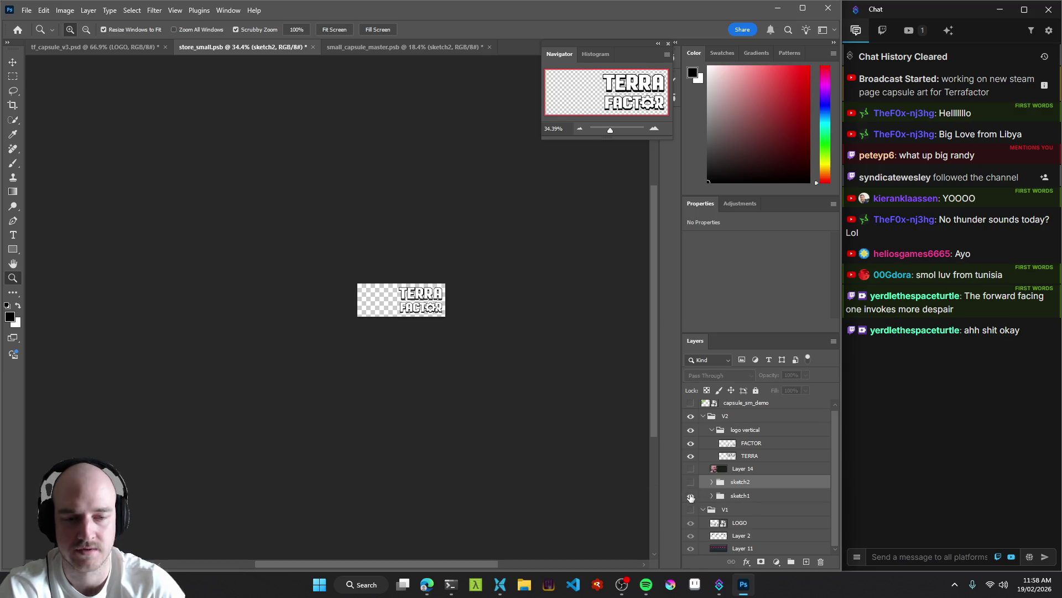
{"action": "left_click", "coordinate": [690, 495]}
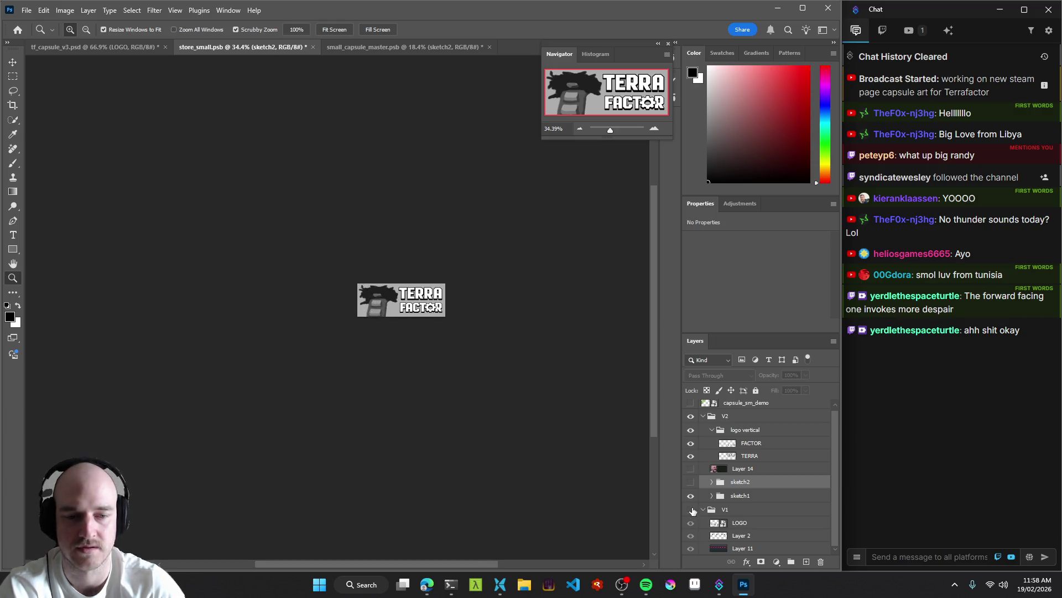
{"action": "left_click", "coordinate": [690, 495]}
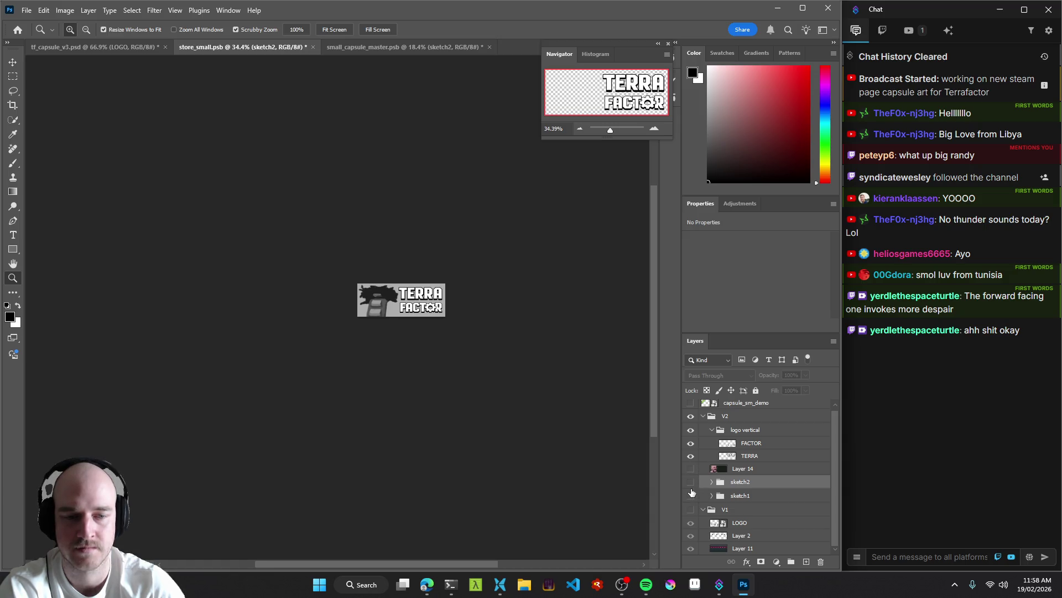
{"action": "left_click", "coordinate": [690, 482]}
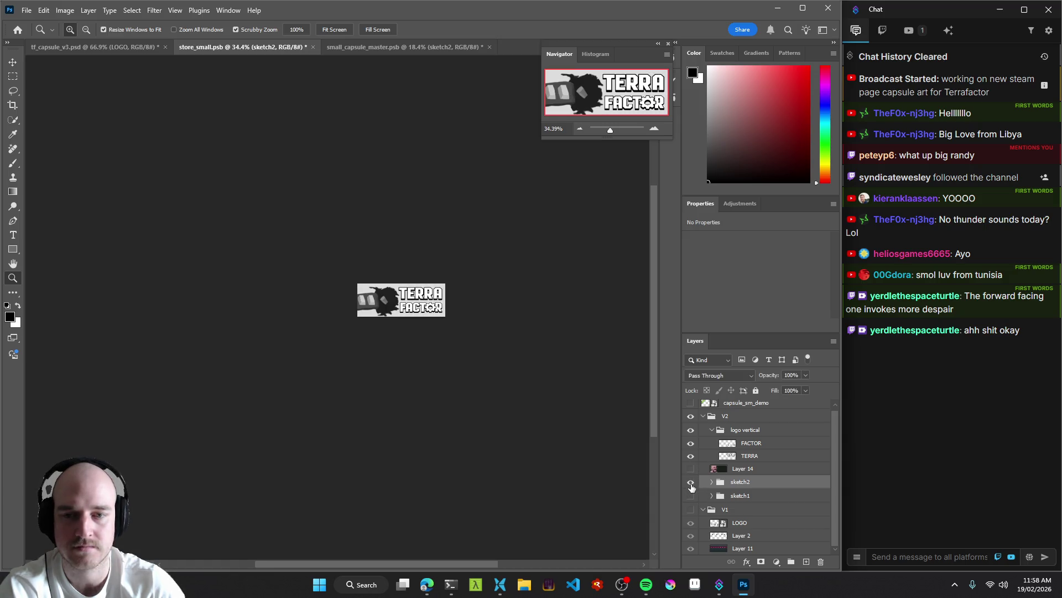
{"action": "left_click", "coordinate": [690, 483]}
{"action": "left_click", "coordinate": [690, 496]}
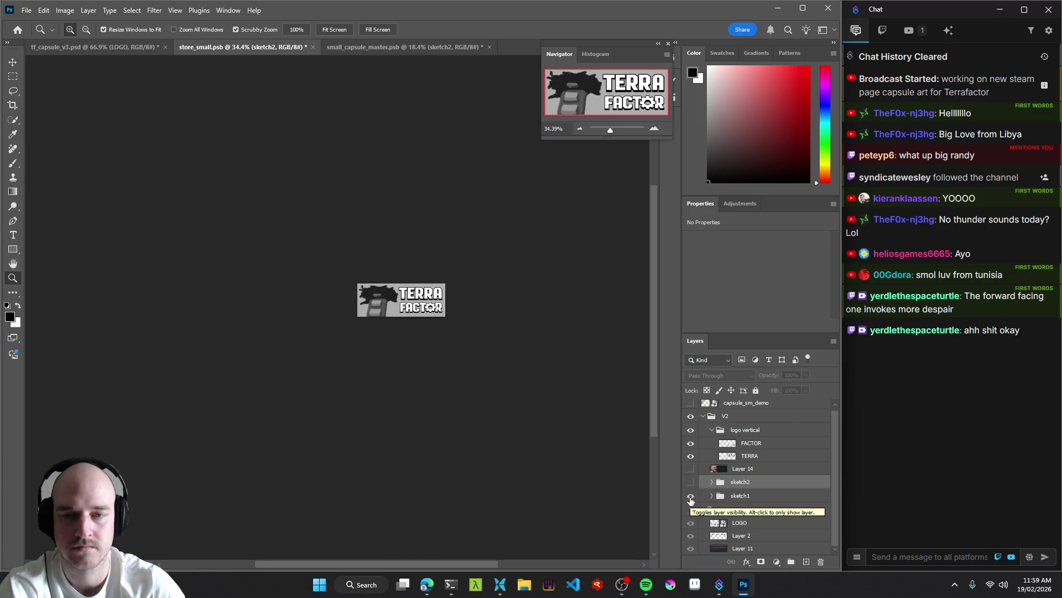
{"action": "left_click", "coordinate": [690, 496]}
{"action": "left_click", "coordinate": [691, 496]}
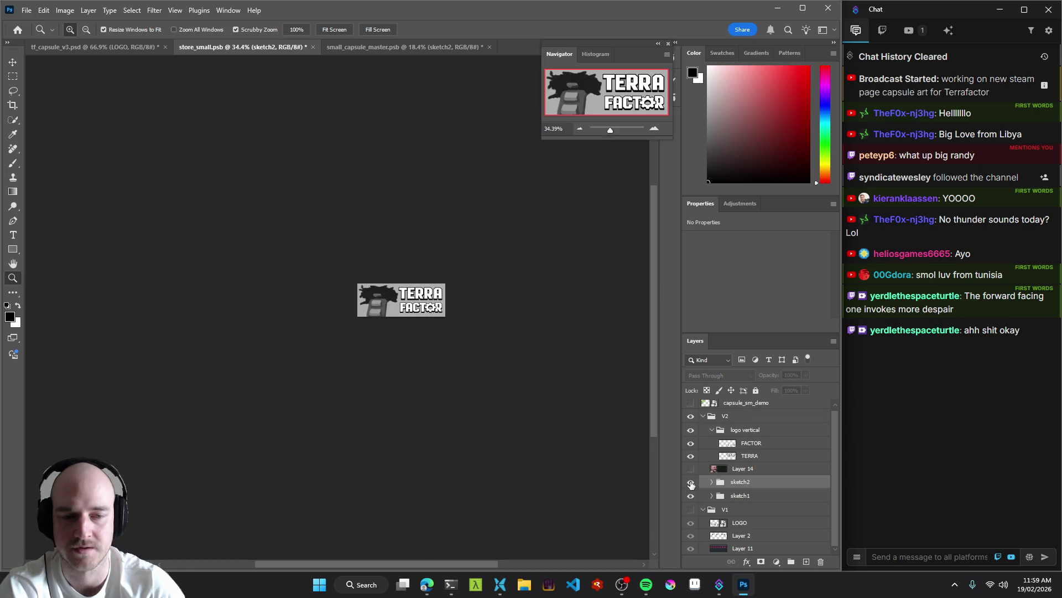
{"action": "left_click", "coordinate": [691, 481]}
{"action": "left_click", "coordinate": [690, 495]}
{"action": "left_click", "coordinate": [690, 495]}
{"action": "left_click", "coordinate": [691, 482]}
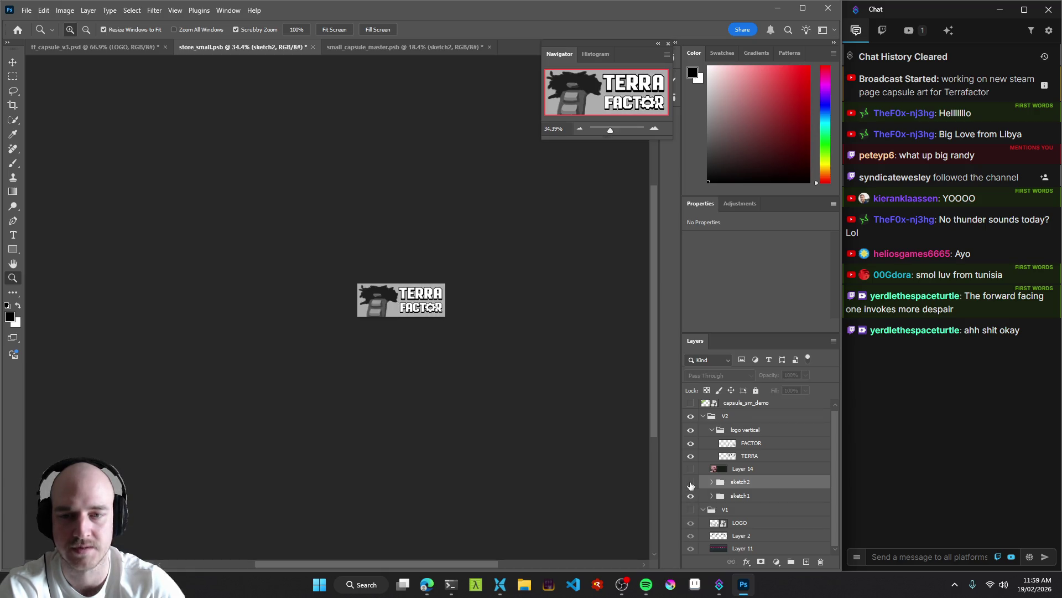
{"action": "left_click", "coordinate": [691, 482]}
{"action": "left_click", "coordinate": [691, 496]}
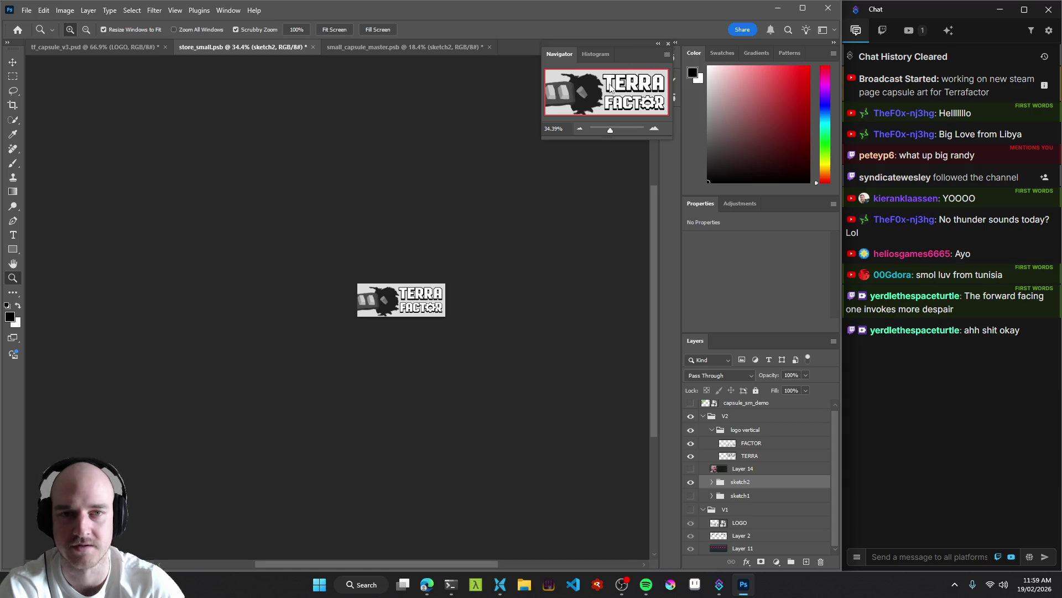
{"action": "left_click", "coordinate": [690, 482]}
{"action": "left_click", "coordinate": [691, 496]}
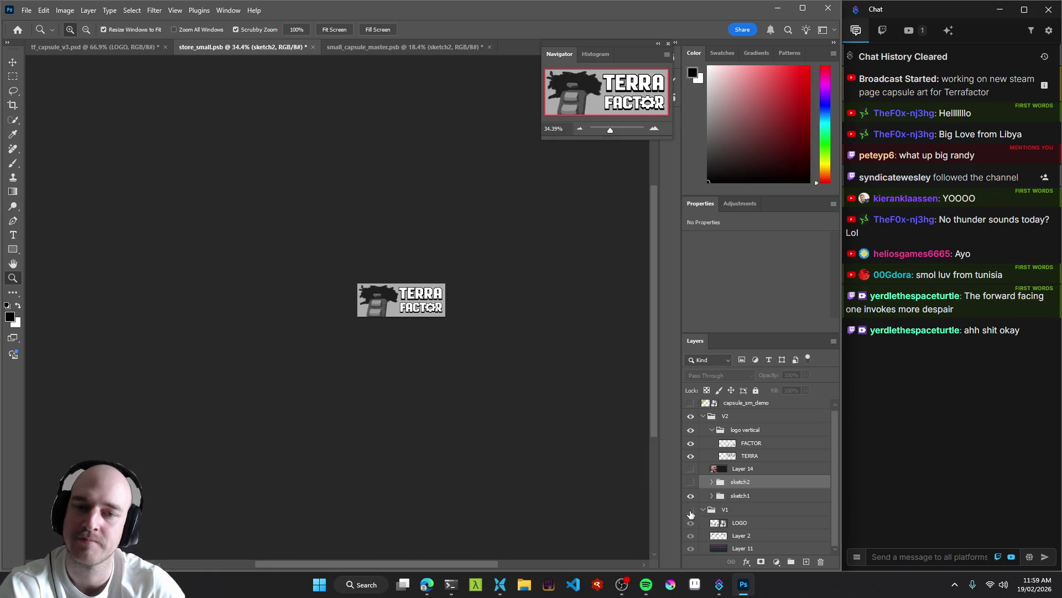
{"action": "left_click", "coordinate": [691, 496]}
{"action": "left_click", "coordinate": [690, 496]}
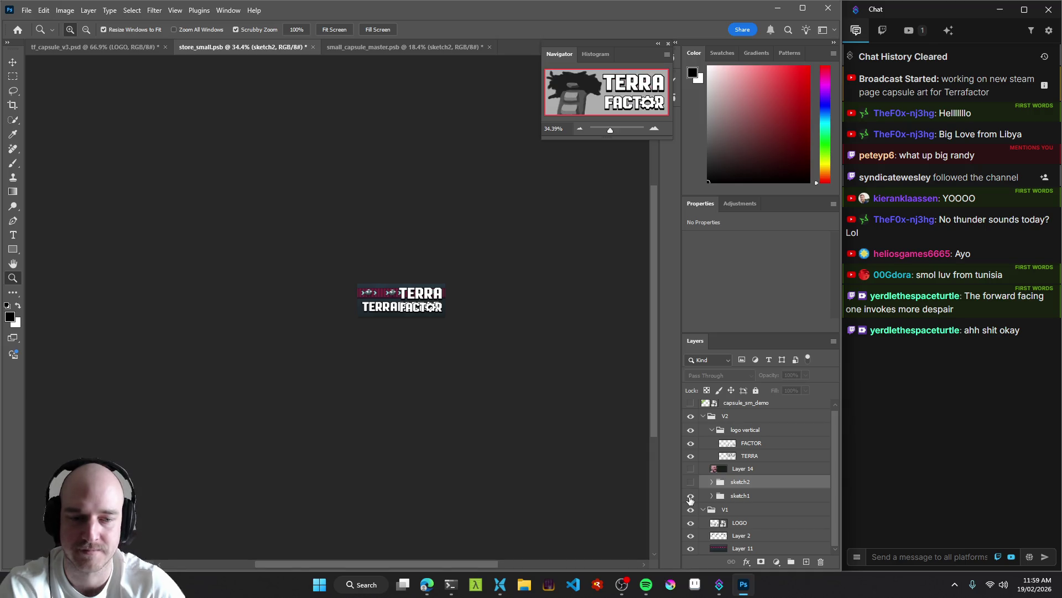
Hide sketch1 and V1 to inspect beneath, then leave sketch1 showing with sketch2 hidden.
{"action": "left_click", "coordinate": [691, 496]}
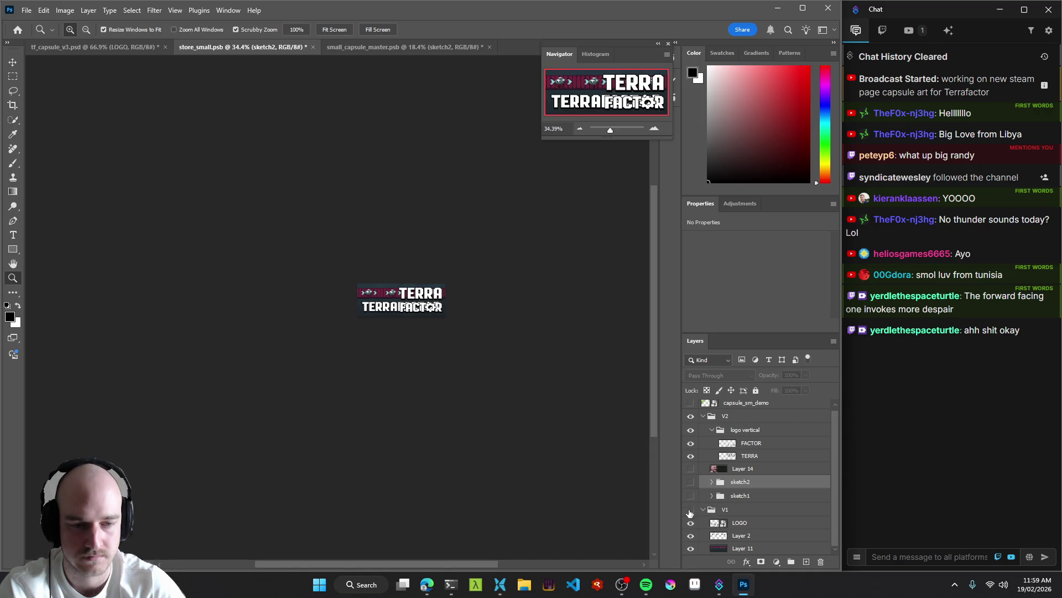
{"action": "left_click", "coordinate": [691, 509]}
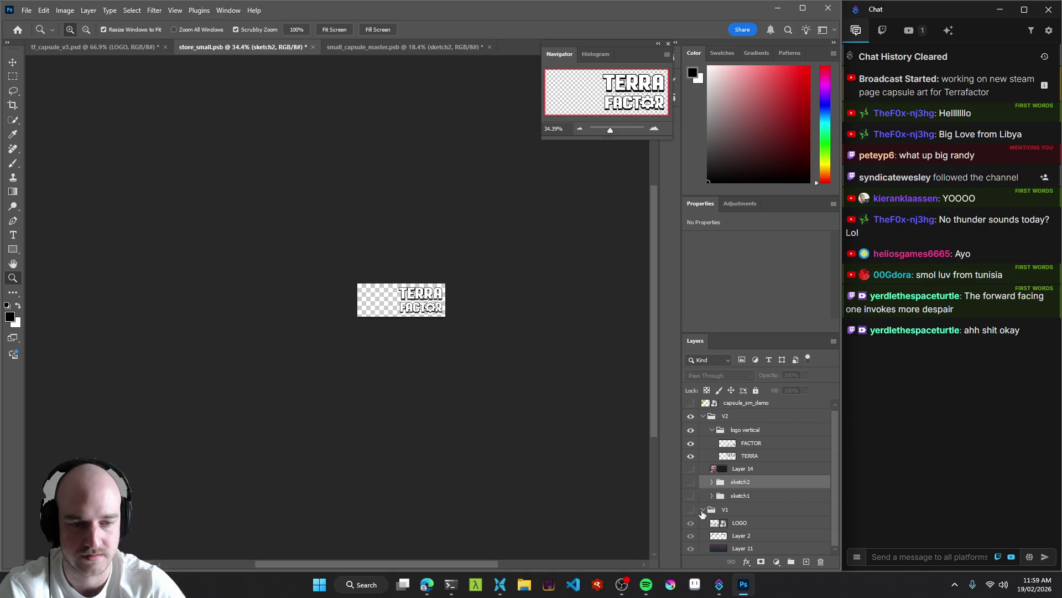
{"action": "left_click", "coordinate": [690, 484]}
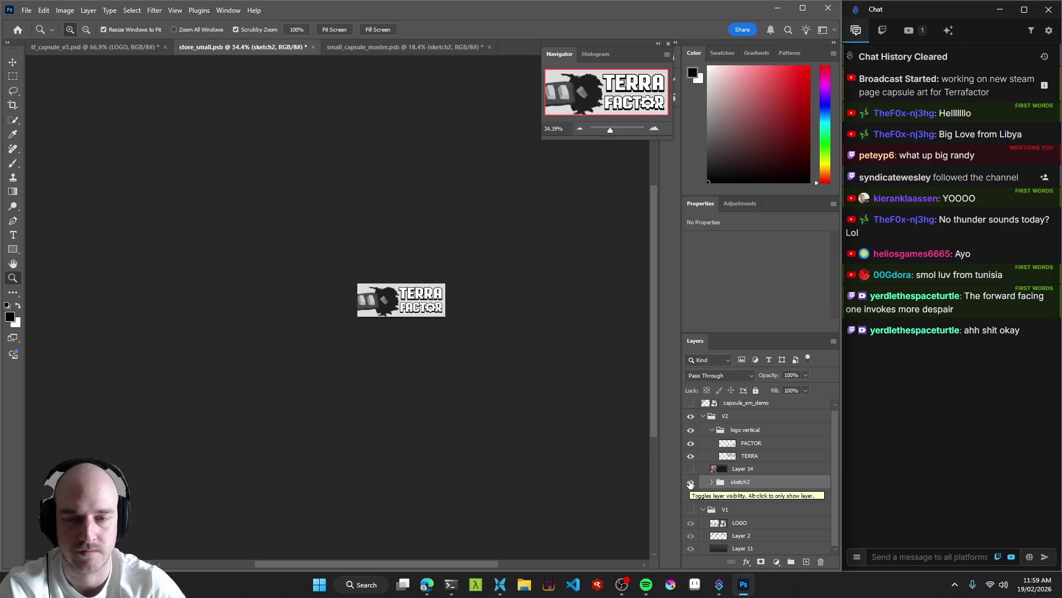
{"action": "left_click", "coordinate": [690, 482]}
{"action": "left_click", "coordinate": [691, 496]}
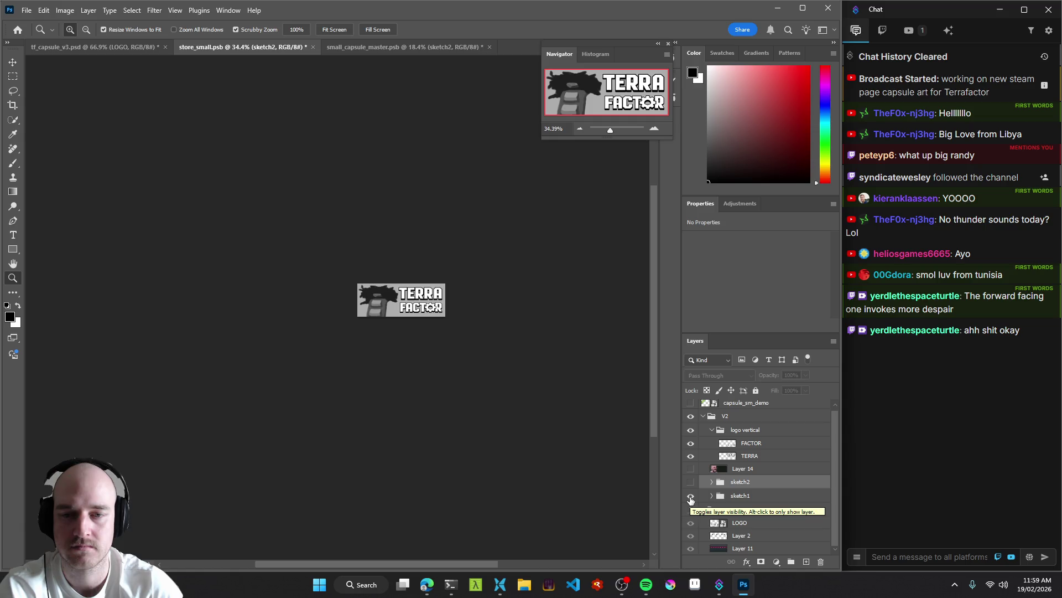
{"action": "scroll", "coordinate": [387, 304], "scroll_direction": "up", "scroll_amount": 5}
{"action": "key", "text": "v"}
{"action": "left_click", "coordinate": [333, 255]}
Nudge the Layer 18 brick up and slightly right, checking Layer 17 beneath.
{"action": "left_click_drag", "start_coordinate": [333, 255], "coordinate": [338, 239]}
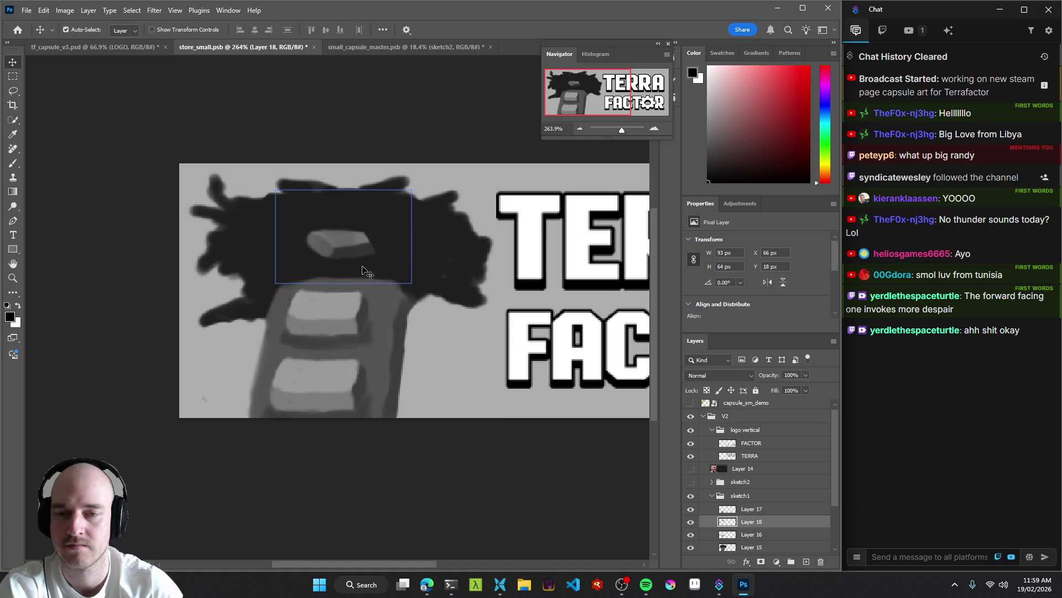
{"action": "left_click", "coordinate": [691, 509]}
{"action": "left_click", "coordinate": [691, 509]}
{"action": "key", "text": "z"}
{"action": "mouse_move", "coordinate": [340, 271]}
{"action": "left_mouse_down"}
{"action": "mouse_move", "coordinate": [244, 282]}
{"action": "mouse_move", "coordinate": [407, 275]}
{"action": "left_mouse_up"}
Scale the brick to about 116% and rotate it roughly 9.7° clockwise.
{"action": "key", "text": "ctrl+t"}
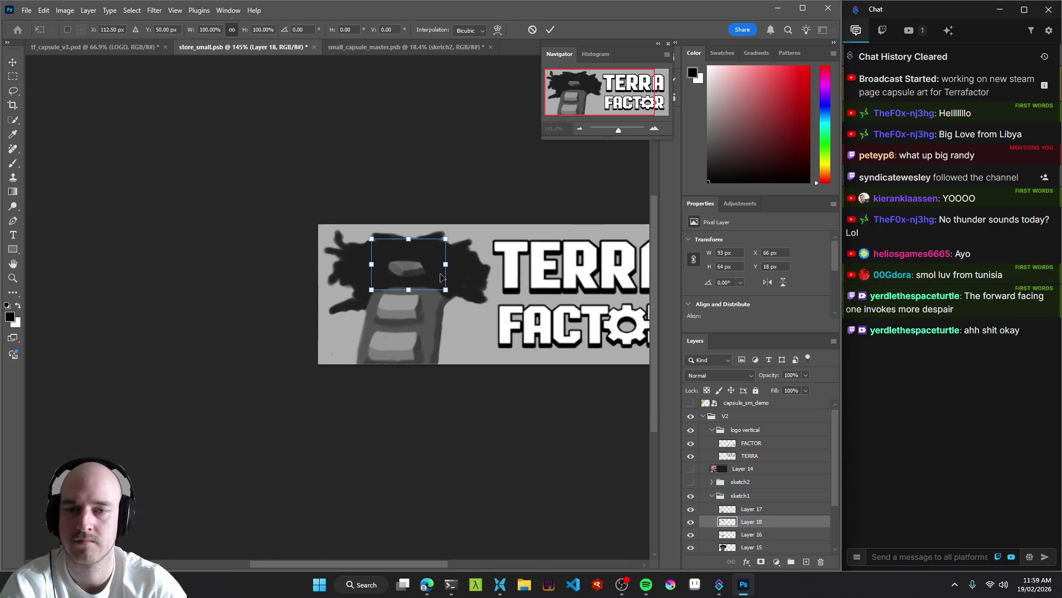
{"action": "mouse_move", "coordinate": [453, 242]}
{"action": "left_mouse_down"}
{"action": "mouse_move", "coordinate": [451, 231]}
{"action": "mouse_move", "coordinate": [465, 231]}
{"action": "left_mouse_up"}
{"action": "left_click_drag", "start_coordinate": [437, 281], "coordinate": [444, 286]}
{"action": "key", "text": "Return"}
{"action": "key", "text": "z"}
{"action": "mouse_move", "coordinate": [494, 354]}
{"action": "left_mouse_down"}
{"action": "mouse_move", "coordinate": [417, 360]}
{"action": "mouse_move", "coordinate": [493, 367]}
{"action": "mouse_move", "coordinate": [458, 368]}
{"action": "mouse_move", "coordinate": [472, 369]}
{"action": "left_mouse_up"}
Show sketch2 again instead of sketch1, collapse sketch1, and bring up small_capsule_master.
{"action": "left_click", "coordinate": [711, 497]}
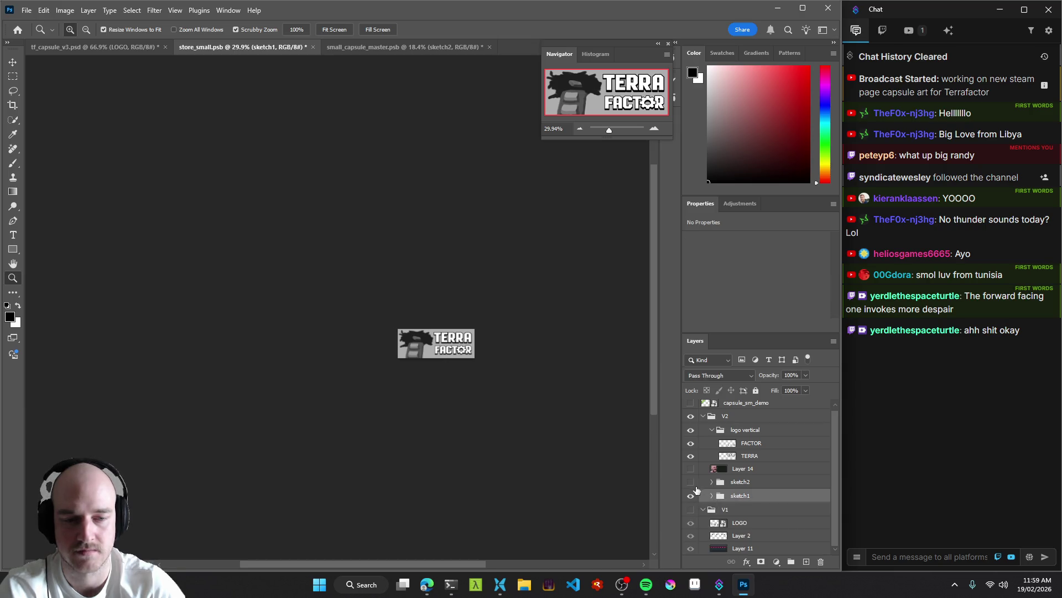
{"action": "left_click", "coordinate": [690, 481]}
{"action": "left_click", "coordinate": [691, 495]}
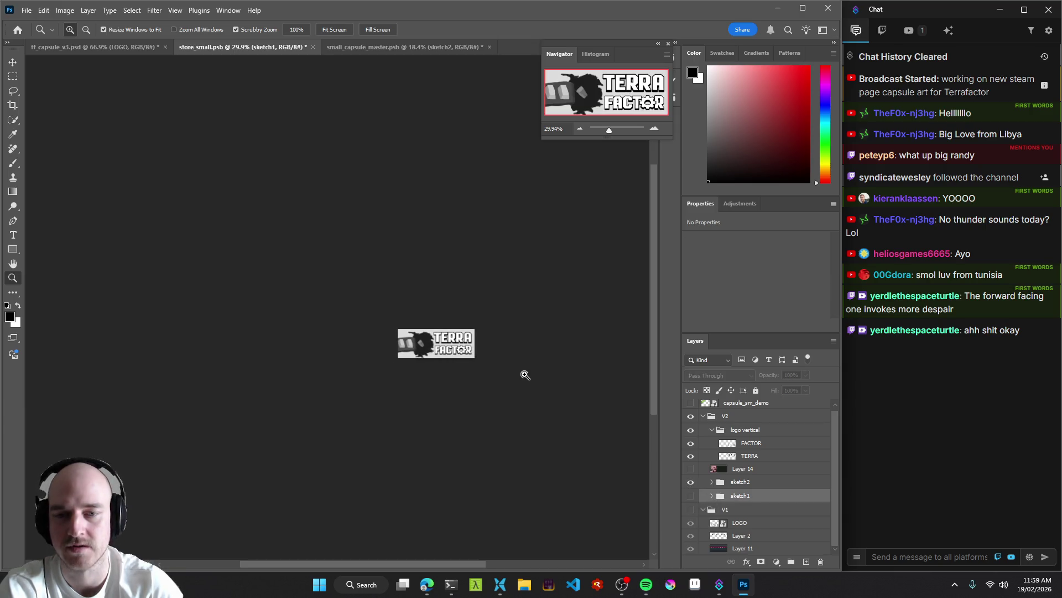
{"action": "left_click", "coordinate": [406, 48]}
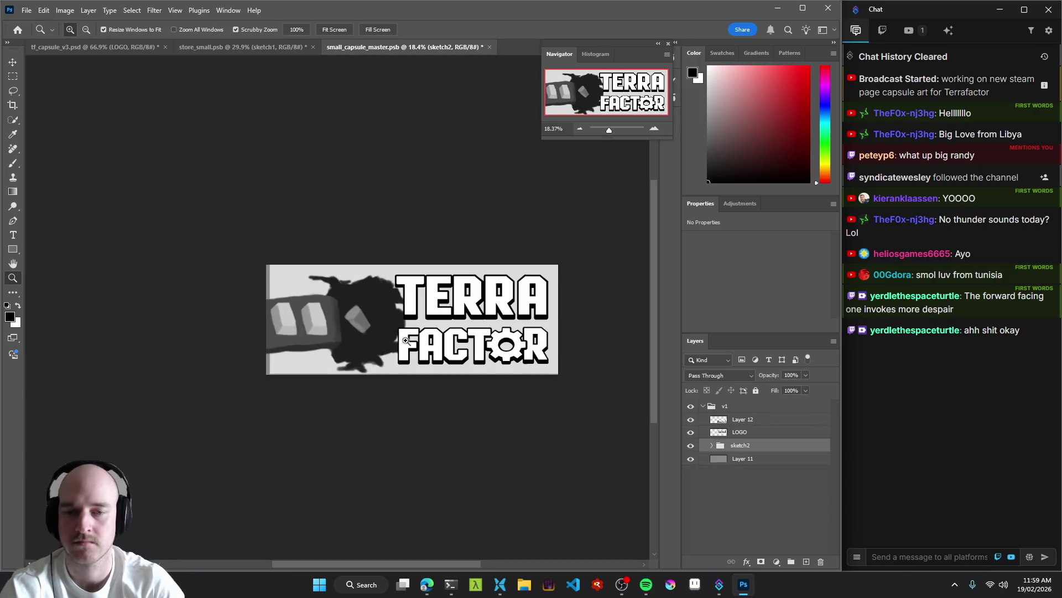
Scale the TERRA logo down to about 96% and move it up and right.
{"action": "left_click_drag", "start_coordinate": [363, 321], "coordinate": [373, 325]}
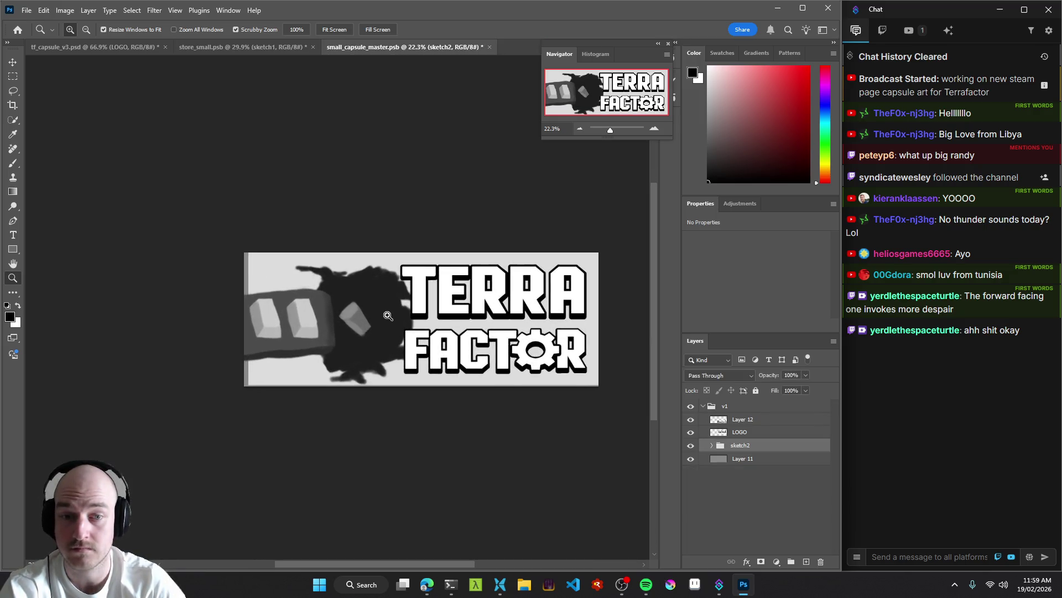
{"action": "left_click_drag", "start_coordinate": [514, 306], "coordinate": [523, 313]}
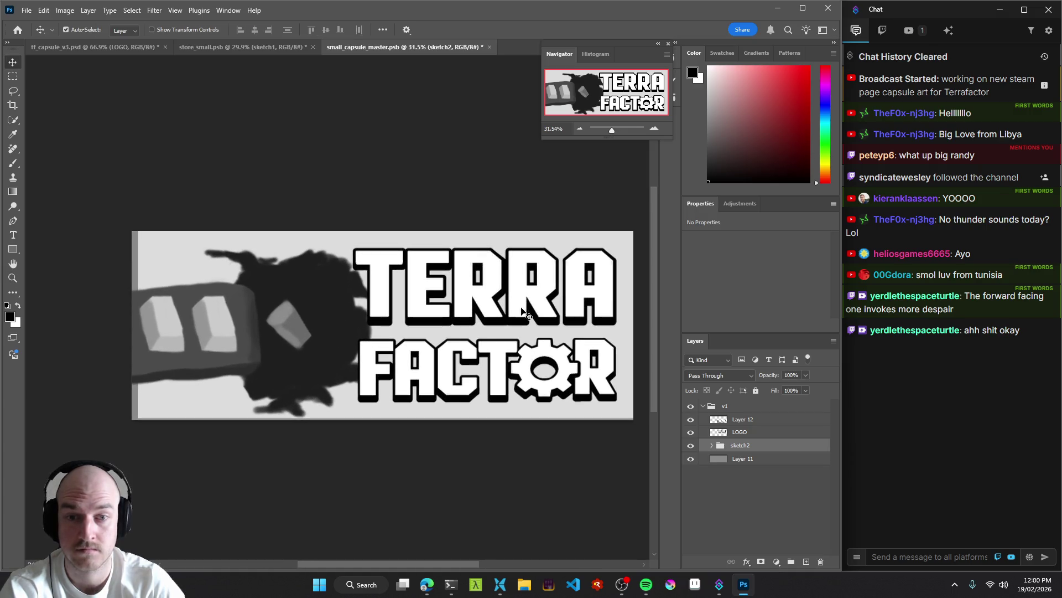
{"action": "left_click", "coordinate": [485, 342], "text": "ctrl"}
{"action": "key", "text": "ctrl+t"}
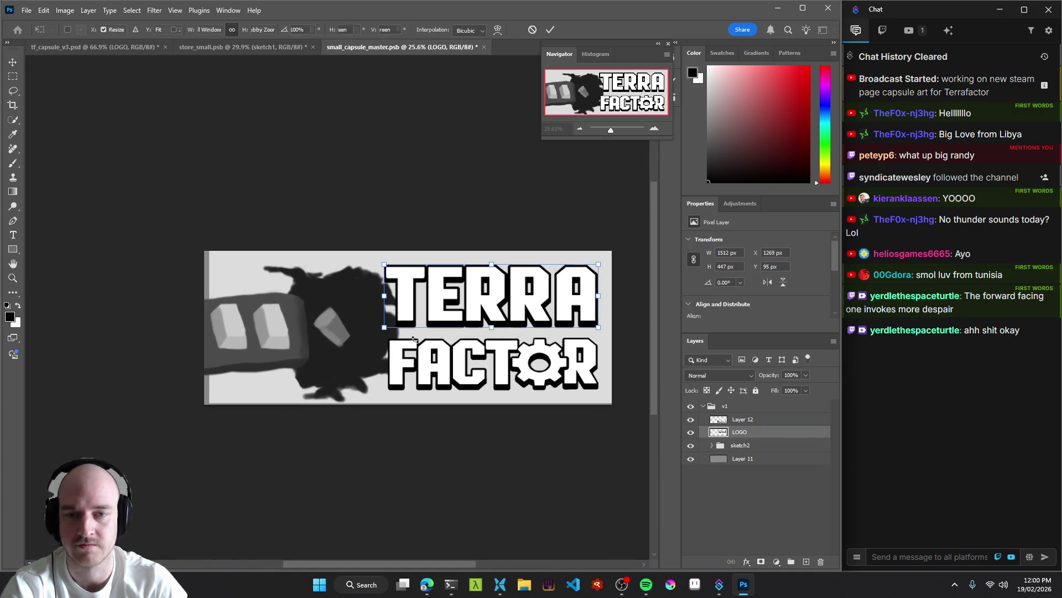
{"action": "left_click_drag", "start_coordinate": [384, 327], "coordinate": [403, 324]}
{"action": "left_click_drag", "start_coordinate": [582, 293], "coordinate": [583, 289]}
{"action": "key", "text": "Return"}
Scale the FACTOR text to about 92% and raise it about 41 px.
{"action": "left_click_drag", "start_coordinate": [509, 354], "coordinate": [507, 345]}
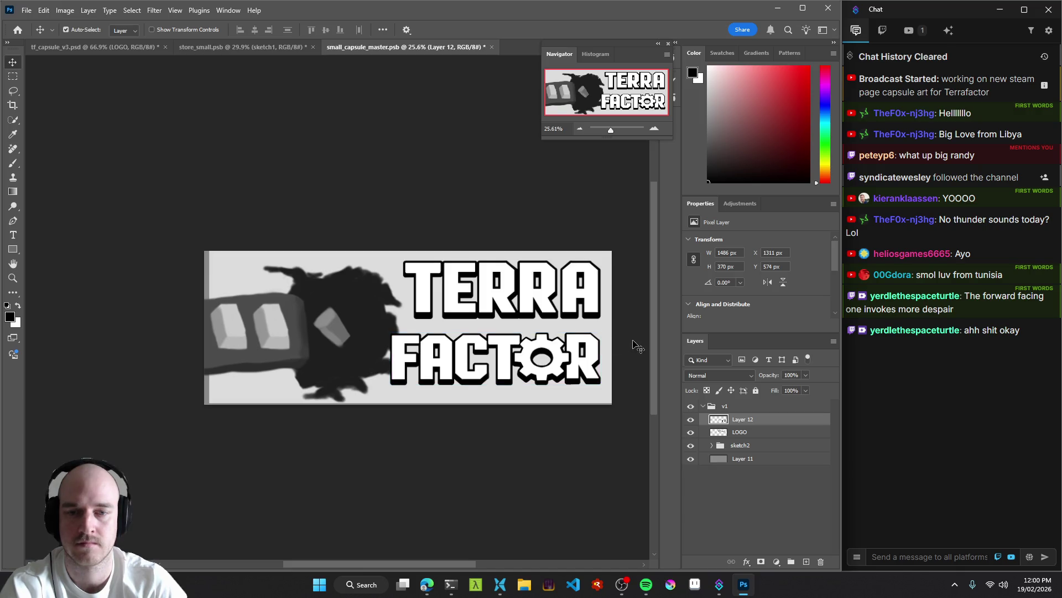
{"action": "key", "text": "ctrl+t"}
{"action": "left_click_drag", "start_coordinate": [391, 334], "coordinate": [406, 337]}
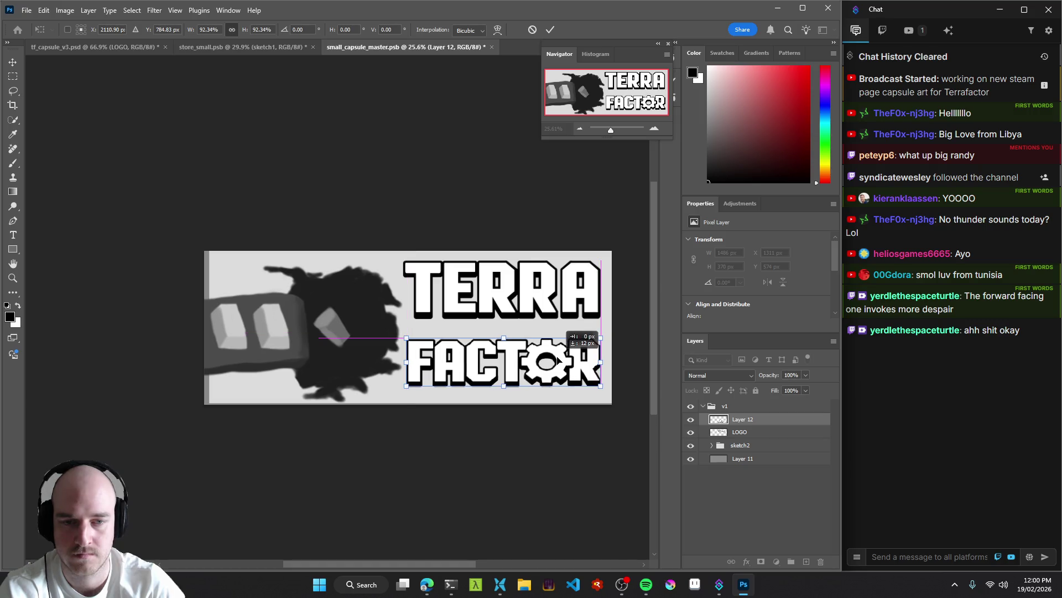
{"action": "left_click_drag", "start_coordinate": [589, 290], "coordinate": [591, 294]}
{"action": "key", "text": "ctrl+z"}
{"action": "left_click_drag", "start_coordinate": [534, 357], "coordinate": [533, 355]}
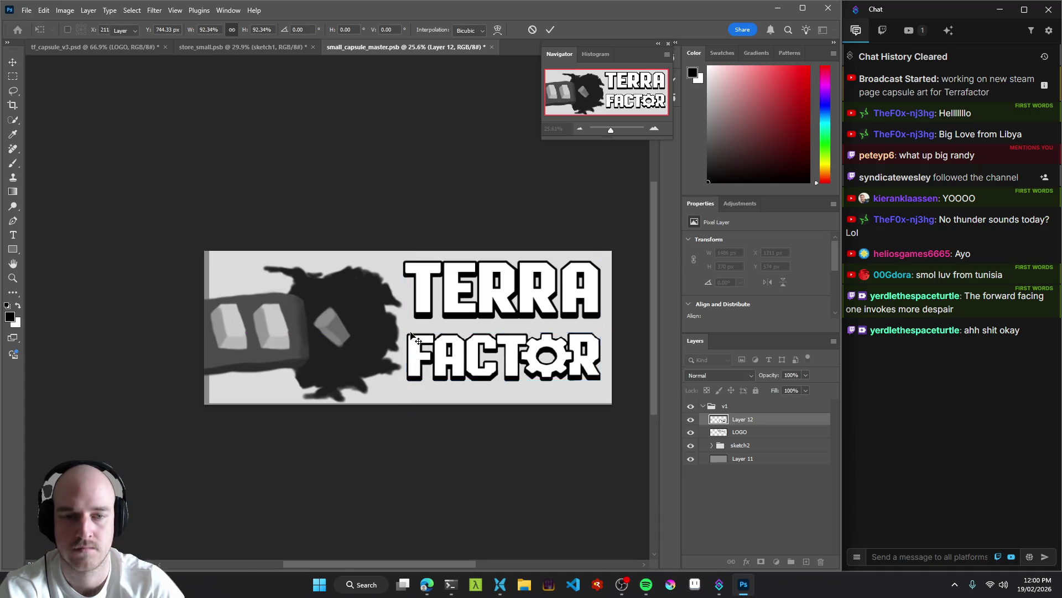
{"action": "key", "text": "Return"}
With sketch2 hidden, fine-tune TERRA and FACTOR spacing, moving FACTOR about 10 px left.
{"action": "left_click_drag", "start_coordinate": [592, 363], "coordinate": [594, 363]}
{"action": "left_click_drag", "start_coordinate": [594, 308], "coordinate": [595, 308]}
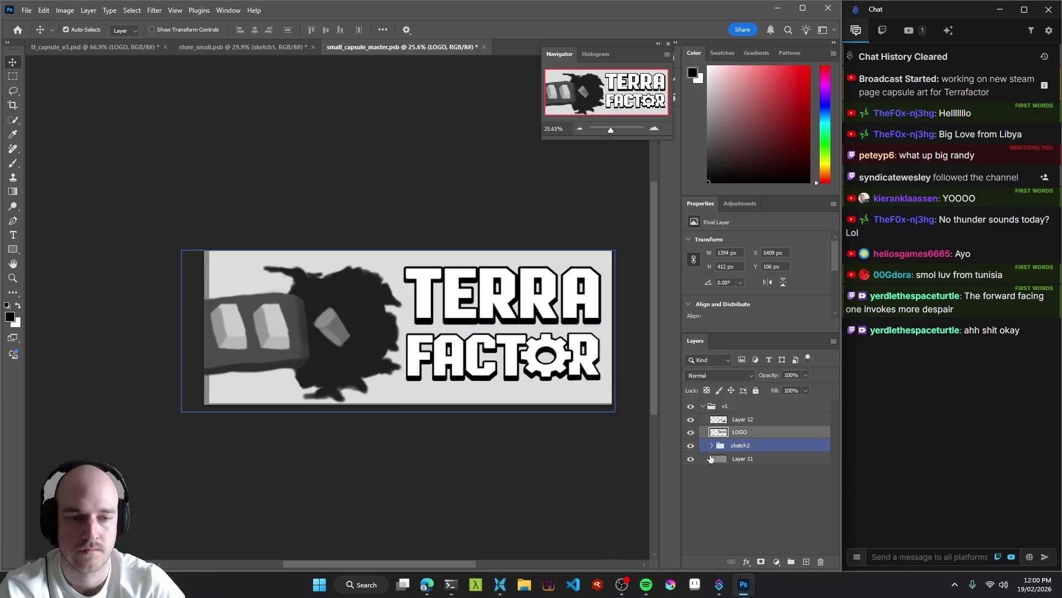
{"action": "left_click", "coordinate": [691, 445]}
{"action": "left_click_drag", "start_coordinate": [592, 291], "coordinate": [592, 292]}
{"action": "left_click", "coordinate": [595, 359]}
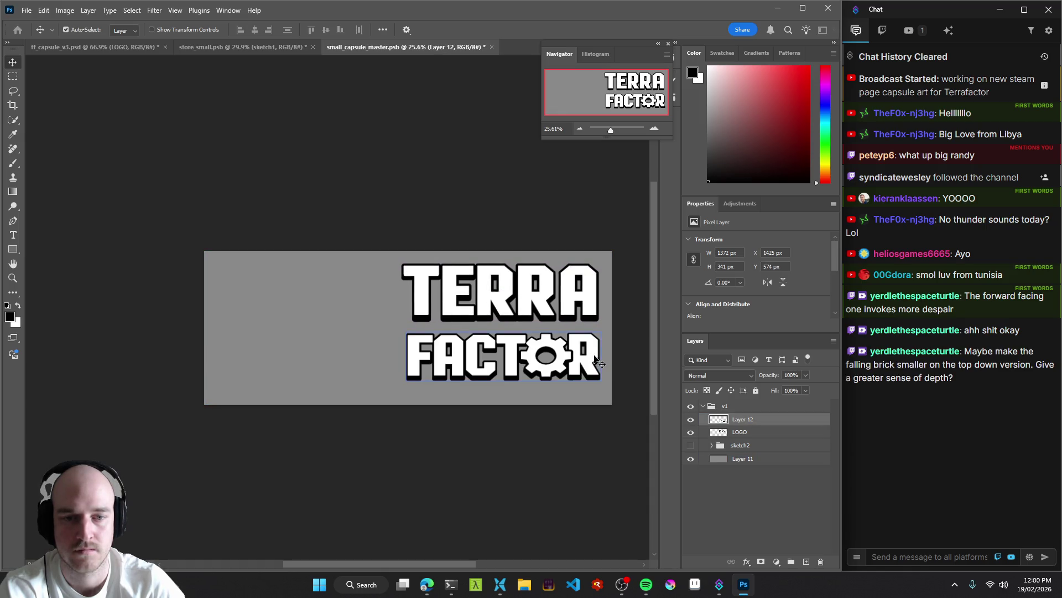
{"action": "key", "text": "z"}
{"action": "mouse_move", "coordinate": [597, 361]}
{"action": "left_mouse_down"}
{"action": "mouse_move", "coordinate": [461, 347]}
{"action": "mouse_move", "coordinate": [525, 332]}
{"action": "mouse_move", "coordinate": [540, 284]}
{"action": "left_mouse_up"}
{"action": "mouse_move", "coordinate": [529, 364]}
{"action": "left_mouse_down"}
{"action": "mouse_move", "coordinate": [434, 347]}
{"action": "mouse_move", "coordinate": [384, 350]}
{"action": "mouse_move", "coordinate": [412, 361]}
{"action": "mouse_move", "coordinate": [421, 357]}
{"action": "mouse_move", "coordinate": [377, 327]}
{"action": "mouse_move", "coordinate": [475, 337]}
{"action": "left_mouse_up"}
{"action": "key", "text": "ctrl+space"}
Show sketch2 again and shift the sketch2 artwork about 46 px left.
{"action": "left_click", "coordinate": [691, 445]}
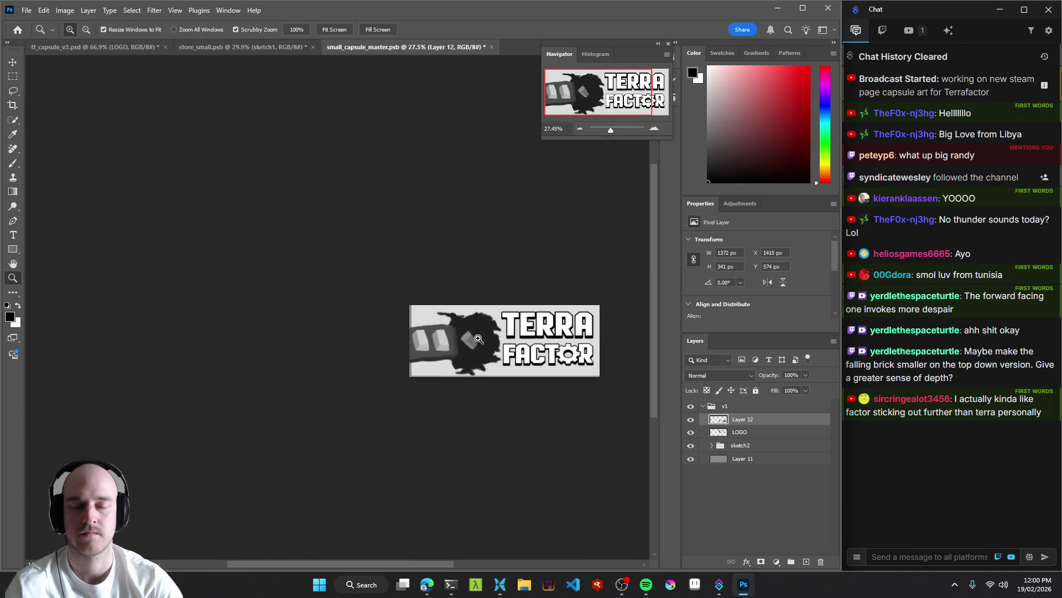
{"action": "left_click", "coordinate": [754, 448]}
{"action": "key", "text": "v"}
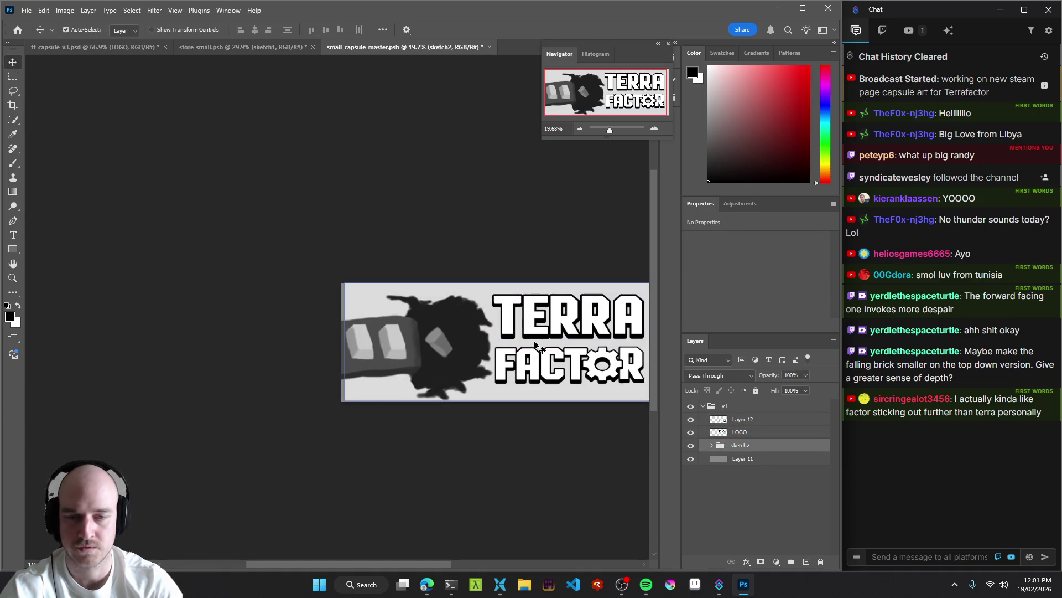
{"action": "key", "text": "ctrl+t"}
{"action": "left_click_drag", "start_coordinate": [496, 328], "coordinate": [491, 328]}
{"action": "key", "text": "Return"}
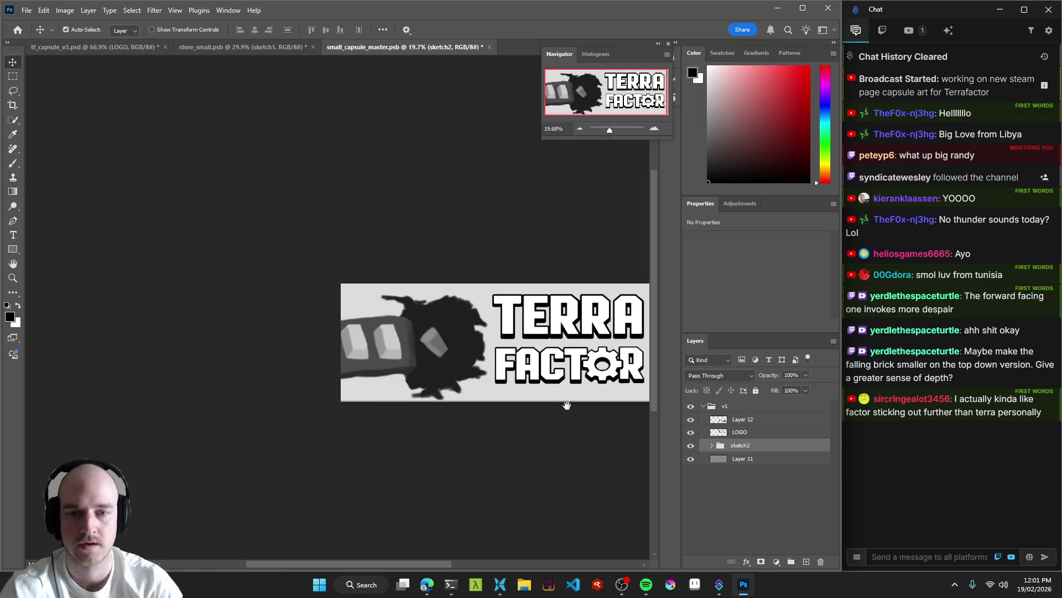
{"action": "scroll", "coordinate": [567, 408], "scroll_direction": "right", "scroll_amount": 3}
{"action": "key", "text": "z"}
{"action": "left_click", "coordinate": [367, 373], "text": "alt"}
{"action": "mouse_move", "coordinate": [366, 373]}
{"action": "left_mouse_down"}
{"action": "mouse_move", "coordinate": [351, 372]}
{"action": "mouse_move", "coordinate": [496, 360]}
{"action": "left_mouse_up"}
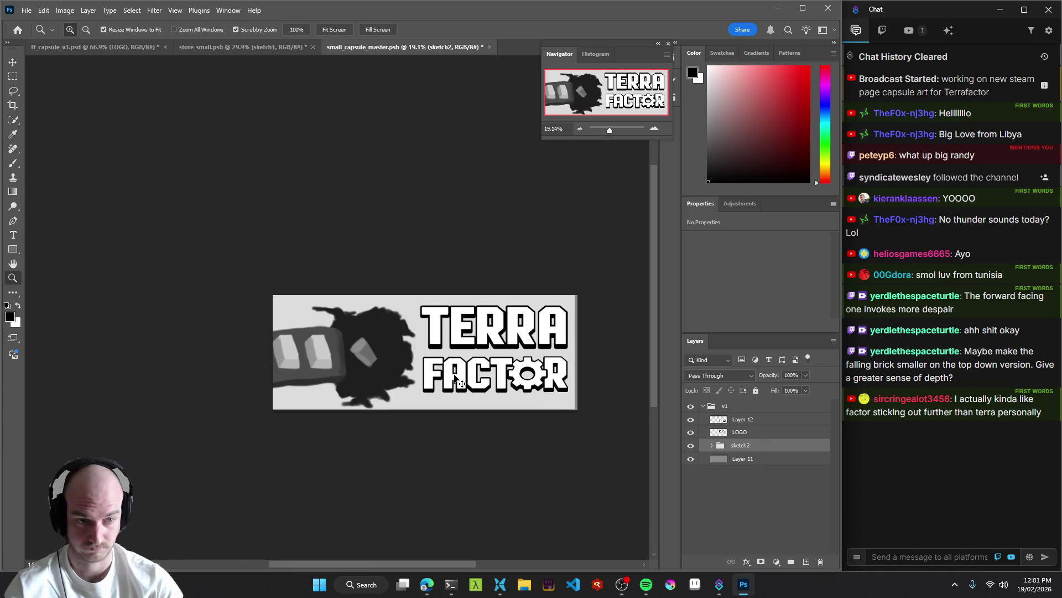
{"action": "mouse_move", "coordinate": [391, 366]}
{"action": "left_mouse_down"}
{"action": "mouse_move", "coordinate": [364, 366]}
{"action": "mouse_move", "coordinate": [385, 359]}
{"action": "left_mouse_up"}
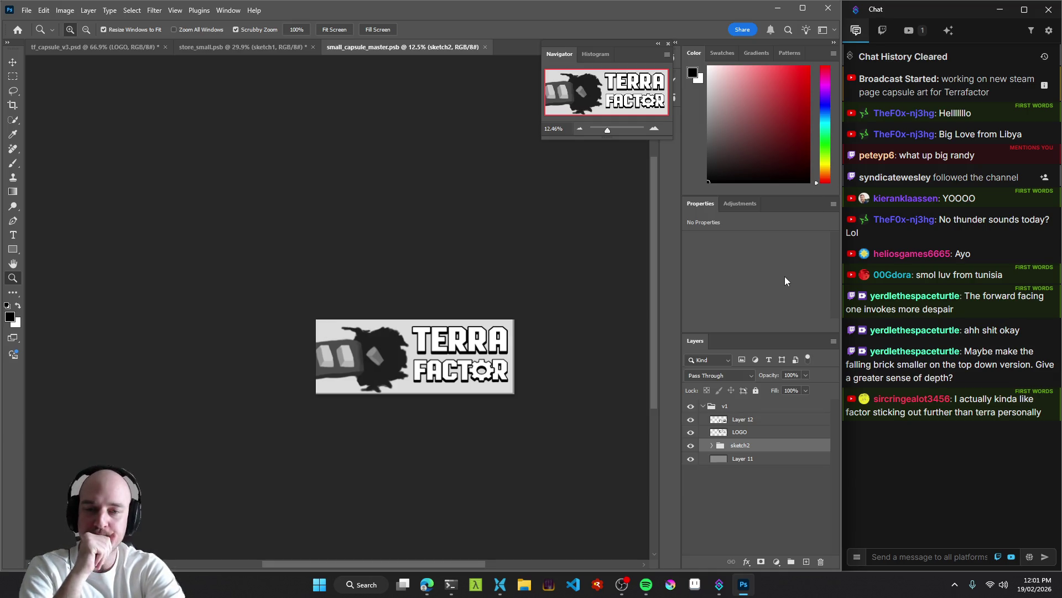
{"action": "mouse_move", "coordinate": [437, 380]}
{"action": "left_mouse_down"}
{"action": "mouse_move", "coordinate": [371, 397]}
{"action": "mouse_move", "coordinate": [396, 402]}
{"action": "left_mouse_up"}
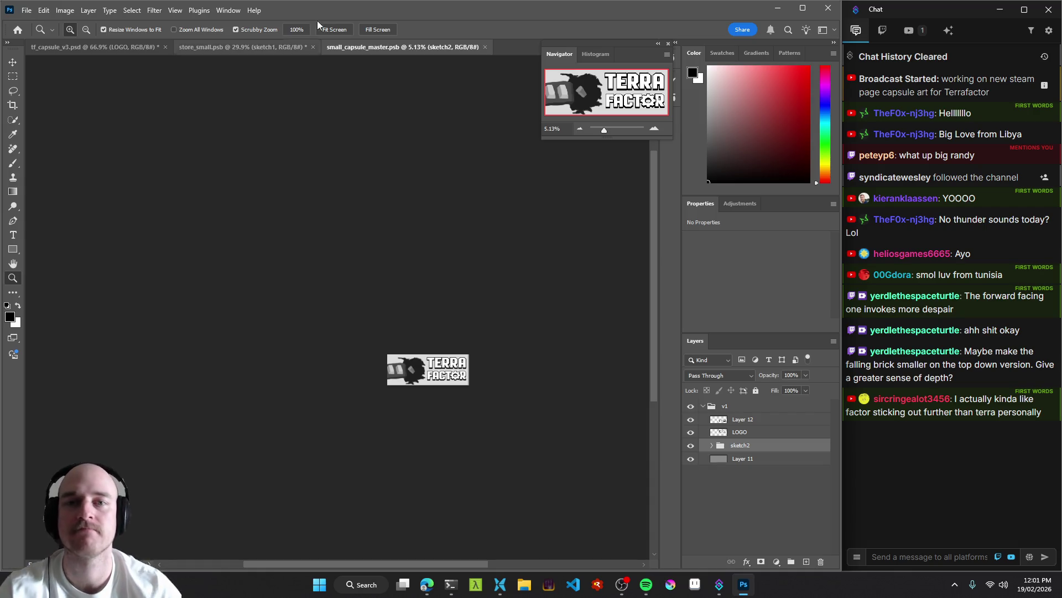
Look over the store_small.psb document.
{"action": "left_click", "coordinate": [236, 46]}
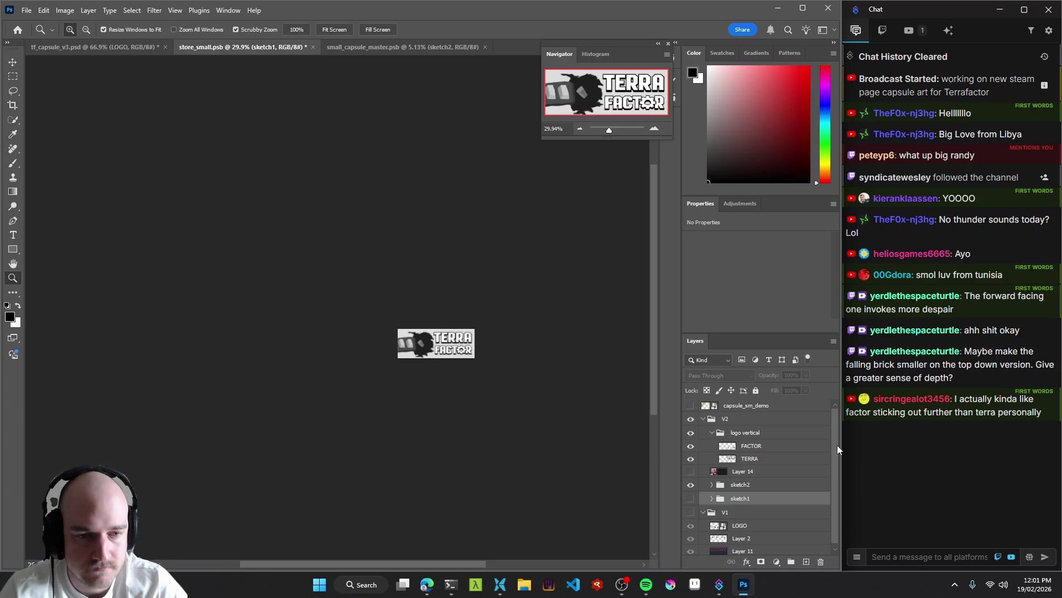
{"action": "scroll", "coordinate": [838, 451], "scroll_direction": "down", "scroll_amount": 1}
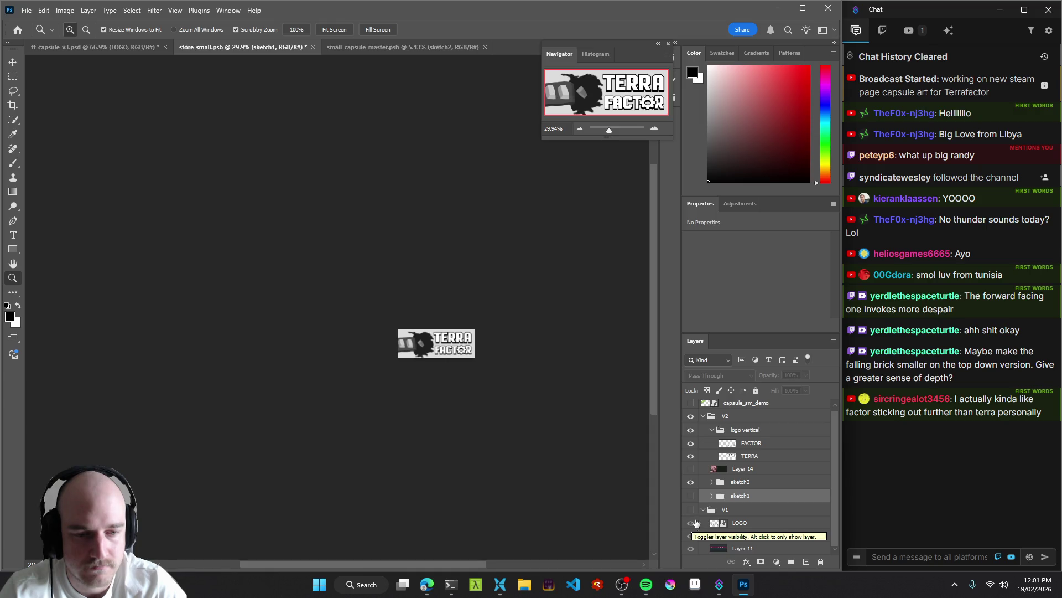
{"action": "scroll", "coordinate": [838, 454], "scroll_direction": "up", "scroll_amount": 1}
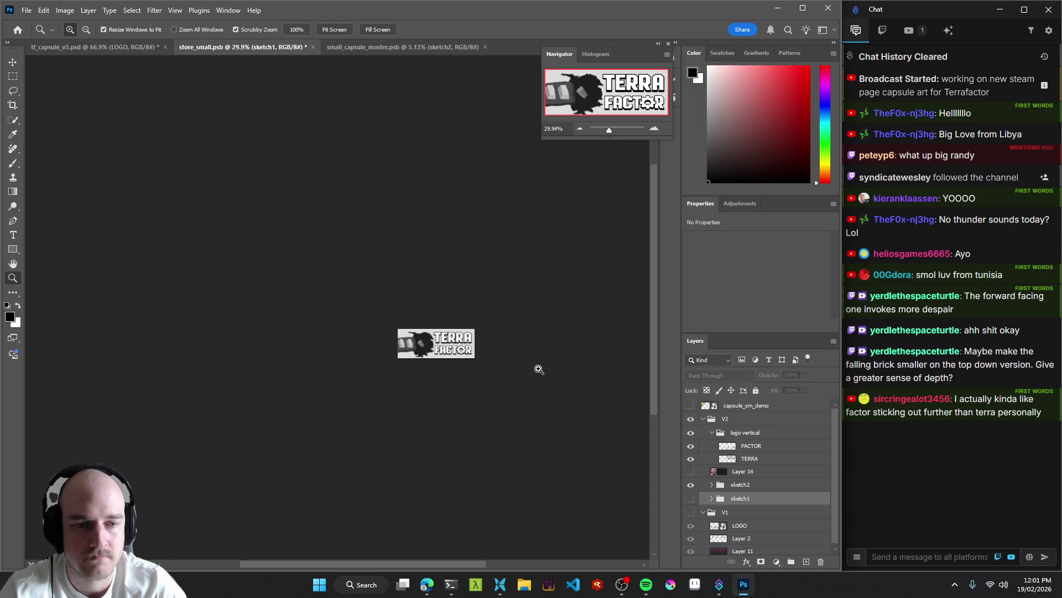
In tf_capsule_v3.psd, zoom out to all artboards and back in on store_small.
{"action": "left_click", "coordinate": [105, 49]}
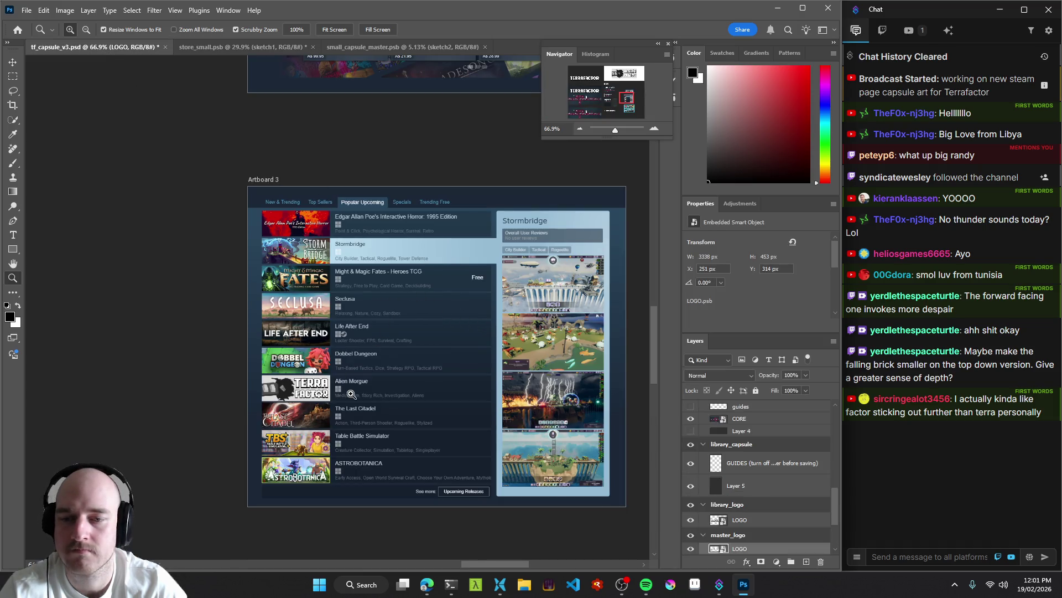
{"action": "mouse_move", "coordinate": [313, 402]}
{"action": "left_mouse_down"}
{"action": "mouse_move", "coordinate": [233, 410]}
{"action": "mouse_move", "coordinate": [439, 418]}
{"action": "left_mouse_up"}
{"action": "mouse_move", "coordinate": [335, 274]}
{"action": "left_mouse_down"}
{"action": "mouse_move", "coordinate": [353, 288]}
{"action": "mouse_move", "coordinate": [326, 289]}
{"action": "left_mouse_up"}
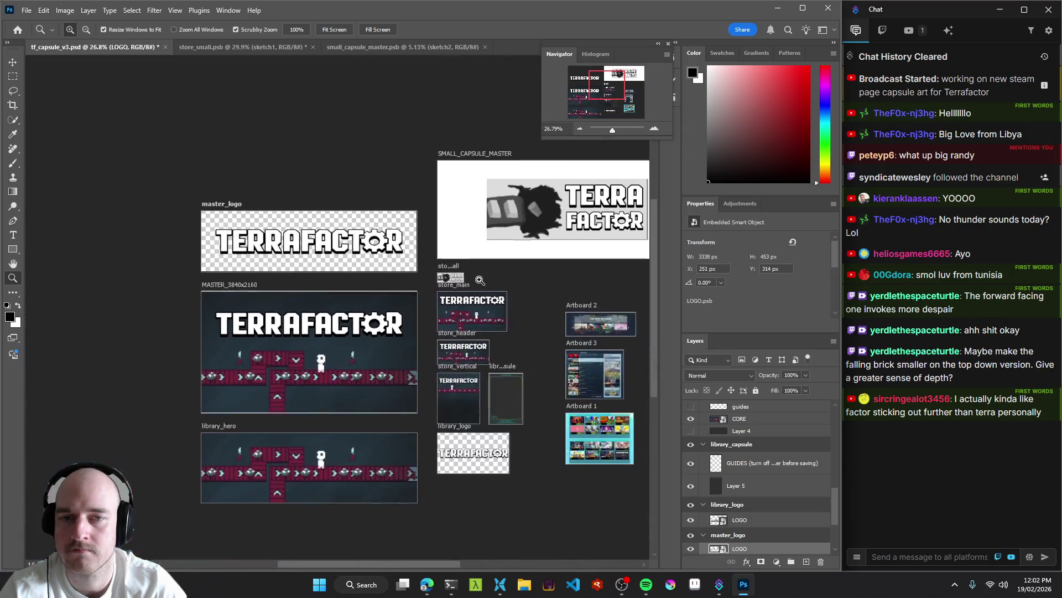
{"action": "mouse_move", "coordinate": [506, 260]}
{"action": "left_mouse_down"}
{"action": "mouse_move", "coordinate": [359, 253]}
{"action": "mouse_move", "coordinate": [368, 260]}
{"action": "left_mouse_up"}
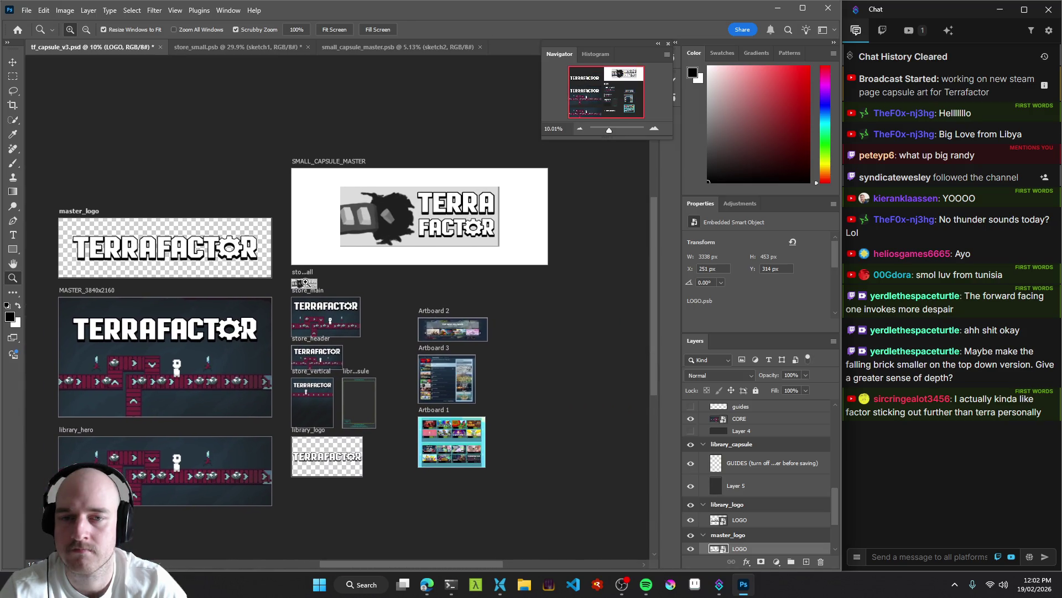
{"action": "mouse_move", "coordinate": [298, 282]}
{"action": "left_mouse_down"}
{"action": "mouse_move", "coordinate": [474, 301]}
{"action": "mouse_move", "coordinate": [348, 284]}
{"action": "mouse_move", "coordinate": [403, 268]}
{"action": "mouse_move", "coordinate": [372, 278]}
{"action": "left_mouse_up"}
Open the store_small smart object, zoom in on the capsule, save, and hide sketch2.
{"action": "key", "text": "v"}
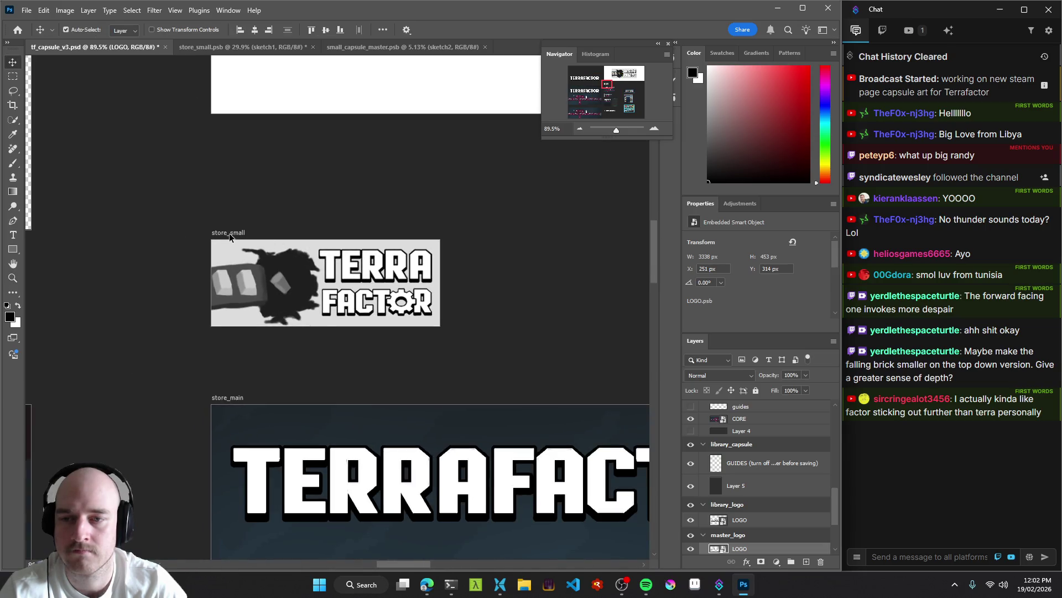
{"action": "left_click", "coordinate": [229, 233]}
{"action": "scroll", "coordinate": [764, 439], "scroll_direction": "up", "scroll_amount": 1}
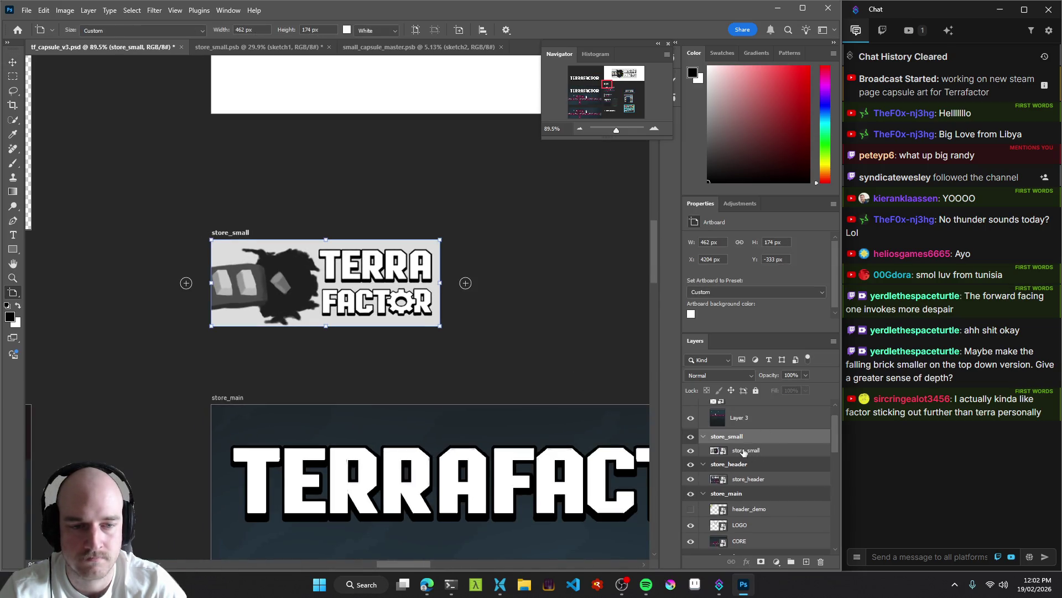
{"action": "left_click", "coordinate": [259, 47]}
{"action": "key", "text": "z"}
{"action": "left_click_drag", "start_coordinate": [441, 311], "coordinate": [505, 335]}
{"action": "key", "text": "ctrl+s"}
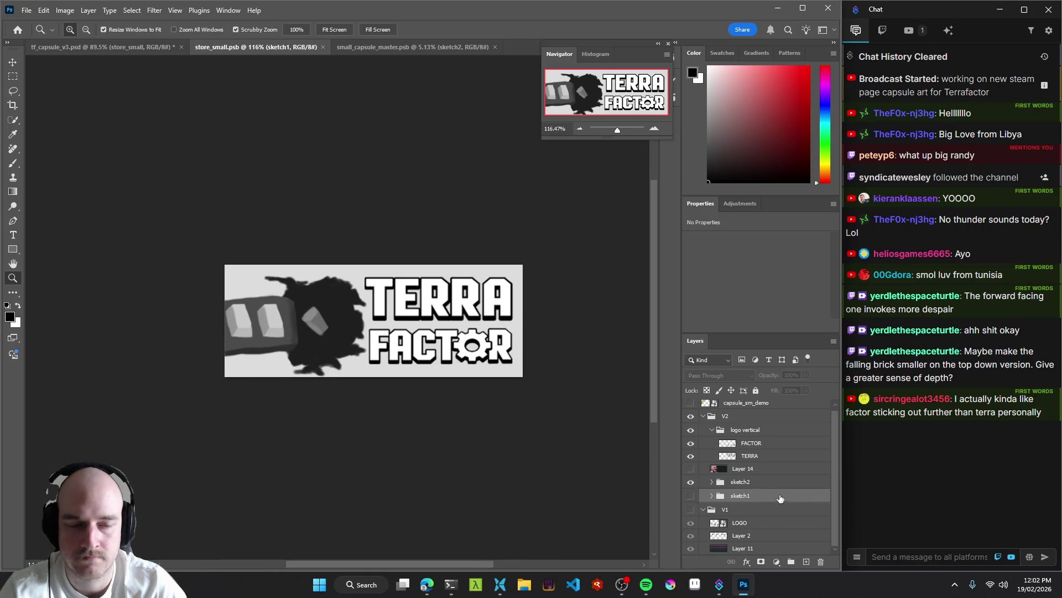
{"action": "left_click", "coordinate": [691, 482]}
Hide the sketch2 group in store_small, zoom to 73.7%, and bring OBS Studio forward.
{"action": "left_click", "coordinate": [691, 468]}
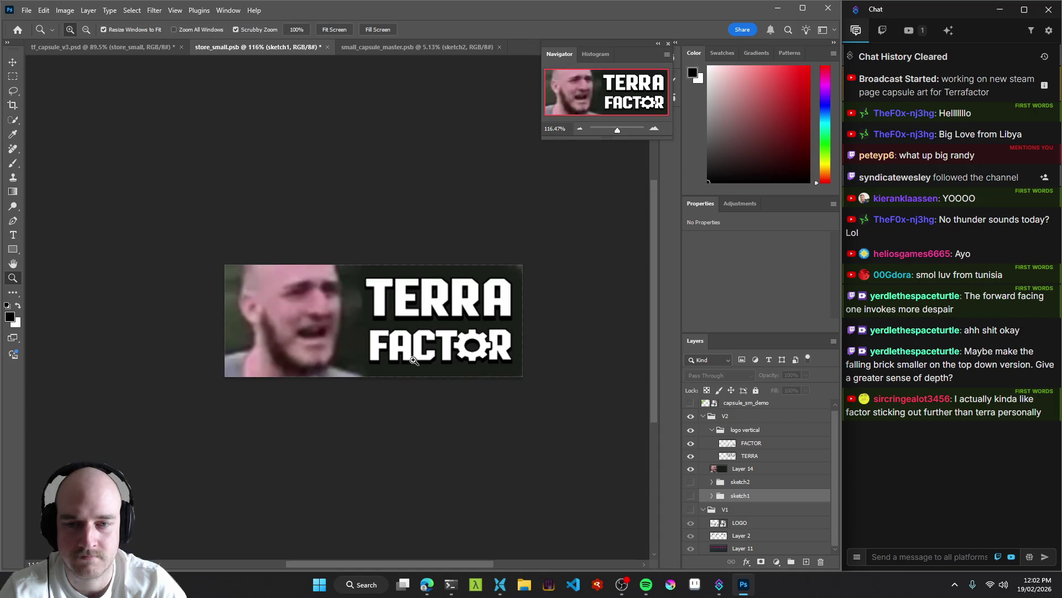
{"action": "left_click_drag", "start_coordinate": [412, 358], "coordinate": [371, 357]}
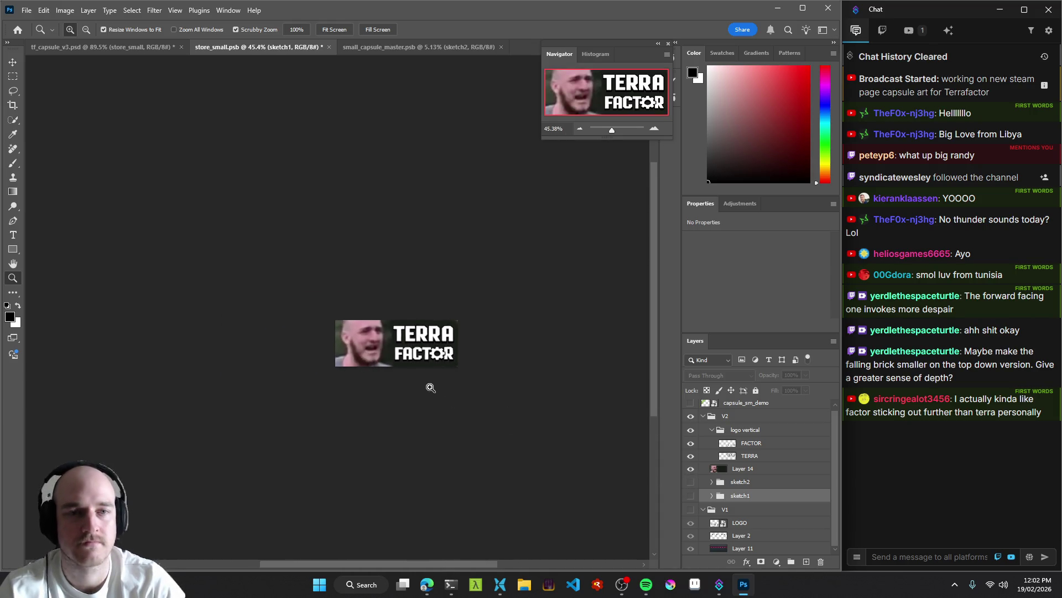
{"action": "left_click_drag", "start_coordinate": [430, 387], "coordinate": [447, 390]}
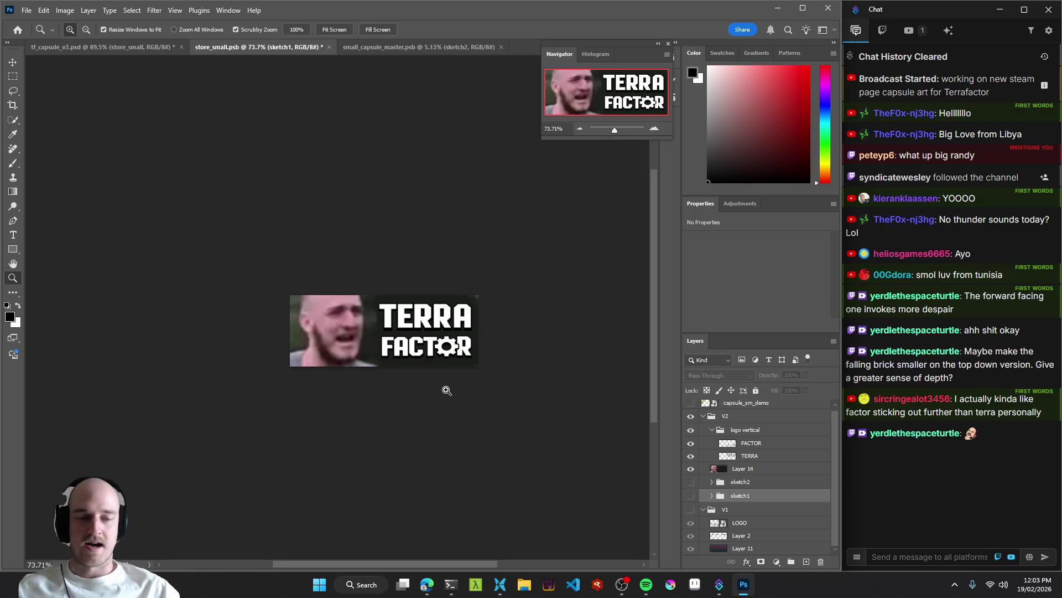
{"action": "left_click", "coordinate": [622, 585]}
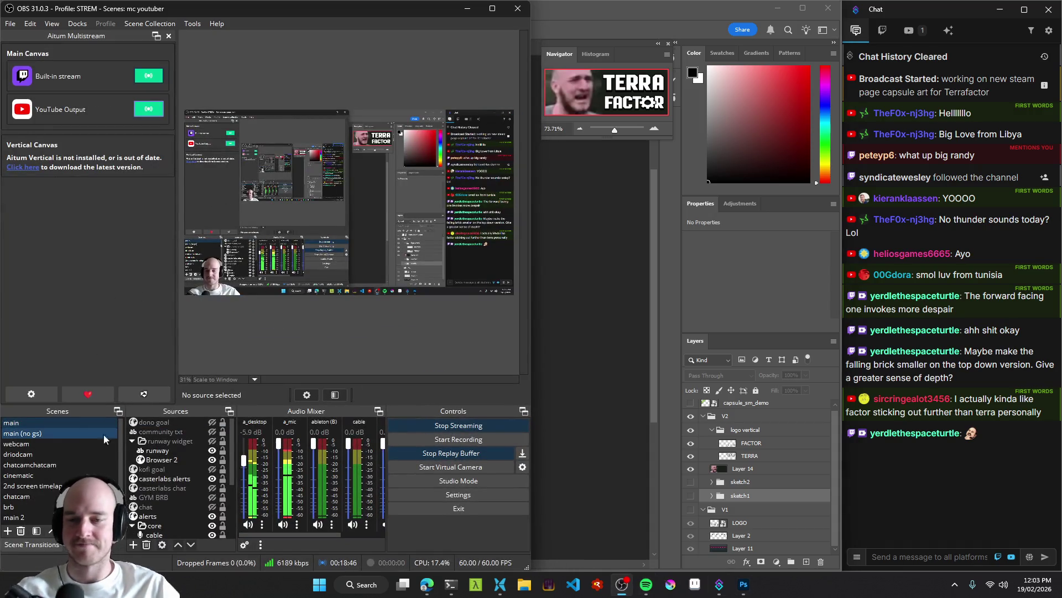
Switch the OBS stream to the webcam scene.
{"action": "left_click", "coordinate": [39, 444]}
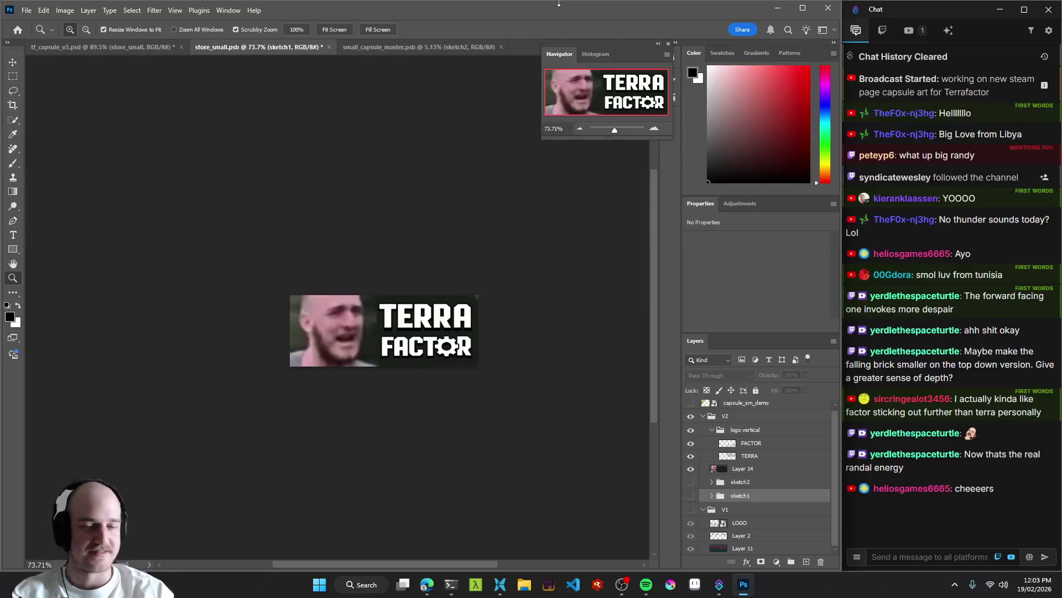
Copy Layer 14's face photo from store_small and paste it below LOGO in small_capsule_master.
{"action": "mouse_move", "coordinate": [417, 343]}
{"action": "left_mouse_down"}
{"action": "mouse_move", "coordinate": [387, 338]}
{"action": "mouse_move", "coordinate": [405, 320]}
{"action": "left_mouse_up"}
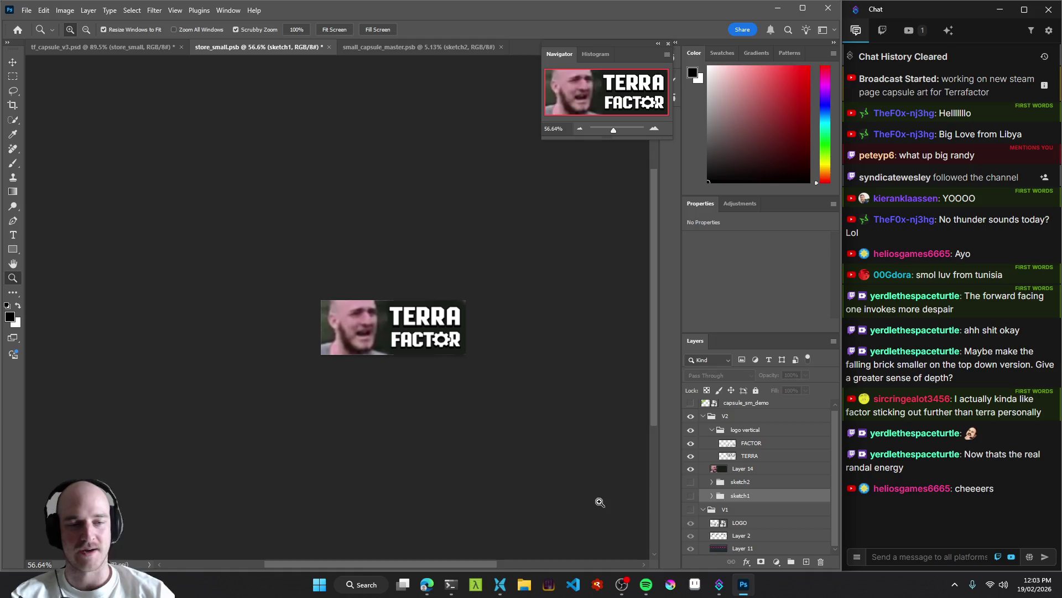
{"action": "left_click", "coordinate": [360, 48]}
{"action": "left_click_drag", "start_coordinate": [480, 379], "coordinate": [531, 379]}
{"action": "left_click", "coordinate": [230, 48]}
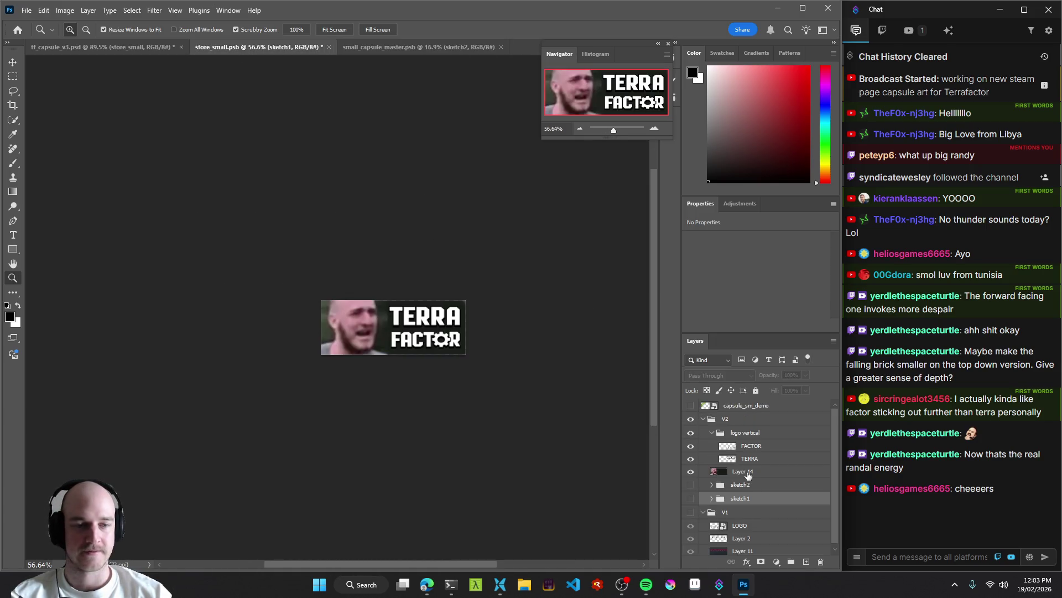
{"action": "left_click", "coordinate": [752, 473]}
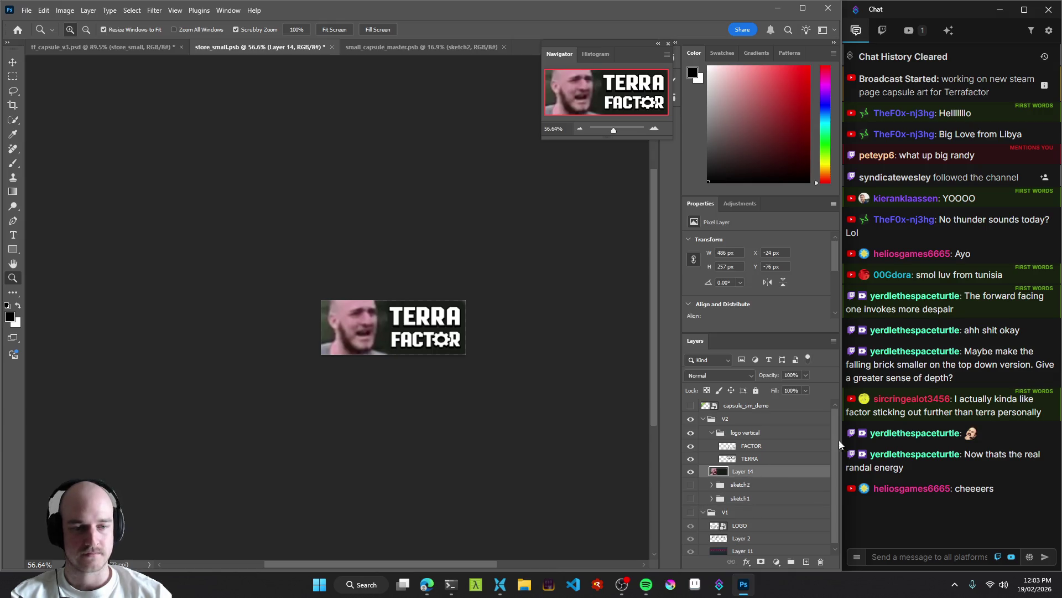
{"action": "left_click", "coordinate": [405, 47]}
{"action": "left_click", "coordinate": [752, 434]}
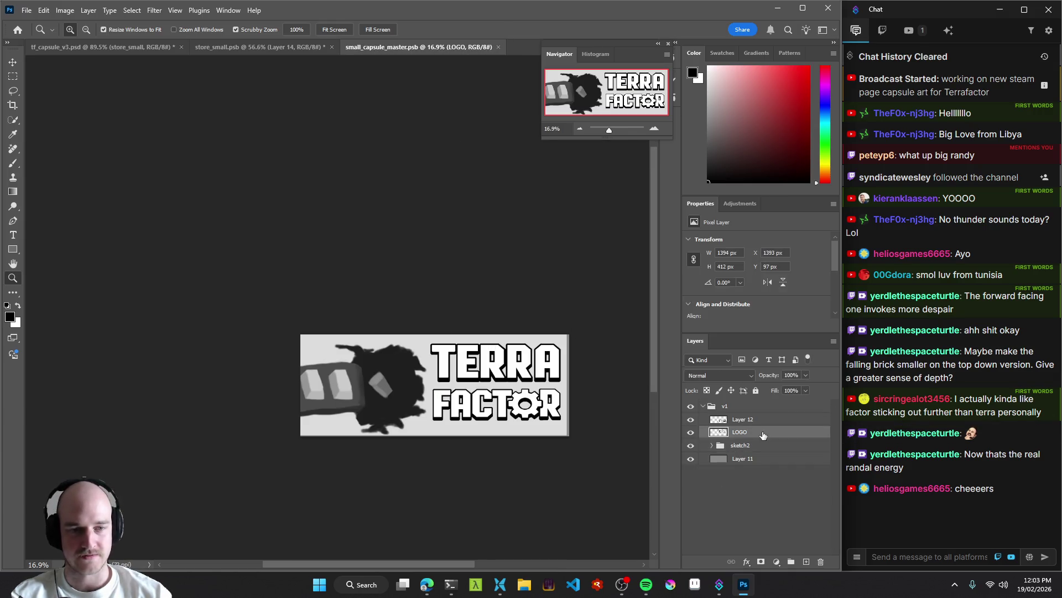
{"action": "key", "text": "ctrl+v"}
{"action": "left_click_drag", "start_coordinate": [757, 434], "coordinate": [760, 451]}
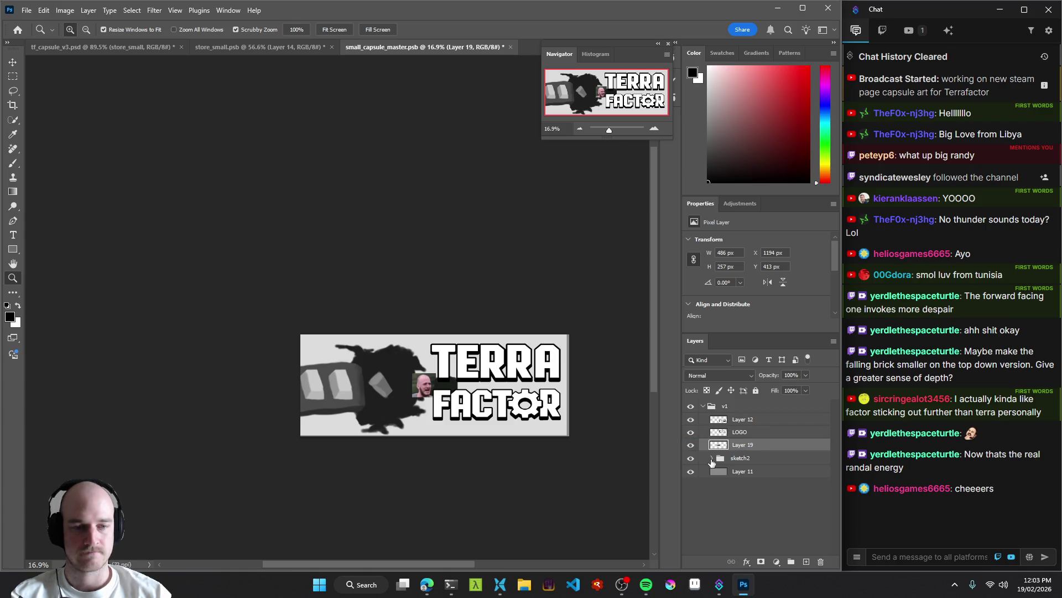
Hide the sketch2 group and select the pasted Layer 19 for transforming.
{"action": "left_click", "coordinate": [712, 457]}
{"action": "left_click", "coordinate": [735, 548]}
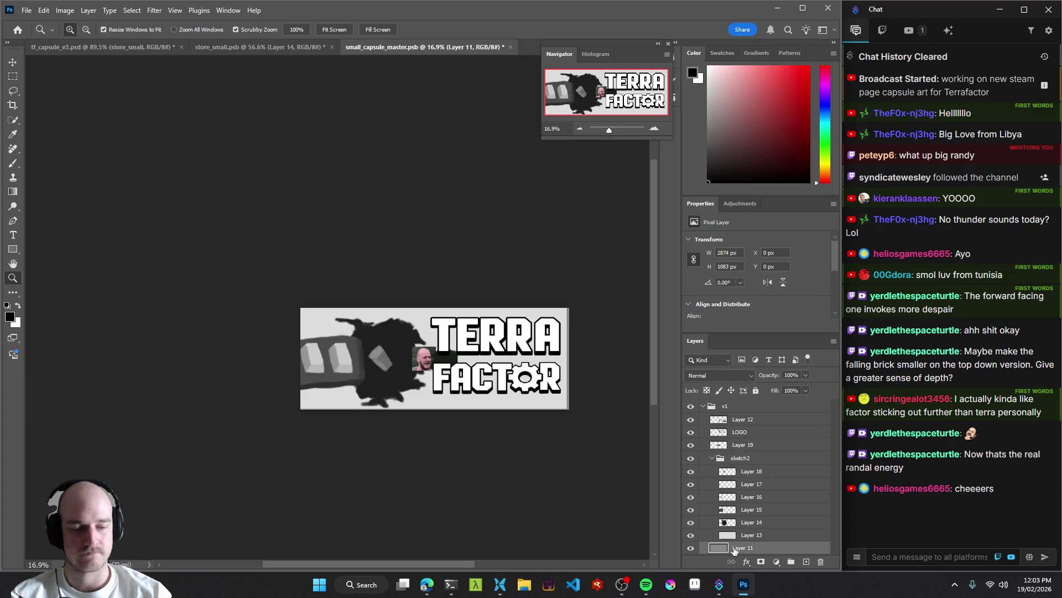
{"action": "left_click", "coordinate": [711, 458]}
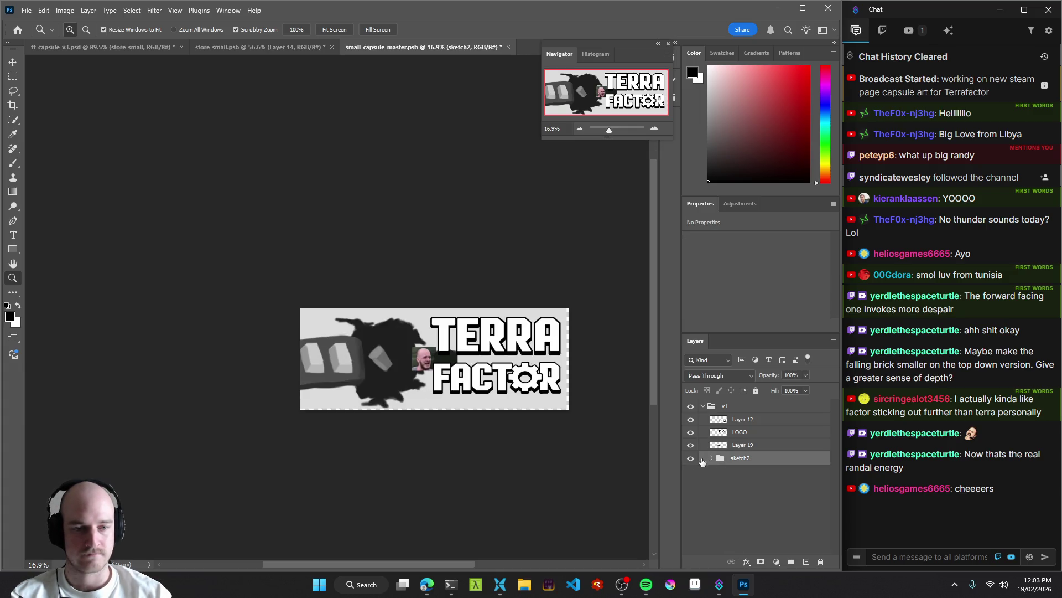
{"action": "left_click", "coordinate": [691, 457]}
{"action": "left_click", "coordinate": [741, 445]}
{"action": "key", "text": "ctrl+t"}
Enlarge the face photo to fill the master capsule behind the logo.
{"action": "mouse_move", "coordinate": [416, 350]}
{"action": "left_mouse_down"}
{"action": "mouse_move", "coordinate": [256, 303]}
{"action": "mouse_move", "coordinate": [242, 277]}
{"action": "mouse_move", "coordinate": [239, 301]}
{"action": "left_mouse_up"}
{"action": "left_click_drag", "start_coordinate": [462, 328], "coordinate": [461, 318]}
{"action": "mouse_move", "coordinate": [246, 237]}
{"action": "left_mouse_down"}
{"action": "mouse_move", "coordinate": [293, 257]}
{"action": "mouse_move", "coordinate": [267, 247]}
{"action": "left_mouse_up"}
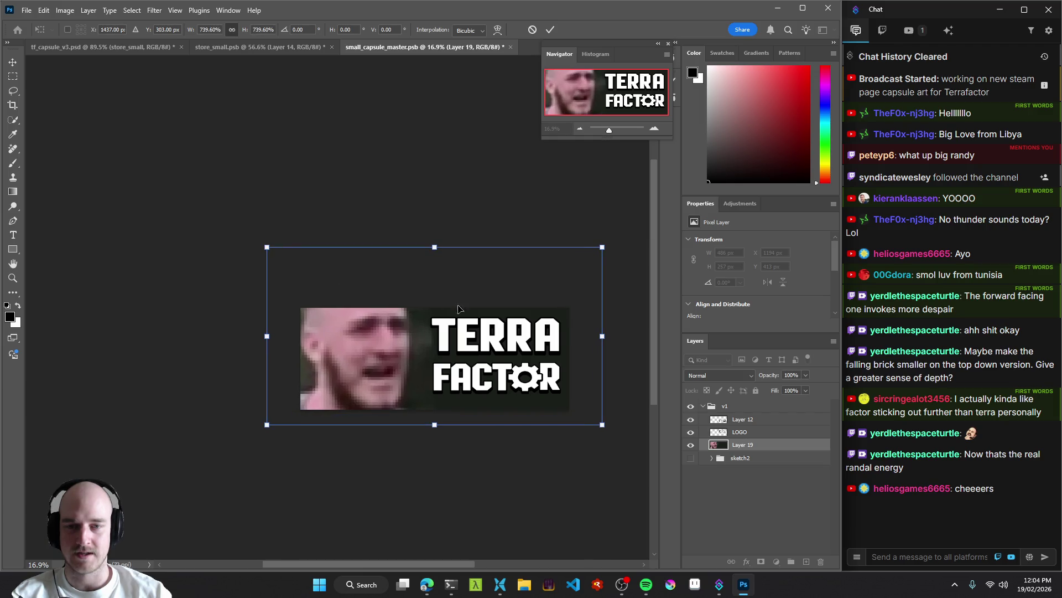
{"action": "left_click_drag", "start_coordinate": [496, 313], "coordinate": [497, 321]}
{"action": "key", "text": "Return"}
{"action": "key", "text": "z"}
{"action": "mouse_move", "coordinate": [490, 360]}
{"action": "left_mouse_down"}
{"action": "mouse_move", "coordinate": [476, 359]}
{"action": "mouse_move", "coordinate": [509, 360]}
{"action": "left_mouse_up"}
After comparing with store_small, move FACTOR about 12 px down and nudge TERRA left and down.
{"action": "left_click", "coordinate": [260, 46]}
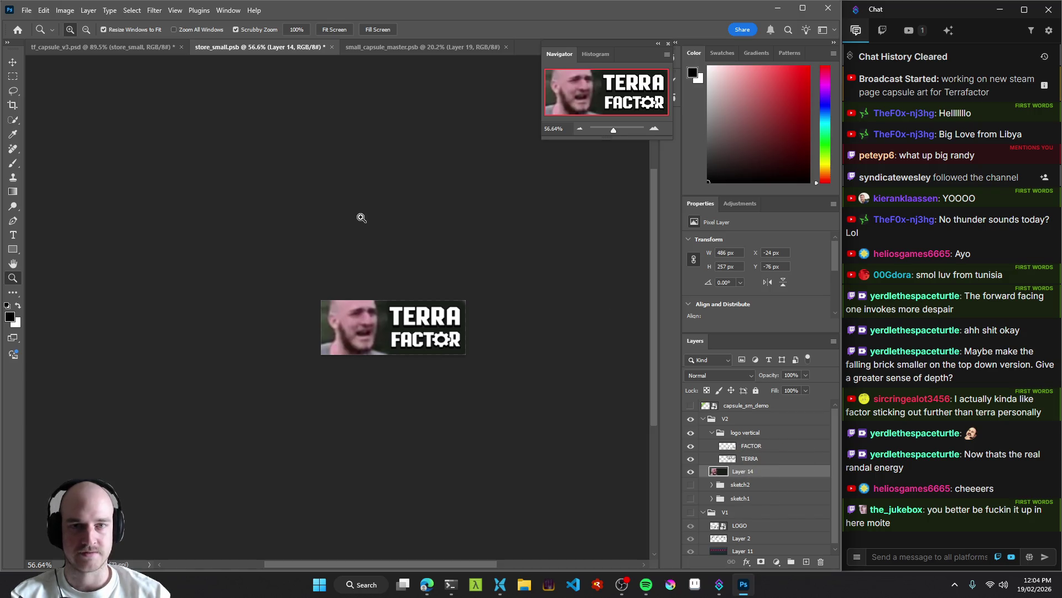
{"action": "left_click", "coordinate": [406, 47]}
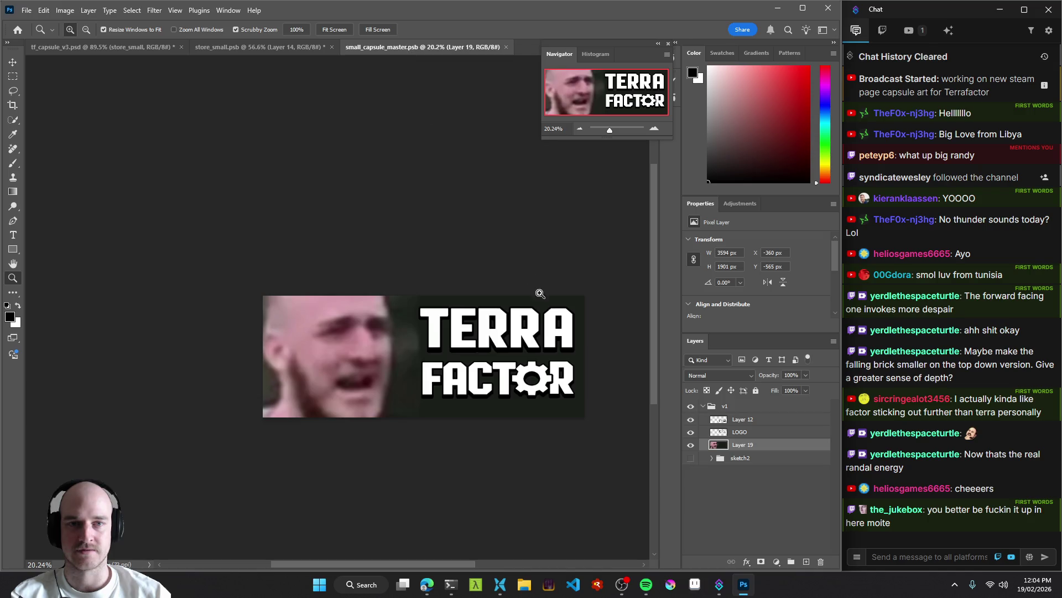
{"action": "key", "text": "v"}
{"action": "left_click_drag", "start_coordinate": [508, 375], "coordinate": [516, 378]}
{"action": "key", "text": "z"}
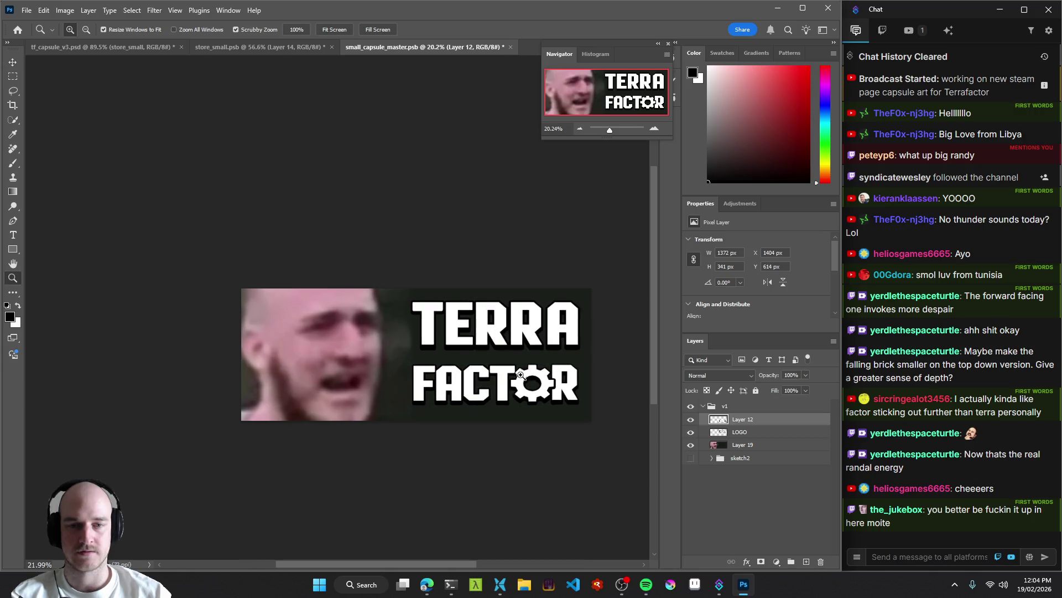
{"action": "key", "text": "v"}
{"action": "left_click_drag", "start_coordinate": [522, 329], "coordinate": [517, 334]}
{"action": "key", "text": "z"}
{"action": "left_click_drag", "start_coordinate": [452, 402], "coordinate": [399, 403]}
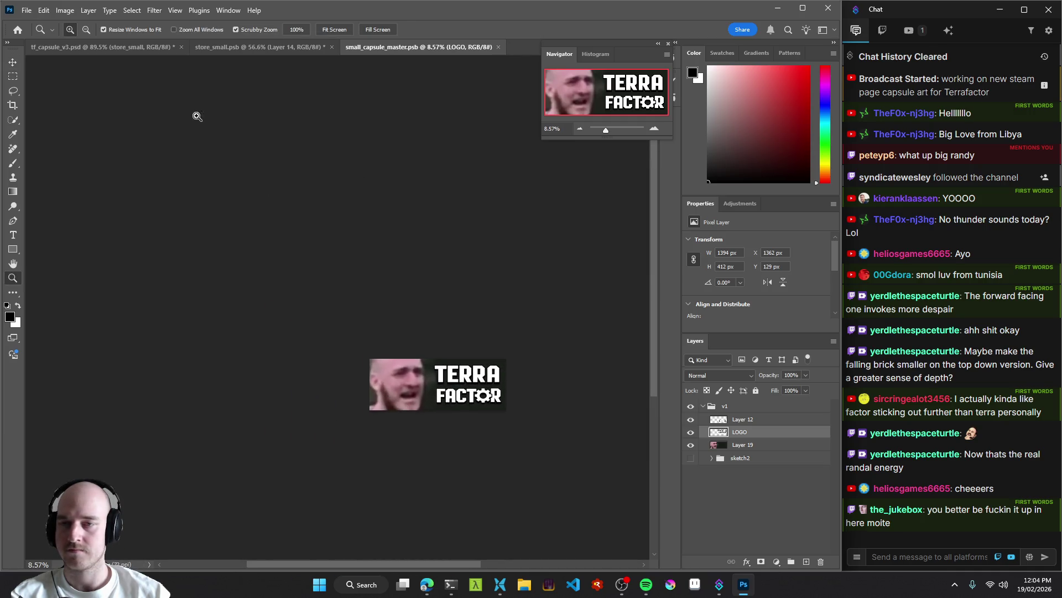
{"action": "left_click", "coordinate": [257, 48]}
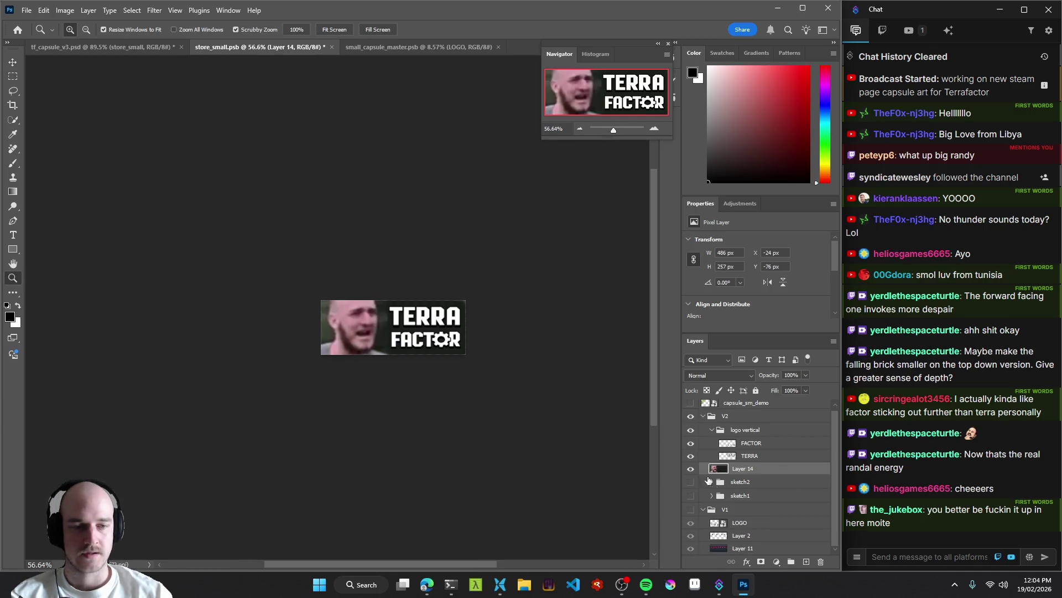
In store_small, hide the face photo and show the sketch1 group instead.
{"action": "left_click", "coordinate": [691, 468]}
{"action": "left_click", "coordinate": [691, 482]}
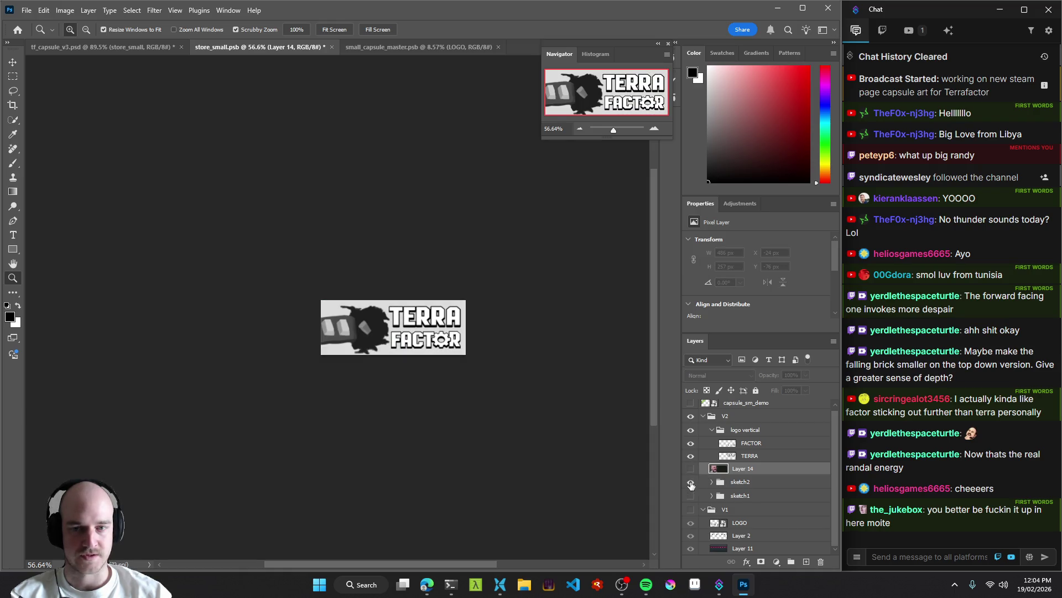
{"action": "left_click", "coordinate": [691, 482]}
{"action": "left_click", "coordinate": [691, 495]}
{"action": "left_click", "coordinate": [752, 499]}
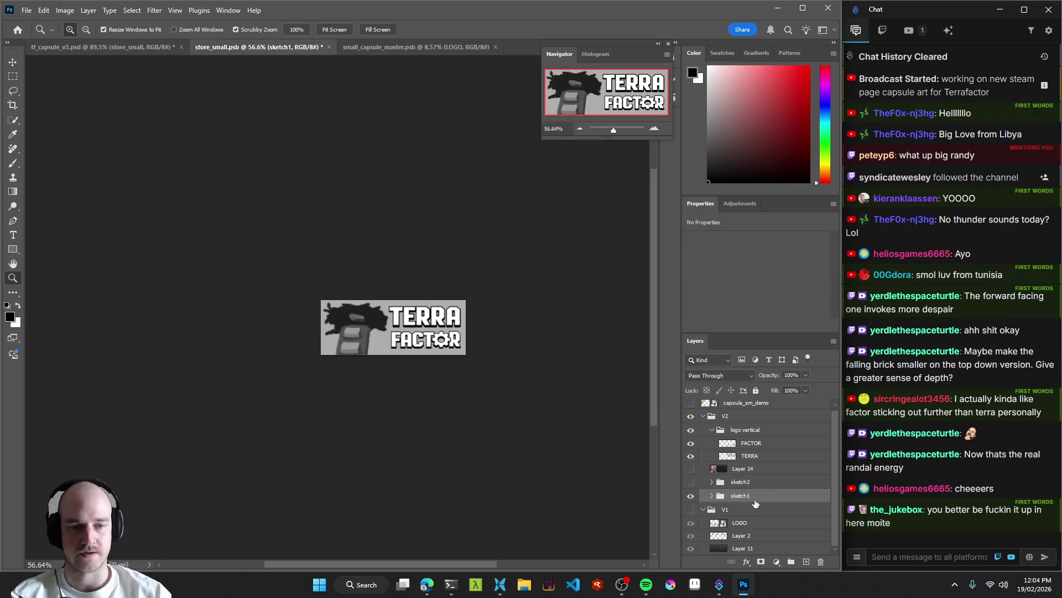
Bring sketch1 into small_capsule_master inside group v1 and hide Layer 19.
{"action": "left_click", "coordinate": [409, 47]}
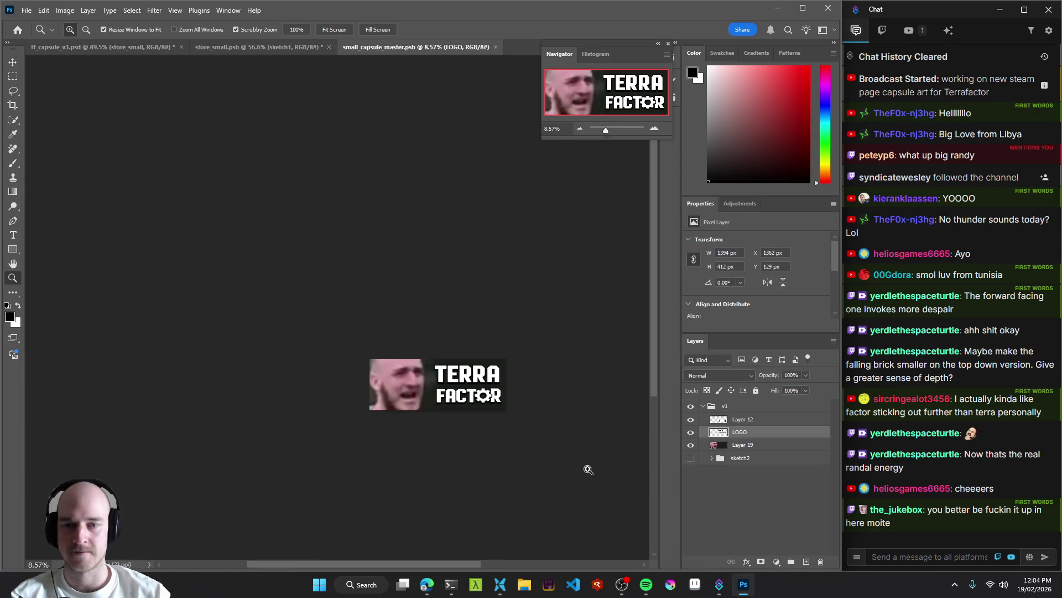
{"action": "left_click_drag", "start_coordinate": [750, 447], "coordinate": [732, 492]}
{"action": "left_click", "coordinate": [691, 445]}
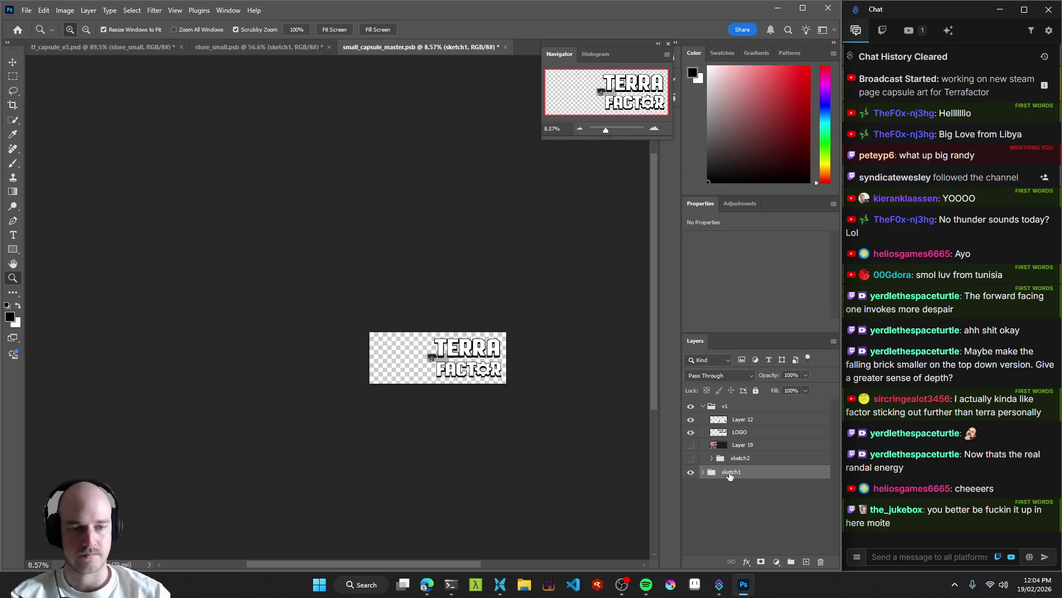
{"action": "left_click_drag", "start_coordinate": [730, 473], "coordinate": [733, 470]}
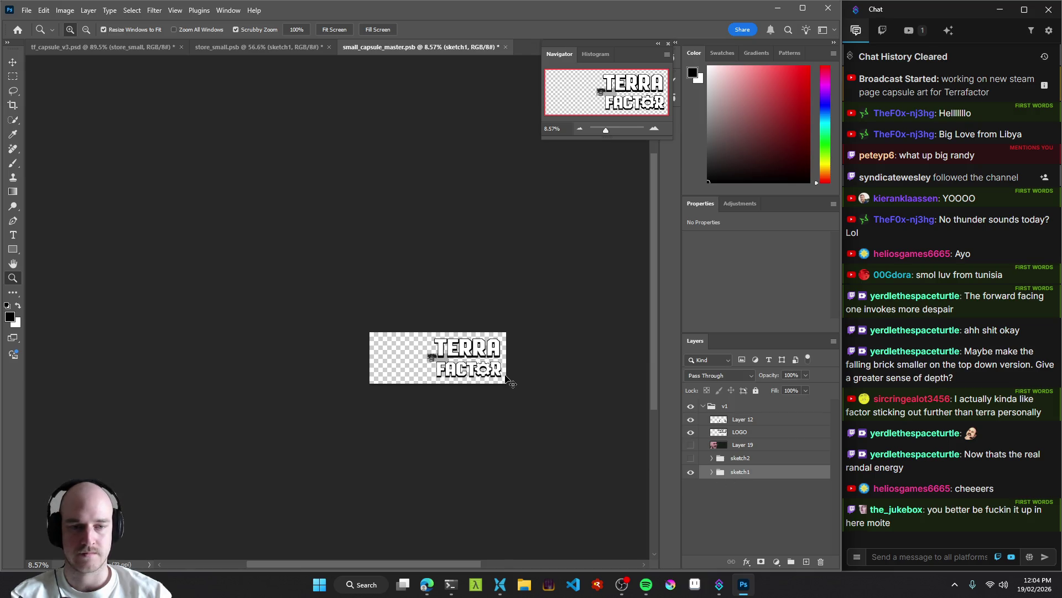
Scale sketch1 up to fill the capsule canvas and nudge it into position.
{"action": "key", "text": "ctrl+t"}
{"action": "left_click_drag", "start_coordinate": [426, 353], "coordinate": [368, 328]}
{"action": "key", "text": "Return"}
{"action": "key", "text": "z"}
{"action": "left_click_drag", "start_coordinate": [509, 363], "coordinate": [542, 362]}
{"action": "key", "text": "v"}
{"action": "left_click", "coordinate": [365, 367]}
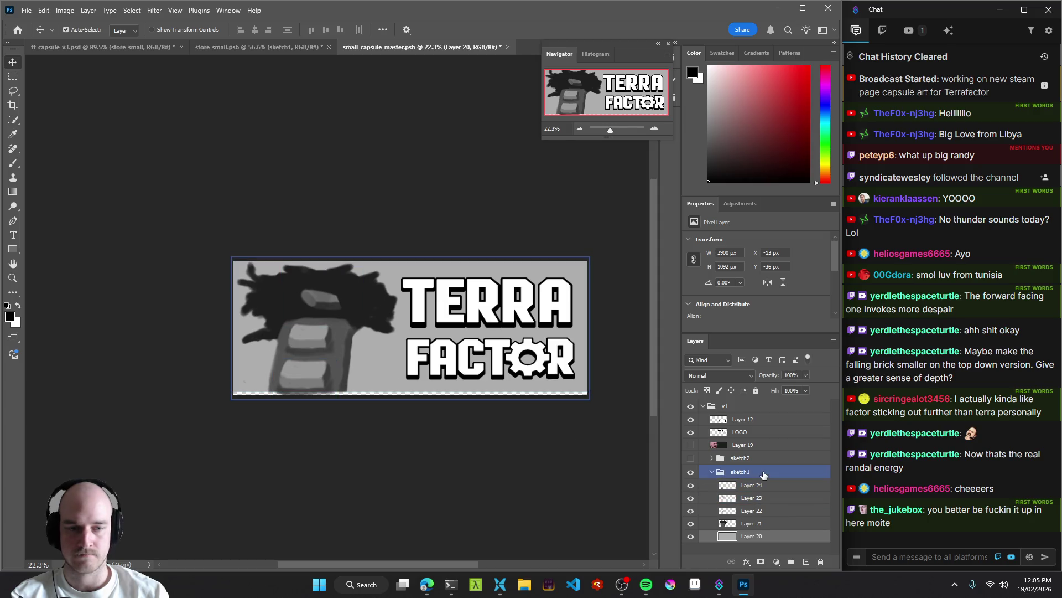
{"action": "key", "text": "ctrl+t"}
{"action": "left_click_drag", "start_coordinate": [402, 335], "coordinate": [402, 337]}
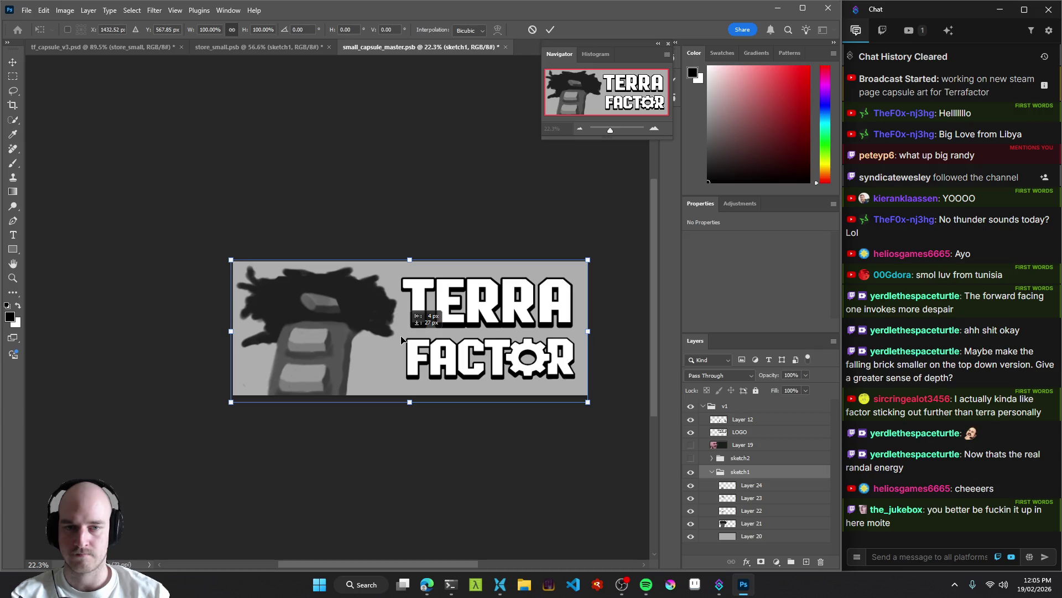
{"action": "key", "text": "Return"}
{"action": "key", "text": "z"}
{"action": "mouse_move", "coordinate": [500, 349]}
{"action": "left_mouse_down"}
{"action": "mouse_move", "coordinate": [435, 365]}
{"action": "mouse_move", "coordinate": [498, 354]}
{"action": "left_mouse_up"}
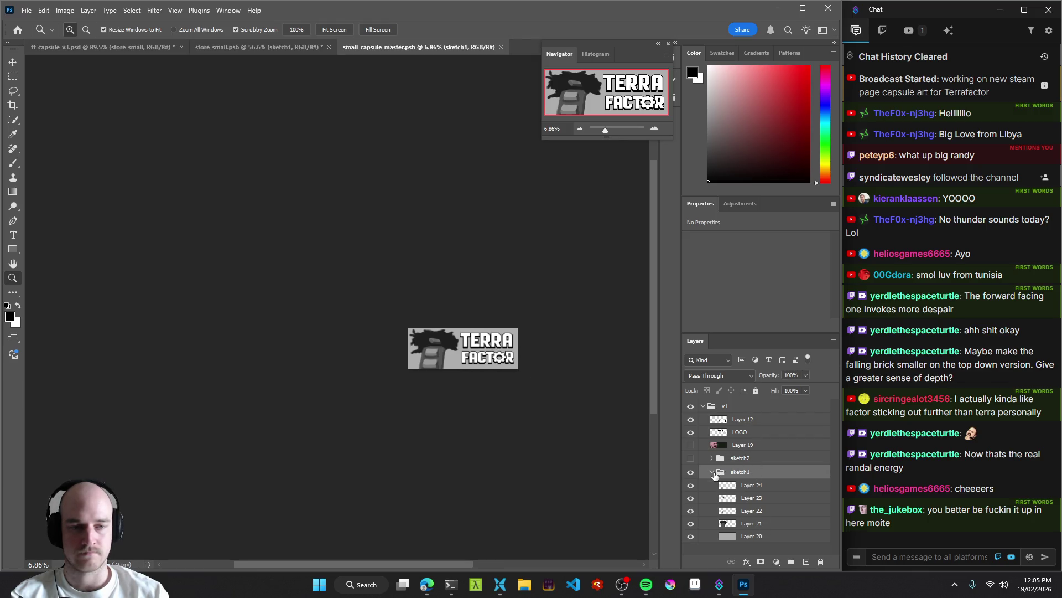
{"action": "left_click", "coordinate": [712, 472]}
Paste the V1 horizontal logo group, then rename the old v1 group to v2 and hide it.
{"action": "key", "text": "ctrl+v"}
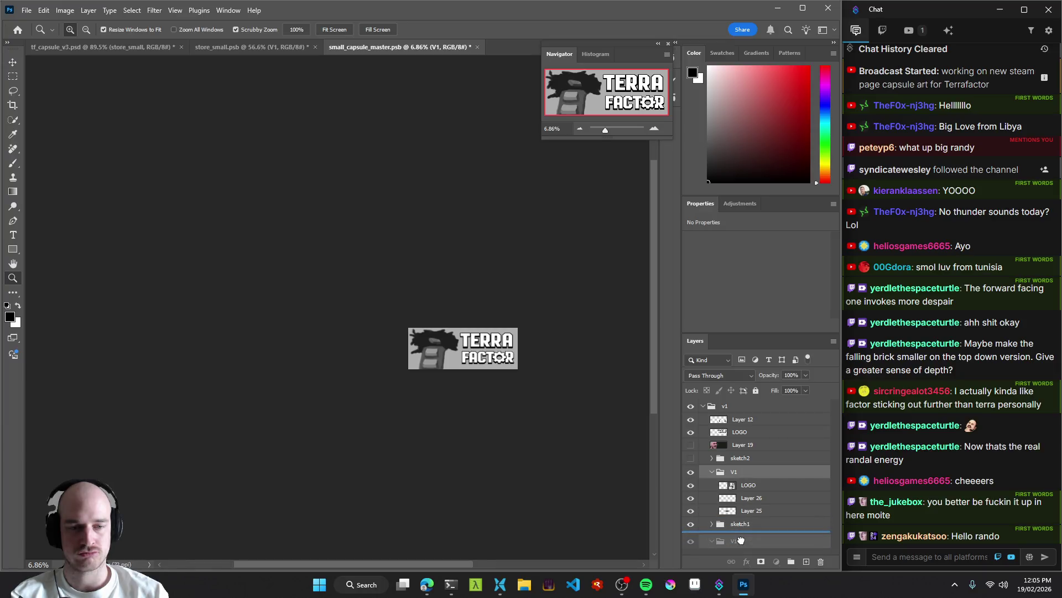
{"action": "left_click", "coordinate": [725, 406]}
{"action": "double_click", "coordinate": [726, 406]}
{"action": "type", "text": "2"}
{"action": "key", "text": "Return"}
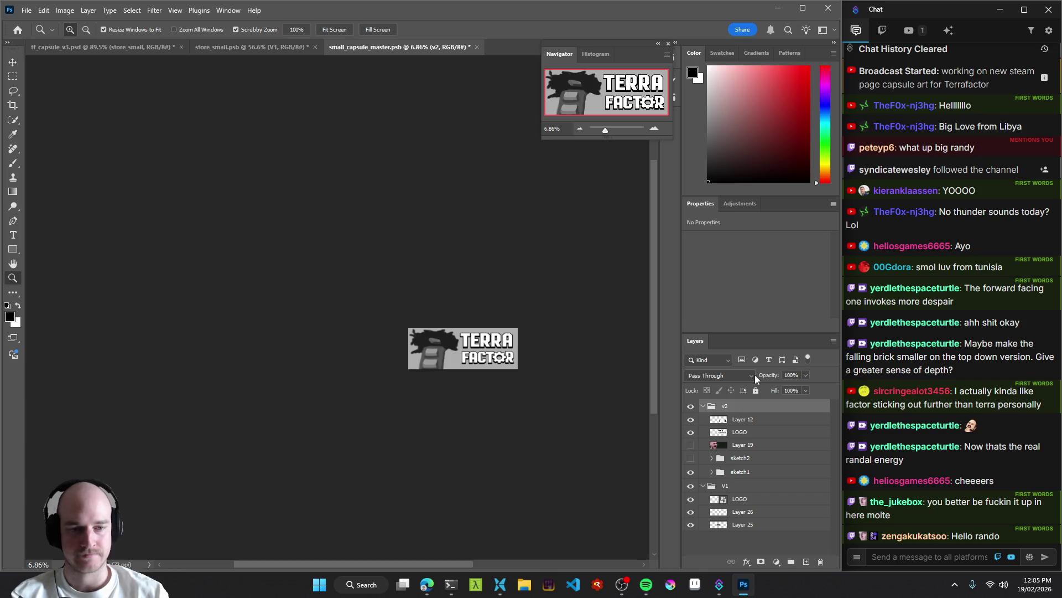
{"action": "left_click", "coordinate": [725, 485]}
{"action": "left_click", "coordinate": [690, 406]}
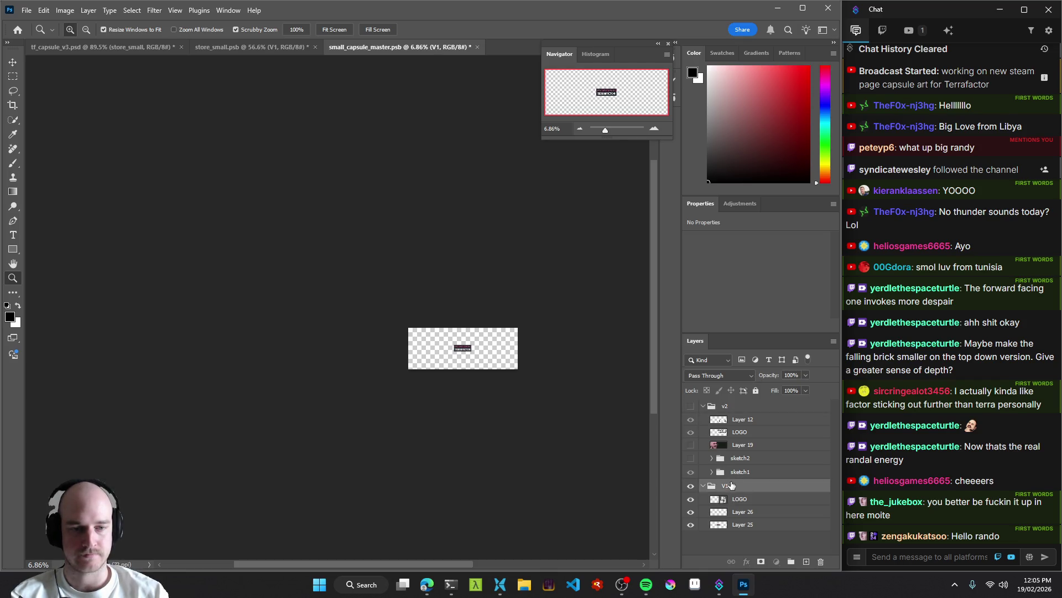
Enlarge the V1 TERRAFACTOR banner to about 654% and move it into place.
{"action": "mouse_move", "coordinate": [455, 347]}
{"action": "left_mouse_down"}
{"action": "mouse_move", "coordinate": [478, 350]}
{"action": "mouse_move", "coordinate": [374, 310]}
{"action": "mouse_move", "coordinate": [440, 334]}
{"action": "left_mouse_up"}
{"action": "key", "text": "ctrl+t"}
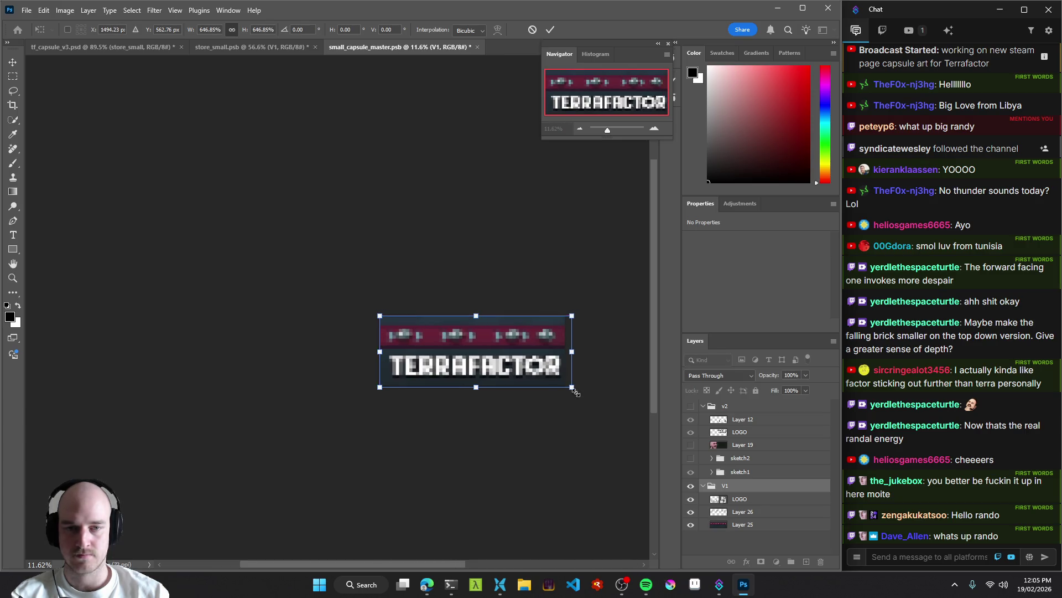
{"action": "left_click_drag", "start_coordinate": [574, 388], "coordinate": [565, 385]}
{"action": "mouse_move", "coordinate": [506, 340]}
{"action": "left_mouse_down"}
{"action": "mouse_move", "coordinate": [517, 332]}
{"action": "mouse_move", "coordinate": [504, 340]}
{"action": "left_mouse_up"}
{"action": "mouse_move", "coordinate": [563, 384]}
{"action": "left_mouse_down"}
{"action": "mouse_move", "coordinate": [572, 396]}
{"action": "mouse_move", "coordinate": [540, 363]}
{"action": "mouse_move", "coordinate": [570, 387]}
{"action": "mouse_move", "coordinate": [517, 396]}
{"action": "left_mouse_up"}
Apply the V1 banner resize and inspect the TERRAFACTOR logo up close.
{"action": "key", "text": "Return"}
{"action": "key", "text": "z"}
{"action": "left_click", "coordinate": [508, 343]}
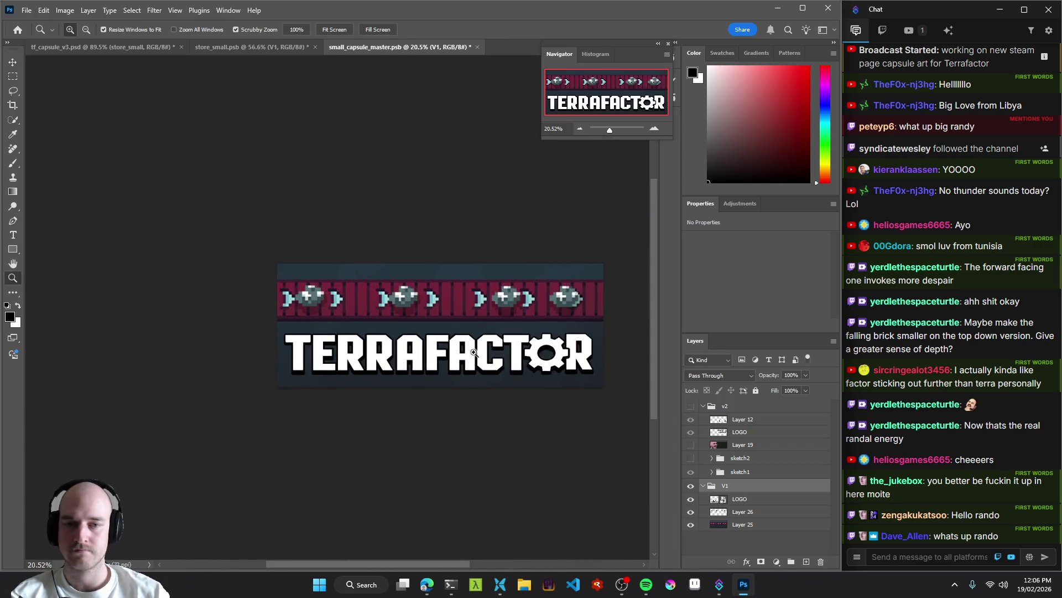
{"action": "left_click", "coordinate": [507, 344]}
{"action": "left_click_drag", "start_coordinate": [508, 344], "coordinate": [458, 347]}
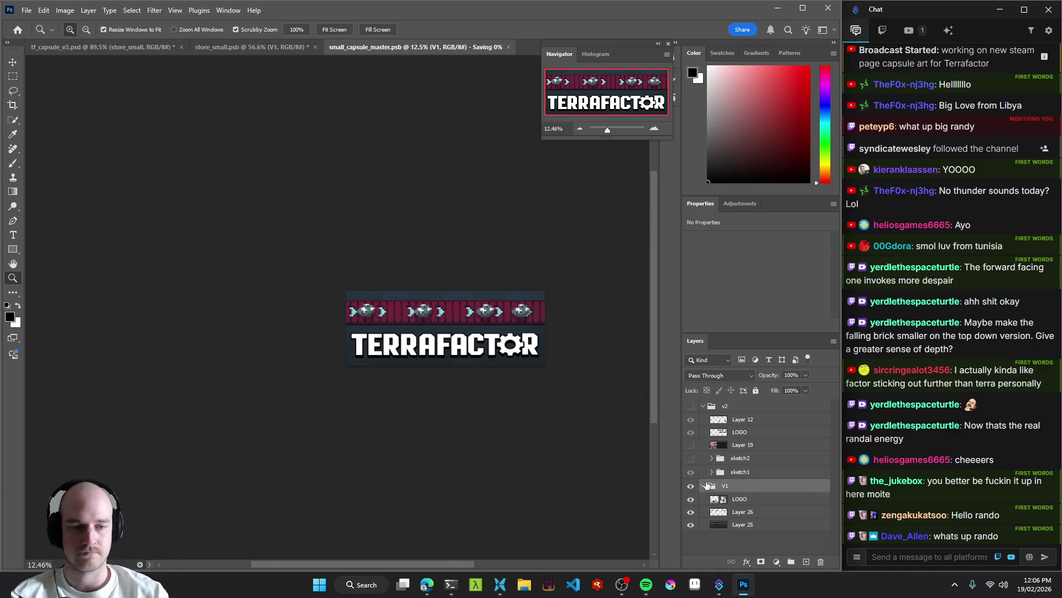
Hide the V1 group and show the v2 capsule artwork again.
{"action": "left_click", "coordinate": [691, 486]}
{"action": "left_click", "coordinate": [703, 485]}
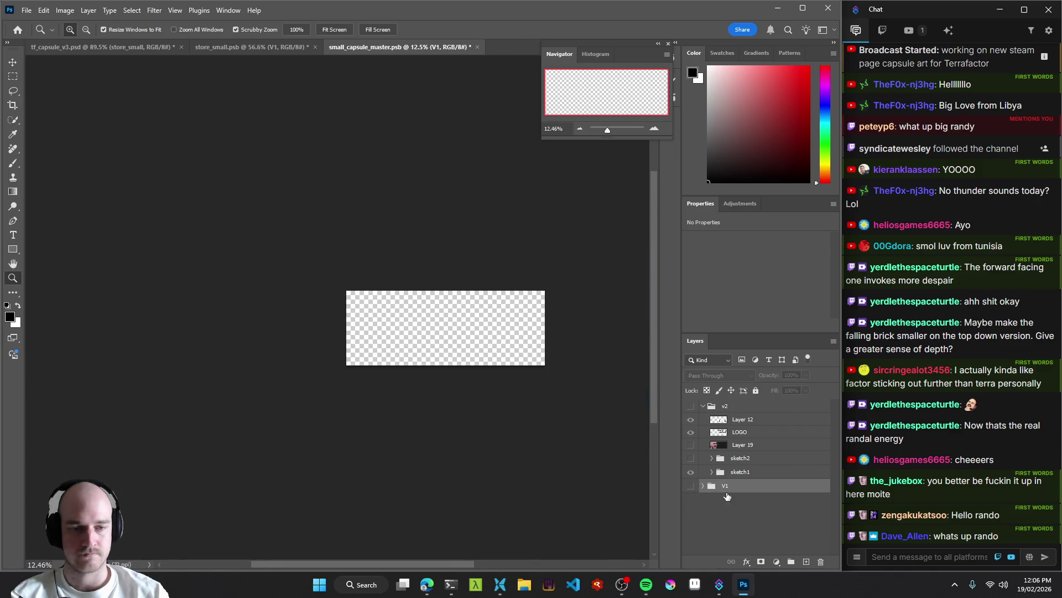
{"action": "left_click", "coordinate": [691, 407]}
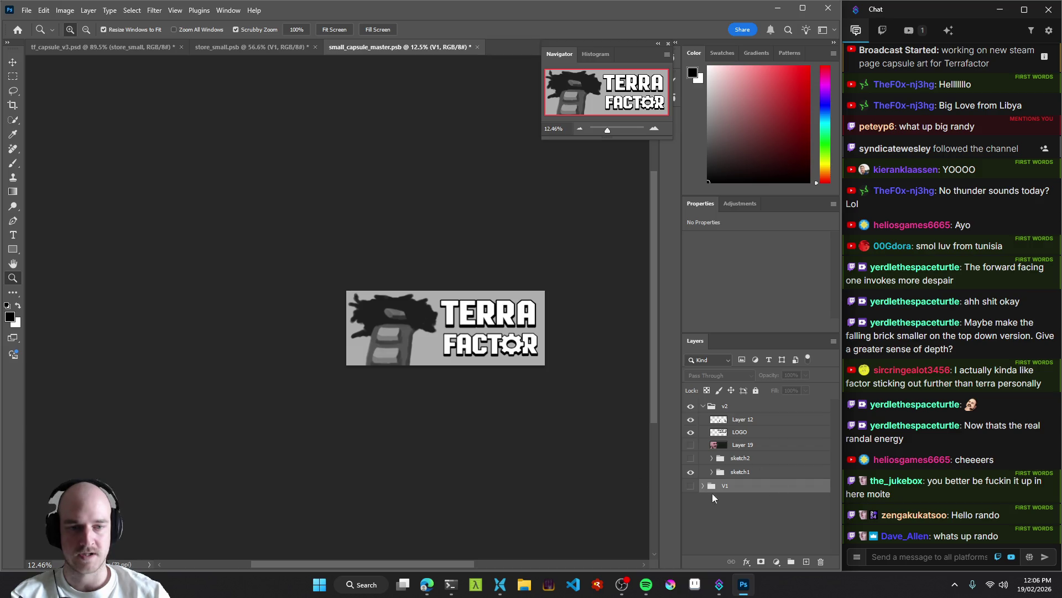
{"action": "left_click", "coordinate": [247, 50]}
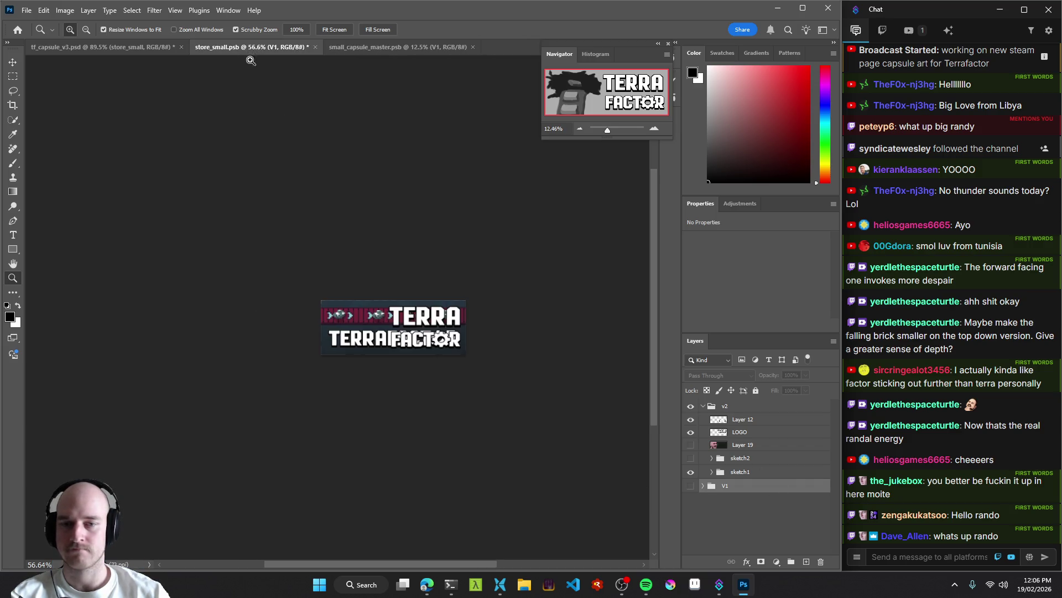
Select the capsule_sm_demo layer in store_small.psb for copying.
{"action": "left_click_drag", "start_coordinate": [396, 319], "coordinate": [410, 320]}
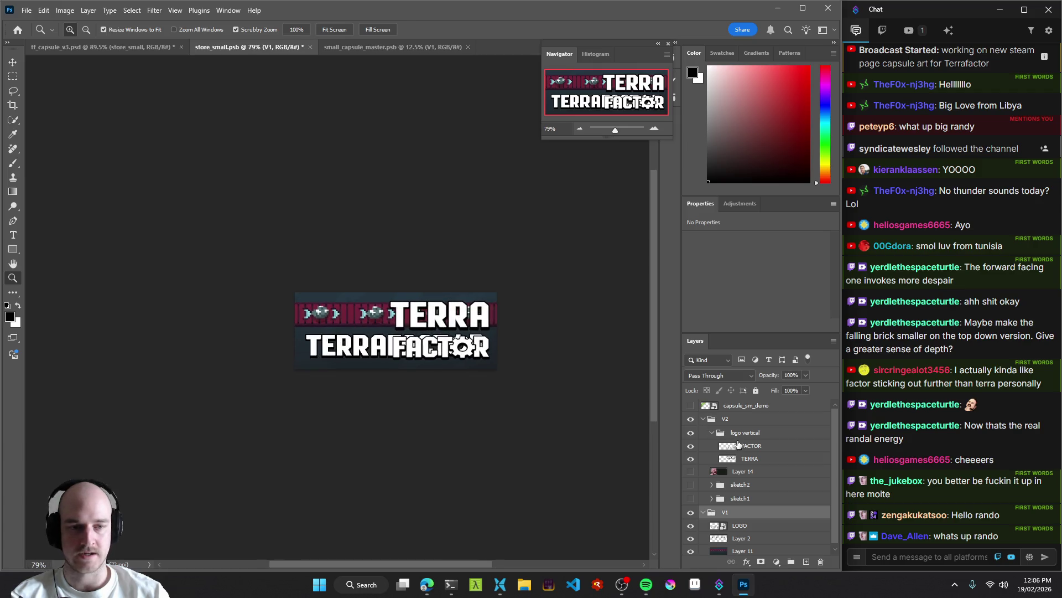
{"action": "left_click", "coordinate": [748, 406]}
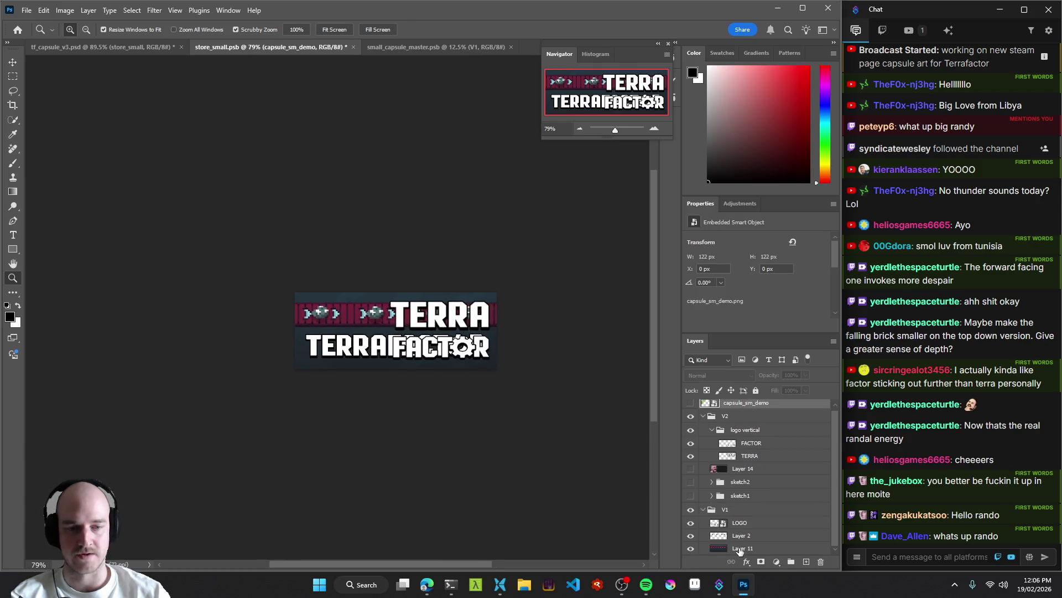
{"action": "scroll", "coordinate": [750, 446], "scroll_direction": "up", "scroll_amount": 1}
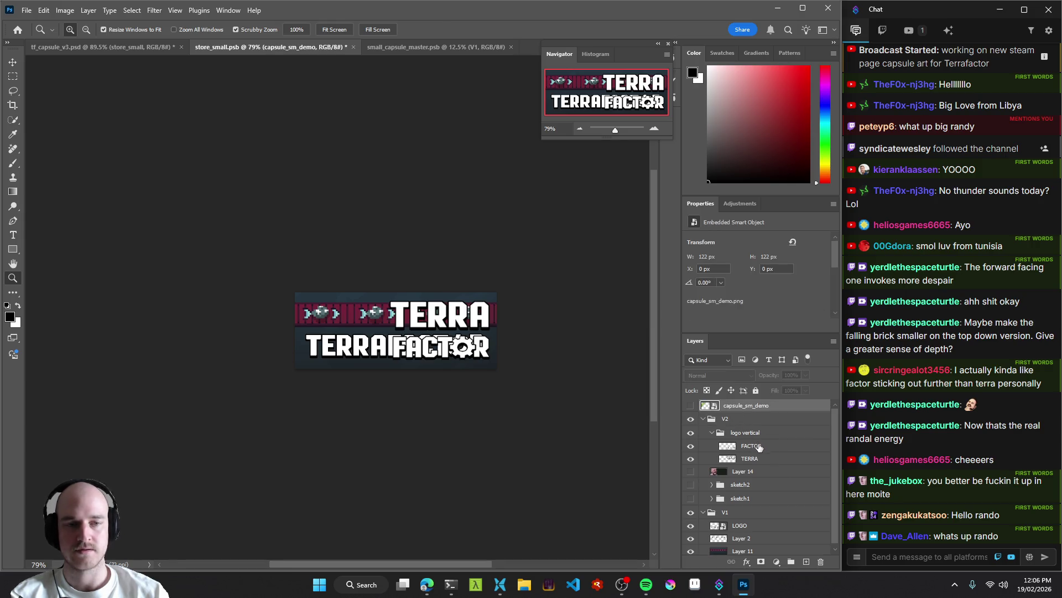
Paste capsule_sm_demo into tf_capsule_v3's store_small artboard, then undo that paste.
{"action": "left_click", "coordinate": [104, 47]}
{"action": "left_click", "coordinate": [332, 274]}
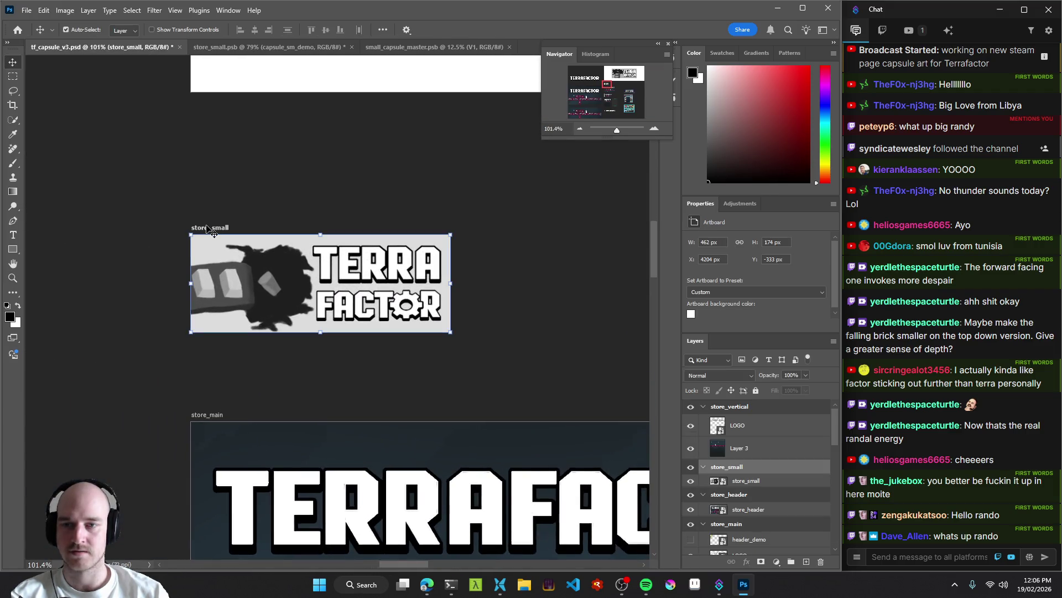
{"action": "key", "text": "v"}
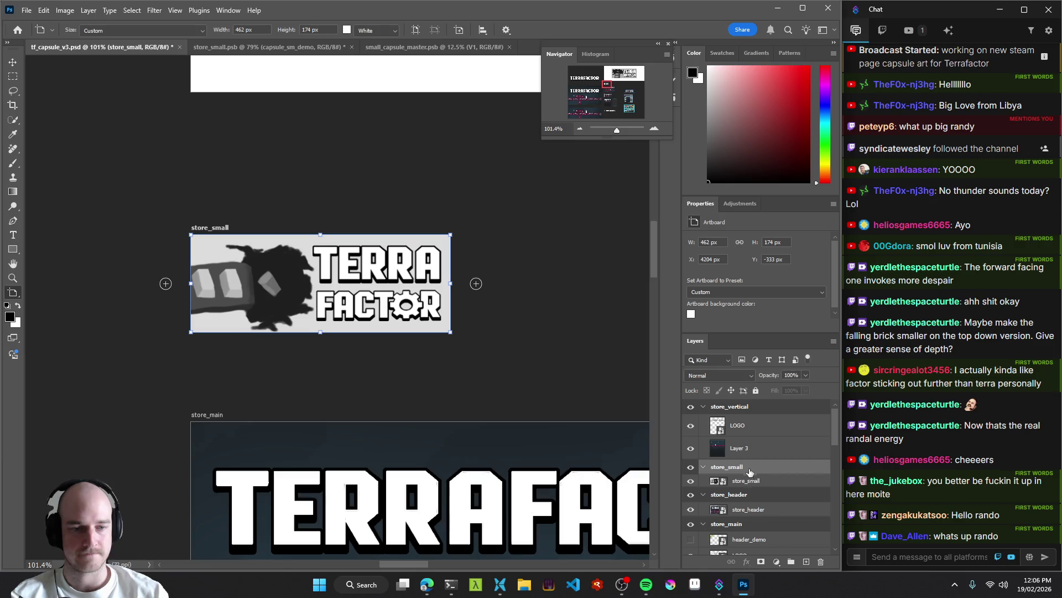
{"action": "key", "text": "ctrl+v"}
{"action": "left_click", "coordinate": [690, 480]}
{"action": "left_click", "coordinate": [691, 480]}
{"action": "key", "text": "ctrl+z"}
{"action": "key", "text": "ctrl+z"}
{"action": "key", "text": "ctrl+z"}
{"action": "key", "text": "v"}
Paste capsule_sm_demo above the v2 group in small_capsule_master.
{"action": "left_click", "coordinate": [434, 46]}
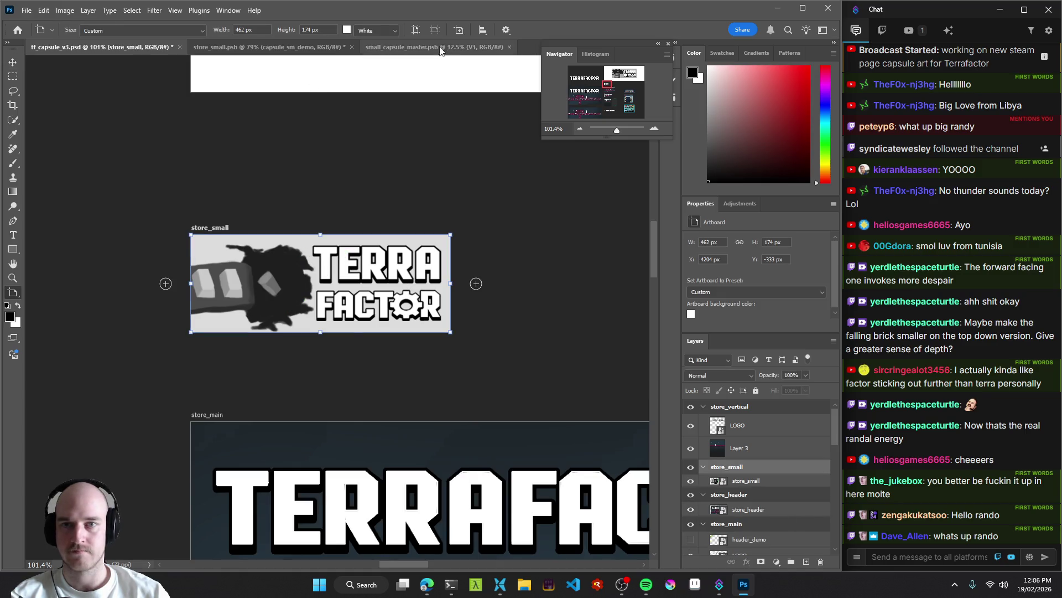
{"action": "left_click", "coordinate": [766, 411]}
{"action": "key", "text": "ctrl+v"}
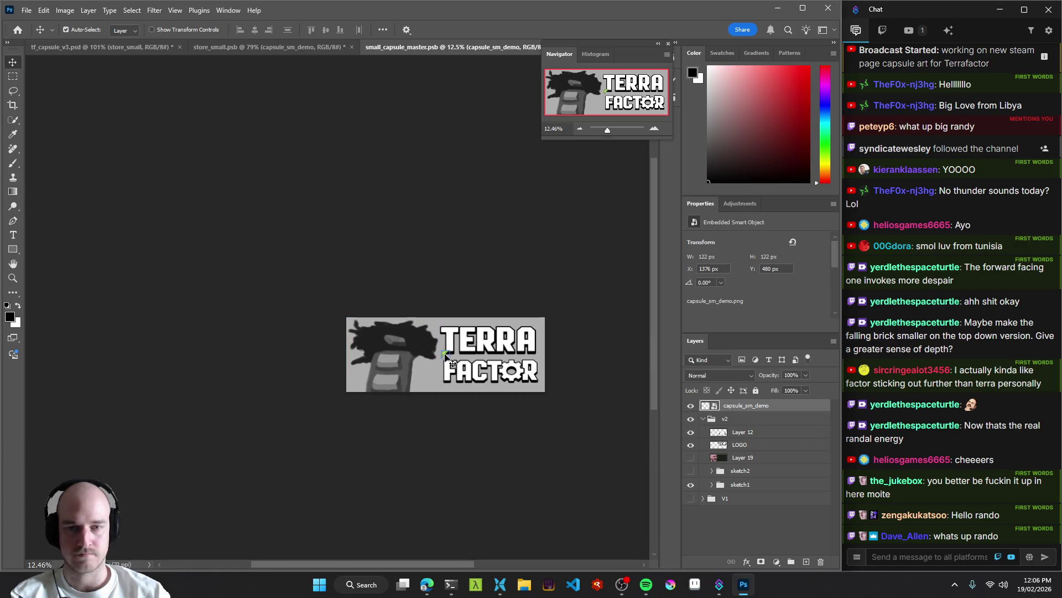
Test-scale the pasted capsule_sm_demo into the capsule's top-left corner with Free Transform.
{"action": "key", "text": "ctrl+t"}
{"action": "mouse_move", "coordinate": [449, 359]}
{"action": "left_mouse_down"}
{"action": "mouse_move", "coordinate": [485, 392]}
{"action": "mouse_move", "coordinate": [382, 346]}
{"action": "mouse_move", "coordinate": [378, 330]}
{"action": "mouse_move", "coordinate": [397, 364]}
{"action": "mouse_move", "coordinate": [372, 350]}
{"action": "mouse_move", "coordinate": [386, 351]}
{"action": "mouse_move", "coordinate": [313, 345]}
{"action": "left_mouse_up"}
{"action": "key", "text": "Return"}
{"action": "key", "text": "z"}
Hide and delete the capsule_sm_demo layer from small_capsule_master.
{"action": "left_click", "coordinate": [690, 405]}
{"action": "key", "text": "Delete"}
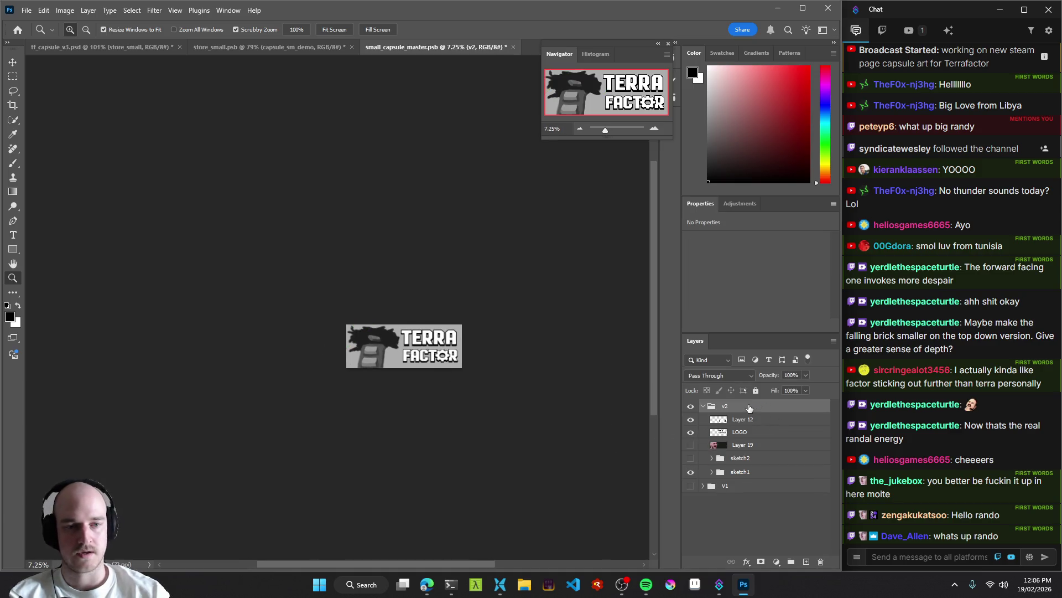
{"action": "left_click", "coordinate": [96, 47]}
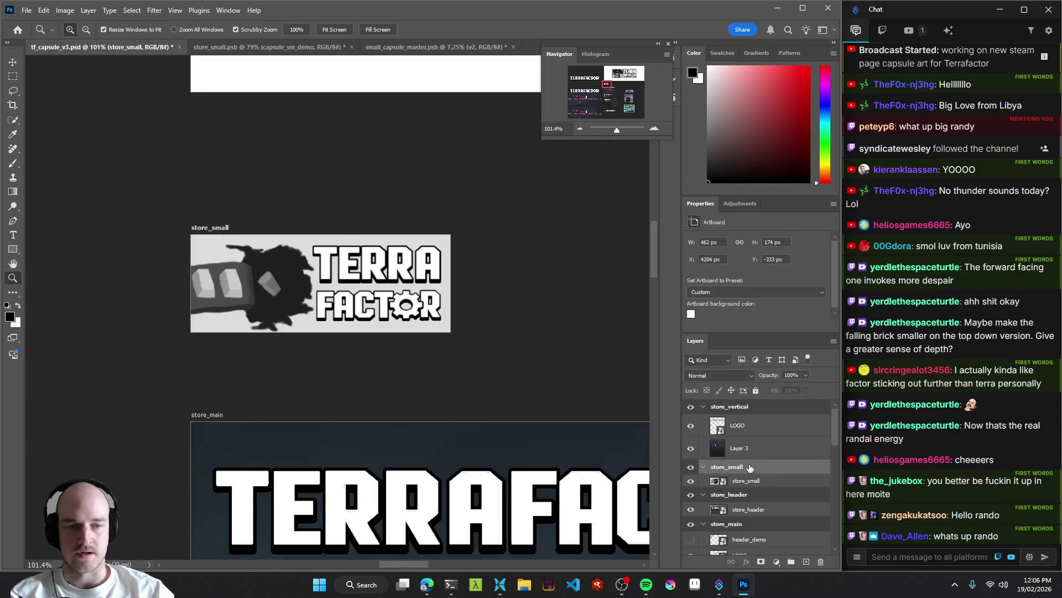
Paste capsule_sm_demo into the store_small group, show it, and move it to the top-left at 0,0.
{"action": "key", "text": "ctrl+v"}
{"action": "left_click", "coordinate": [691, 482]}
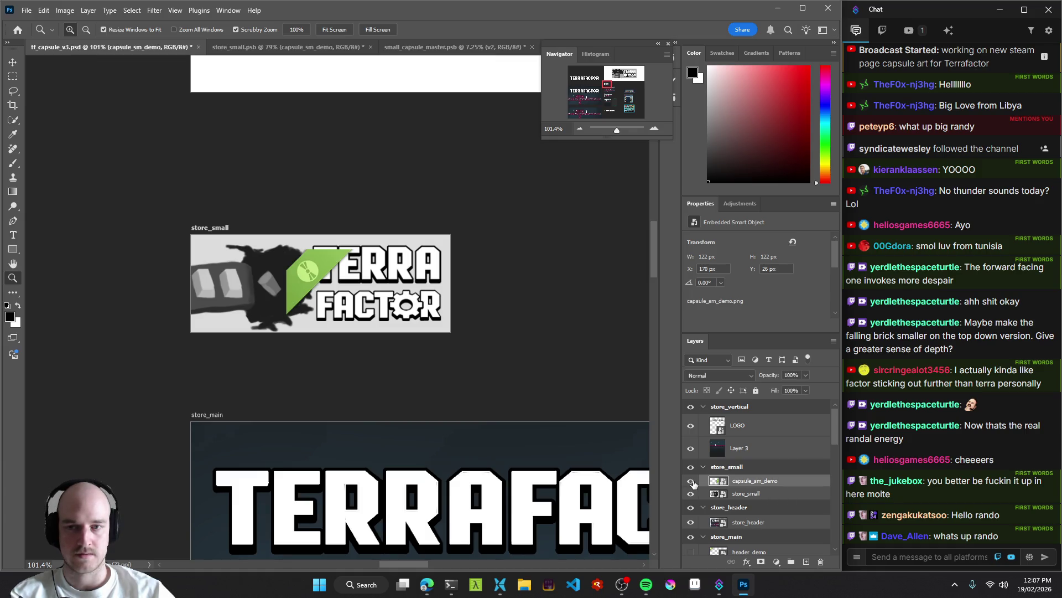
{"action": "key", "text": "v"}
{"action": "mouse_move", "coordinate": [316, 274]}
{"action": "left_mouse_down"}
{"action": "mouse_move", "coordinate": [219, 255]}
{"action": "mouse_move", "coordinate": [244, 265]}
{"action": "mouse_move", "coordinate": [171, 265]}
{"action": "left_mouse_up"}
Save tf_capsule_v3.psd, toggling the green badge off and on to compare it with the artwork.
{"action": "key", "text": "z"}
{"action": "mouse_move", "coordinate": [256, 275]}
{"action": "left_mouse_down"}
{"action": "mouse_move", "coordinate": [325, 298]}
{"action": "mouse_move", "coordinate": [220, 309]}
{"action": "mouse_move", "coordinate": [231, 321]}
{"action": "mouse_move", "coordinate": [337, 337]}
{"action": "left_mouse_up"}
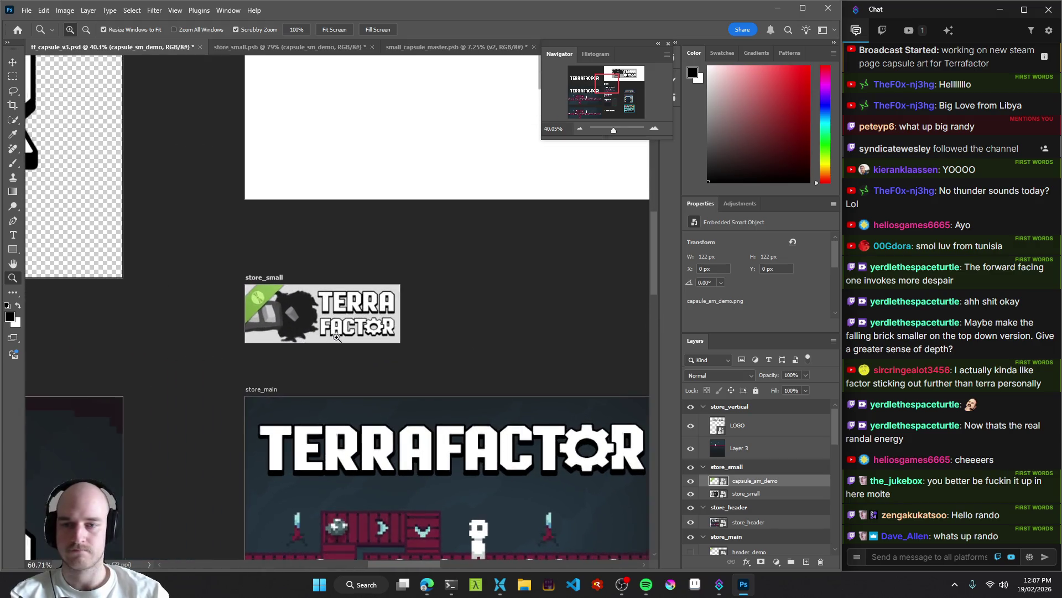
{"action": "key", "text": "ctrl+s"}
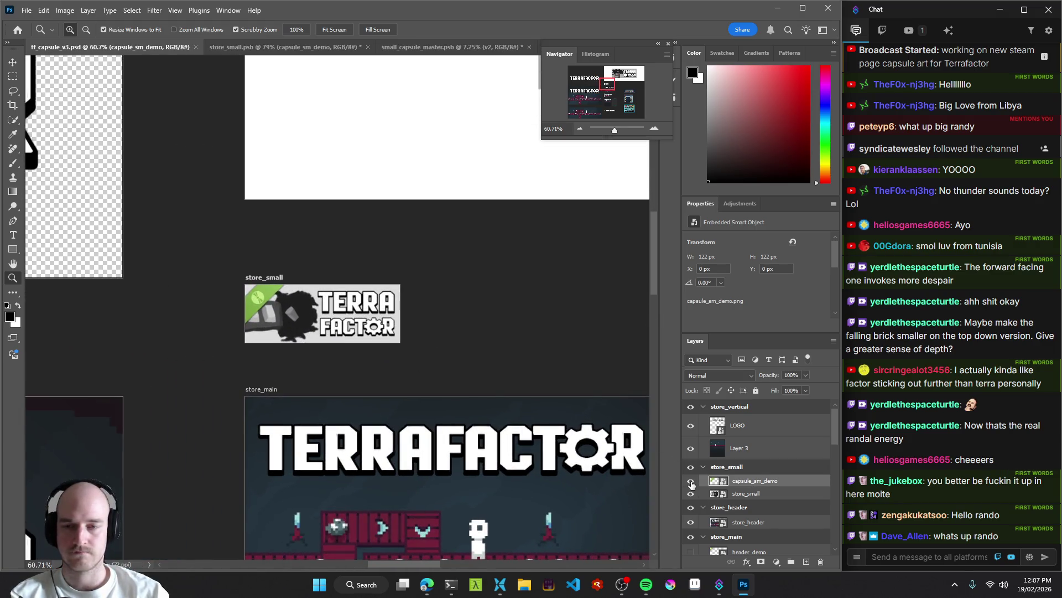
{"action": "mouse_move", "coordinate": [371, 330]}
{"action": "left_mouse_down"}
{"action": "mouse_move", "coordinate": [276, 330]}
{"action": "mouse_move", "coordinate": [314, 333]}
{"action": "left_mouse_up"}
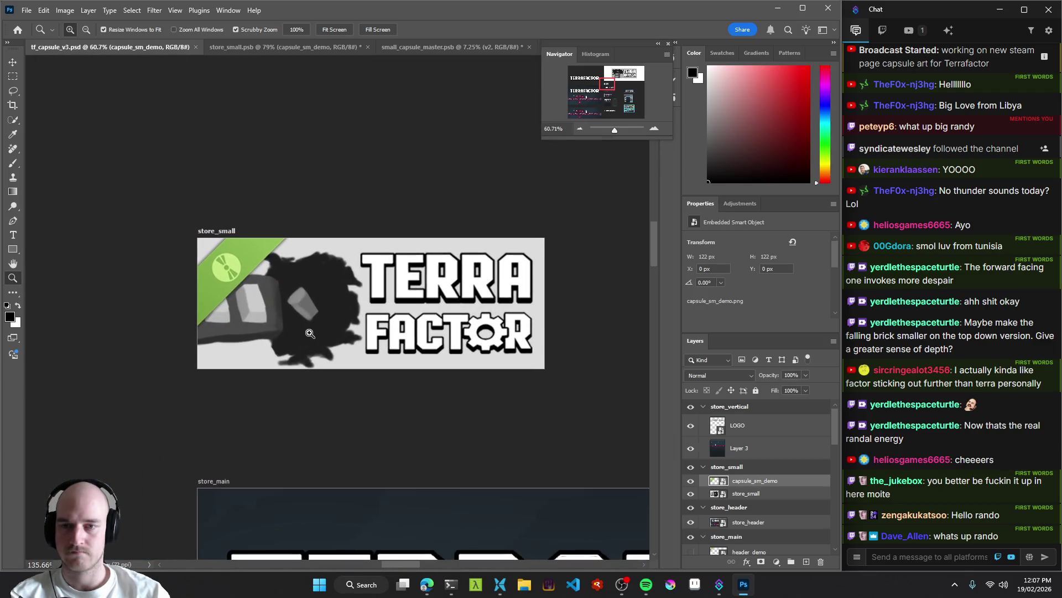
{"action": "left_click", "coordinate": [691, 482]}
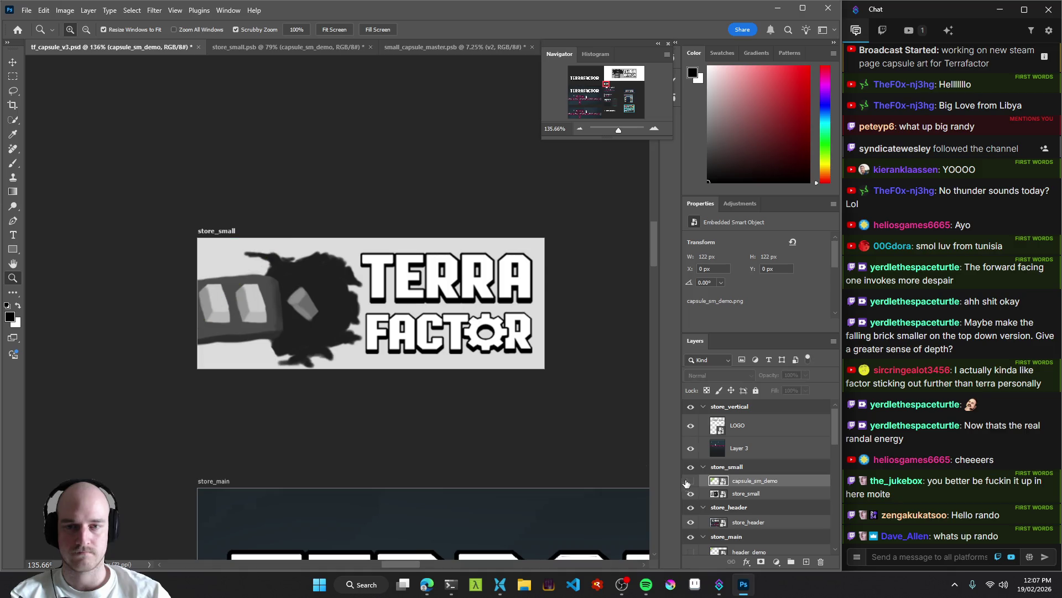
{"action": "left_click", "coordinate": [691, 482]}
{"action": "key", "text": "ctrl+minus"}
{"action": "key", "text": "ctrl+s"}
Toggle the store_small layer's visibility to compare, then select that layer.
{"action": "left_click", "coordinate": [692, 493]}
{"action": "left_click", "coordinate": [691, 494]}
{"action": "left_click", "coordinate": [714, 493]}
{"action": "scroll", "coordinate": [554, 361], "scroll_direction": "down", "scroll_amount": 5}
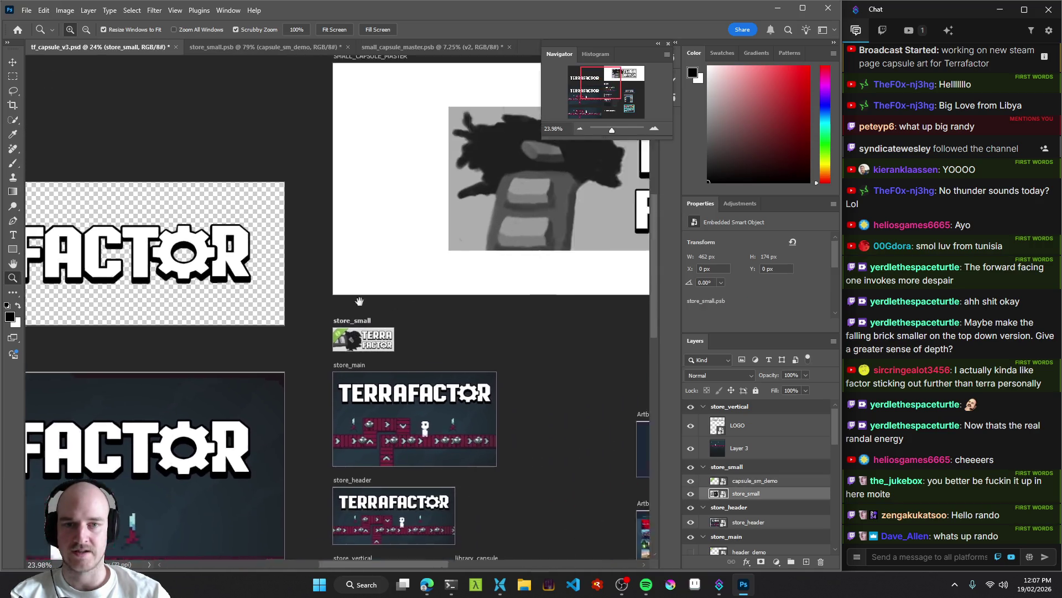
In small_capsule_master, zoom in on the capsule and toggle the v2 group to compare.
{"action": "left_click", "coordinate": [421, 46]}
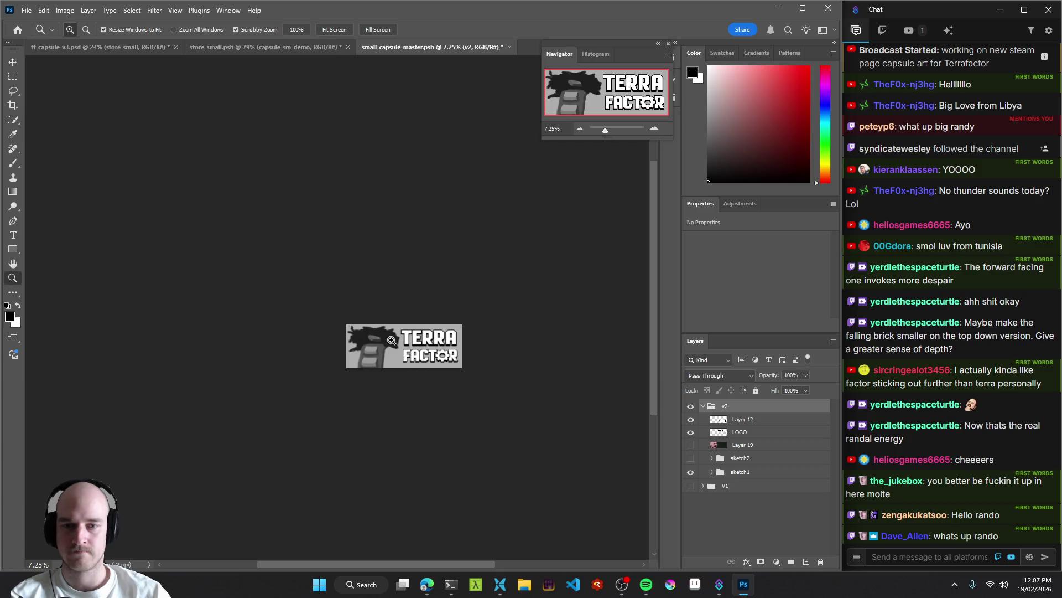
{"action": "left_click", "coordinate": [391, 340]}
{"action": "left_click", "coordinate": [690, 406]}
{"action": "left_click", "coordinate": [690, 406]}
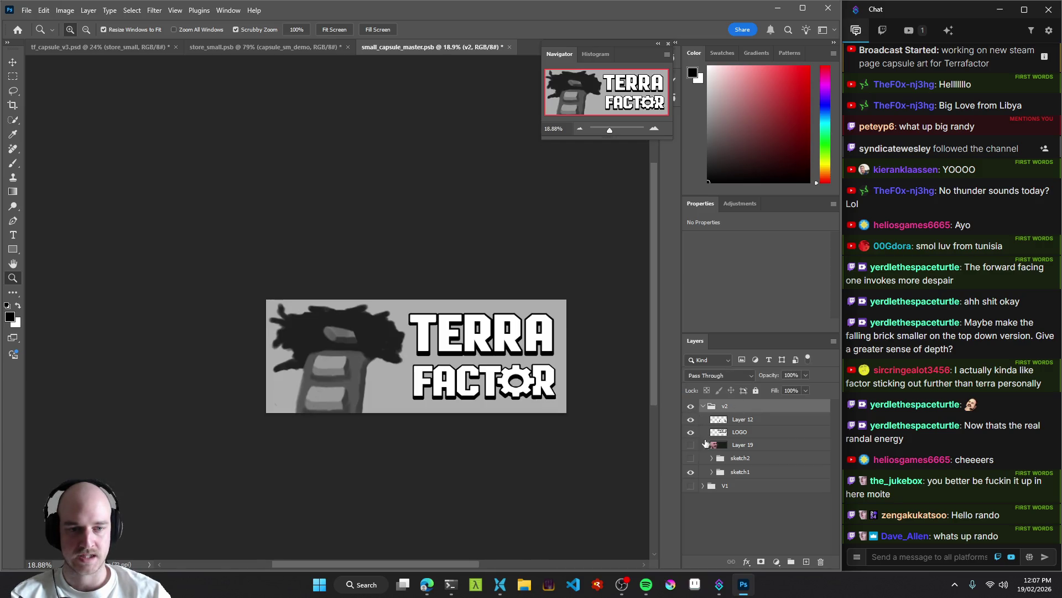
{"action": "left_click_drag", "start_coordinate": [594, 470], "coordinate": [614, 450]}
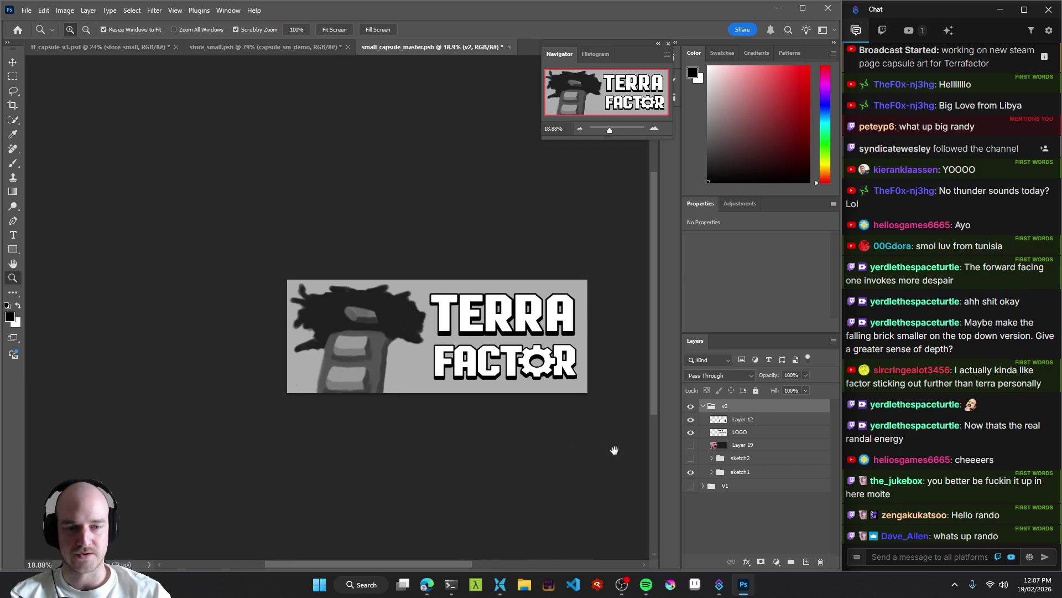
Toggle the sketch1 group off and on twice, then save small_capsule_master.
{"action": "left_click", "coordinate": [692, 472]}
{"action": "left_click", "coordinate": [692, 472]}
{"action": "left_click", "coordinate": [691, 472]}
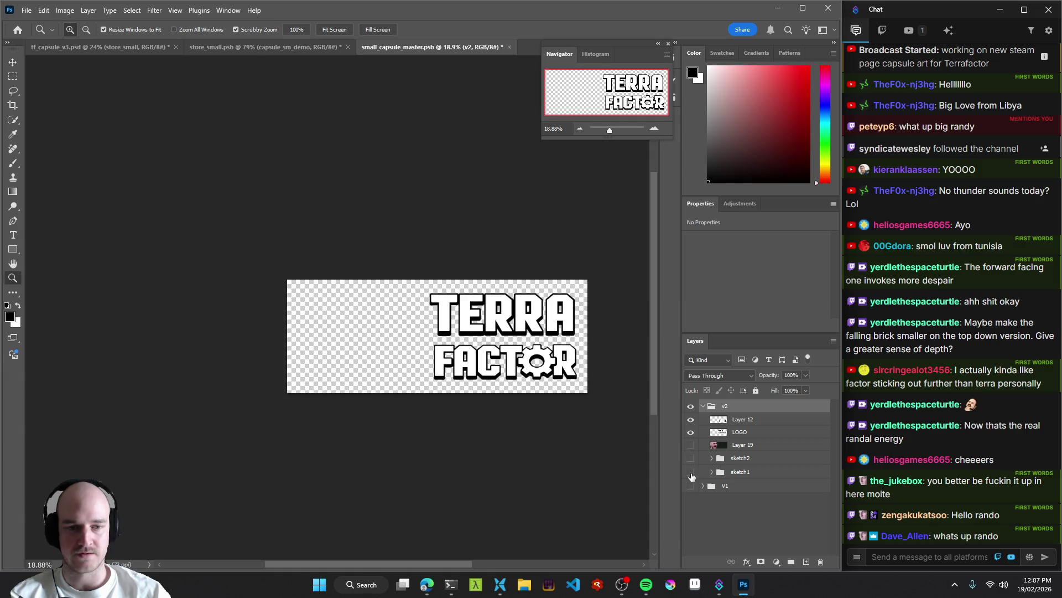
{"action": "left_click", "coordinate": [692, 473]}
{"action": "key", "text": "ctrl+s"}
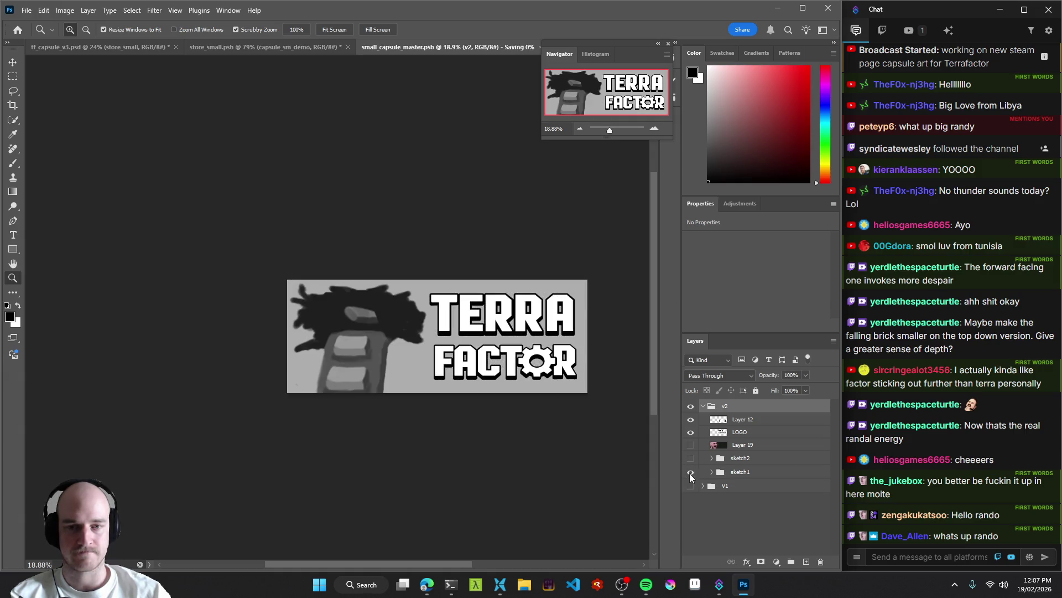
{"action": "mouse_move", "coordinate": [463, 356]}
{"action": "left_mouse_down"}
{"action": "mouse_move", "coordinate": [437, 365]}
{"action": "mouse_move", "coordinate": [464, 377]}
{"action": "left_mouse_up"}
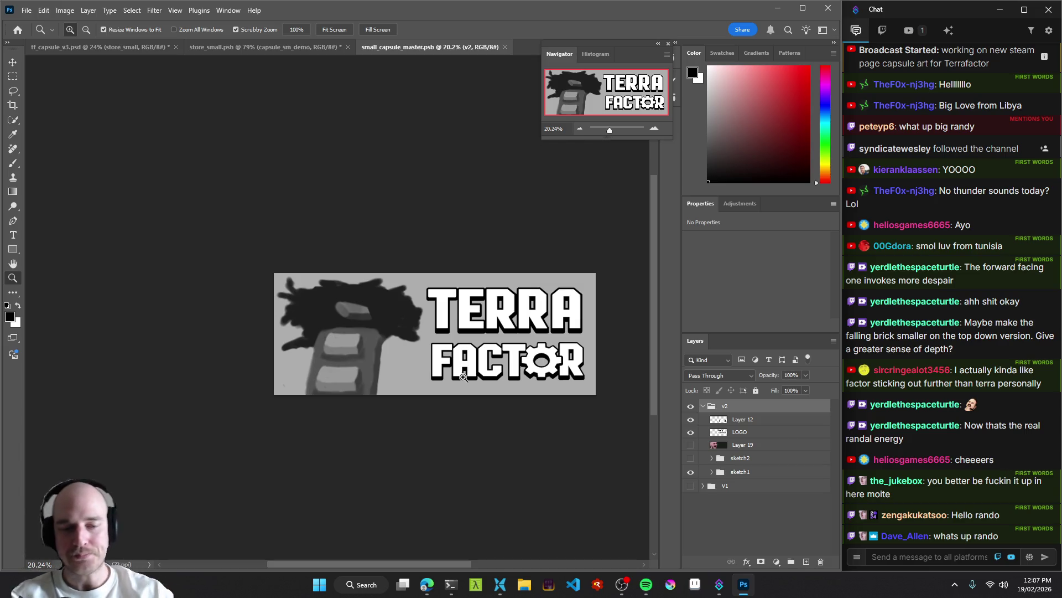
Switch over to the store_small.psb document.
{"action": "left_click", "coordinate": [622, 584]}
{"action": "left_click", "coordinate": [622, 584]}
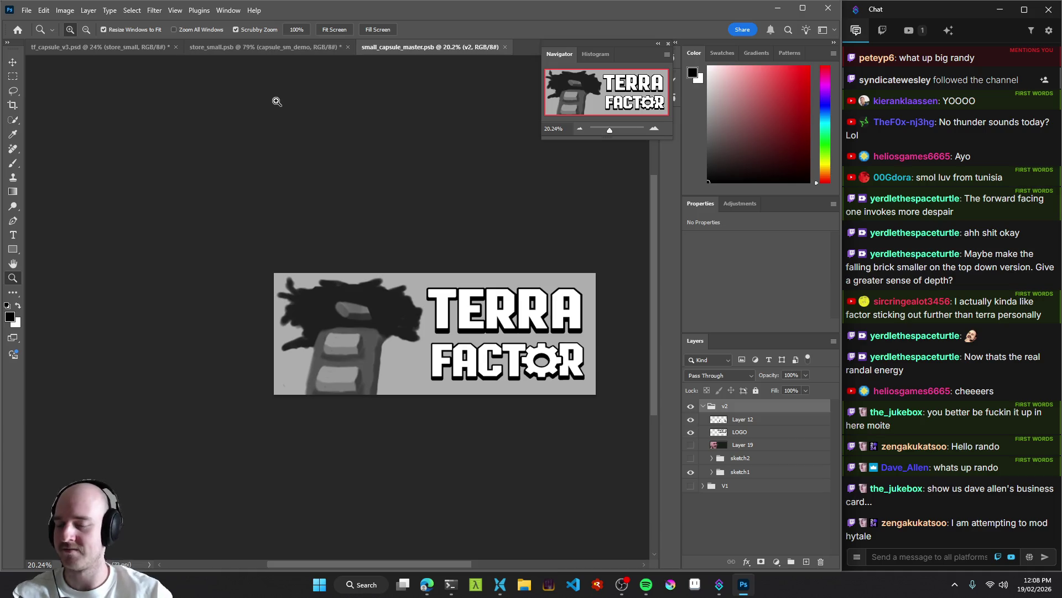
{"action": "left_click", "coordinate": [280, 51]}
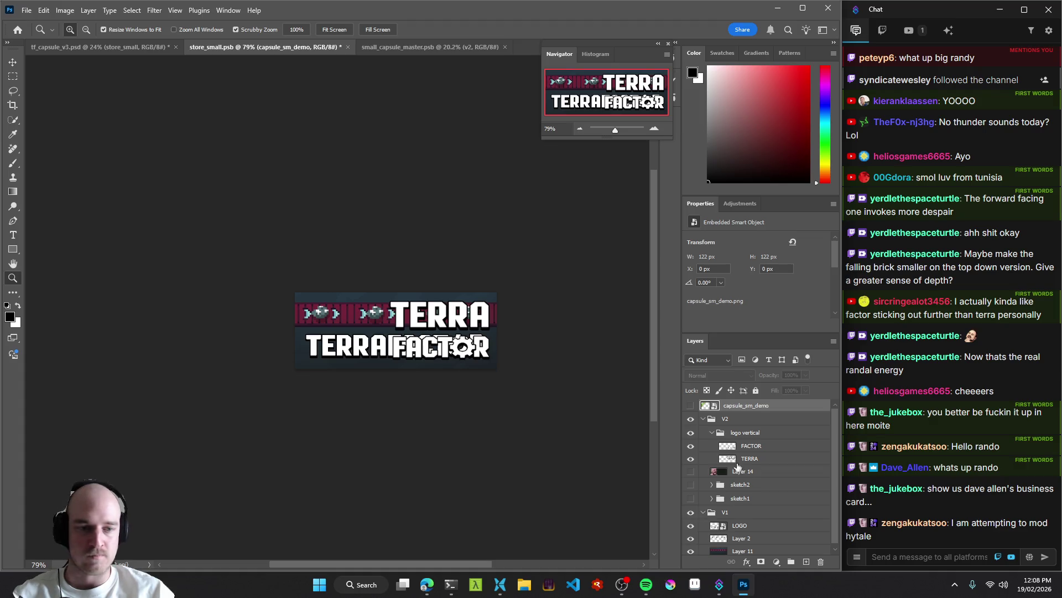
Delete the V1 group from store_small.psb.
{"action": "scroll", "coordinate": [745, 483], "scroll_direction": "down", "scroll_amount": 1}
{"action": "left_click", "coordinate": [741, 552]}
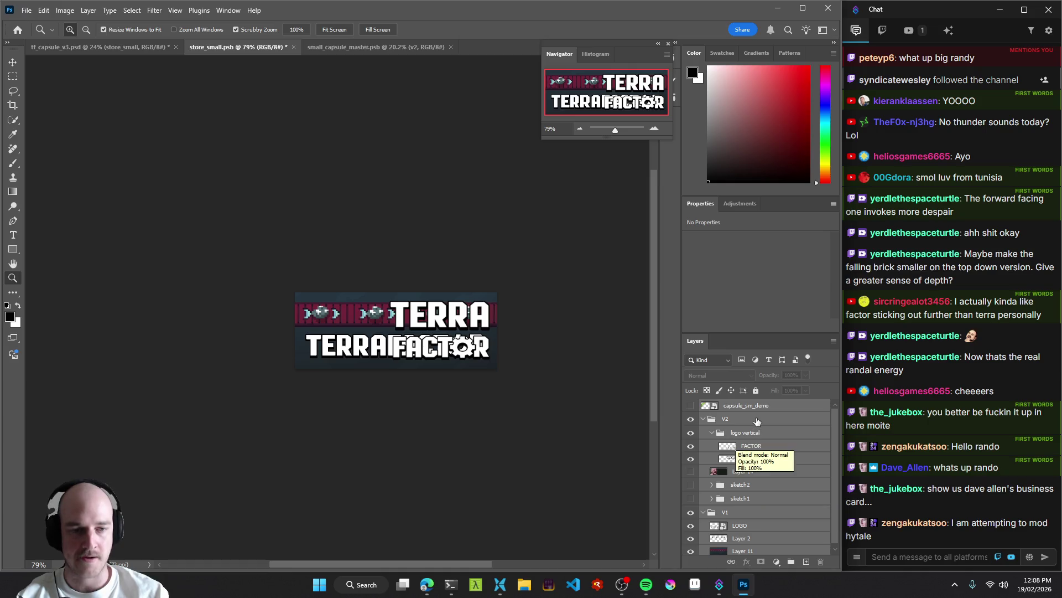
{"action": "left_click", "coordinate": [762, 540]}
{"action": "left_click", "coordinate": [757, 550]}
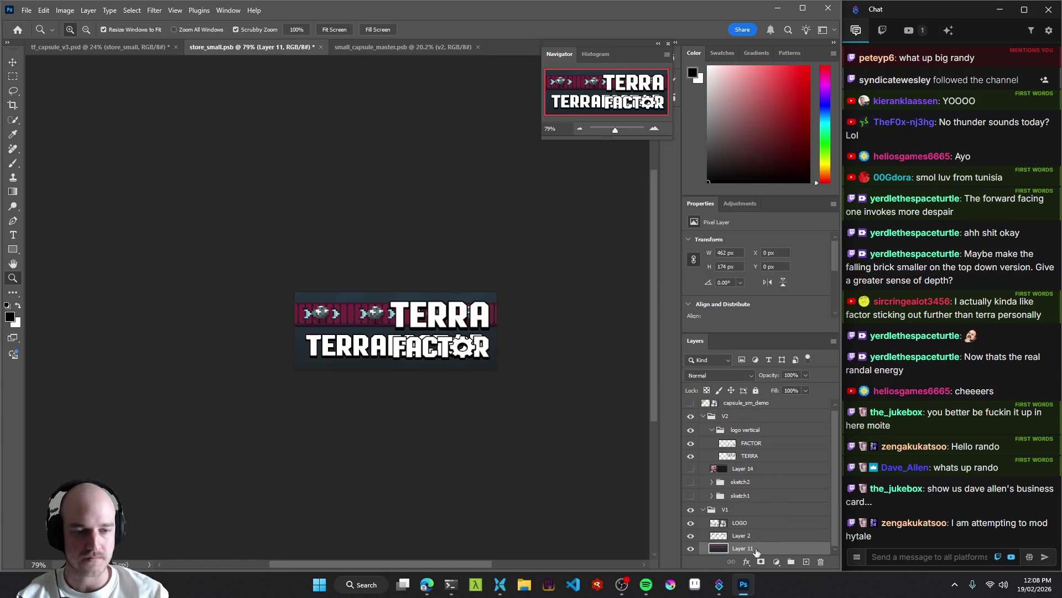
{"action": "left_click", "coordinate": [751, 510]}
{"action": "key", "text": "Delete"}
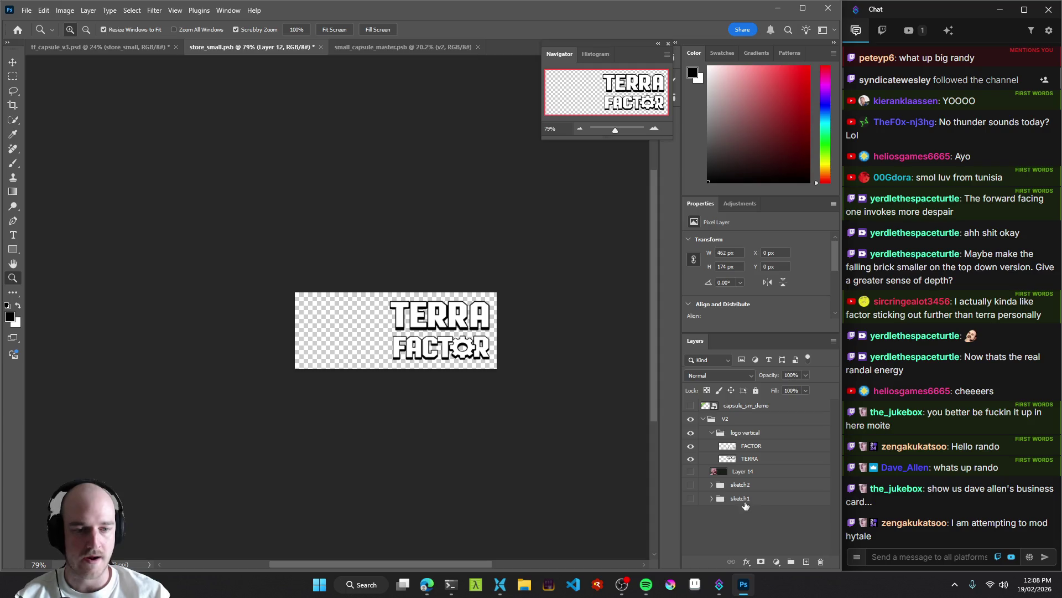
Delete V2, Layer 14, sketch2 and sketch1, leaving only capsule_sm_demo, and save store_small.psb.
{"action": "left_click", "coordinate": [747, 498]}
{"action": "left_click", "coordinate": [745, 410], "text": "shift"}
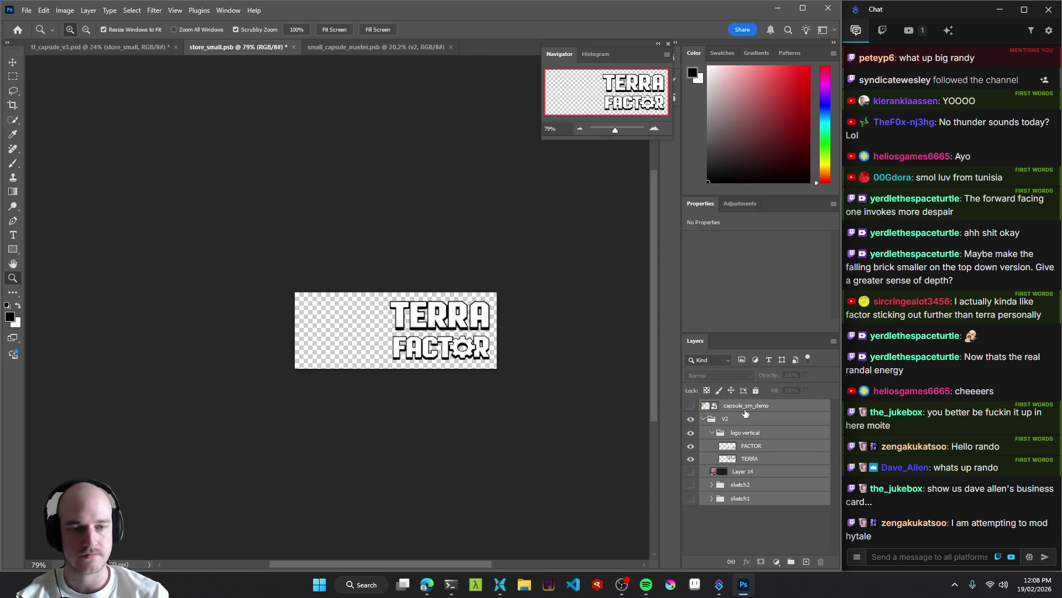
{"action": "left_click", "coordinate": [744, 425]}
{"action": "left_click", "coordinate": [755, 498], "text": "shift"}
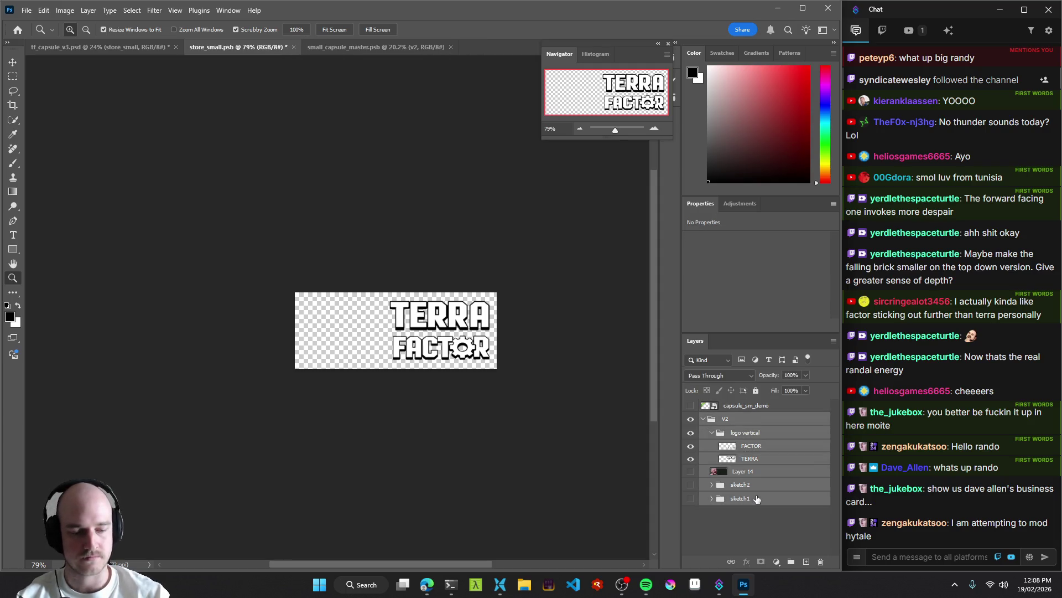
{"action": "key", "text": "Delete"}
{"action": "key", "text": "ctrl+s"}
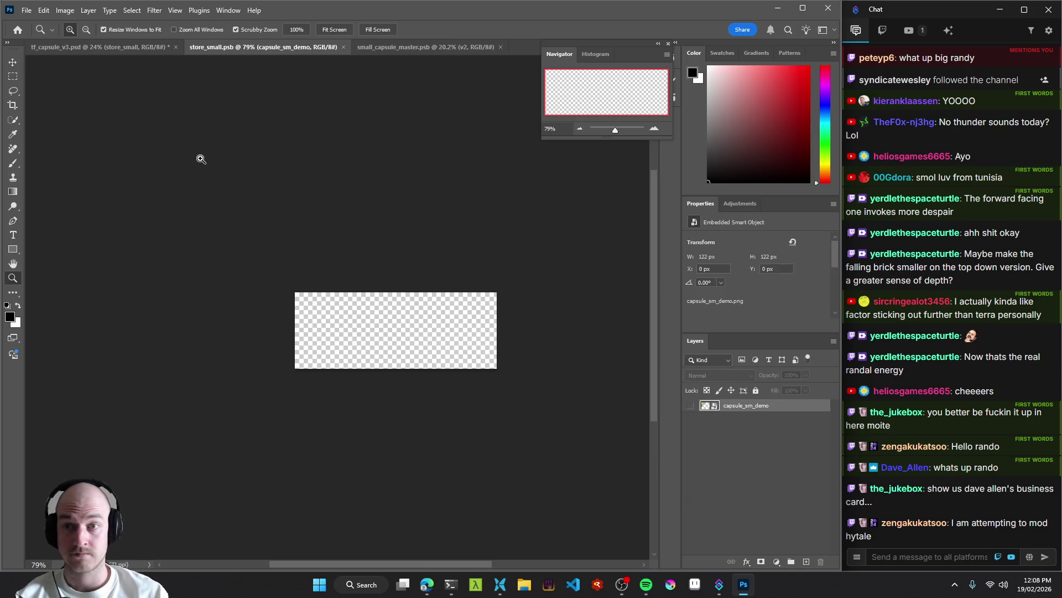
{"action": "left_click", "coordinate": [105, 47]}
Delete the store_small smart object from tf_capsule_v3's store_small artboard.
{"action": "mouse_move", "coordinate": [339, 311]}
{"action": "left_mouse_down"}
{"action": "mouse_move", "coordinate": [365, 286]}
{"action": "mouse_move", "coordinate": [376, 232]}
{"action": "left_mouse_up"}
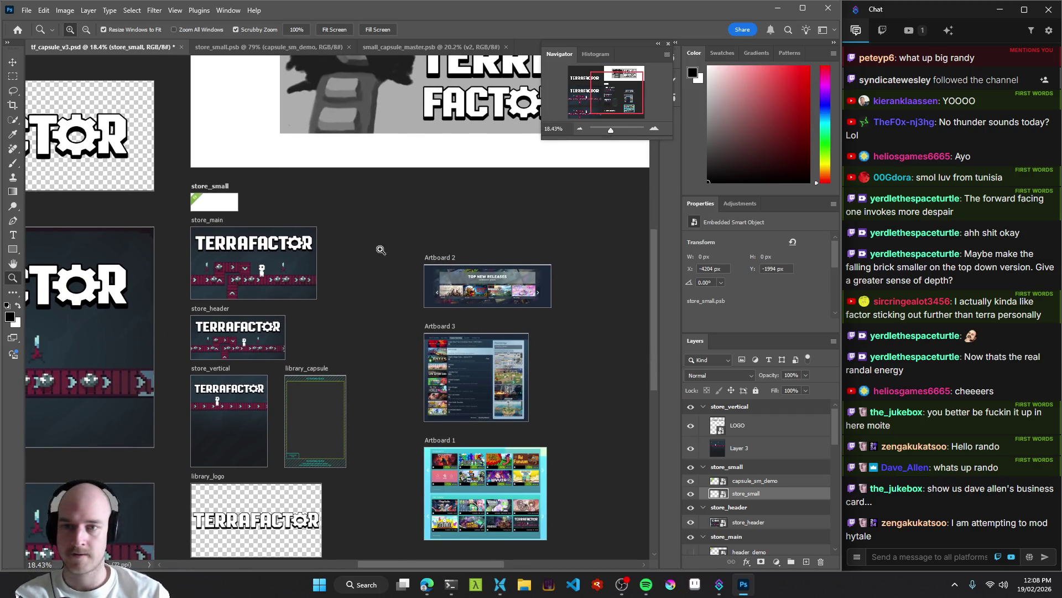
{"action": "mouse_move", "coordinate": [347, 194]}
{"action": "left_mouse_down"}
{"action": "mouse_move", "coordinate": [438, 204]}
{"action": "mouse_move", "coordinate": [292, 111]}
{"action": "left_mouse_up"}
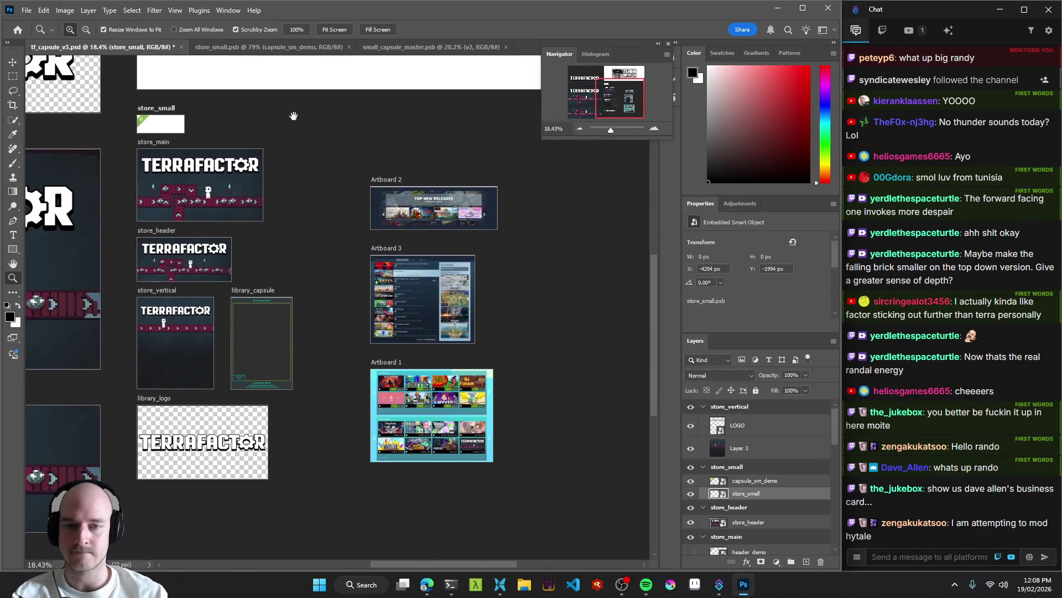
{"action": "mouse_move", "coordinate": [413, 286]}
{"action": "left_mouse_down"}
{"action": "mouse_move", "coordinate": [454, 288]}
{"action": "mouse_move", "coordinate": [421, 293]}
{"action": "mouse_move", "coordinate": [442, 310]}
{"action": "mouse_move", "coordinate": [609, 331]}
{"action": "left_mouse_up"}
{"action": "left_click_drag", "start_coordinate": [474, 336], "coordinate": [444, 503]}
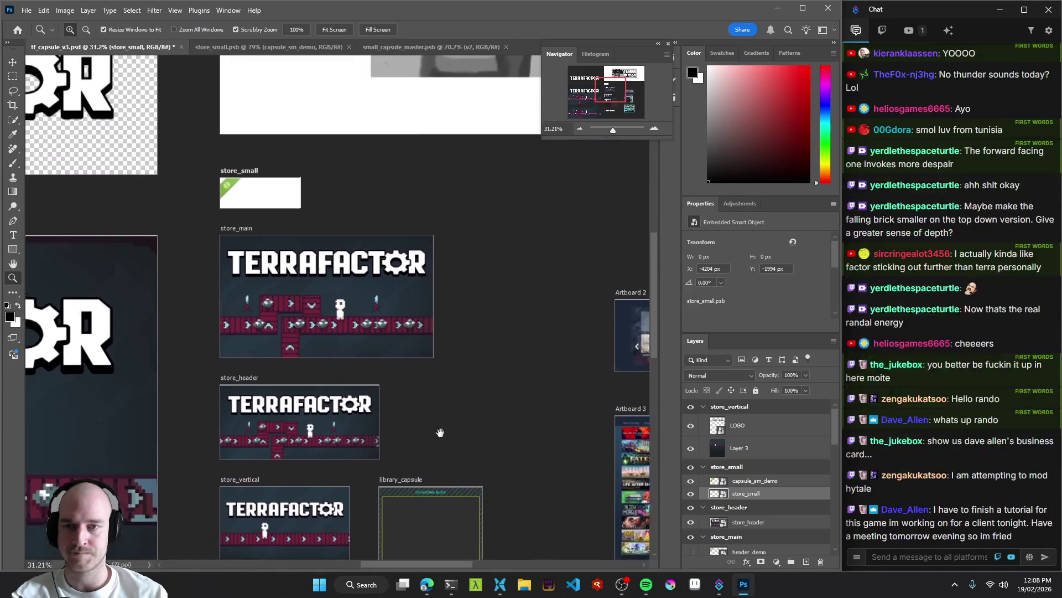
{"action": "left_click_drag", "start_coordinate": [448, 299], "coordinate": [451, 441]}
{"action": "left_click_drag", "start_coordinate": [378, 358], "coordinate": [417, 334]}
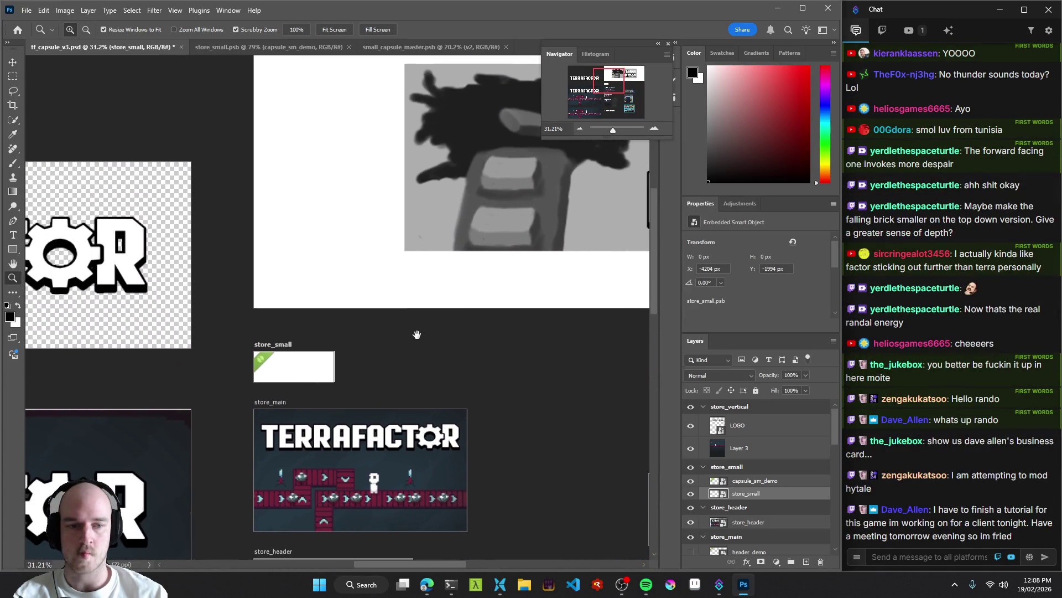
{"action": "scroll", "coordinate": [736, 508], "scroll_direction": "down", "scroll_amount": 1}
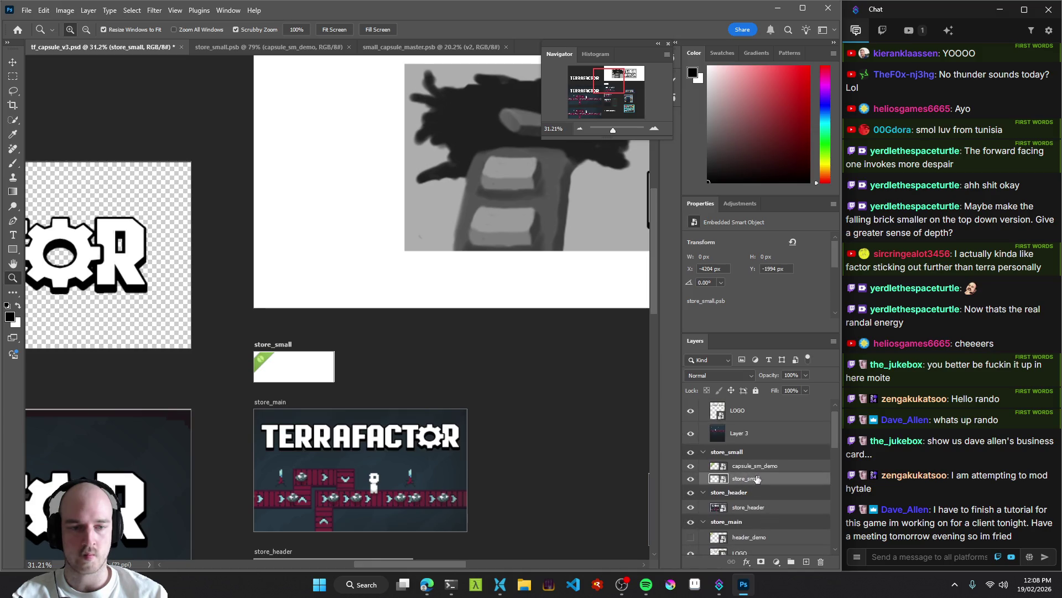
{"action": "key", "text": "Delete"}
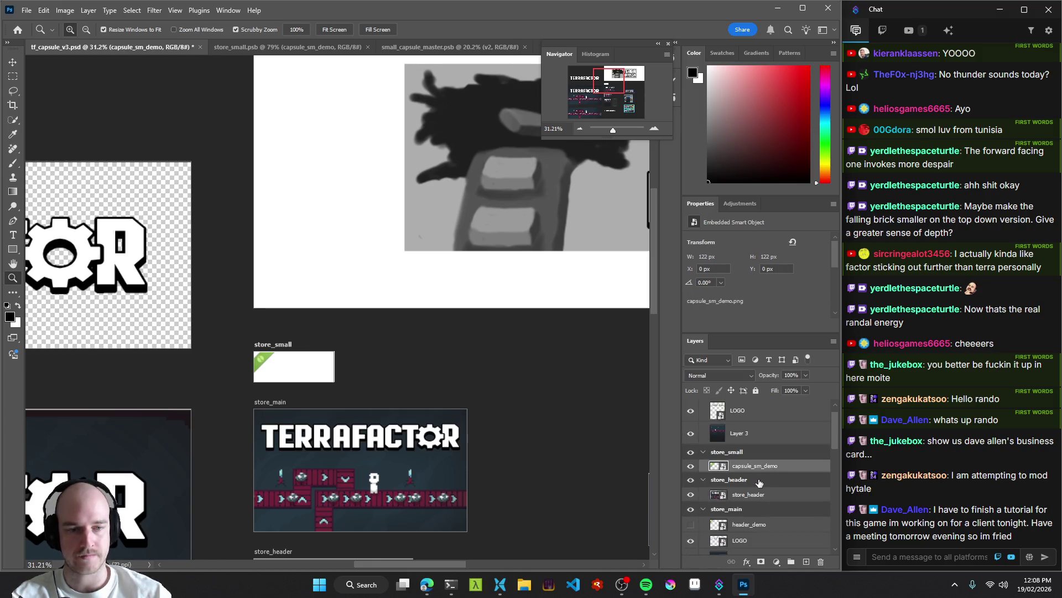
Select the small_capsule_master layer with the Move tool and save tf_capsule_v3.psd.
{"action": "key", "text": "v"}
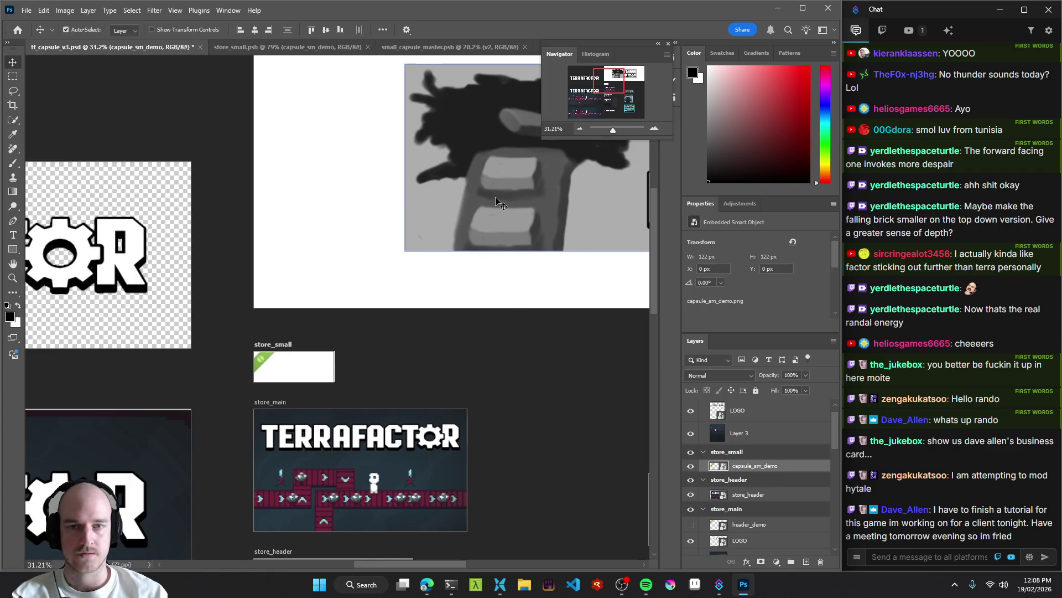
{"action": "left_click", "coordinate": [496, 199]}
{"action": "scroll", "coordinate": [736, 530], "scroll_direction": "down", "scroll_amount": 2}
{"action": "key", "text": "ctrl+s"}
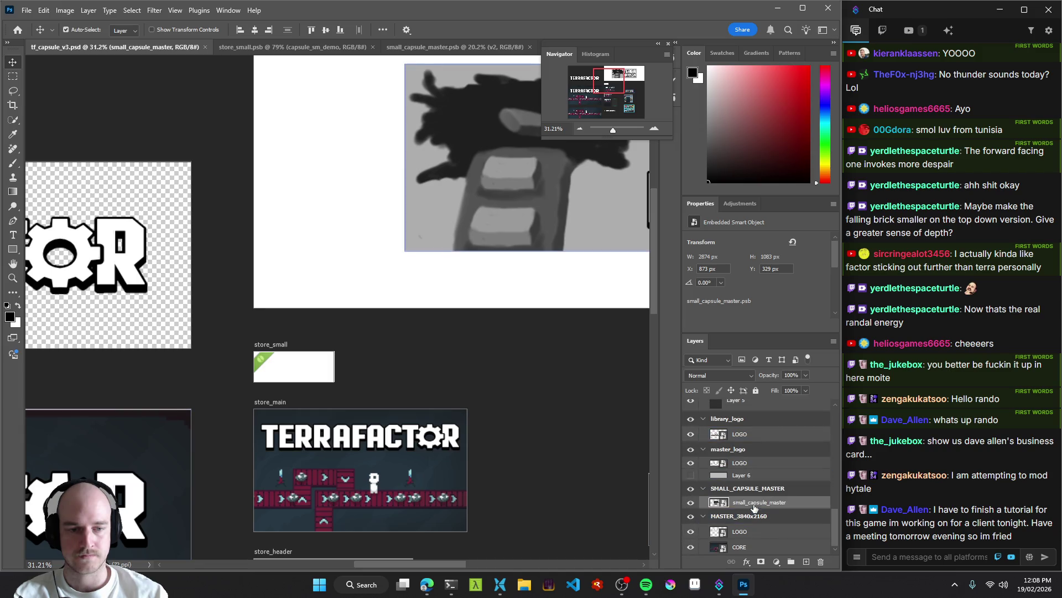
Move small_capsule_master into the store_small group and scale it to about 466×175 px to fill the artboard.
{"action": "mouse_move", "coordinate": [779, 477]}
{"action": "left_mouse_down"}
{"action": "mouse_move", "coordinate": [768, 393]}
{"action": "mouse_move", "coordinate": [778, 570]}
{"action": "mouse_move", "coordinate": [790, 522]}
{"action": "left_mouse_up"}
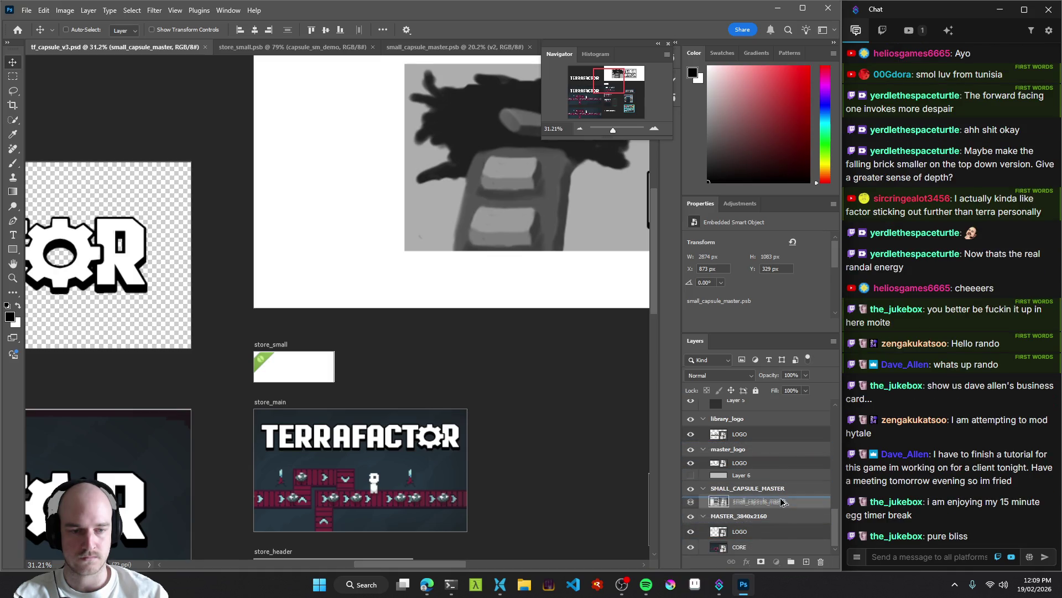
{"action": "mouse_move", "coordinate": [787, 560]}
{"action": "left_mouse_down"}
{"action": "mouse_move", "coordinate": [787, 380]}
{"action": "mouse_move", "coordinate": [773, 480]}
{"action": "left_mouse_up"}
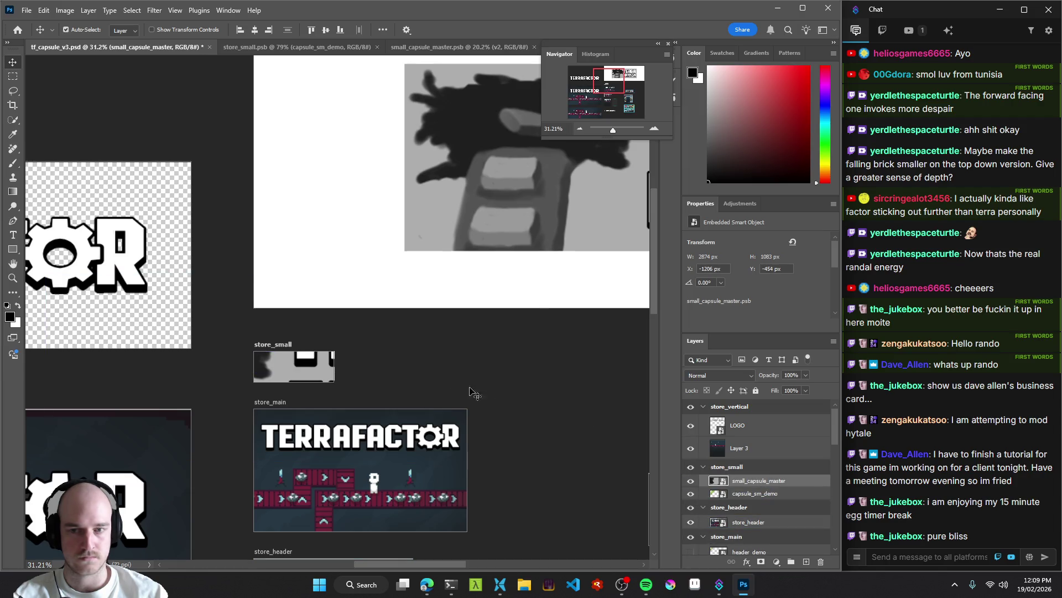
{"action": "key", "text": "ctrl+t"}
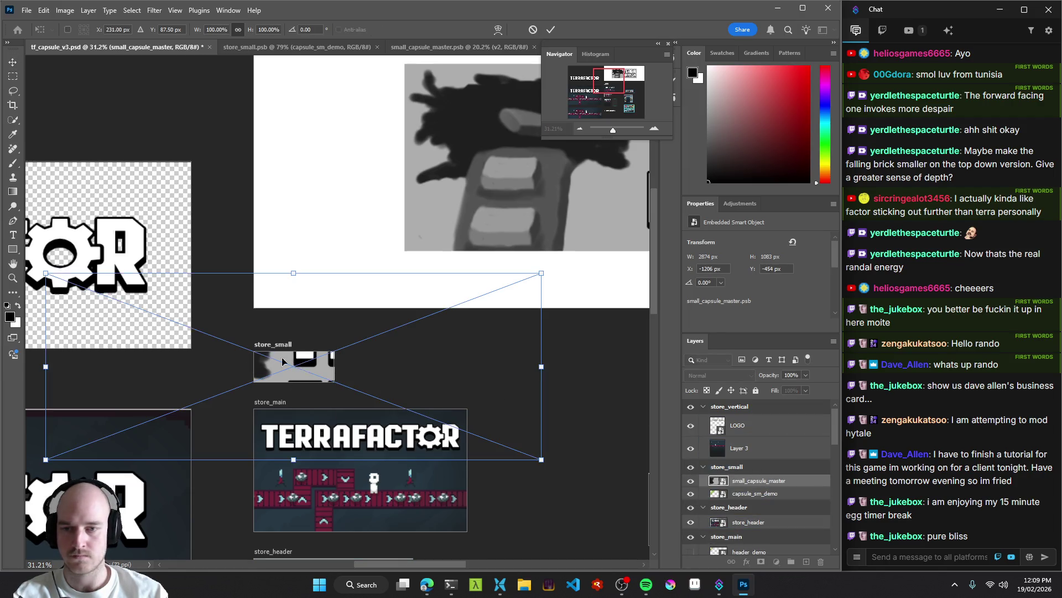
{"action": "mouse_move", "coordinate": [45, 274]}
{"action": "left_mouse_down"}
{"action": "mouse_move", "coordinate": [227, 327]}
{"action": "mouse_move", "coordinate": [250, 357]}
{"action": "left_mouse_up"}
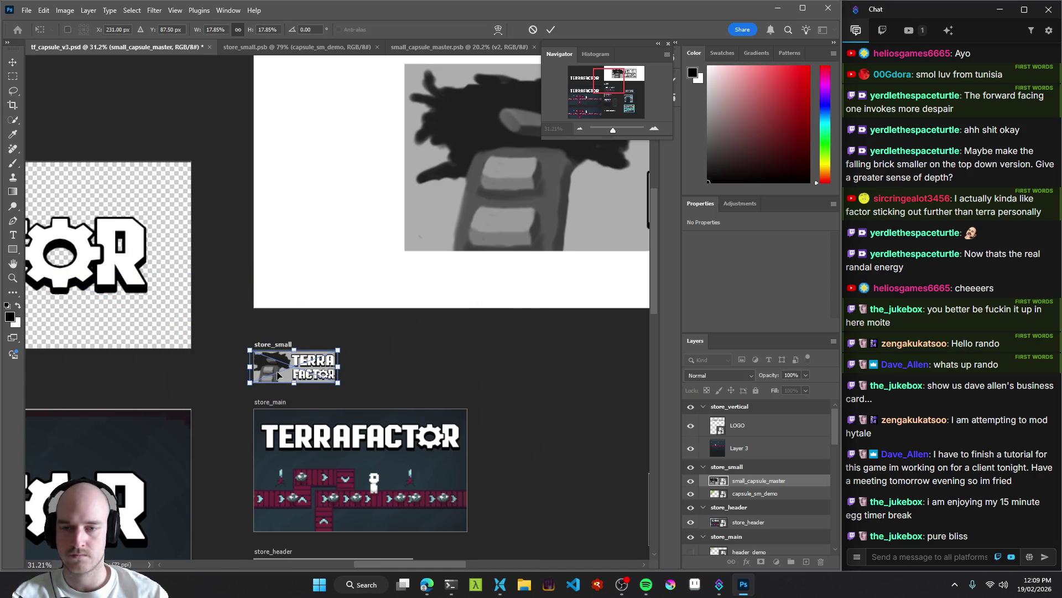
{"action": "scroll", "coordinate": [279, 375], "scroll_direction": "up", "scroll_amount": 5}
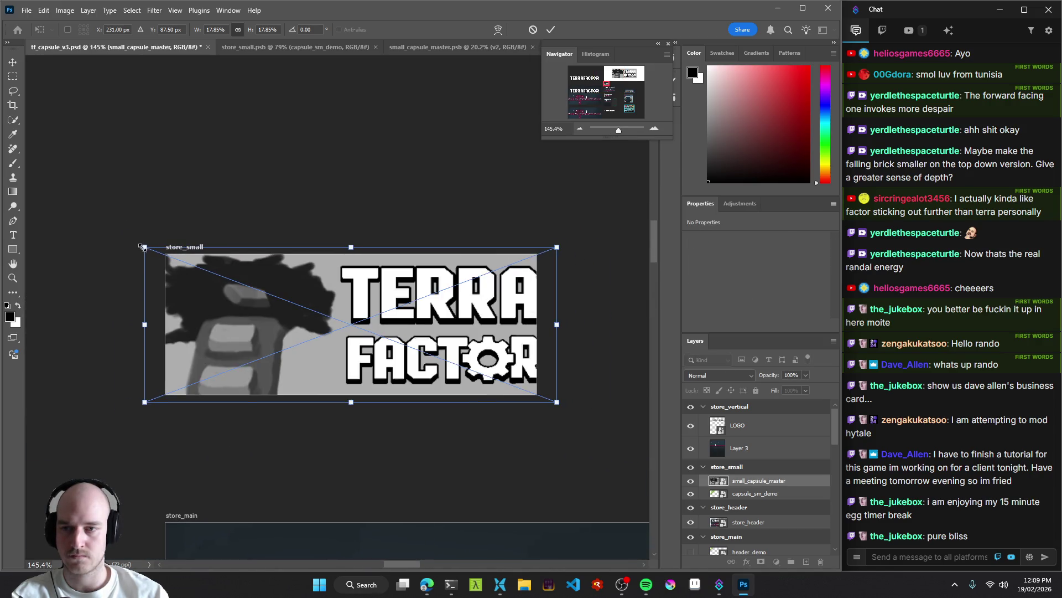
{"action": "left_click_drag", "start_coordinate": [145, 247], "coordinate": [165, 254]}
{"action": "mouse_move", "coordinate": [180, 291]}
{"action": "left_mouse_down"}
{"action": "mouse_move", "coordinate": [188, 295]}
{"action": "mouse_move", "coordinate": [182, 287]}
{"action": "left_mouse_up"}
{"action": "left_click_drag", "start_coordinate": [540, 395], "coordinate": [541, 400]}
{"action": "left_click_drag", "start_coordinate": [518, 346], "coordinate": [518, 347]}
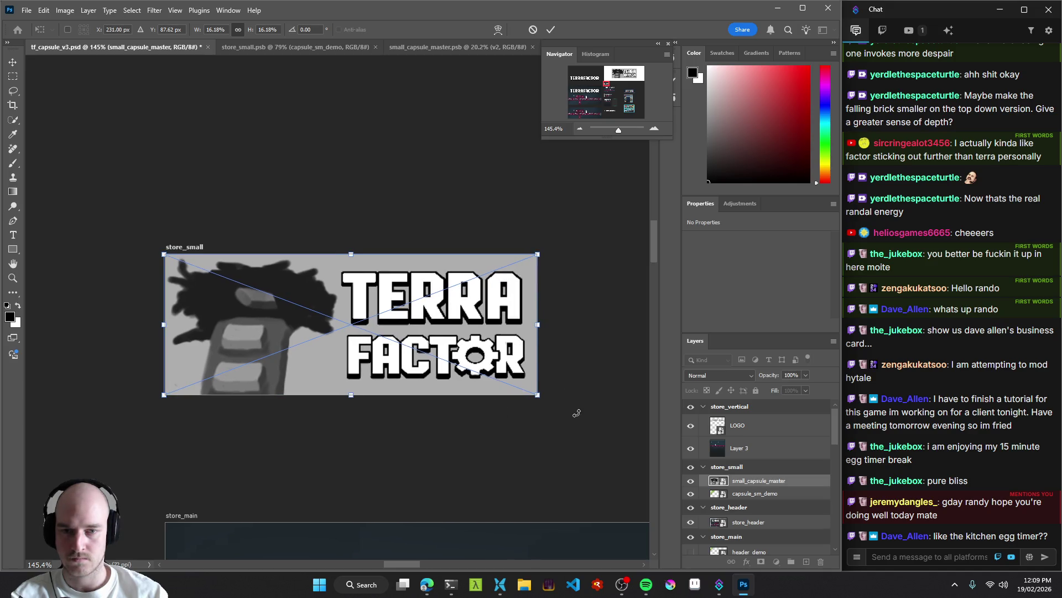
{"action": "key", "text": "Return"}
Transform the capsule again, trimming its width and repositioning it inside the store_small artboard.
{"action": "key", "text": "z"}
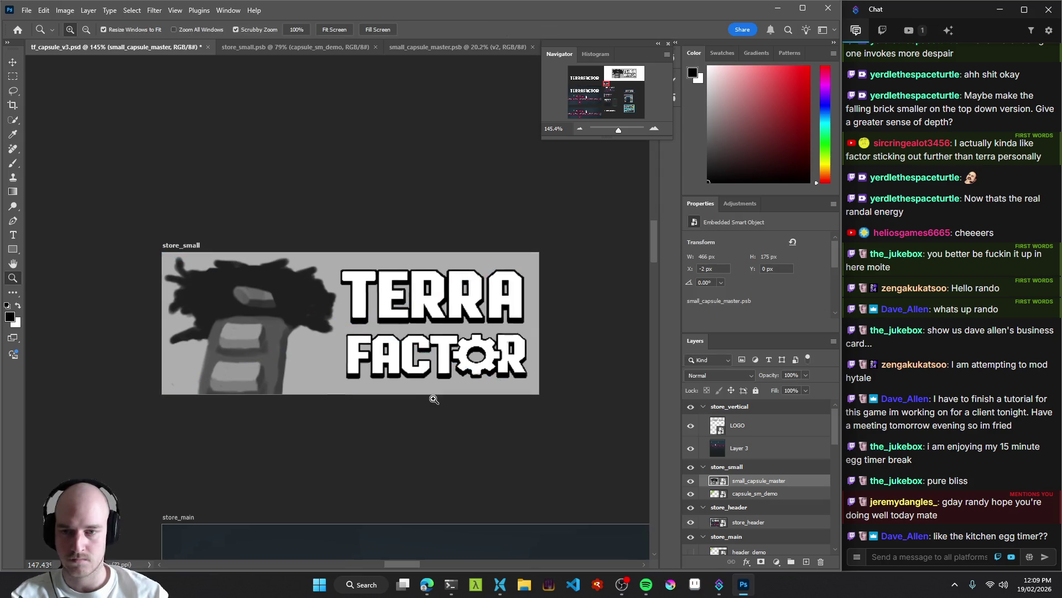
{"action": "left_click_drag", "start_coordinate": [427, 396], "coordinate": [448, 405]}
{"action": "key", "text": "ctrl+t"}
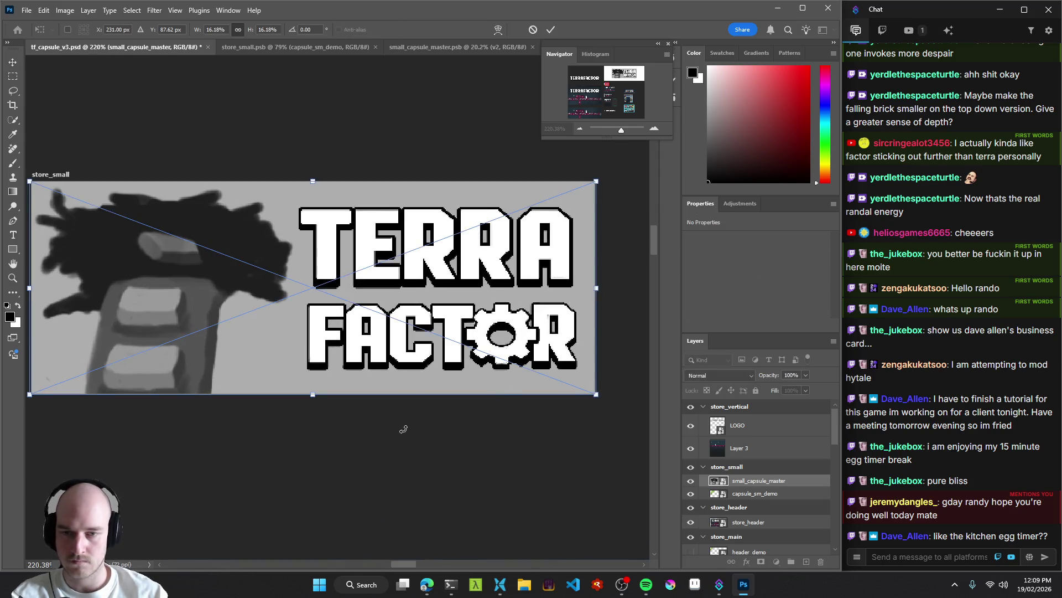
{"action": "mouse_move", "coordinate": [597, 395]}
{"action": "left_mouse_down"}
{"action": "mouse_move", "coordinate": [589, 393]}
{"action": "mouse_move", "coordinate": [599, 399]}
{"action": "left_mouse_up"}
{"action": "scroll", "coordinate": [442, 332], "scroll_direction": "left", "scroll_amount": 5}
{"action": "scroll", "coordinate": [442, 332], "scroll_direction": "up", "scroll_amount": 1}
{"action": "mouse_move", "coordinate": [191, 235]}
{"action": "left_mouse_down"}
{"action": "mouse_move", "coordinate": [282, 231]}
{"action": "mouse_move", "coordinate": [139, 238]}
{"action": "mouse_move", "coordinate": [547, 377]}
{"action": "left_mouse_up"}
{"action": "scroll", "coordinate": [366, 364], "scroll_direction": "up", "scroll_amount": 5}
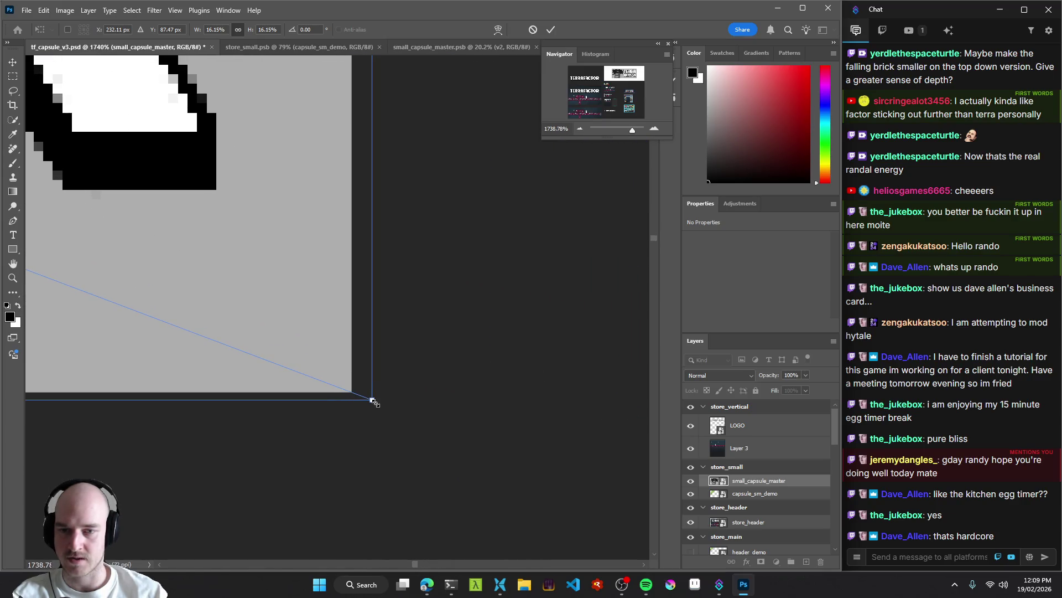
{"action": "left_click_drag", "start_coordinate": [365, 396], "coordinate": [352, 392]}
Adjust the bottom-right corner until the capsule is exactly 462×174 px at 0,0, and commit.
{"action": "scroll", "coordinate": [372, 283], "scroll_direction": "up", "scroll_amount": 10}
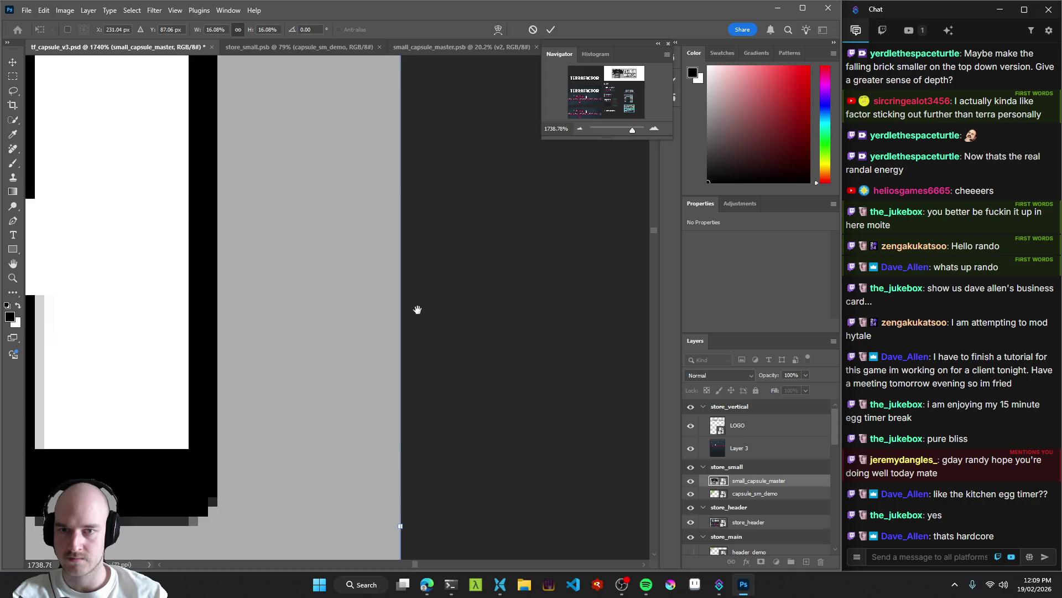
{"action": "scroll", "coordinate": [427, 346], "scroll_direction": "down", "scroll_amount": 10, "text": "alt"}
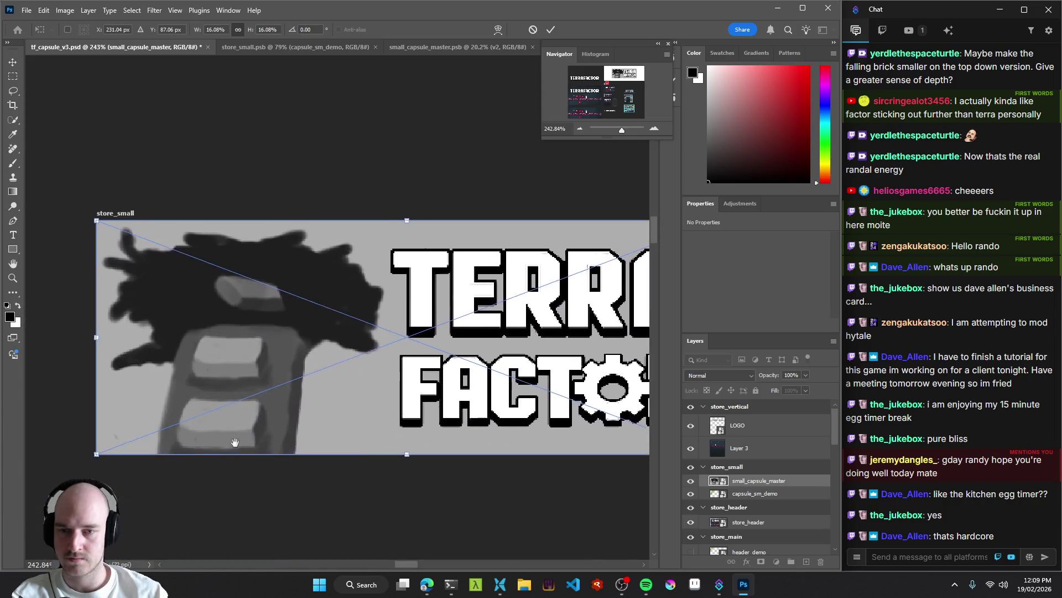
{"action": "scroll", "coordinate": [259, 443], "scroll_direction": "up", "scroll_amount": 10, "text": "alt"}
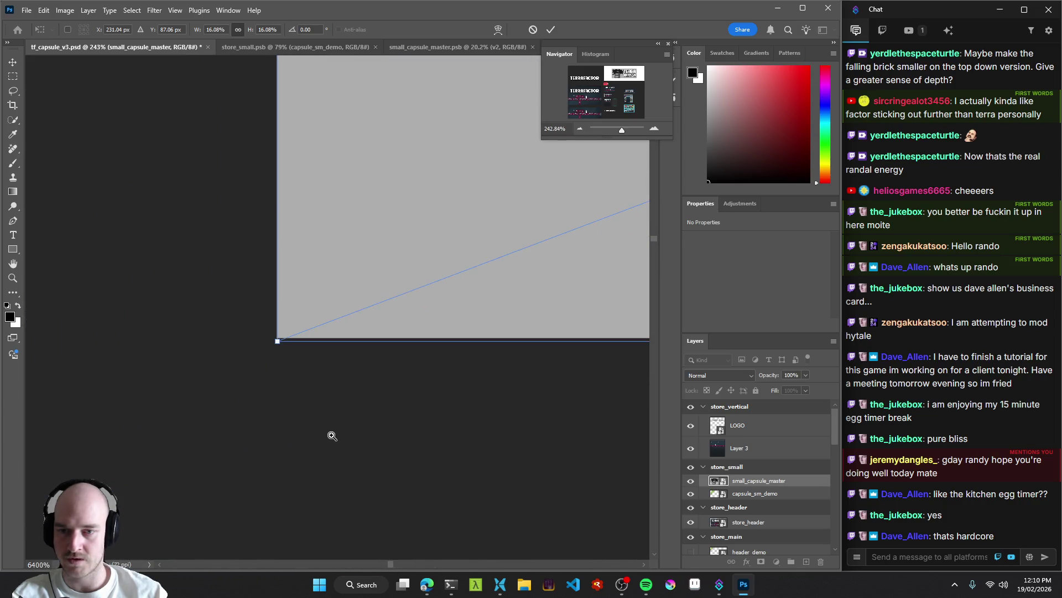
{"action": "scroll", "coordinate": [332, 435], "scroll_direction": "up", "scroll_amount": 2, "text": "alt"}
{"action": "scroll", "coordinate": [317, 306], "scroll_direction": "down", "scroll_amount": 8, "text": "alt"}
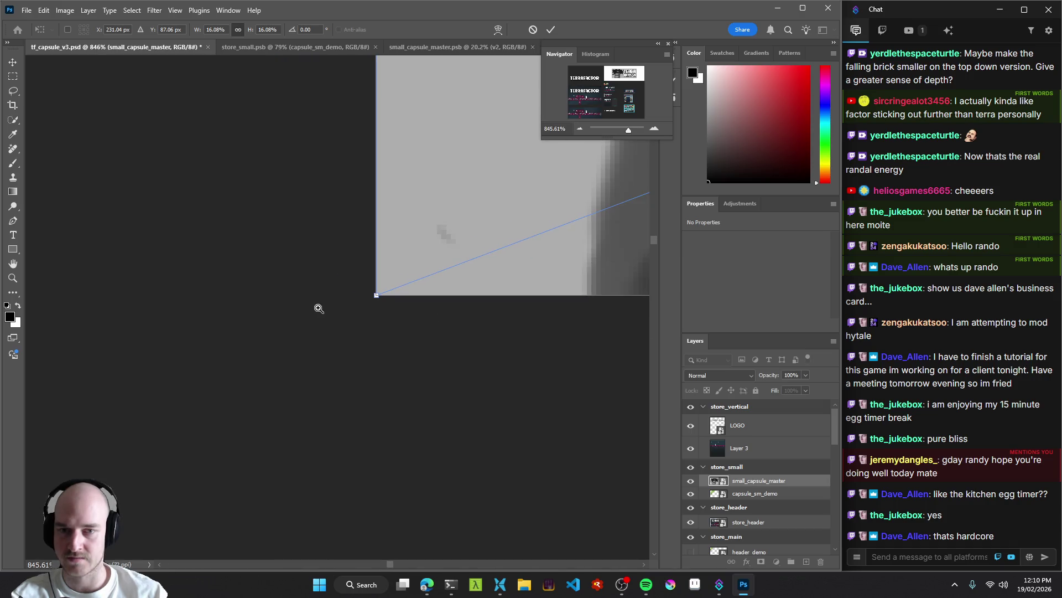
{"action": "mouse_move", "coordinate": [343, 335]}
{"action": "left_mouse_down"}
{"action": "mouse_move", "coordinate": [171, 363]}
{"action": "mouse_move", "coordinate": [481, 374]}
{"action": "mouse_move", "coordinate": [290, 396]}
{"action": "mouse_move", "coordinate": [377, 390]}
{"action": "left_mouse_up"}
{"action": "scroll", "coordinate": [376, 390], "scroll_direction": "up", "scroll_amount": 8, "text": "alt"}
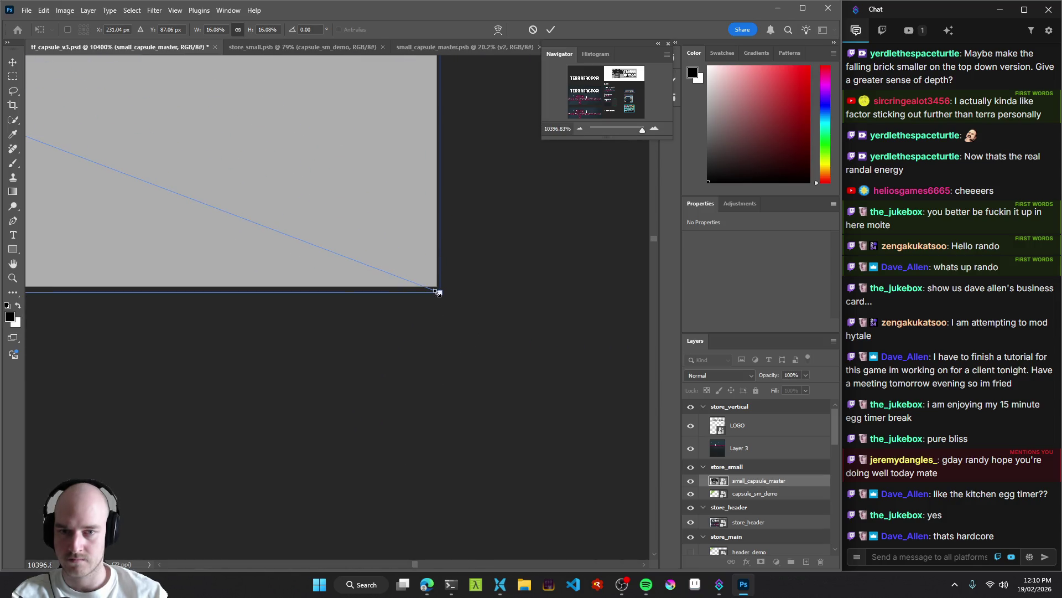
{"action": "mouse_move", "coordinate": [414, 272]}
{"action": "left_mouse_down"}
{"action": "mouse_move", "coordinate": [403, 270]}
{"action": "mouse_move", "coordinate": [411, 272]}
{"action": "left_mouse_up"}
{"action": "mouse_move", "coordinate": [453, 310]}
{"action": "left_mouse_down"}
{"action": "mouse_move", "coordinate": [459, 323]}
{"action": "mouse_move", "coordinate": [434, 296]}
{"action": "left_mouse_up"}
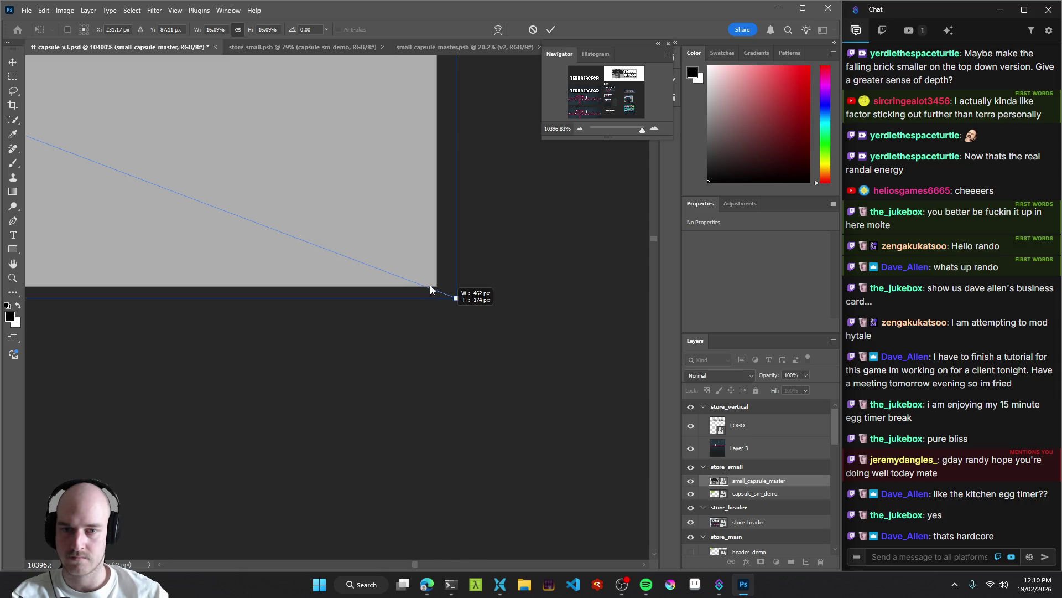
{"action": "key", "text": "Return"}
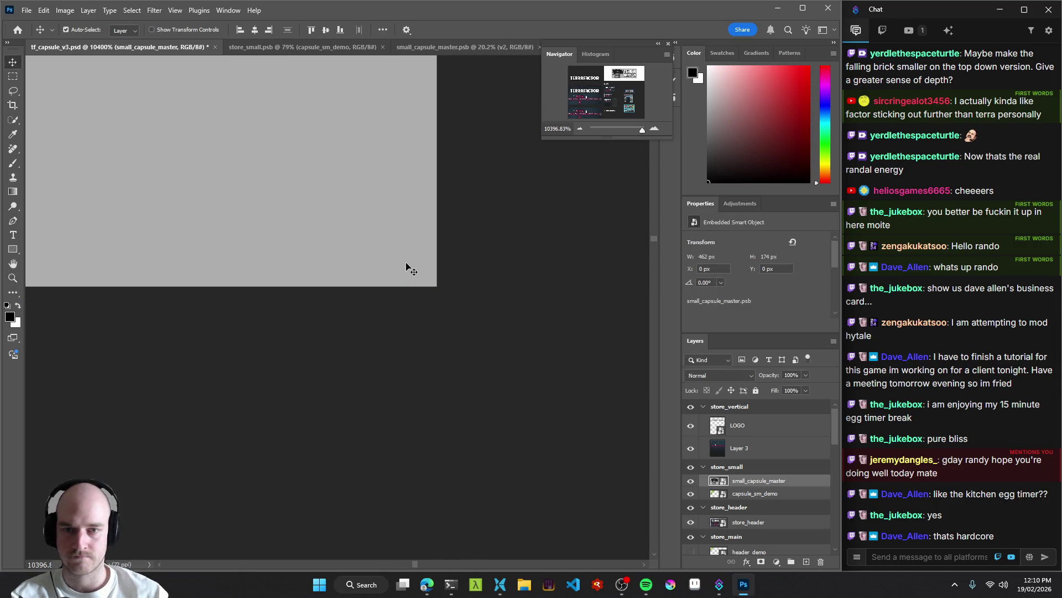
{"action": "scroll", "coordinate": [415, 277], "scroll_direction": "down", "scroll_amount": 2}
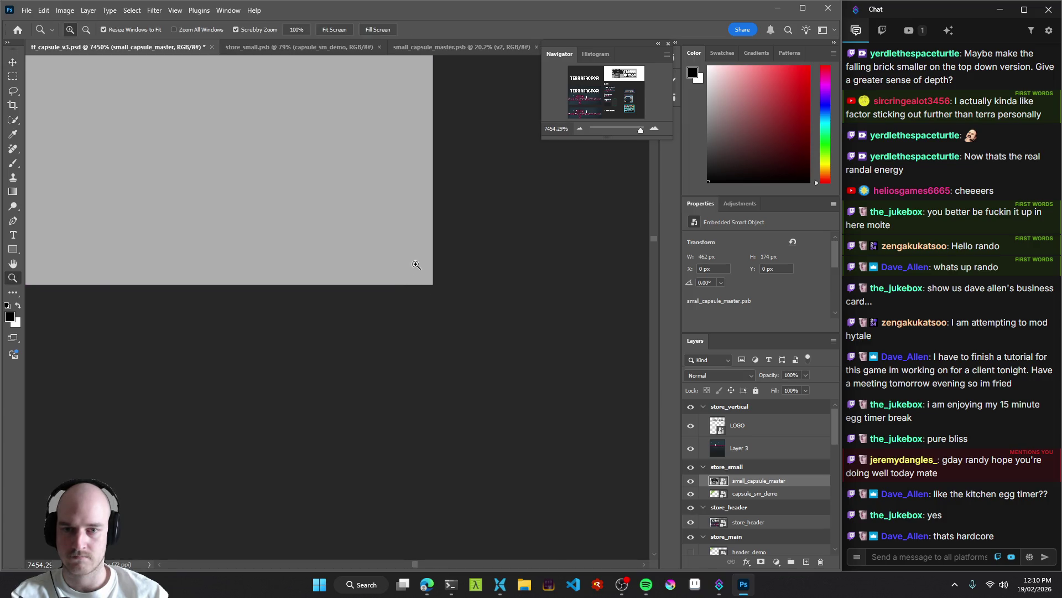
{"action": "key", "text": "Left"}
{"action": "key", "text": "Up"}
{"action": "mouse_move", "coordinate": [418, 235]}
{"action": "left_mouse_down"}
{"action": "mouse_move", "coordinate": [498, 311]}
{"action": "mouse_move", "coordinate": [315, 290]}
{"action": "mouse_move", "coordinate": [480, 412]}
{"action": "mouse_move", "coordinate": [404, 313]}
{"action": "mouse_move", "coordinate": [487, 305]}
{"action": "mouse_move", "coordinate": [458, 296]}
{"action": "left_mouse_up"}
{"action": "key", "text": "Down"}
{"action": "key", "text": "Right"}
{"action": "key", "text": "z"}
{"action": "key", "text": "v"}
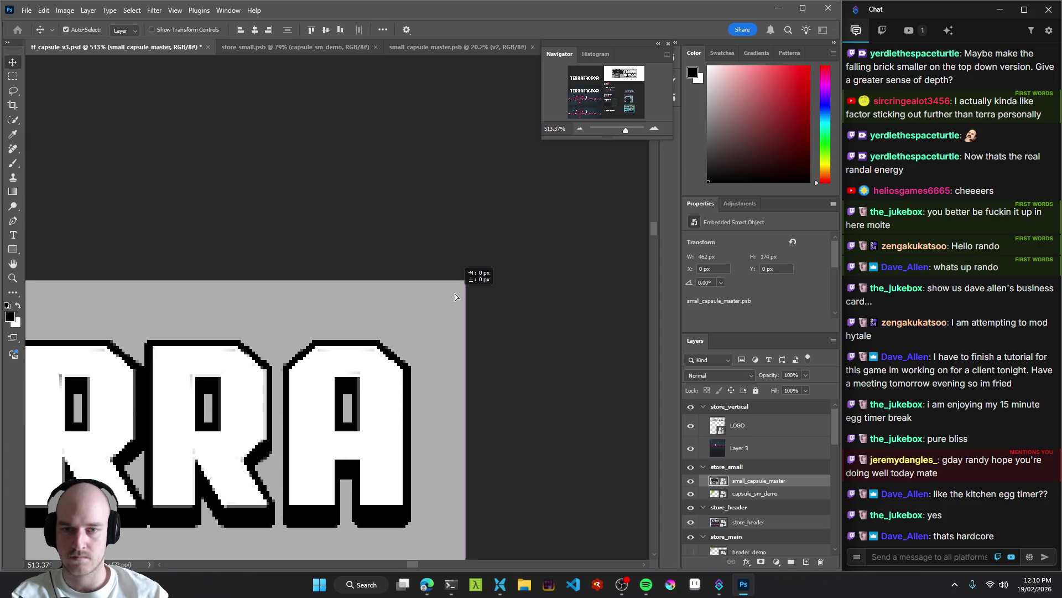
{"action": "scroll", "coordinate": [457, 367], "scroll_direction": "left", "scroll_amount": 10}
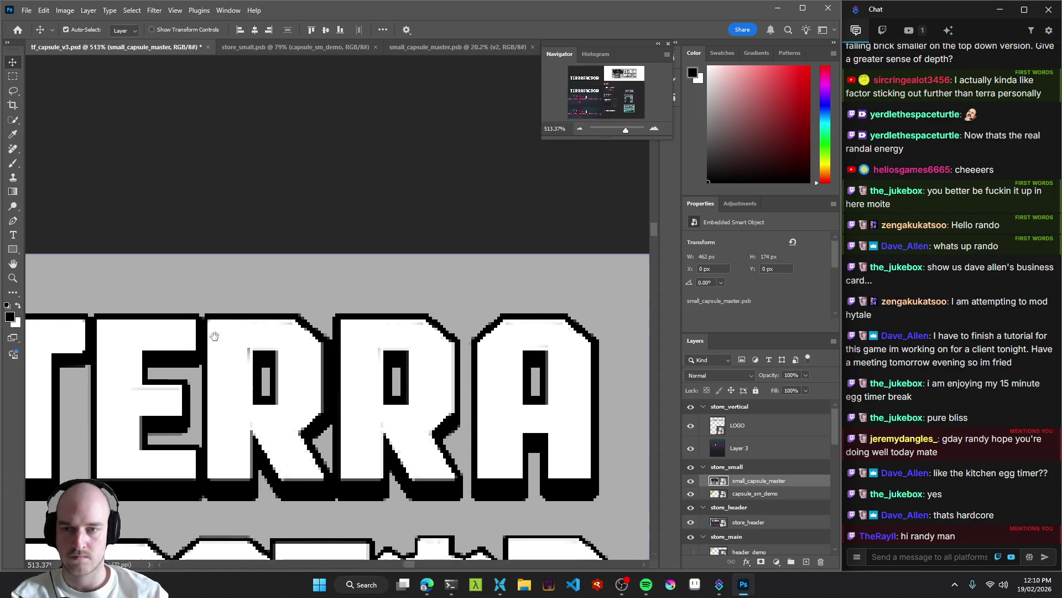
{"action": "left_click_drag", "start_coordinate": [392, 312], "coordinate": [304, 229]}
{"action": "scroll", "coordinate": [304, 230], "scroll_direction": "down", "scroll_amount": 15}
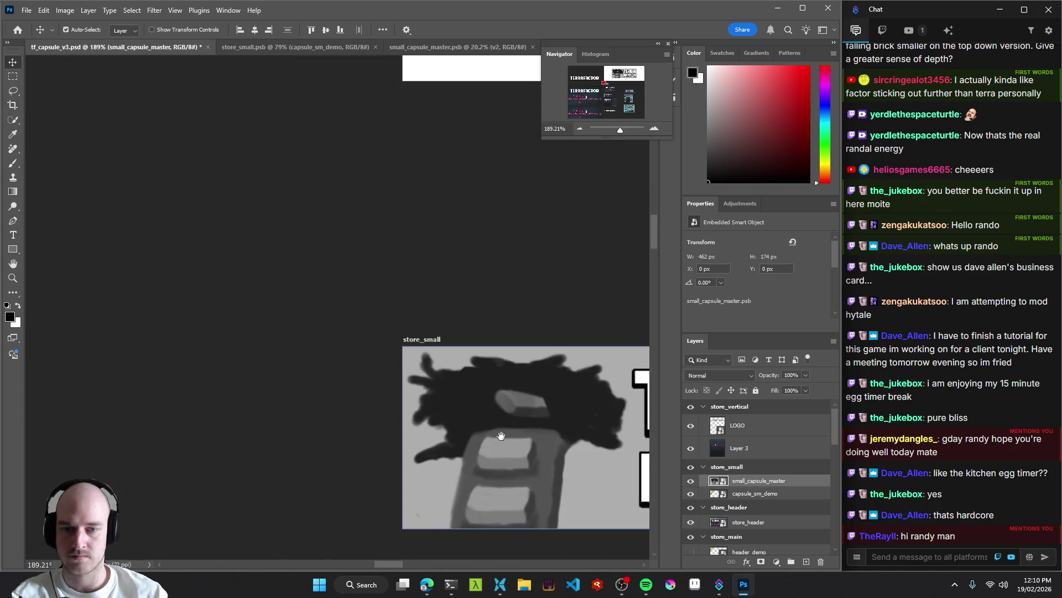
{"action": "mouse_move", "coordinate": [259, 373]}
{"action": "left_mouse_down"}
{"action": "mouse_move", "coordinate": [398, 384]}
{"action": "mouse_move", "coordinate": [353, 380]}
{"action": "left_mouse_up"}
{"action": "scroll", "coordinate": [353, 380], "scroll_direction": "down", "scroll_amount": 10}
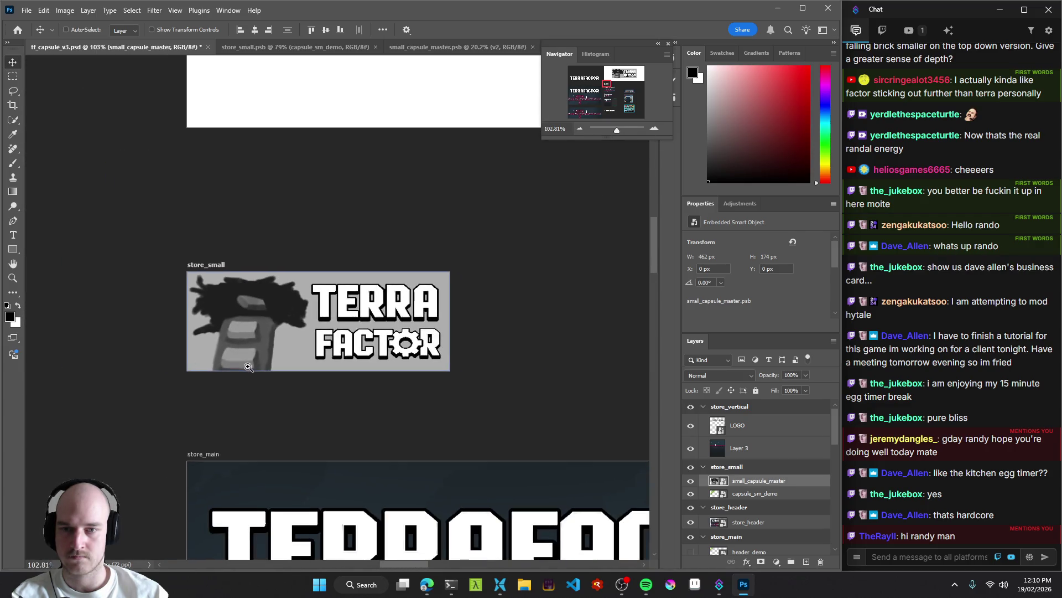
{"action": "left_click_drag", "start_coordinate": [485, 386], "coordinate": [462, 366]}
{"action": "scroll", "coordinate": [461, 360], "scroll_direction": "down", "scroll_amount": 4}
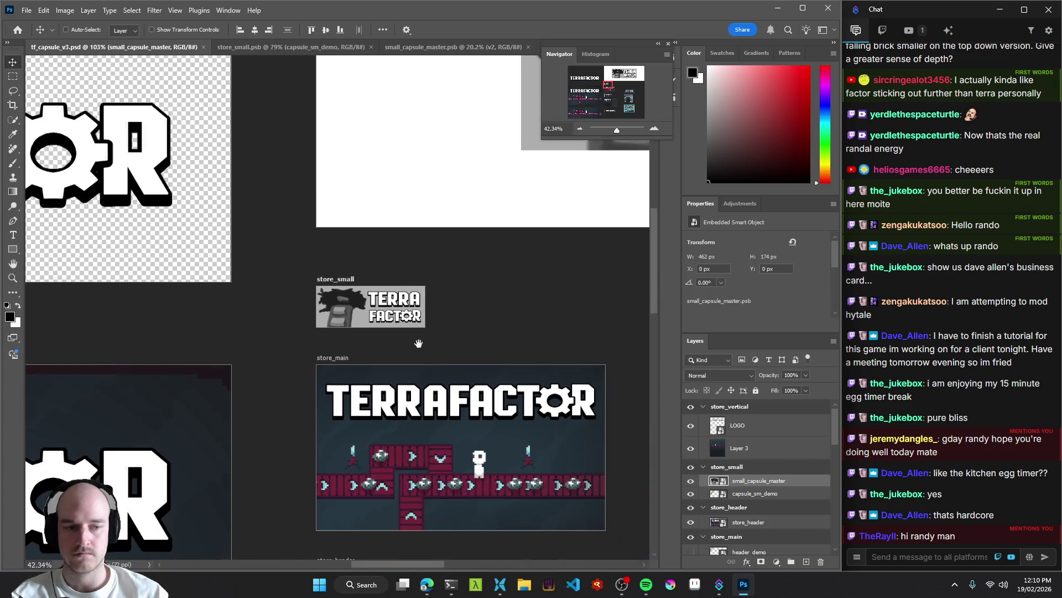
{"action": "mouse_move", "coordinate": [377, 328]}
{"action": "left_mouse_down"}
{"action": "mouse_move", "coordinate": [424, 323]}
{"action": "mouse_move", "coordinate": [280, 312]}
{"action": "mouse_move", "coordinate": [321, 328]}
{"action": "left_mouse_up"}
{"action": "scroll", "coordinate": [415, 367], "scroll_direction": "down", "scroll_amount": 4}
{"action": "mouse_move", "coordinate": [415, 367]}
{"action": "left_mouse_down"}
{"action": "mouse_move", "coordinate": [344, 332]}
{"action": "mouse_move", "coordinate": [305, 271]}
{"action": "mouse_move", "coordinate": [335, 276]}
{"action": "left_mouse_up"}
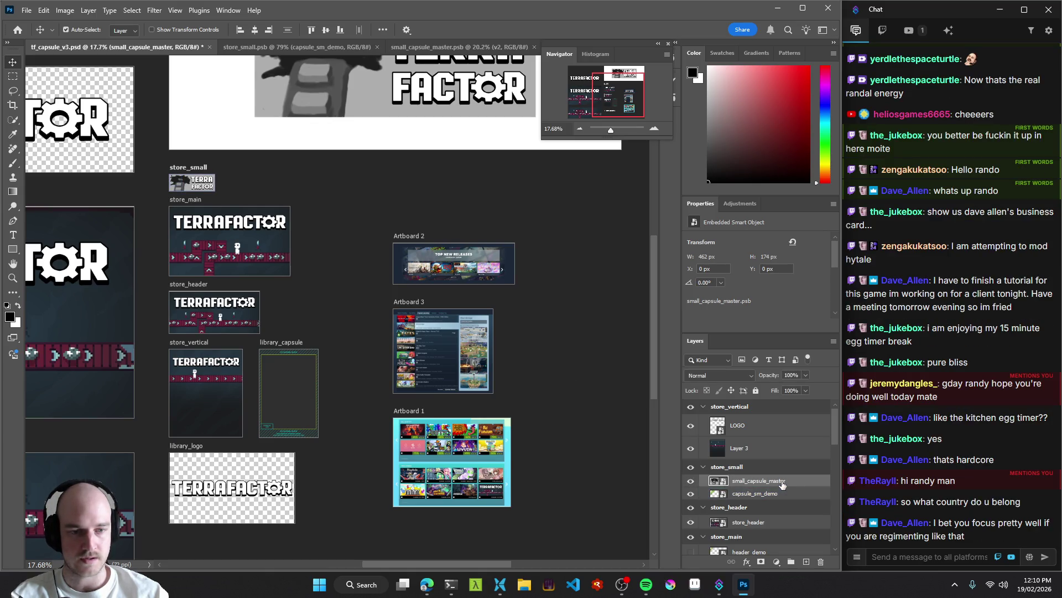
Duplicate small_capsule_master into Artboard 3 above store_small, then select the old store_small layer.
{"action": "mouse_move", "coordinate": [737, 482]}
{"action": "left_mouse_down"}
{"action": "mouse_move", "coordinate": [741, 547]}
{"action": "mouse_move", "coordinate": [761, 577]}
{"action": "left_mouse_up"}
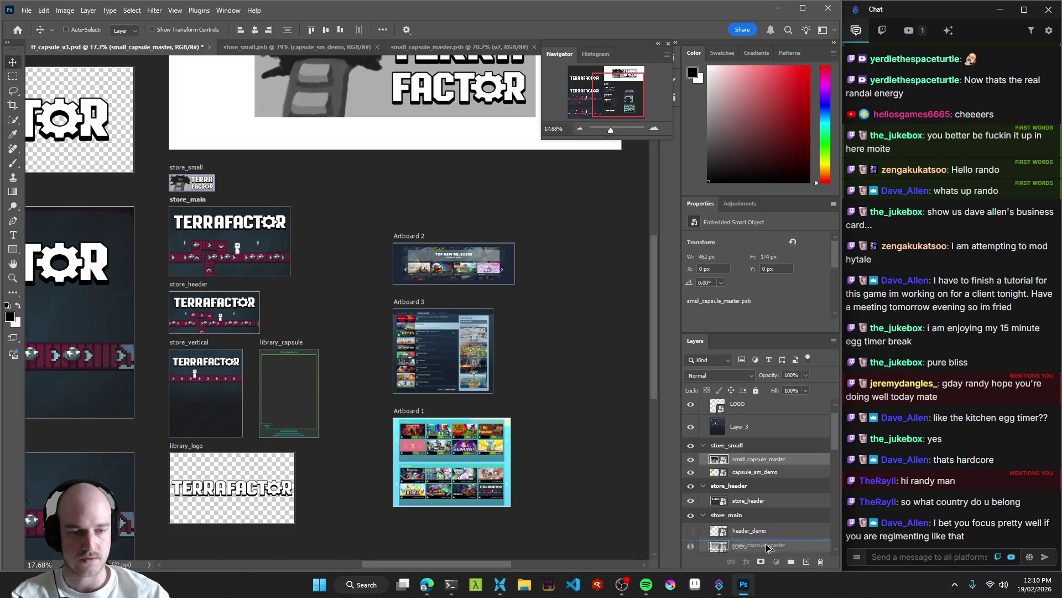
{"action": "mouse_move", "coordinate": [765, 563]}
{"action": "left_mouse_down"}
{"action": "mouse_move", "coordinate": [773, 491]}
{"action": "mouse_move", "coordinate": [772, 522]}
{"action": "mouse_move", "coordinate": [758, 468]}
{"action": "mouse_move", "coordinate": [769, 466]}
{"action": "left_mouse_up"}
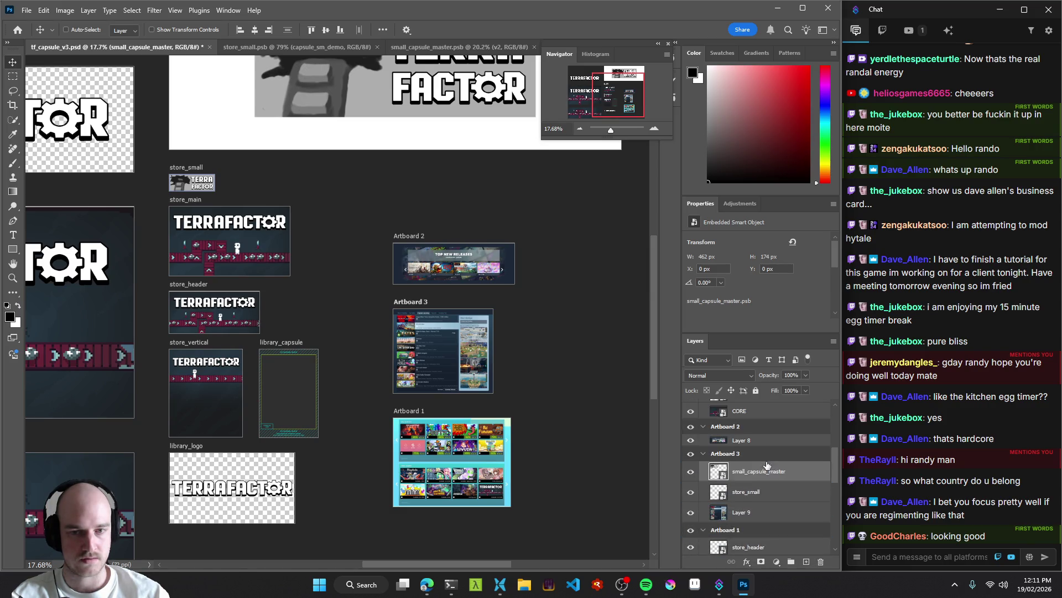
{"action": "key", "text": "z"}
{"action": "left_click_drag", "start_coordinate": [447, 346], "coordinate": [476, 346]}
{"action": "left_click", "coordinate": [761, 491]}
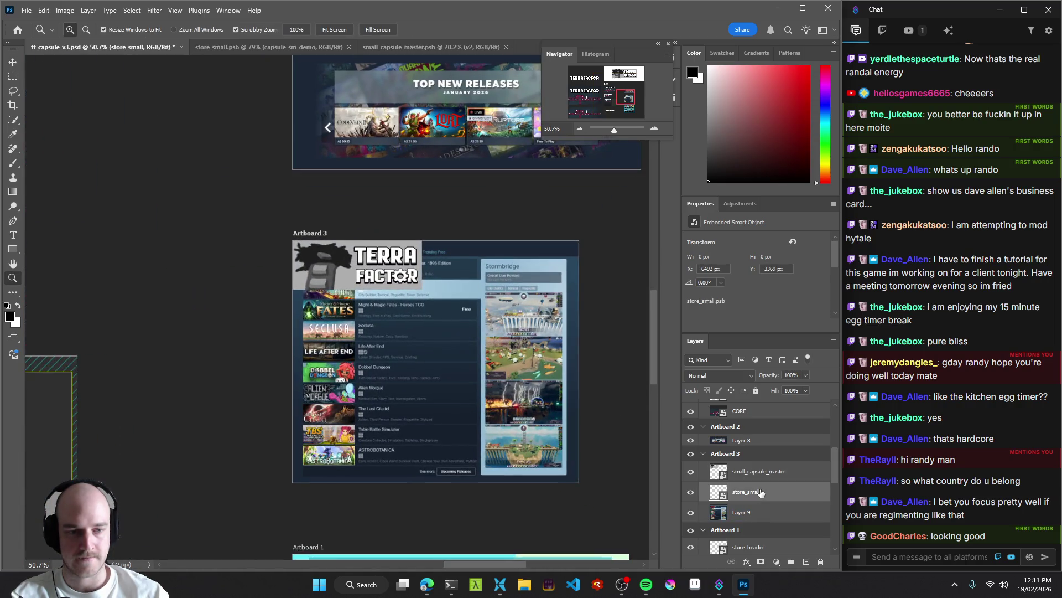
Delete Artboard 3's old store_small layer and move the capsule copy down into its store-list slot.
{"action": "key", "text": "Delete"}
{"action": "left_click", "coordinate": [758, 471]}
{"action": "key", "text": "v"}
{"action": "mouse_move", "coordinate": [351, 267]}
{"action": "left_mouse_down"}
{"action": "mouse_move", "coordinate": [380, 358]}
{"action": "mouse_move", "coordinate": [365, 402]}
{"action": "left_mouse_up"}
{"action": "key", "text": "z"}
{"action": "mouse_move", "coordinate": [388, 360]}
{"action": "left_mouse_down"}
{"action": "mouse_move", "coordinate": [426, 361]}
{"action": "mouse_move", "coordinate": [401, 362]}
{"action": "left_mouse_up"}
Scale the capsule down to about 197×74 px and align it with the slot's top edge.
{"action": "key", "text": "ctrl+t"}
{"action": "mouse_move", "coordinate": [563, 364]}
{"action": "left_mouse_down"}
{"action": "mouse_move", "coordinate": [285, 271]}
{"action": "mouse_move", "coordinate": [285, 316]}
{"action": "mouse_move", "coordinate": [279, 293]}
{"action": "left_mouse_up"}
{"action": "left_click_drag", "start_coordinate": [204, 205], "coordinate": [310, 206]}
{"action": "mouse_move", "coordinate": [346, 243]}
{"action": "left_mouse_down"}
{"action": "mouse_move", "coordinate": [372, 237]}
{"action": "mouse_move", "coordinate": [358, 215]}
{"action": "left_mouse_up"}
{"action": "scroll", "coordinate": [356, 214], "scroll_direction": "down", "scroll_amount": 8}
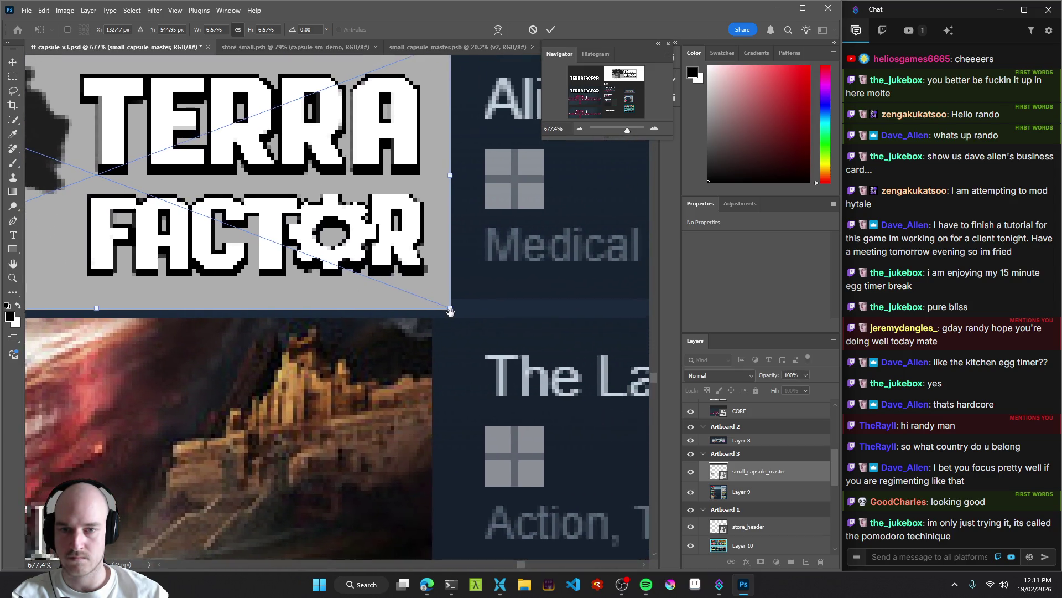
{"action": "scroll", "coordinate": [450, 311], "scroll_direction": "up", "scroll_amount": 4}
{"action": "mouse_move", "coordinate": [451, 332]}
{"action": "left_mouse_down"}
{"action": "mouse_move", "coordinate": [365, 254]}
{"action": "mouse_move", "coordinate": [370, 286]}
{"action": "mouse_move", "coordinate": [420, 314]}
{"action": "left_mouse_up"}
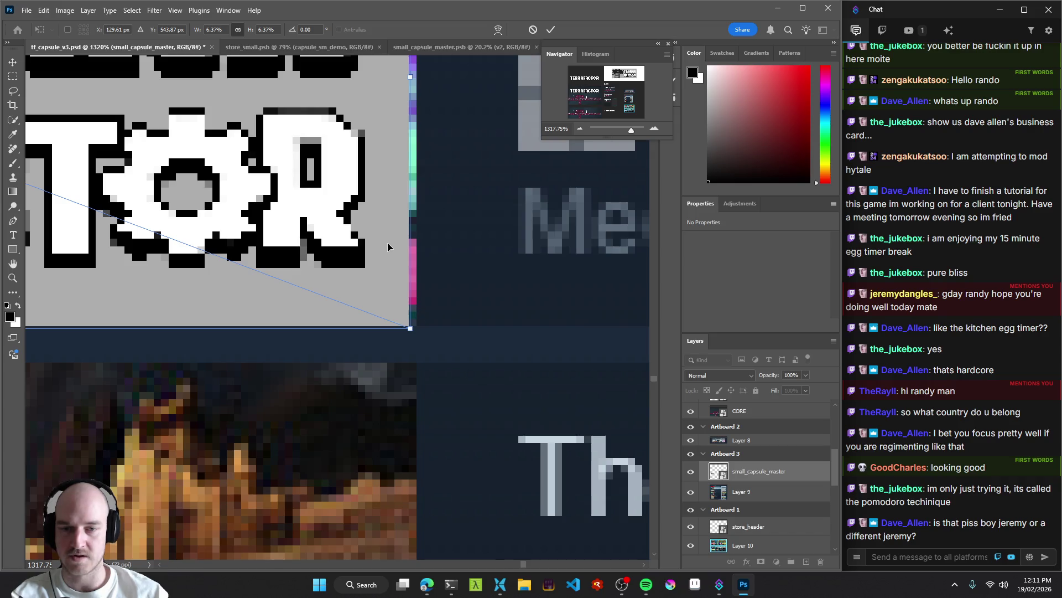
{"action": "key", "text": "Return"}
Fine-tune the capsule's size to 183×69 px so it fills the slot.
{"action": "key", "text": "z"}
{"action": "scroll", "coordinate": [391, 329], "scroll_direction": "down", "scroll_amount": 5}
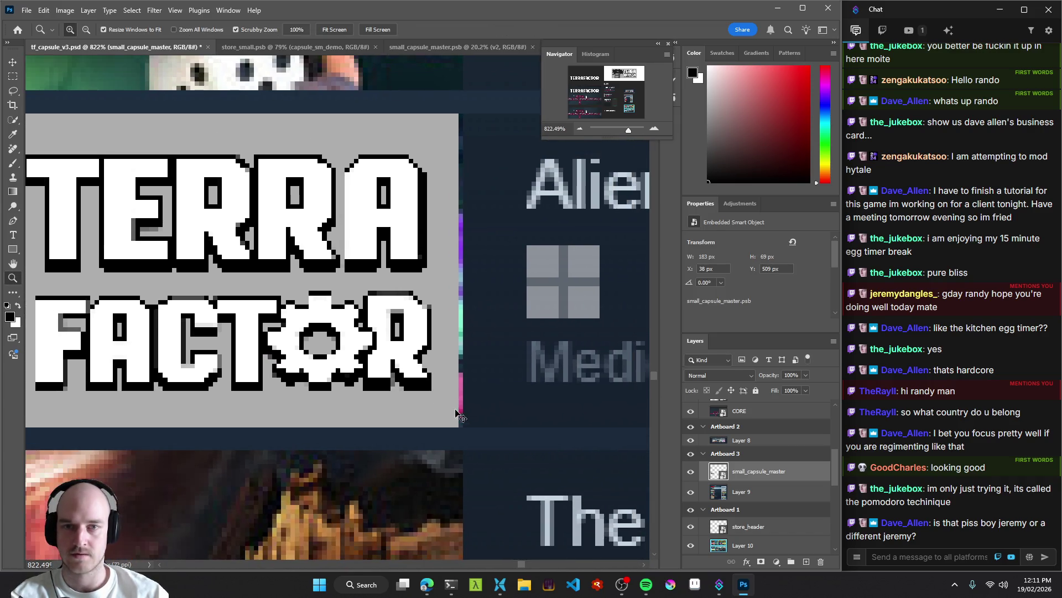
{"action": "key", "text": "ctrl+t"}
{"action": "left_click_drag", "start_coordinate": [461, 431], "coordinate": [462, 431]}
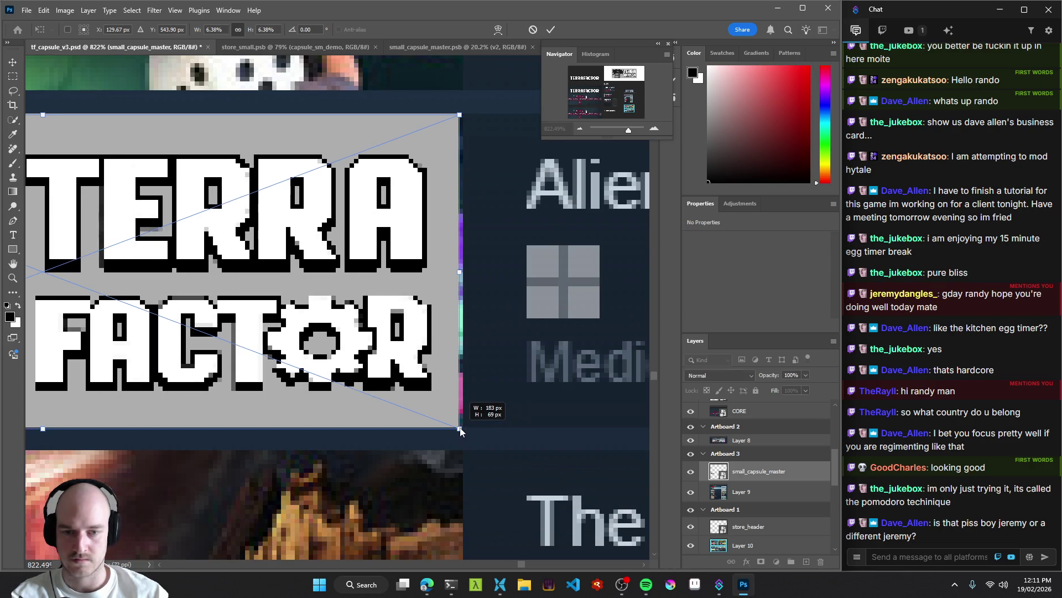
{"action": "key", "text": "Return"}
Zoom out and select the store_small artboard to confirm its 462×174 size.
{"action": "key", "text": "z"}
{"action": "scroll", "coordinate": [328, 304], "scroll_direction": "down", "scroll_amount": 10}
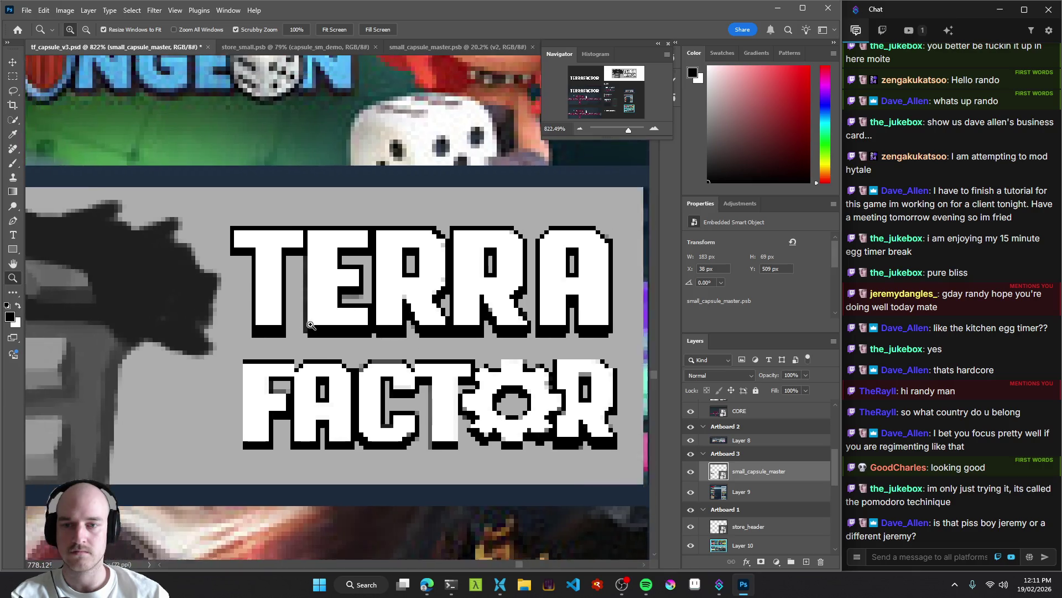
{"action": "mouse_move", "coordinate": [208, 316]}
{"action": "left_mouse_down"}
{"action": "mouse_move", "coordinate": [402, 337]}
{"action": "mouse_move", "coordinate": [309, 261]}
{"action": "mouse_move", "coordinate": [449, 451]}
{"action": "left_mouse_up"}
{"action": "key", "text": "v"}
{"action": "left_click", "coordinate": [160, 213]}
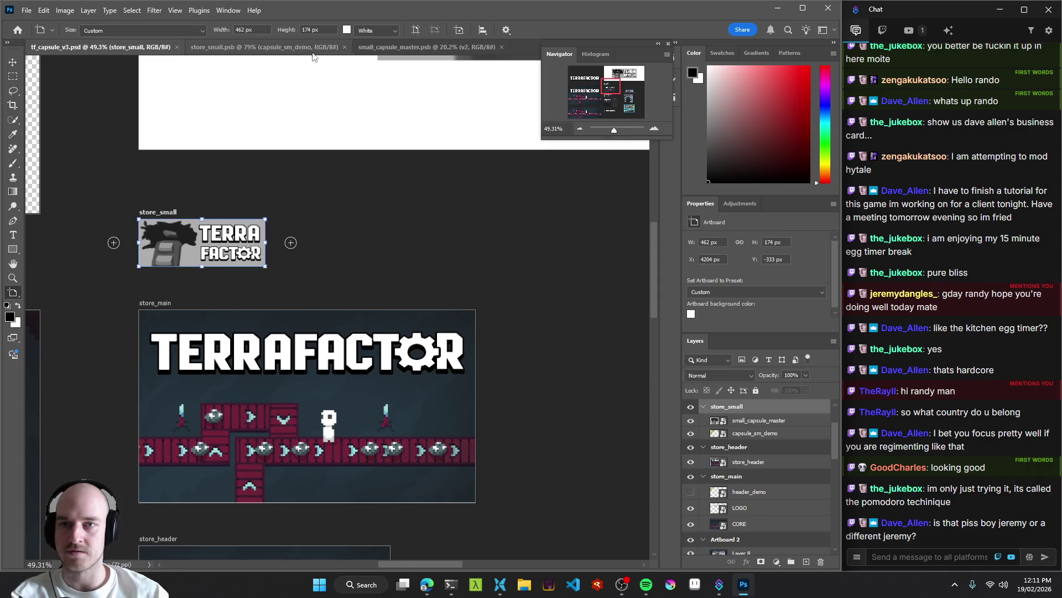
Compare the store_small and small_capsule_master documents, then close store_small.psb.
{"action": "left_click", "coordinate": [248, 47]}
{"action": "left_click", "coordinate": [390, 47]}
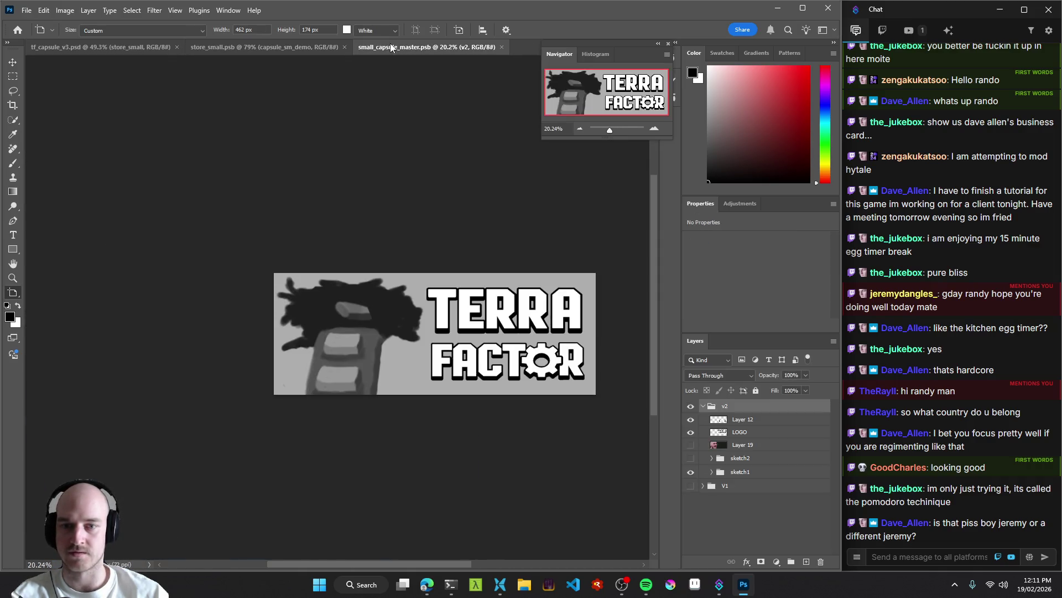
{"action": "left_click_drag", "start_coordinate": [421, 204], "coordinate": [355, 183]}
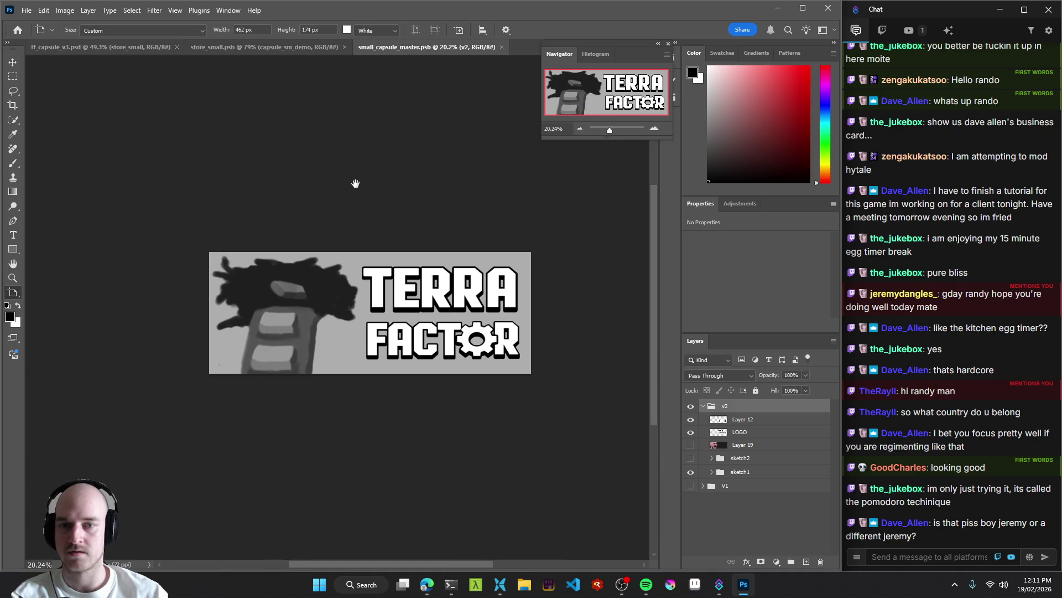
{"action": "left_click", "coordinate": [300, 46]}
{"action": "left_click", "coordinate": [344, 47]}
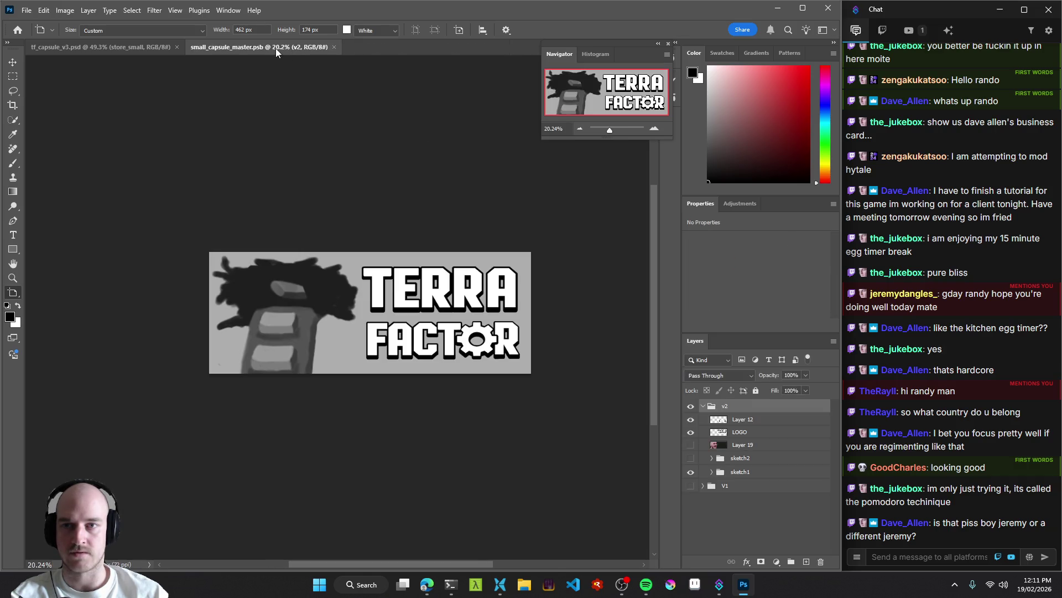
Select Layer 20 in the sketch1 group and open Canvas Size, showing 2874 × 1083 pixels.
{"action": "key", "text": "v"}
{"action": "left_click", "coordinate": [354, 268]}
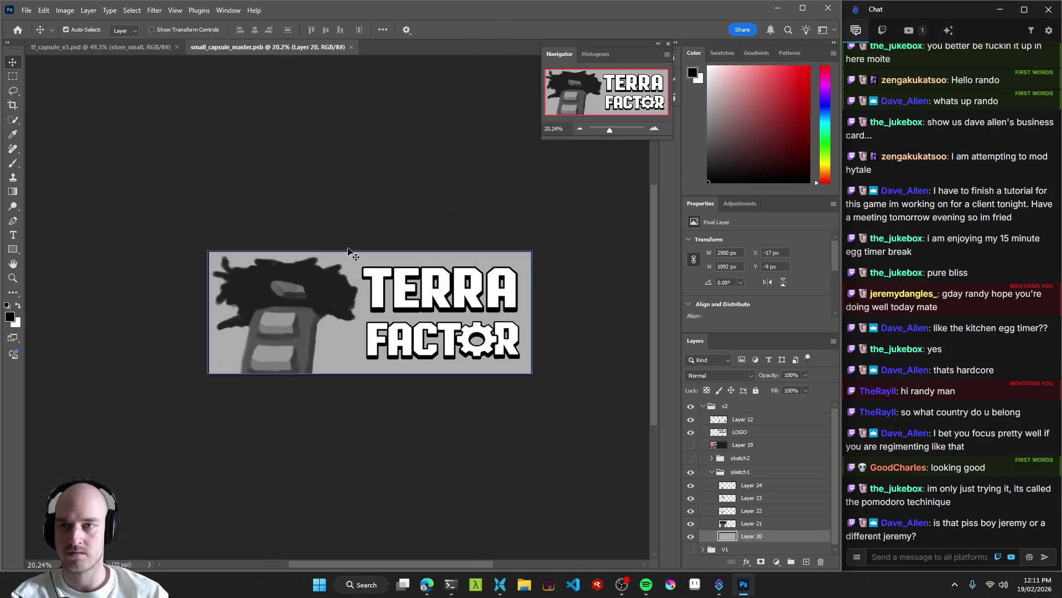
{"action": "left_click", "coordinate": [64, 12]}
{"action": "left_click", "coordinate": [93, 108]}
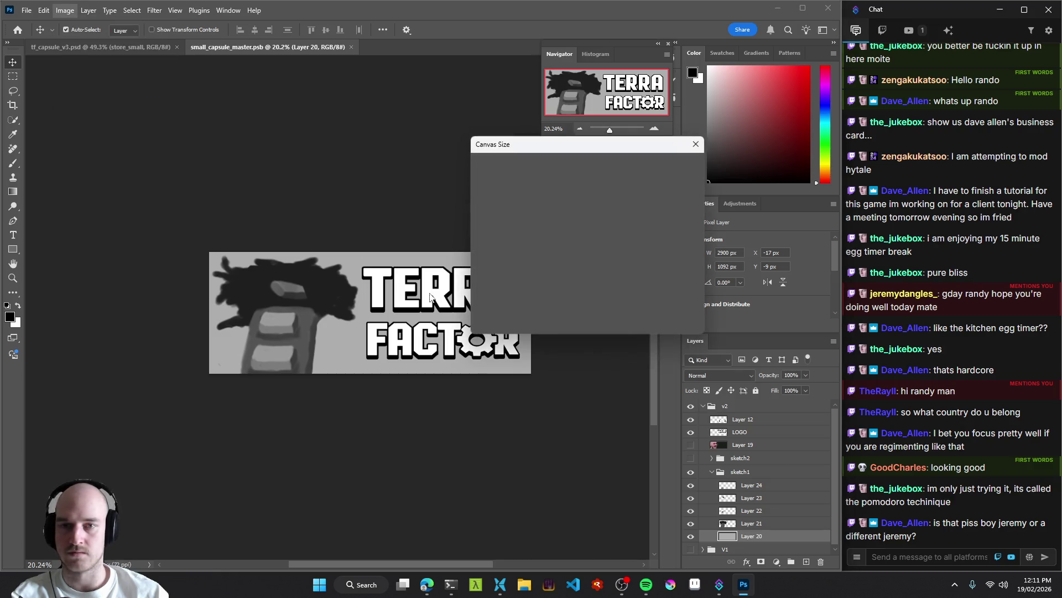
Place SpeedCrunch beside the Canvas Size dialog and enter 462/174.
{"action": "left_click", "coordinate": [549, 584]}
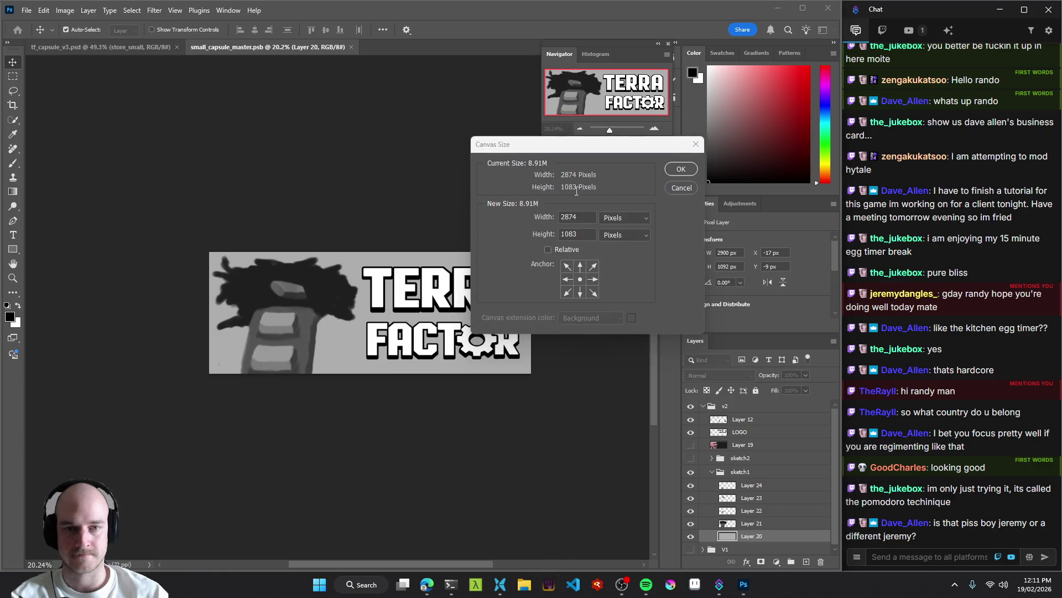
{"action": "left_click_drag", "start_coordinate": [747, 127], "coordinate": [236, 127]}
{"action": "type", "text": "4"}
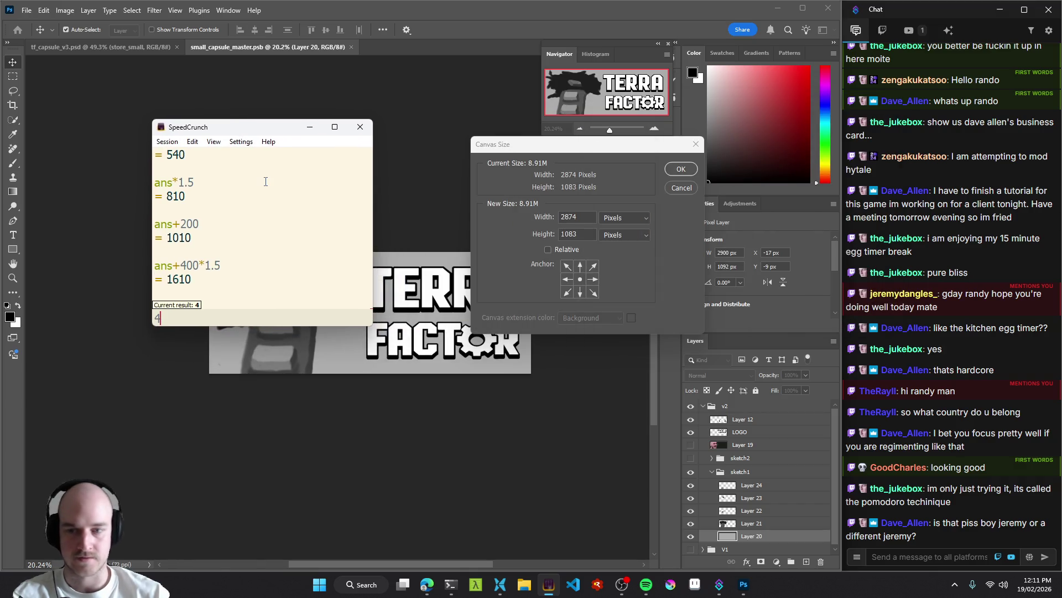
{"action": "type", "text": "62/174"}
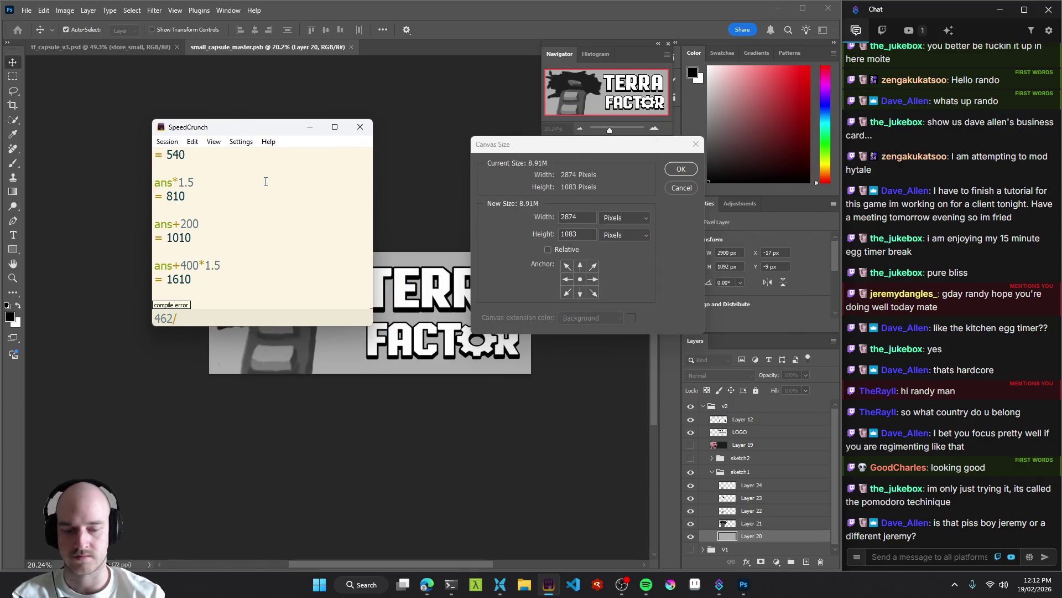
Evaluate 462/174 = 2.6551724… in SpeedCrunch and try multiplying it by the canvas dimensions.
{"action": "key", "text": "Return"}
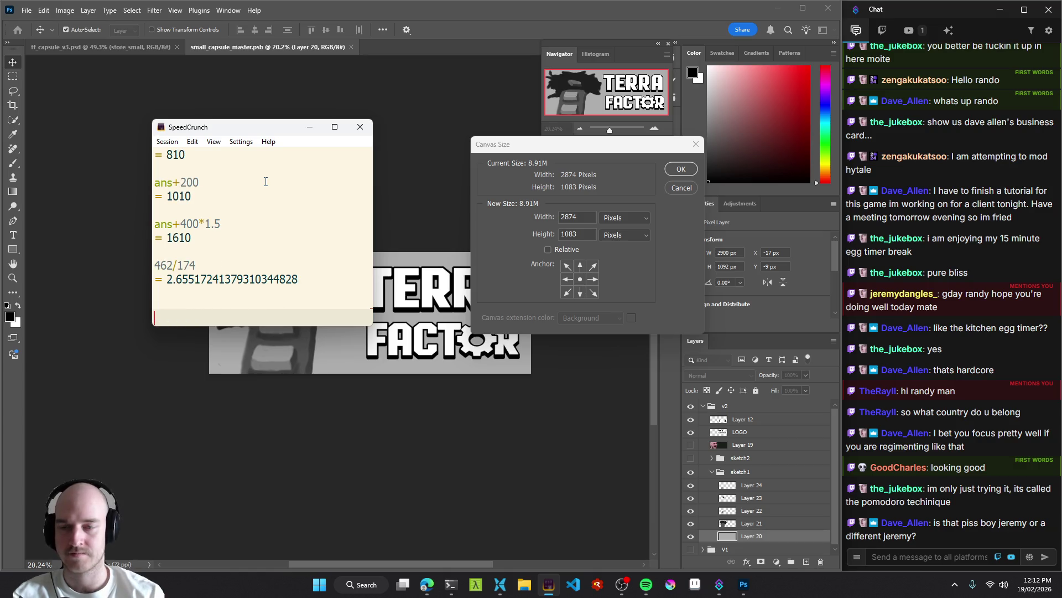
{"action": "type", "text": "ans*2"}
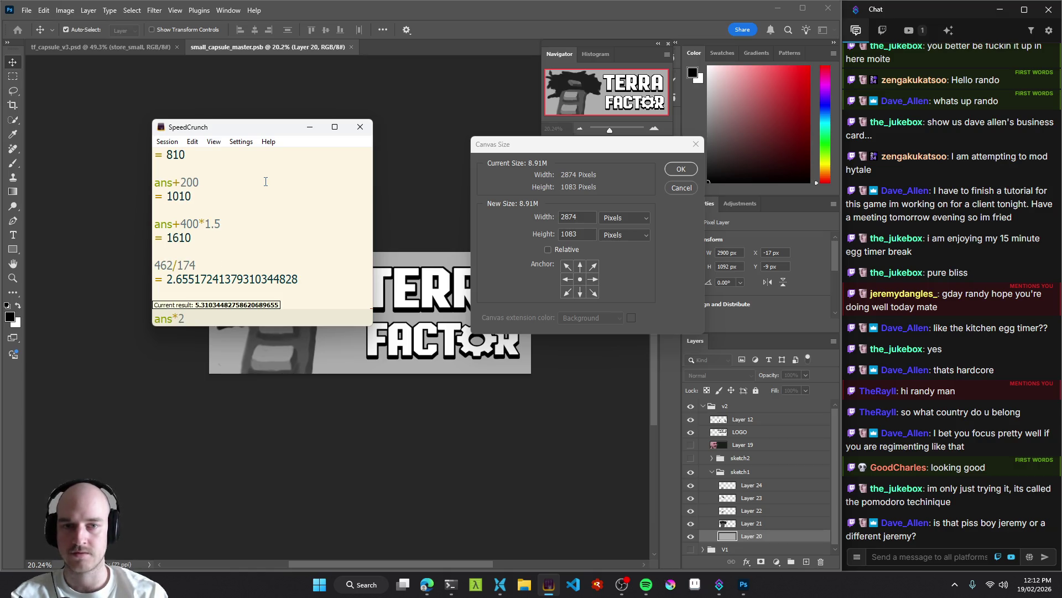
{"action": "type", "text": "874"}
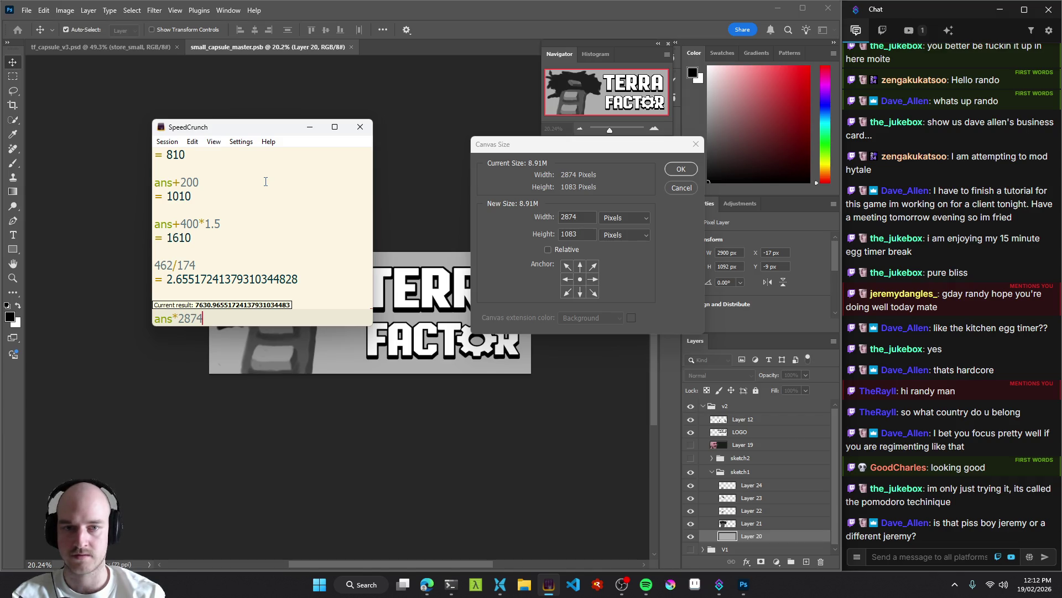
{"action": "key", "text": "BackSpace"}
{"action": "key", "text": "BackSpace"}
{"action": "key", "text": "BackSpace"}
{"action": "type", "text": "1084"}
{"action": "key", "text": "BackSpace"}
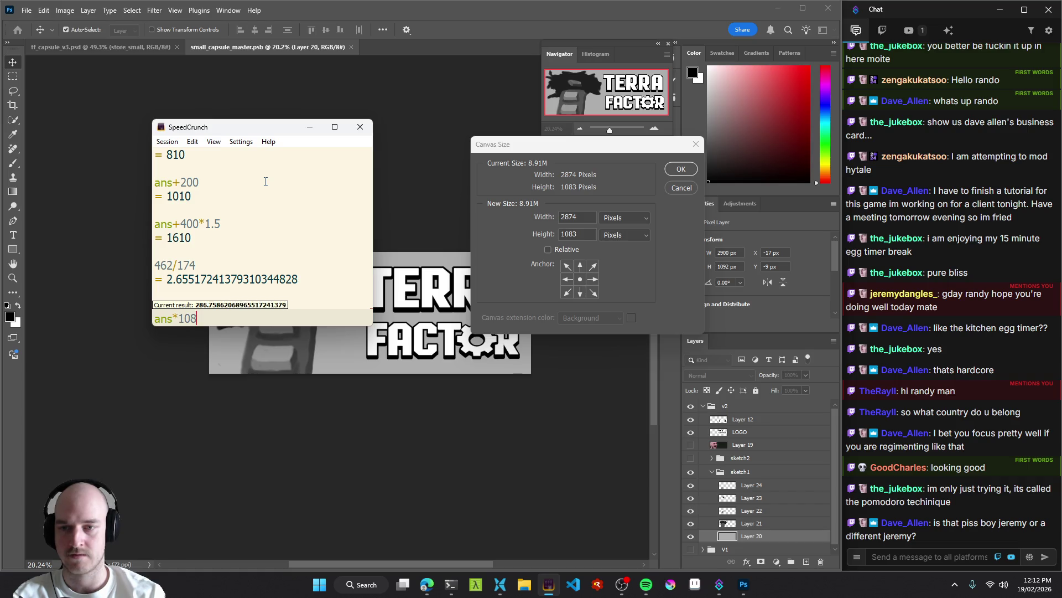
{"action": "key", "text": "BackSpace"}
{"action": "key", "text": "BackSpace"}
{"action": "key", "text": "BackSpace"}
{"action": "type", "text": "2"}
{"action": "key", "text": "BackSpace"}
{"action": "type", "text": "4"}
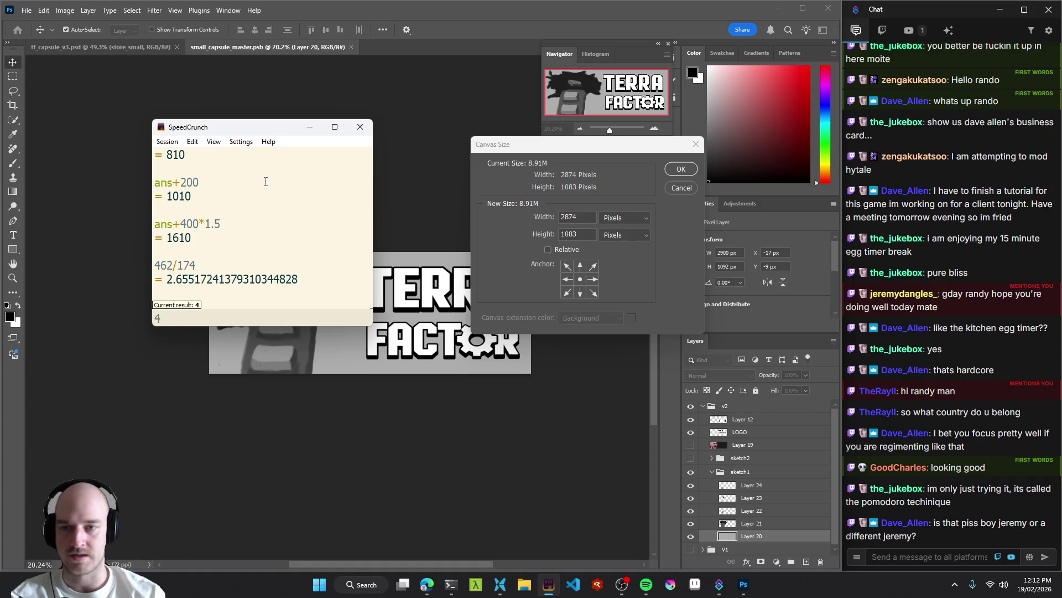
{"action": "type", "text": "62*"}
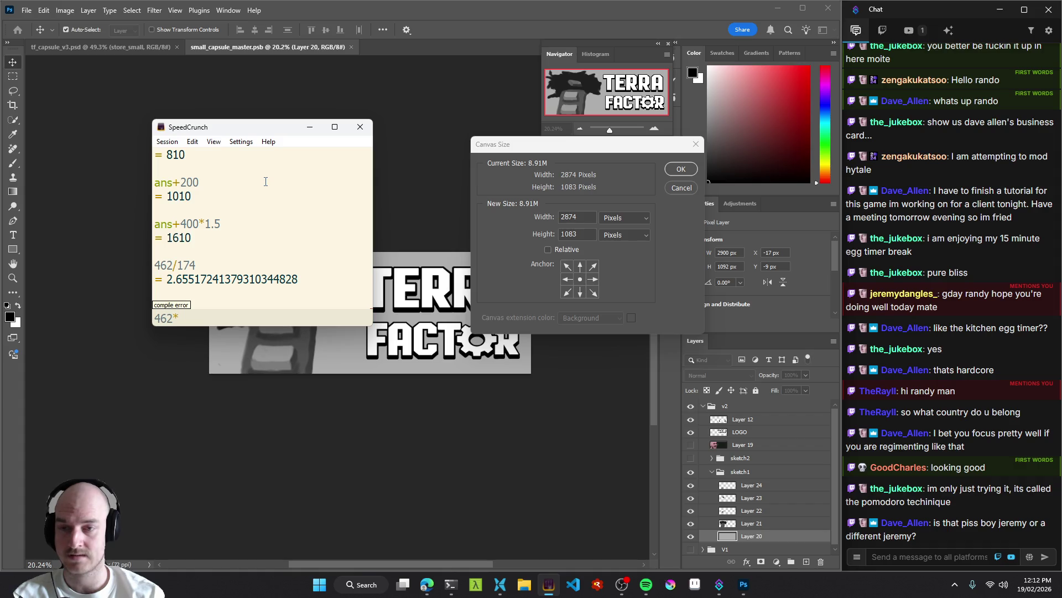
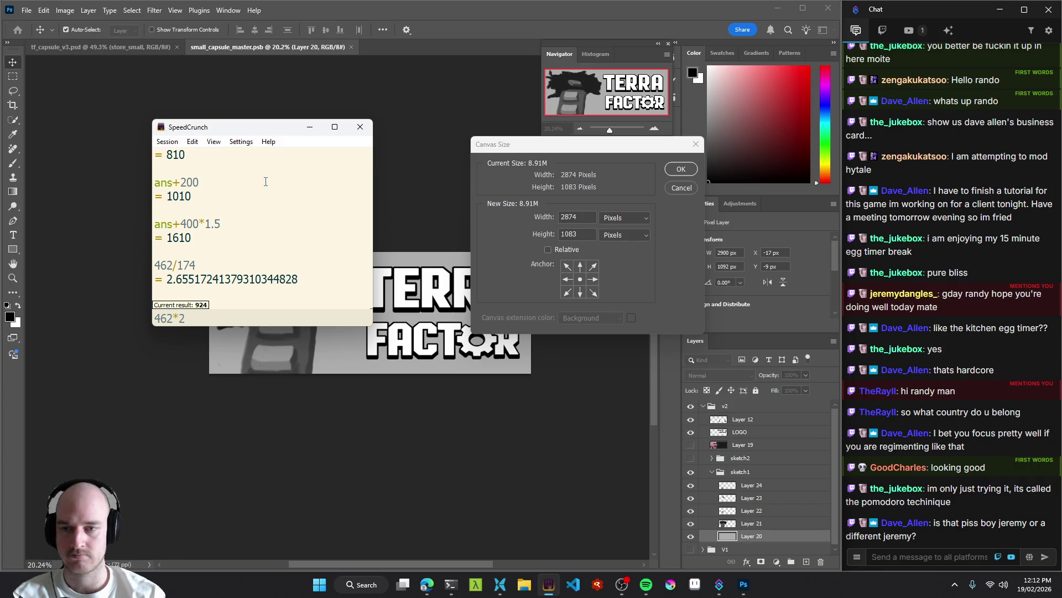
Compute 462*6 = 2772 and 174*6 = 1044 in SpeedCrunch.
{"action": "key", "text": "BackSpace"}
{"action": "type", "text": "4"}
{"action": "key", "text": "BackSpace"}
{"action": "type", "text": "5"}
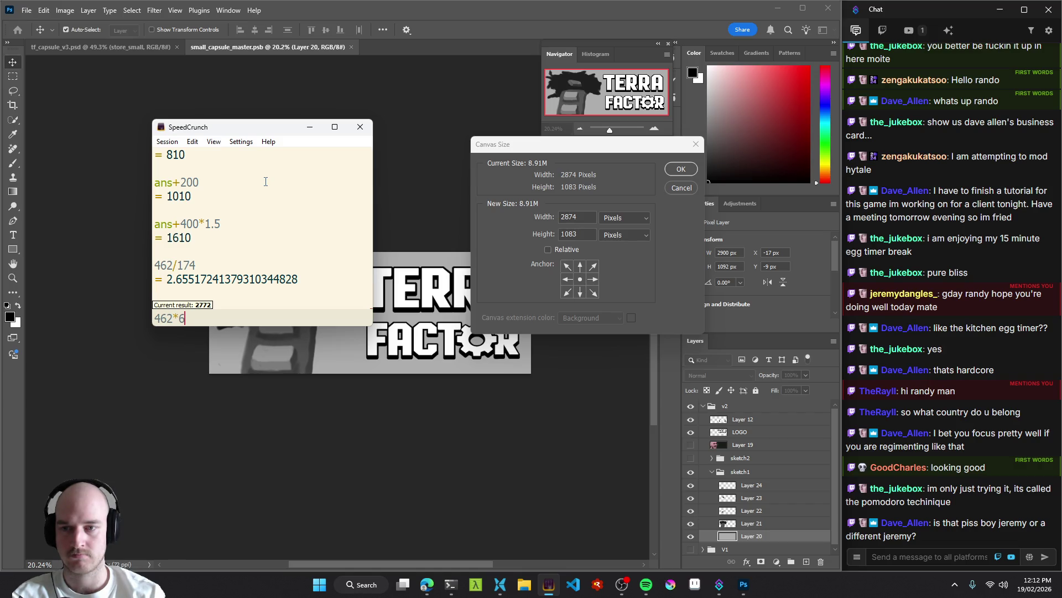
{"action": "key", "text": "Return"}
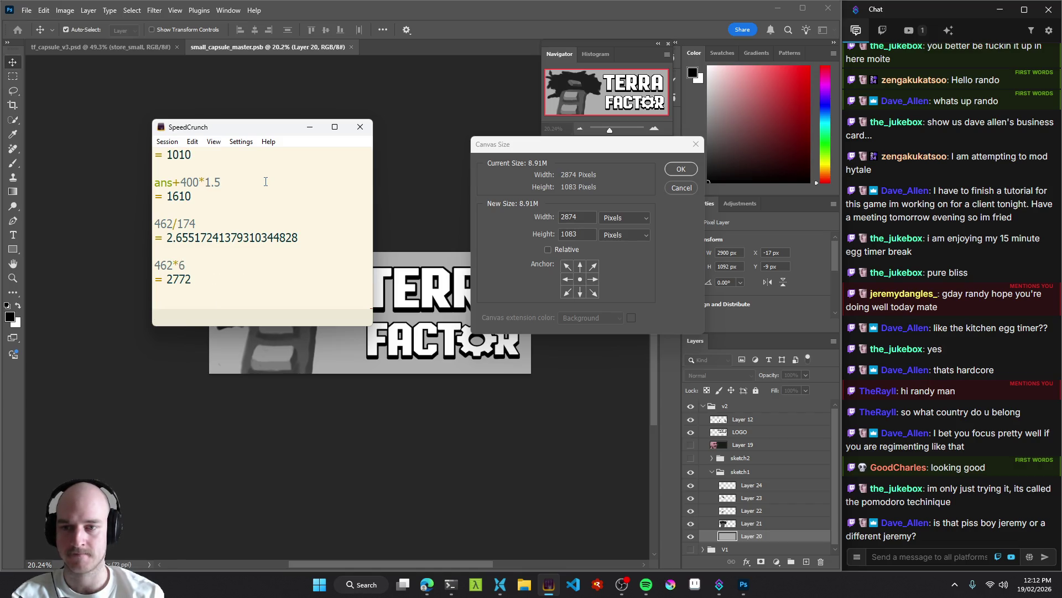
{"action": "type", "text": "174*7"}
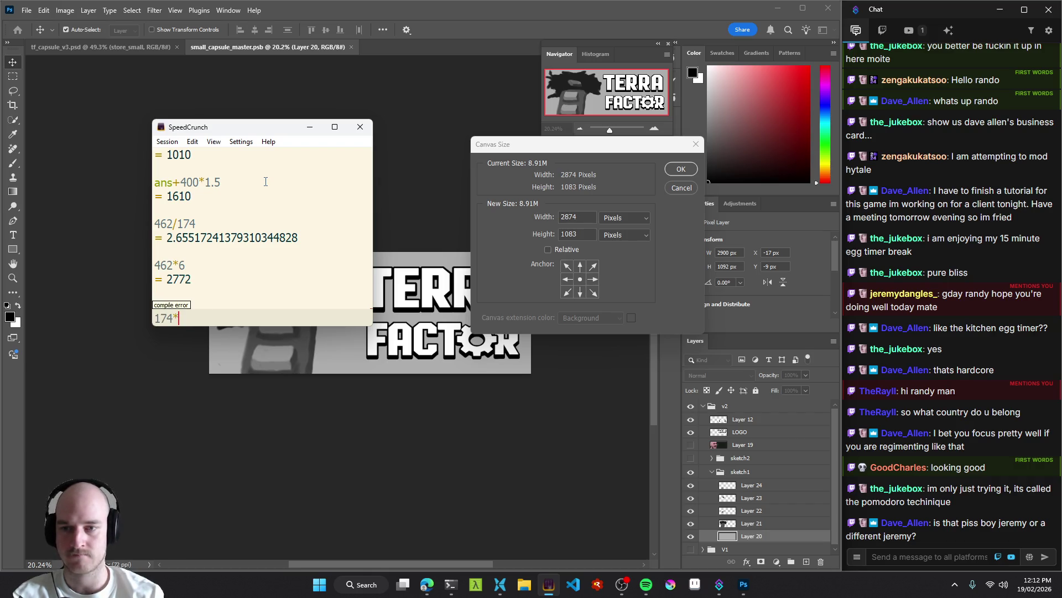
{"action": "key", "text": "Return"}
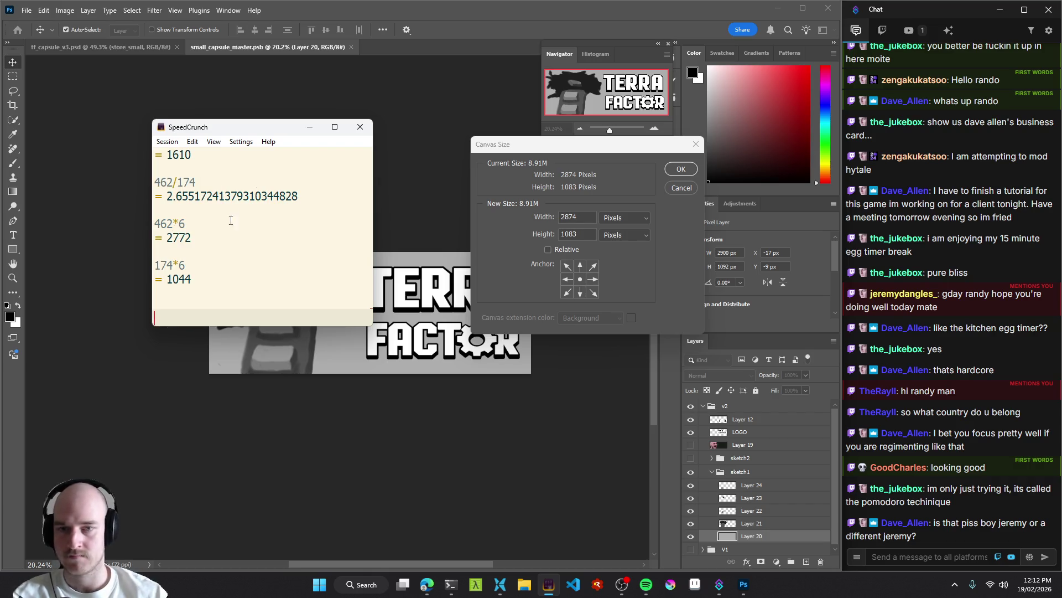
Close Photoshop's Canvas Size dialog without making changes.
{"action": "left_click", "coordinate": [551, 219]}
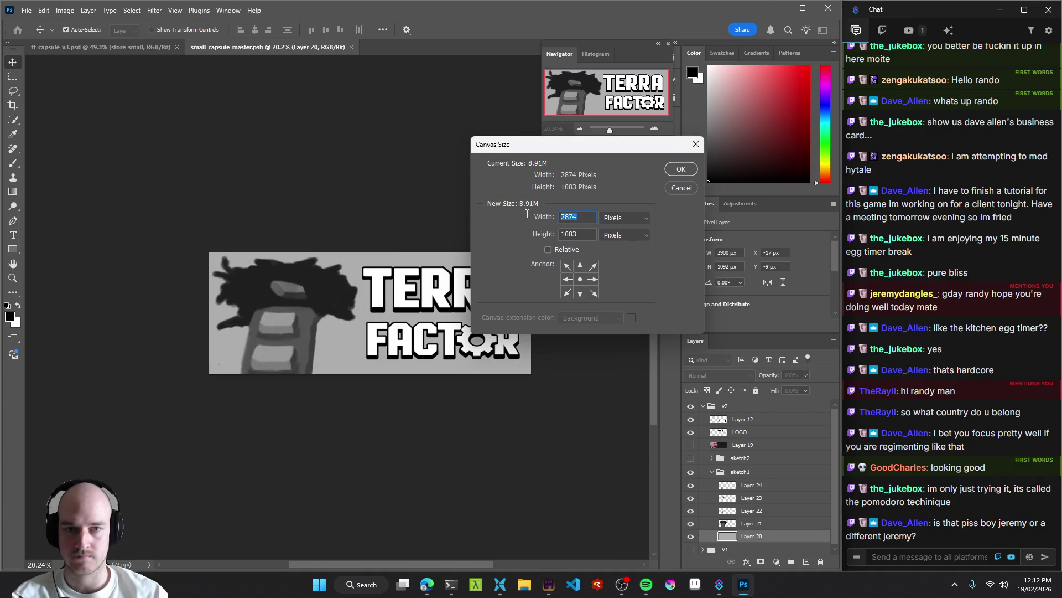
{"action": "key", "text": "alt+Tab"}
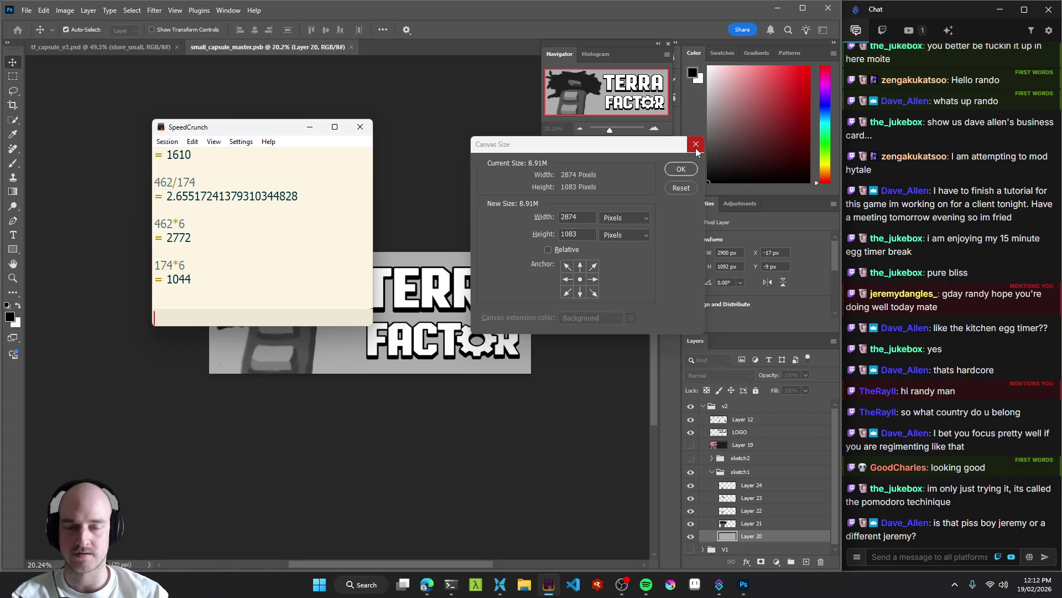
{"action": "left_click", "coordinate": [696, 144]}
{"action": "left_click", "coordinate": [65, 10]}
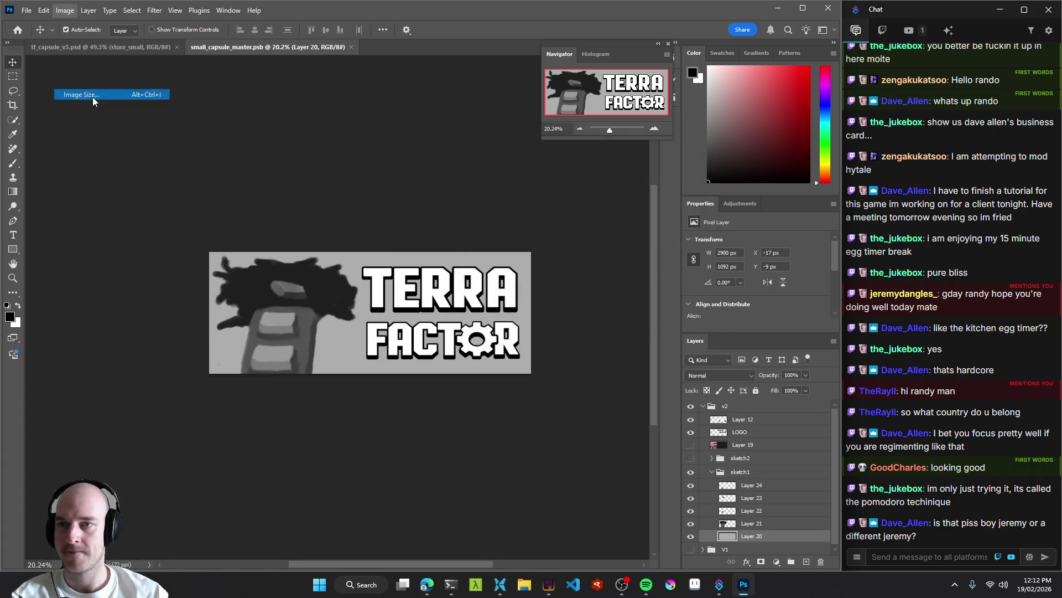
Paste the 2772 result from SpeedCrunch into the Image Size width.
{"action": "left_click", "coordinate": [82, 95]}
{"action": "key", "text": "alt+Tab"}
{"action": "mouse_move", "coordinate": [488, 114]}
{"action": "left_mouse_down"}
{"action": "mouse_move", "coordinate": [644, 138]}
{"action": "mouse_move", "coordinate": [574, 138]}
{"action": "left_mouse_up"}
{"action": "key", "text": "alt+Tab"}
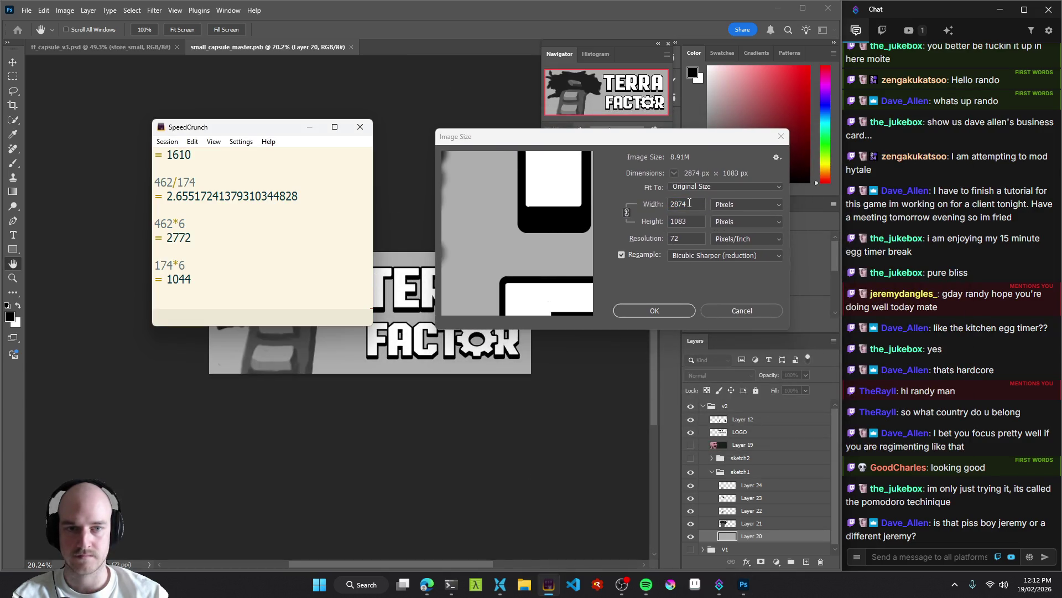
{"action": "left_click", "coordinate": [689, 204]}
{"action": "key", "text": "alt+Tab"}
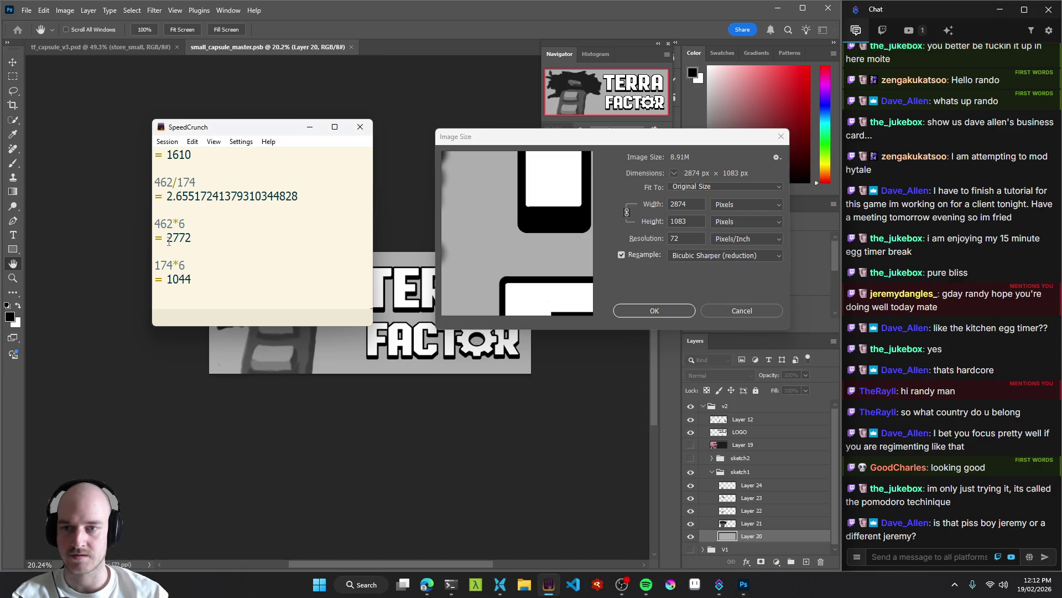
{"action": "left_click_drag", "start_coordinate": [169, 242], "coordinate": [196, 238]}
{"action": "key", "text": "ctrl+c"}
{"action": "double_click", "coordinate": [687, 203]}
{"action": "key", "text": "ctrl+v"}
{"action": "key", "text": "alt+Tab"}
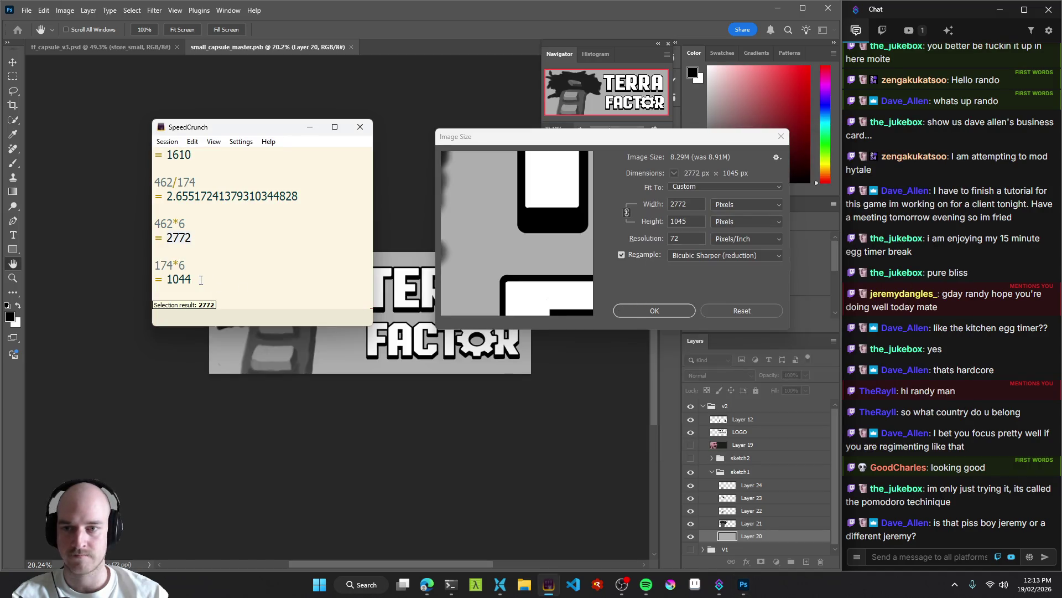
{"action": "key", "text": "alt+Tab"}
Relink proportions so height reads 1045 and apply the 2772 × 1045 resize.
{"action": "left_click", "coordinate": [692, 221]}
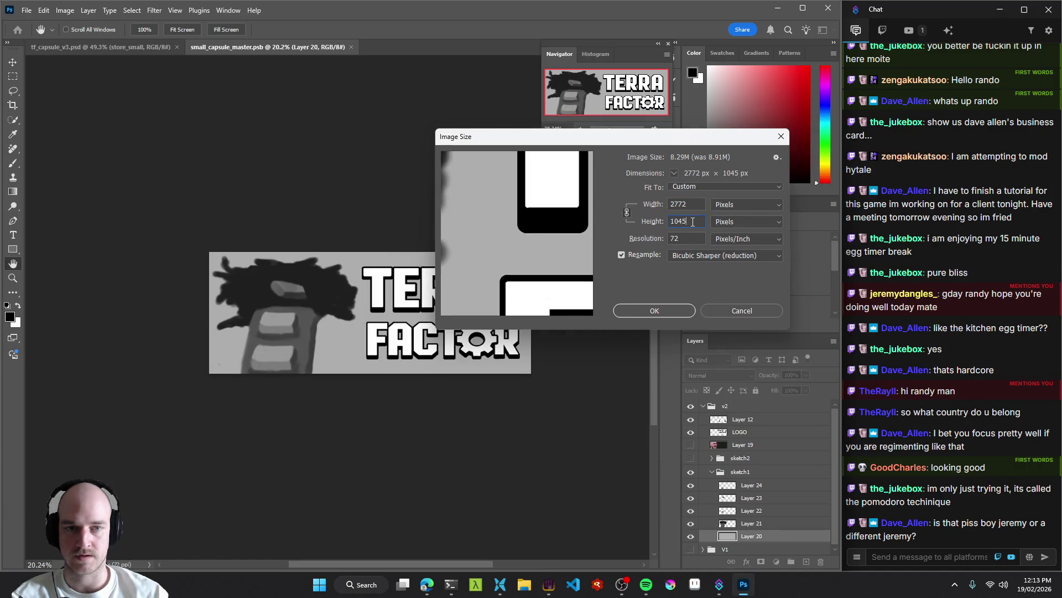
{"action": "type", "text": "4"}
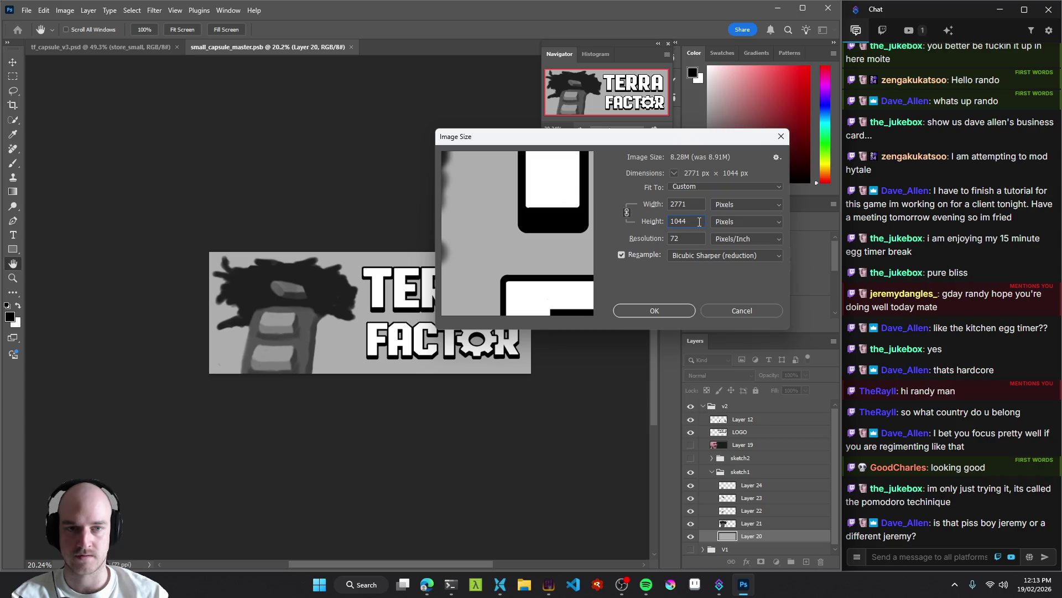
{"action": "key", "text": "Up"}
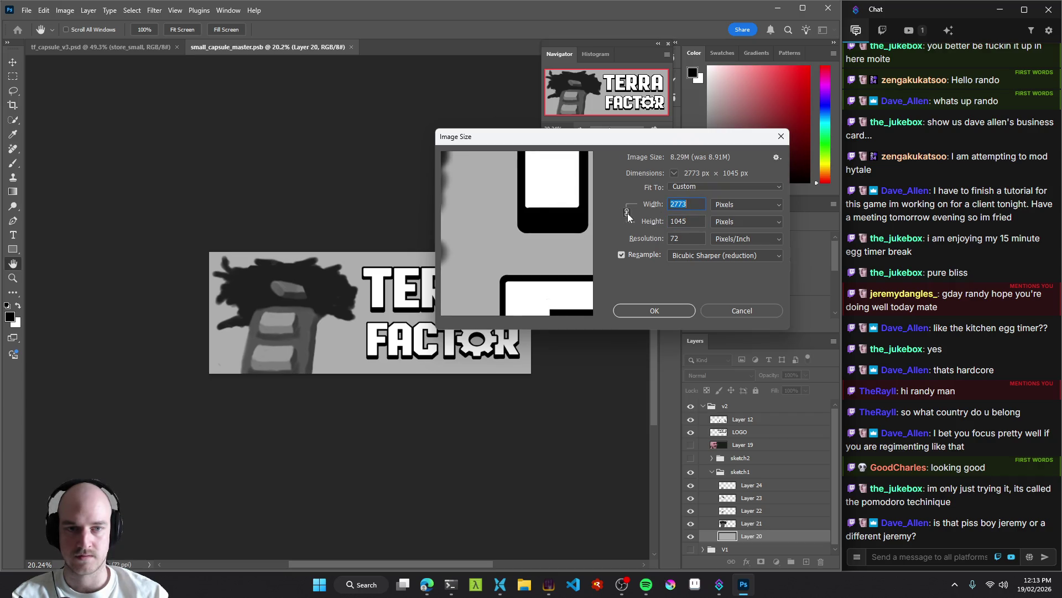
{"action": "left_click", "coordinate": [688, 221]}
{"action": "type", "text": "4"}
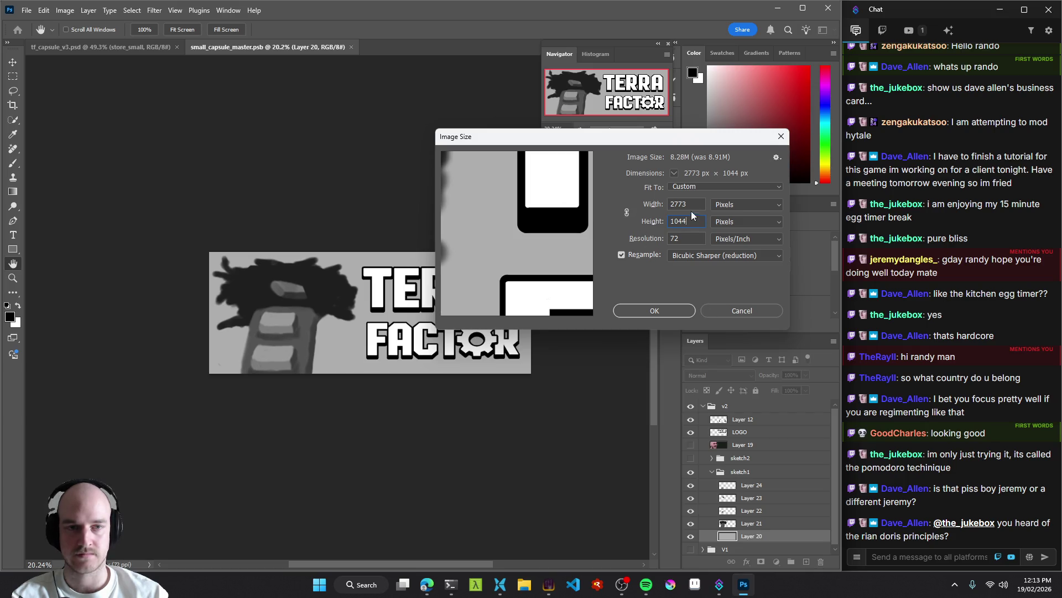
{"action": "left_click", "coordinate": [637, 210]}
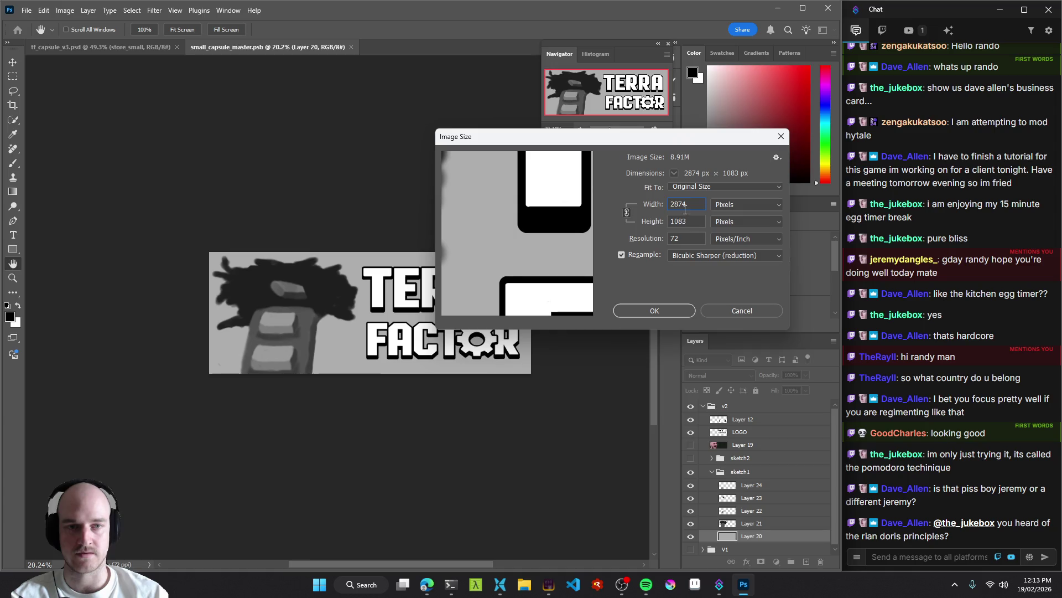
{"action": "key", "text": "alt+Tab"}
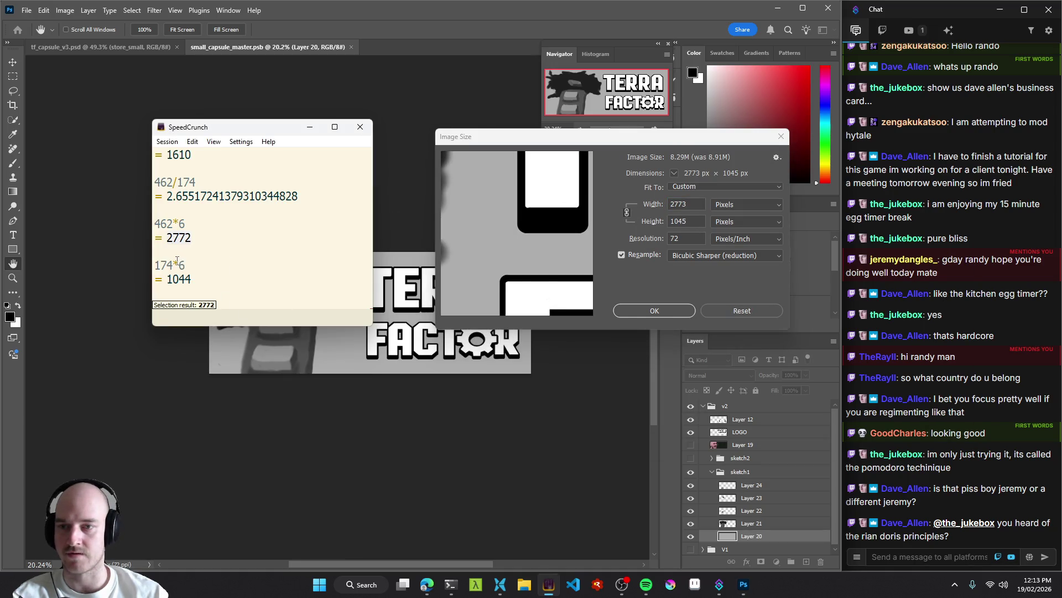
{"action": "left_click", "coordinate": [694, 204]}
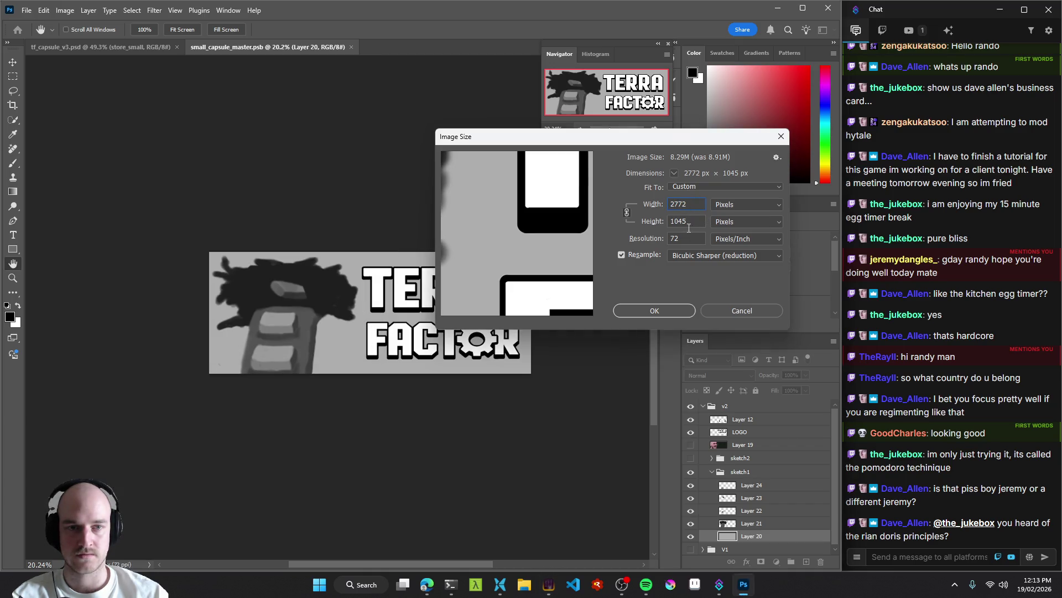
{"action": "key", "text": "alt+Tab"}
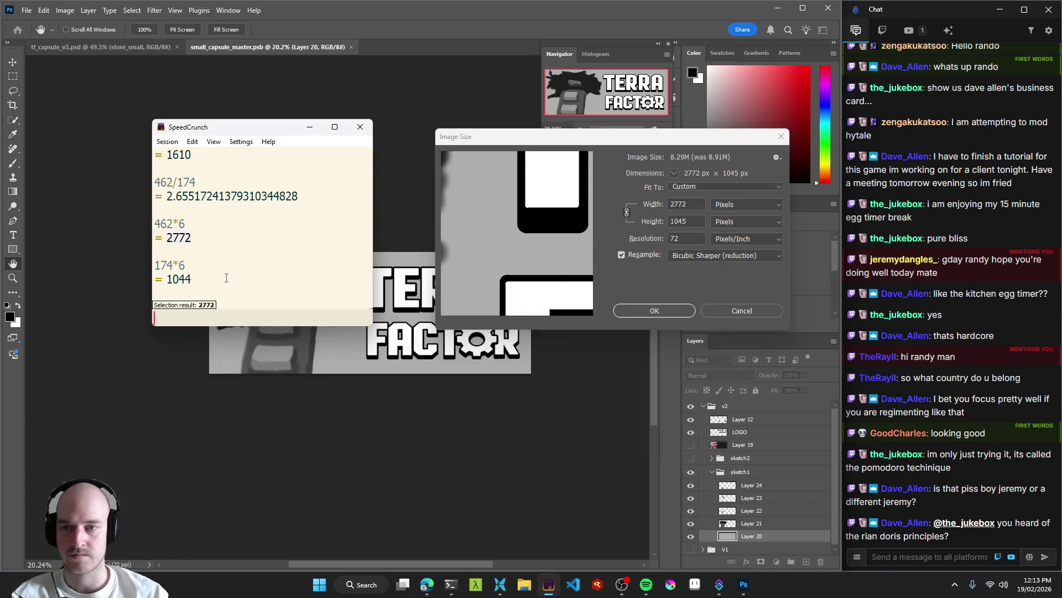
{"action": "key", "text": "alt+Tab"}
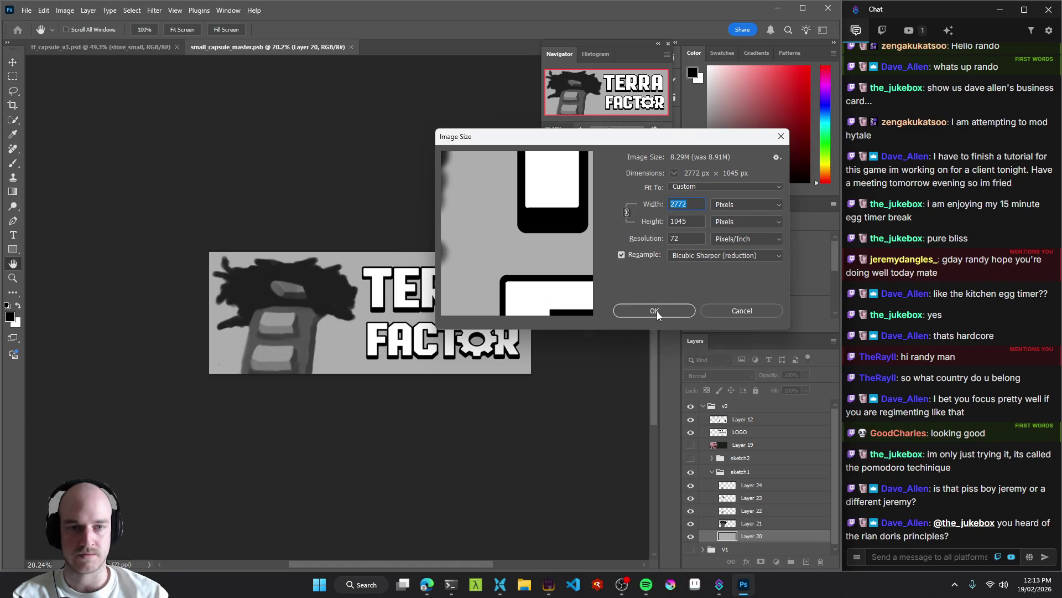
{"action": "left_click", "coordinate": [656, 311]}
Select the FACTOR lettering layer and zoom in on the capsule artwork.
{"action": "key", "text": "v"}
{"action": "left_click", "coordinate": [369, 340]}
{"action": "key", "text": "z"}
{"action": "mouse_move", "coordinate": [370, 340]}
{"action": "left_mouse_down"}
{"action": "mouse_move", "coordinate": [388, 332]}
{"action": "mouse_move", "coordinate": [358, 320]}
{"action": "left_mouse_up"}
{"action": "left_click", "coordinate": [65, 10]}
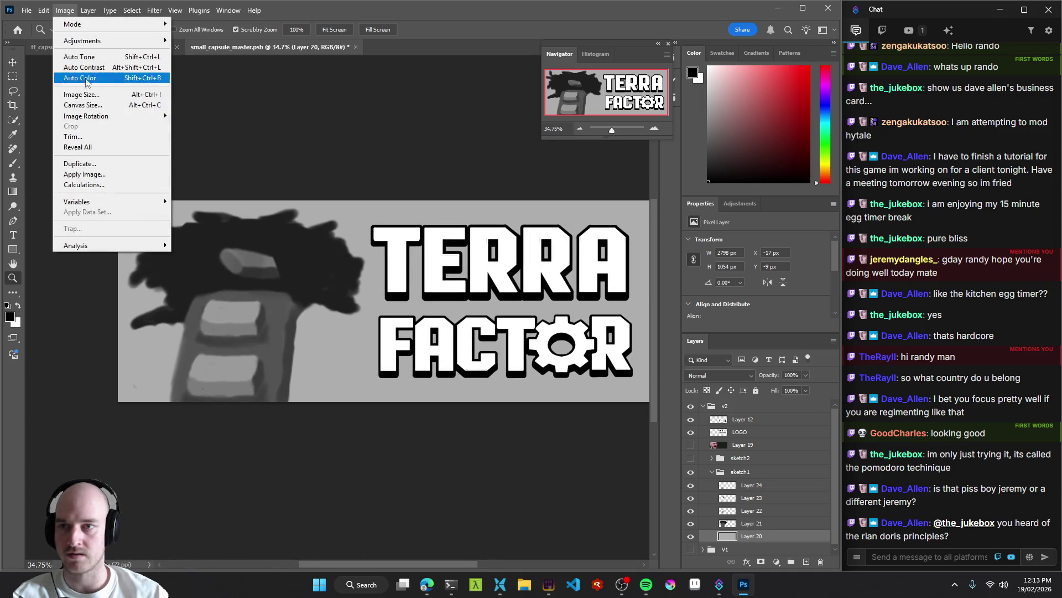
Trim the canvas height to 1044 anchored top-centre, accepting the clip.
{"action": "left_click", "coordinate": [83, 105]}
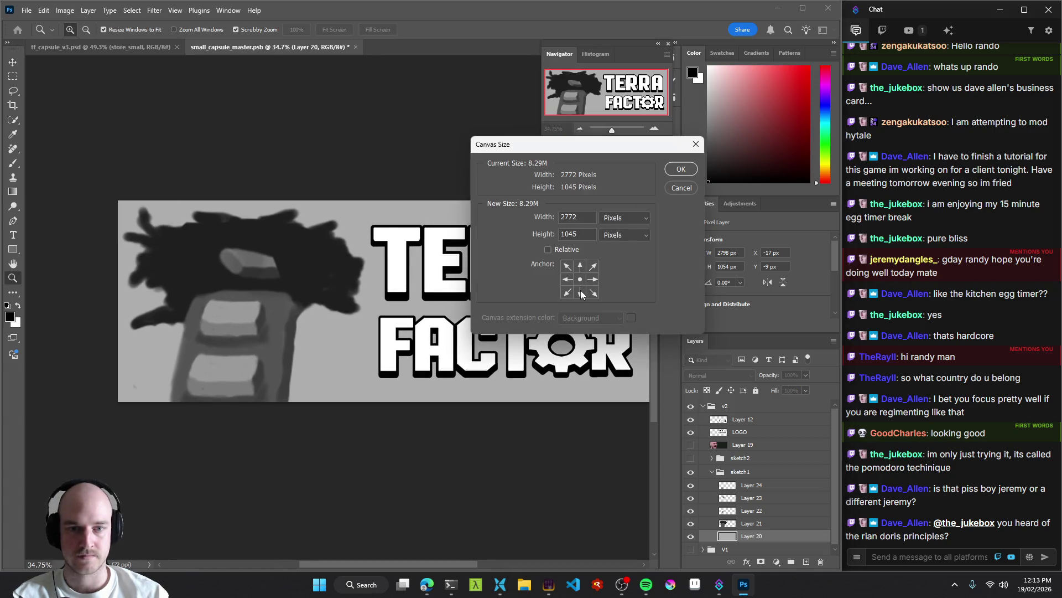
{"action": "left_click", "coordinate": [581, 268]}
{"action": "key", "text": "BackSpace"}
{"action": "type", "text": "4"}
{"action": "left_click", "coordinate": [682, 170]}
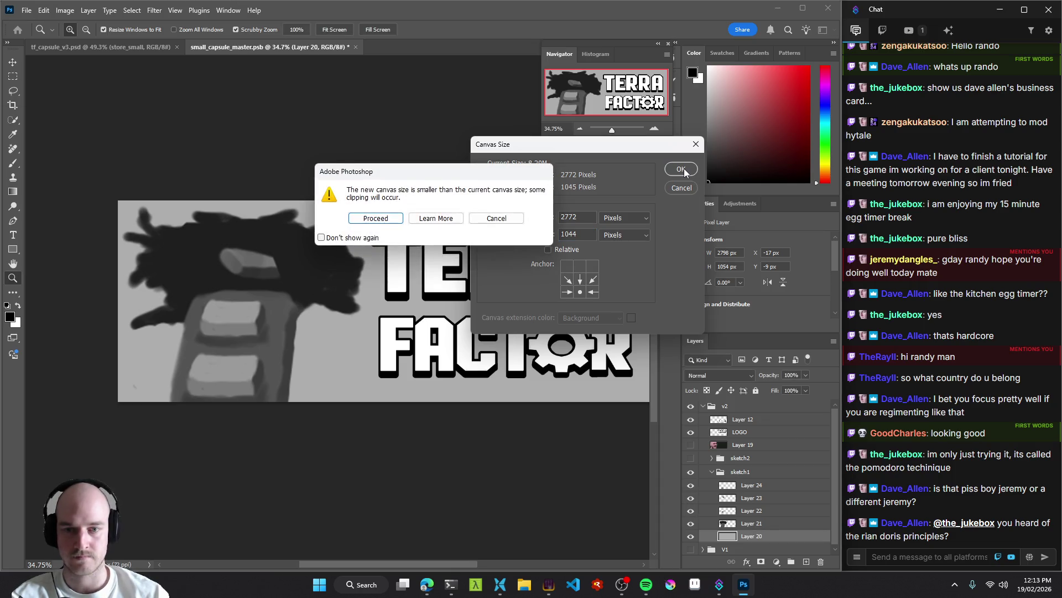
{"action": "left_click", "coordinate": [381, 218]}
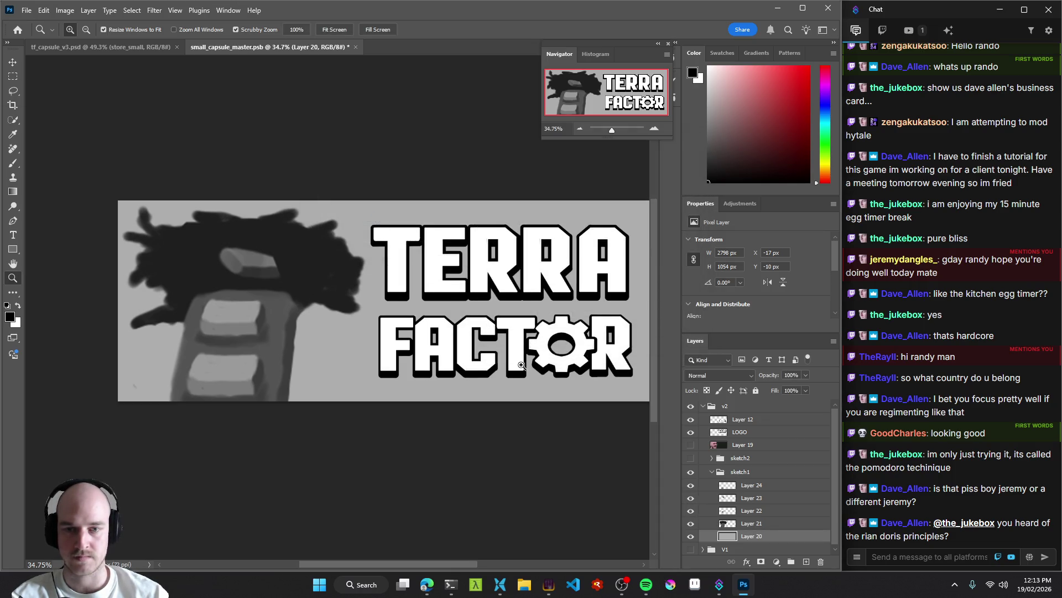
{"action": "scroll", "coordinate": [521, 366], "scroll_direction": "down", "scroll_amount": 2}
Confirm the image size is 2772 × 1044 against SpeedCrunch, then zoom in.
{"action": "left_click", "coordinate": [61, 12]}
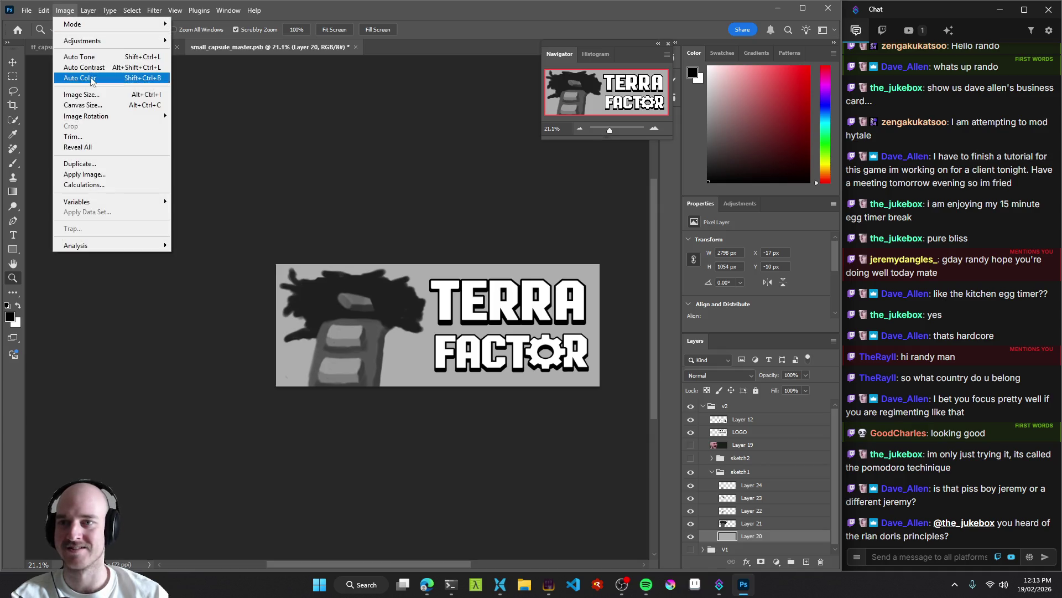
{"action": "left_click", "coordinate": [83, 94]}
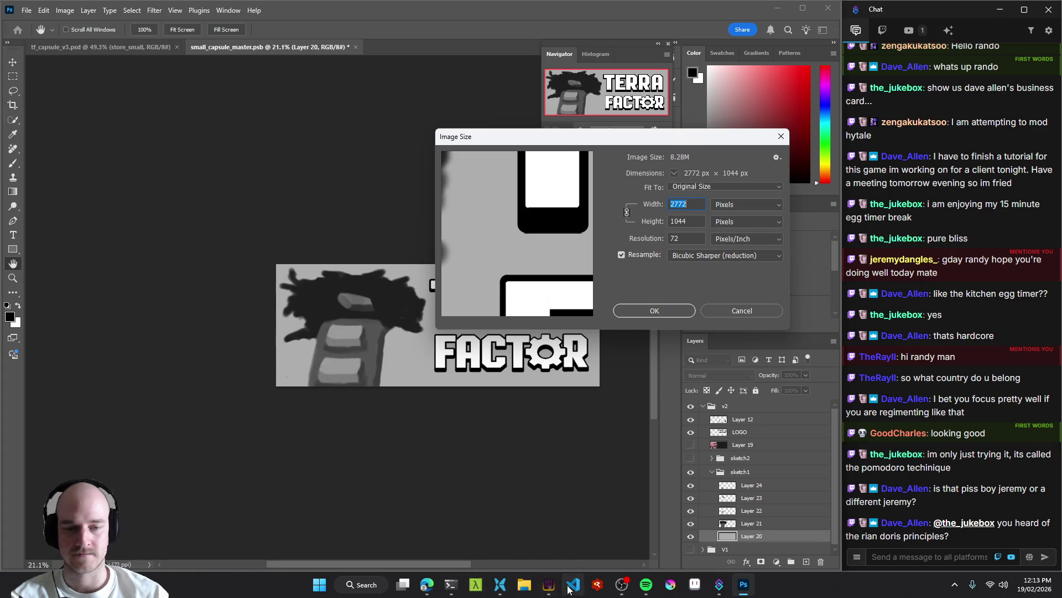
{"action": "left_click", "coordinate": [548, 583]}
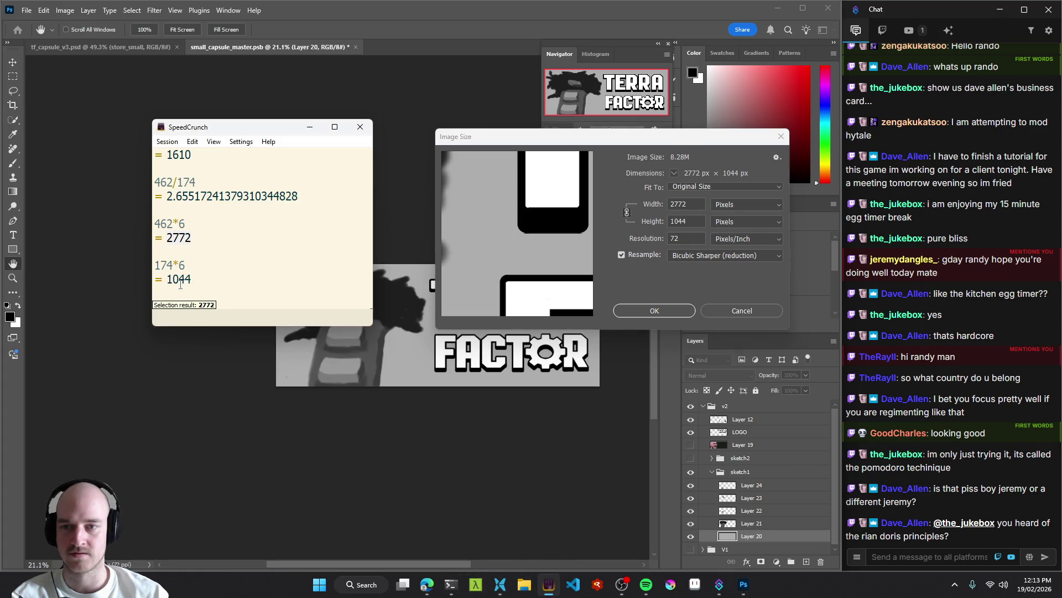
{"action": "left_click", "coordinate": [360, 126]}
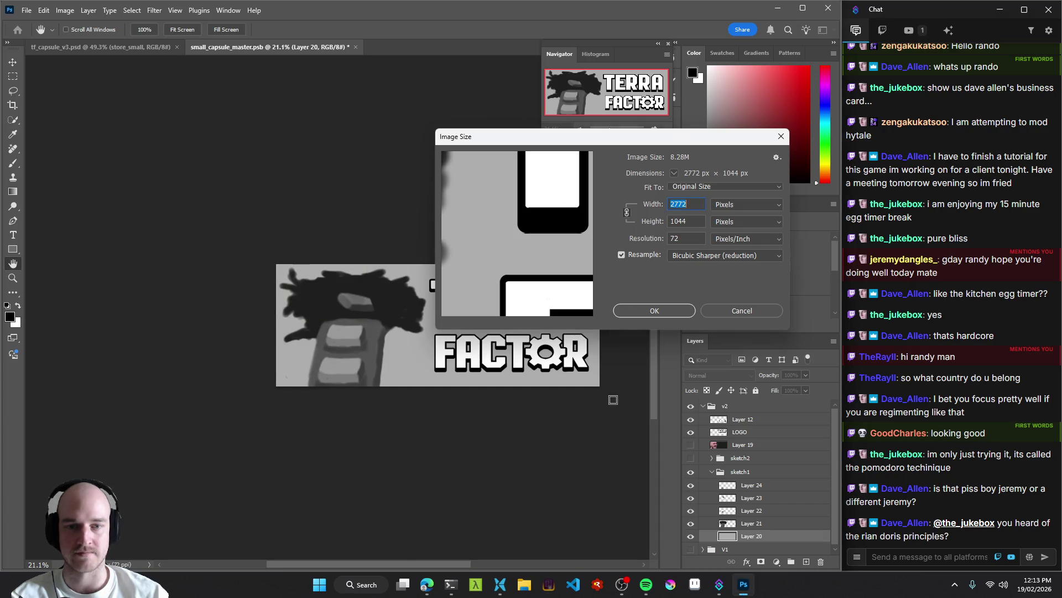
{"action": "left_click", "coordinate": [682, 309]}
{"action": "key", "text": "z"}
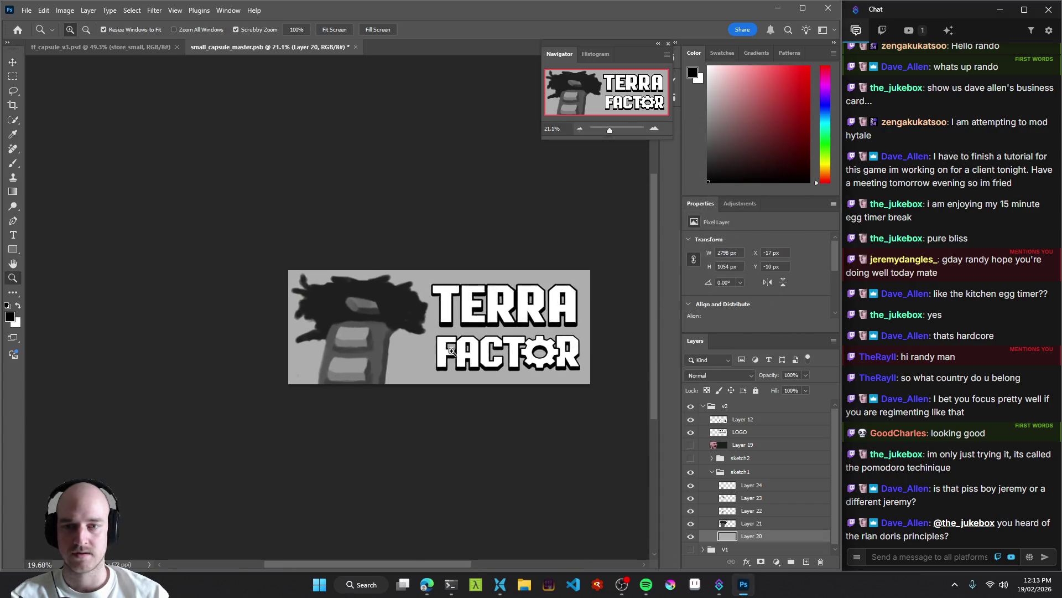
{"action": "left_click_drag", "start_coordinate": [324, 271], "coordinate": [331, 271]}
In tf_capsule_v3.psd, align small_capsule_master to the store_small artboard's top-left corner.
{"action": "left_click", "coordinate": [102, 48]}
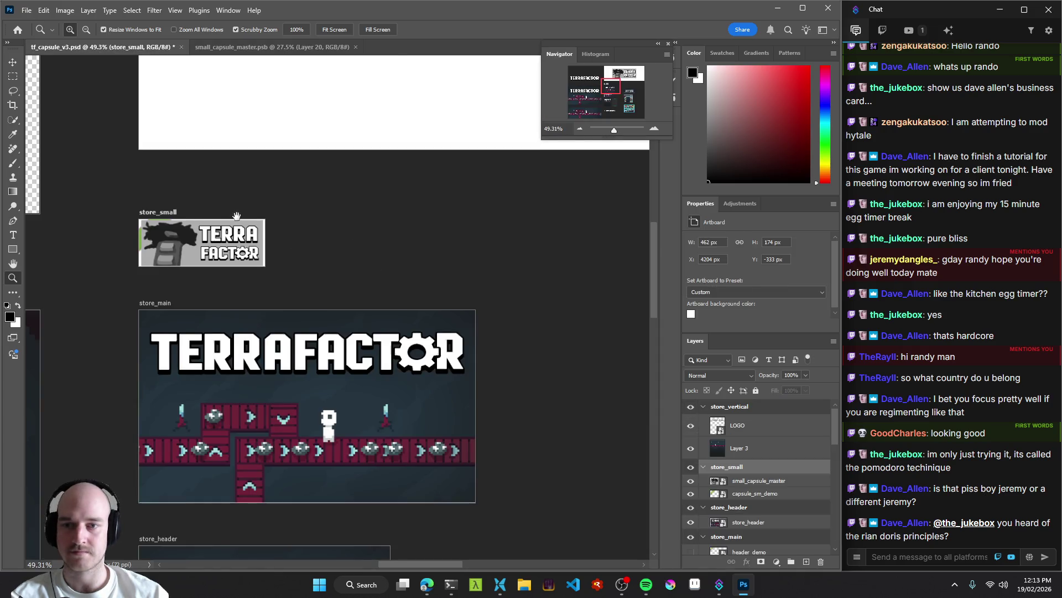
{"action": "mouse_move", "coordinate": [236, 215]}
{"action": "left_mouse_down"}
{"action": "mouse_move", "coordinate": [377, 237]}
{"action": "mouse_move", "coordinate": [421, 251]}
{"action": "mouse_move", "coordinate": [420, 262]}
{"action": "left_mouse_up"}
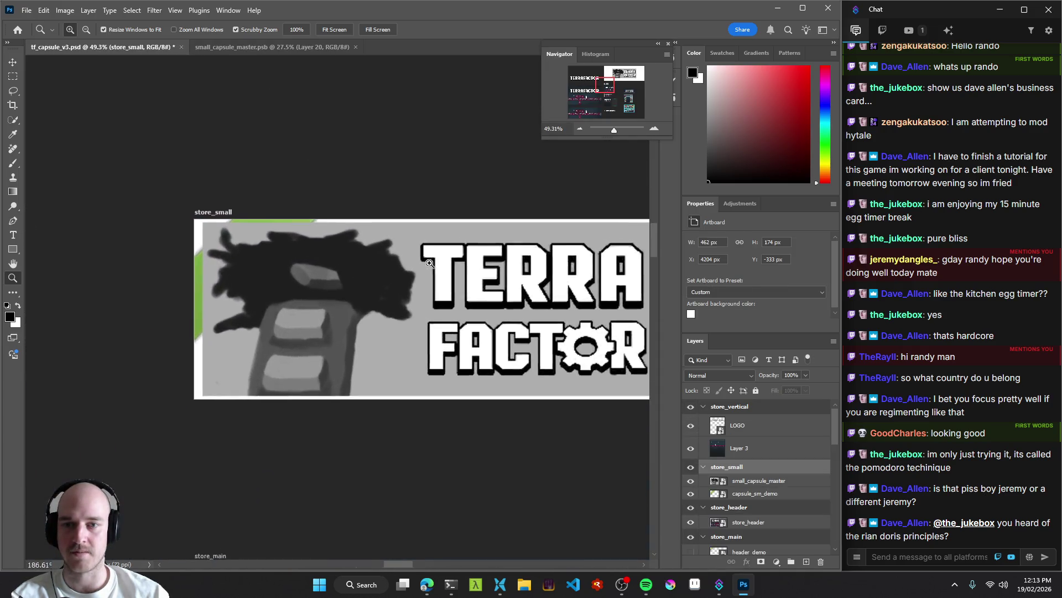
{"action": "key", "text": "v"}
{"action": "left_click", "coordinate": [310, 280]}
{"action": "left_click_drag", "start_coordinate": [308, 278], "coordinate": [272, 258]}
{"action": "left_click_drag", "start_coordinate": [636, 343], "coordinate": [468, 308]}
{"action": "scroll", "coordinate": [468, 309], "scroll_direction": "up", "scroll_amount": 3}
Scale the capsule up to about 16.66% to fill its frame.
{"action": "key", "text": "ctrl+t"}
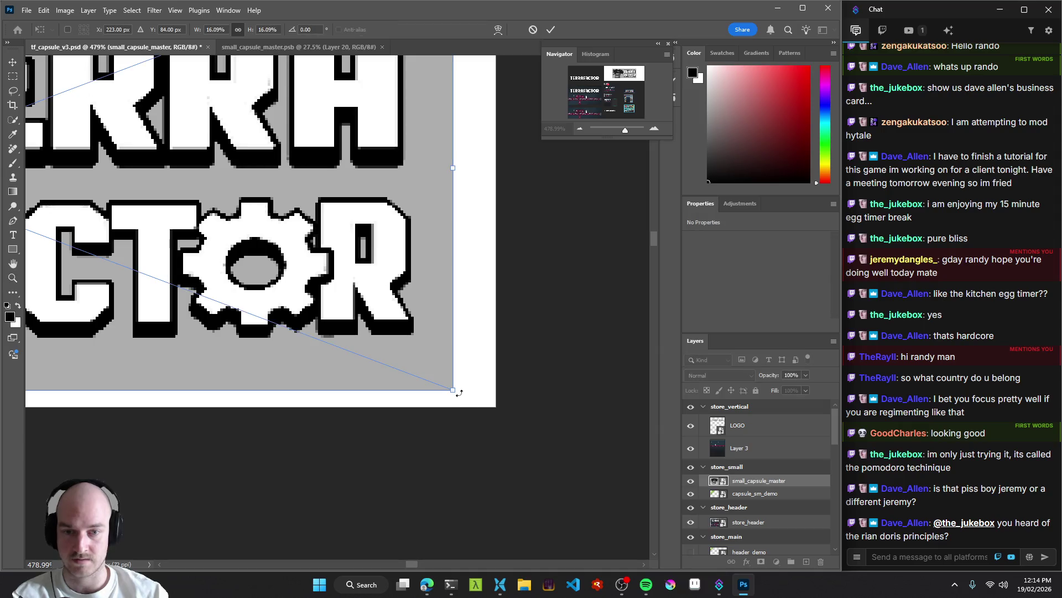
{"action": "mouse_move", "coordinate": [454, 391]}
{"action": "left_mouse_down"}
{"action": "mouse_move", "coordinate": [488, 387]}
{"action": "mouse_move", "coordinate": [495, 408]}
{"action": "left_mouse_up"}
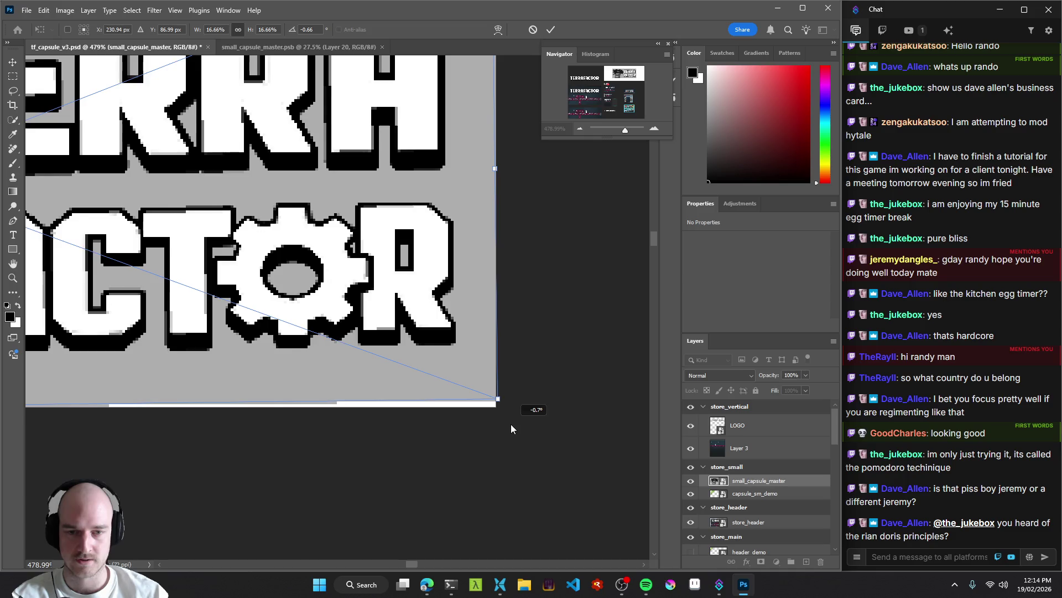
{"action": "key", "text": "Return"}
{"action": "mouse_move", "coordinate": [533, 396]}
{"action": "left_mouse_down"}
{"action": "mouse_move", "coordinate": [434, 358]}
{"action": "mouse_move", "coordinate": [403, 309]}
{"action": "left_mouse_up"}
Move the capsule up and left into its Artboard 3 list slot.
{"action": "scroll", "coordinate": [240, 320], "scroll_direction": "up", "scroll_amount": 10}
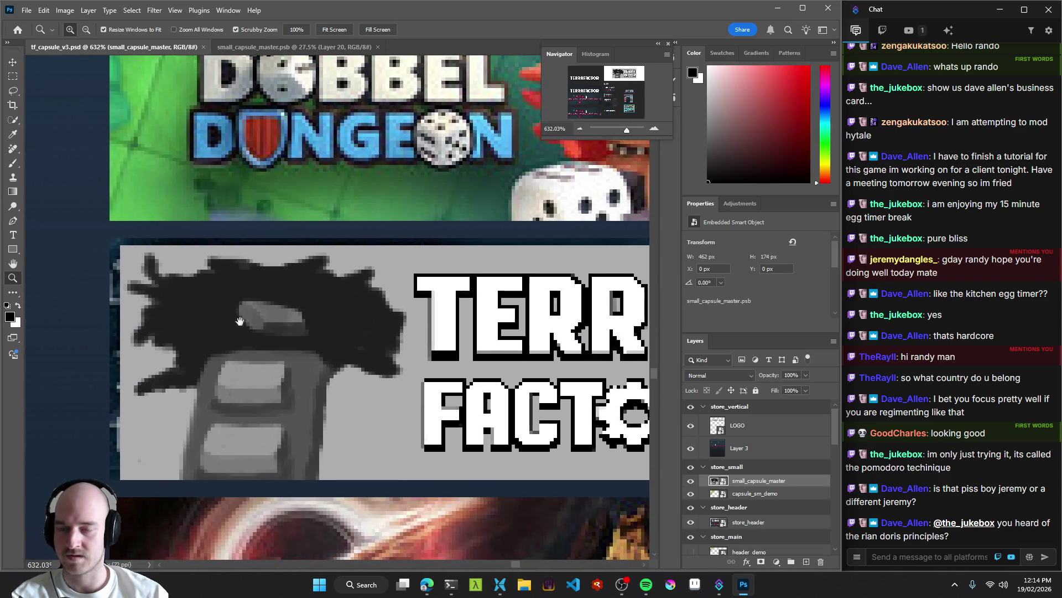
{"action": "key", "text": "v"}
{"action": "left_click_drag", "start_coordinate": [240, 321], "coordinate": [232, 310]}
{"action": "scroll", "coordinate": [95, 247], "scroll_direction": "up", "scroll_amount": 5}
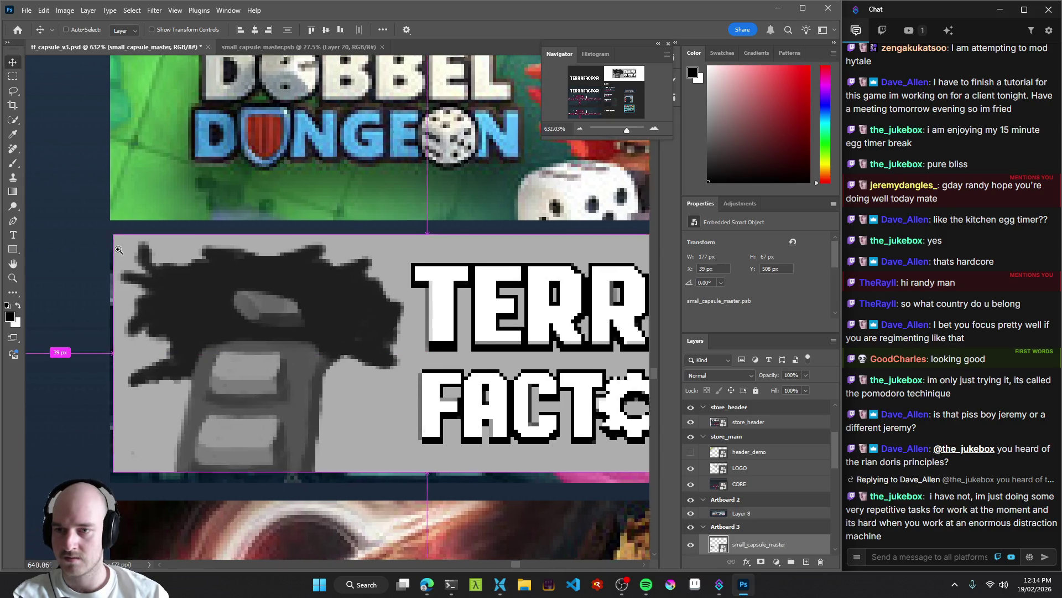
{"action": "mouse_move", "coordinate": [182, 247]}
{"action": "left_mouse_down"}
{"action": "mouse_move", "coordinate": [184, 280]}
{"action": "mouse_move", "coordinate": [177, 275]}
{"action": "mouse_move", "coordinate": [372, 299]}
{"action": "mouse_move", "coordinate": [220, 306]}
{"action": "mouse_move", "coordinate": [387, 289]}
{"action": "left_mouse_up"}
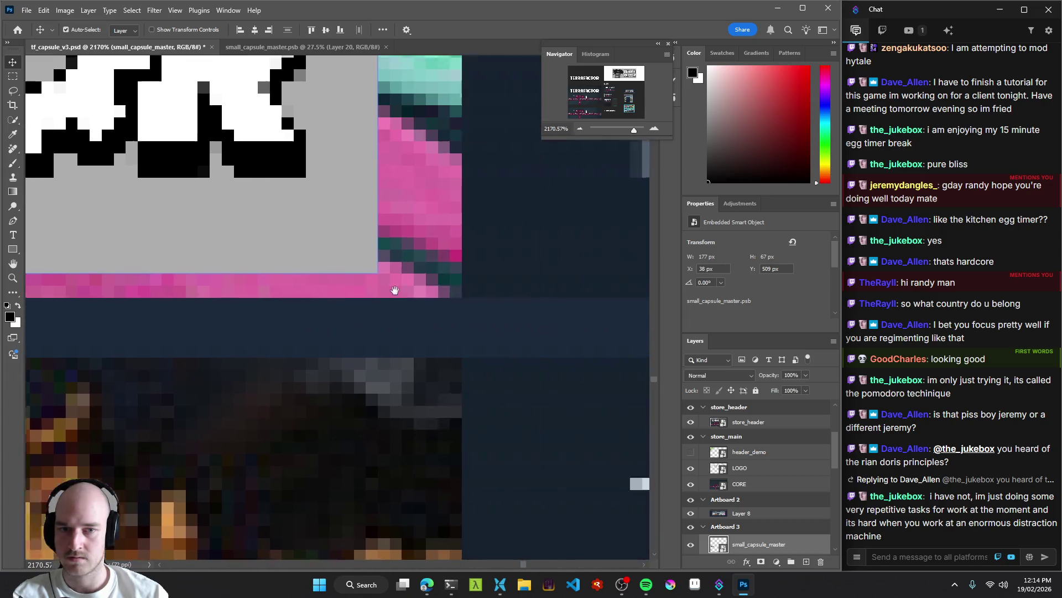
Free Transform the capsule to cover its list slot and commit.
{"action": "key", "text": "ctrl+t"}
{"action": "left_click_drag", "start_coordinate": [274, 289], "coordinate": [363, 320]}
{"action": "mouse_move", "coordinate": [375, 226]}
{"action": "left_mouse_down"}
{"action": "mouse_move", "coordinate": [408, 467]}
{"action": "mouse_move", "coordinate": [379, 219]}
{"action": "mouse_move", "coordinate": [402, 249]}
{"action": "left_mouse_up"}
{"action": "left_click_drag", "start_coordinate": [367, 350], "coordinate": [357, 341]}
{"action": "mouse_move", "coordinate": [321, 297]}
{"action": "left_mouse_down"}
{"action": "mouse_move", "coordinate": [331, 307]}
{"action": "mouse_move", "coordinate": [293, 259]}
{"action": "left_mouse_up"}
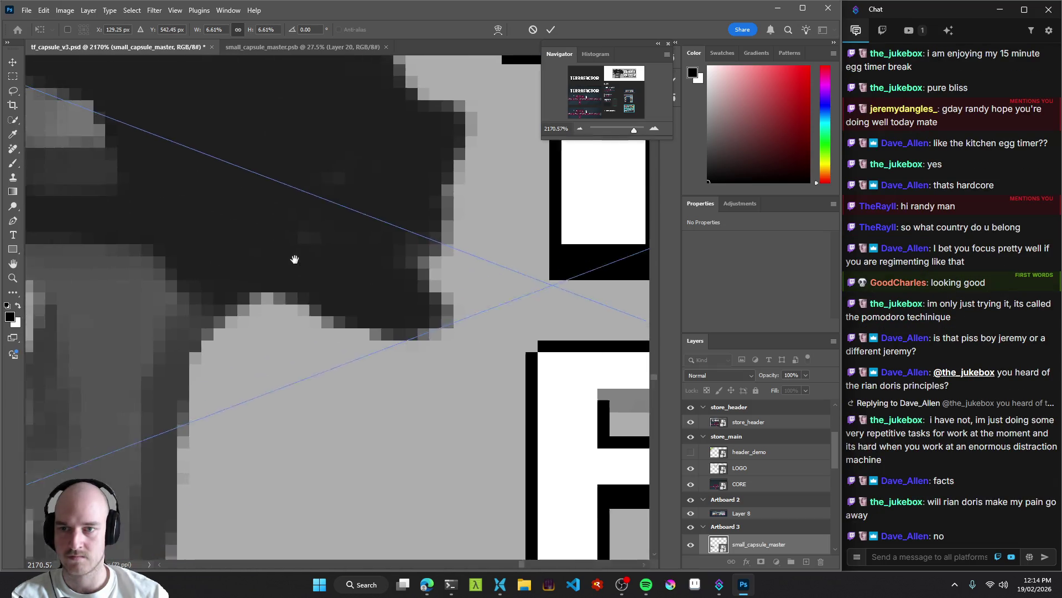
{"action": "scroll", "coordinate": [294, 259], "scroll_direction": "down", "scroll_amount": 6}
{"action": "scroll", "coordinate": [266, 323], "scroll_direction": "up", "scroll_amount": 6}
{"action": "mouse_move", "coordinate": [249, 315]}
{"action": "left_mouse_down"}
{"action": "mouse_move", "coordinate": [241, 340]}
{"action": "mouse_move", "coordinate": [231, 323]}
{"action": "left_mouse_up"}
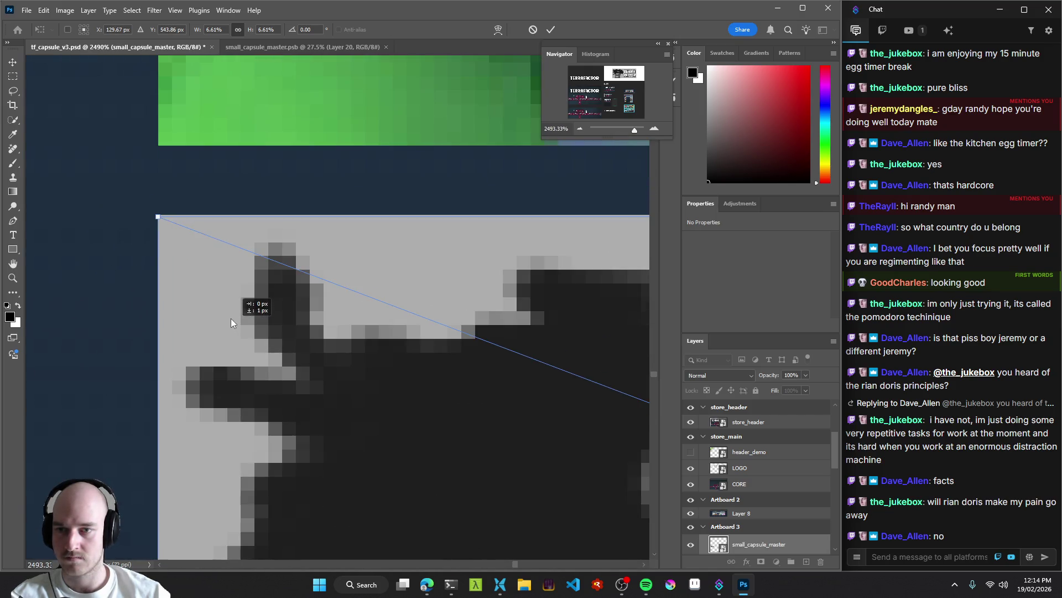
{"action": "key", "text": "Return"}
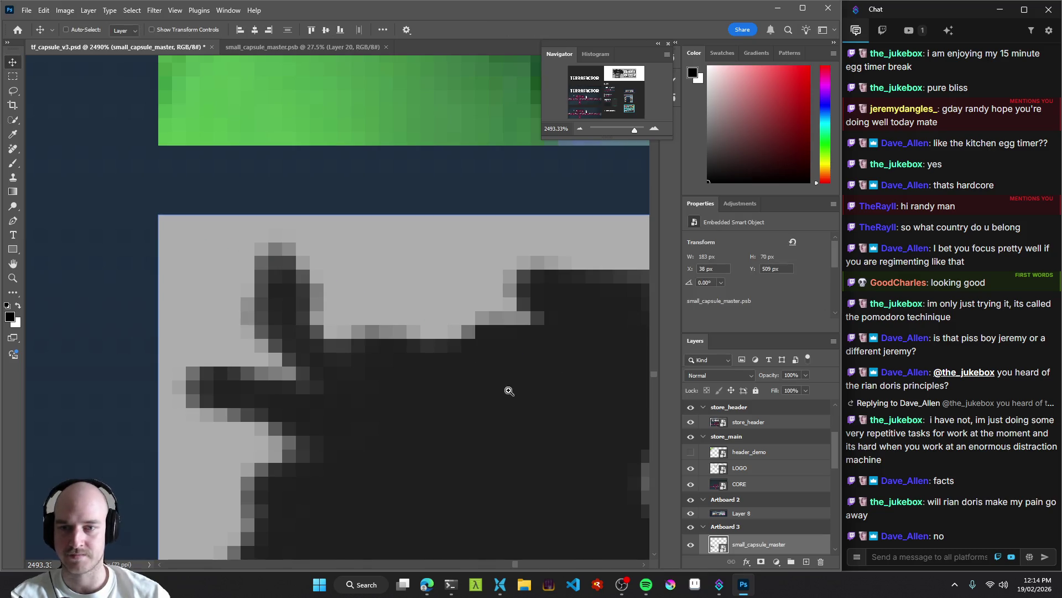
Shrink the capsule to about 181 × 69 pixels.
{"action": "scroll", "coordinate": [509, 391], "scroll_direction": "down", "scroll_amount": 5}
{"action": "scroll", "coordinate": [503, 367], "scroll_direction": "up", "scroll_amount": 3}
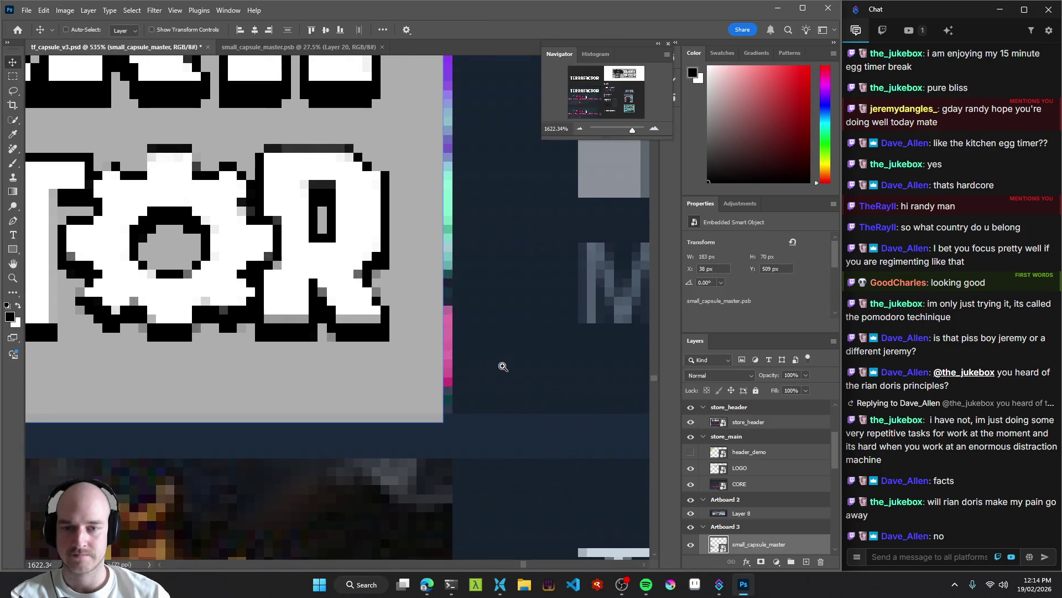
{"action": "key", "text": "ctrl+t"}
{"action": "mouse_move", "coordinate": [443, 422]}
{"action": "left_mouse_down"}
{"action": "mouse_move", "coordinate": [437, 410]}
{"action": "mouse_move", "coordinate": [464, 417]}
{"action": "left_mouse_up"}
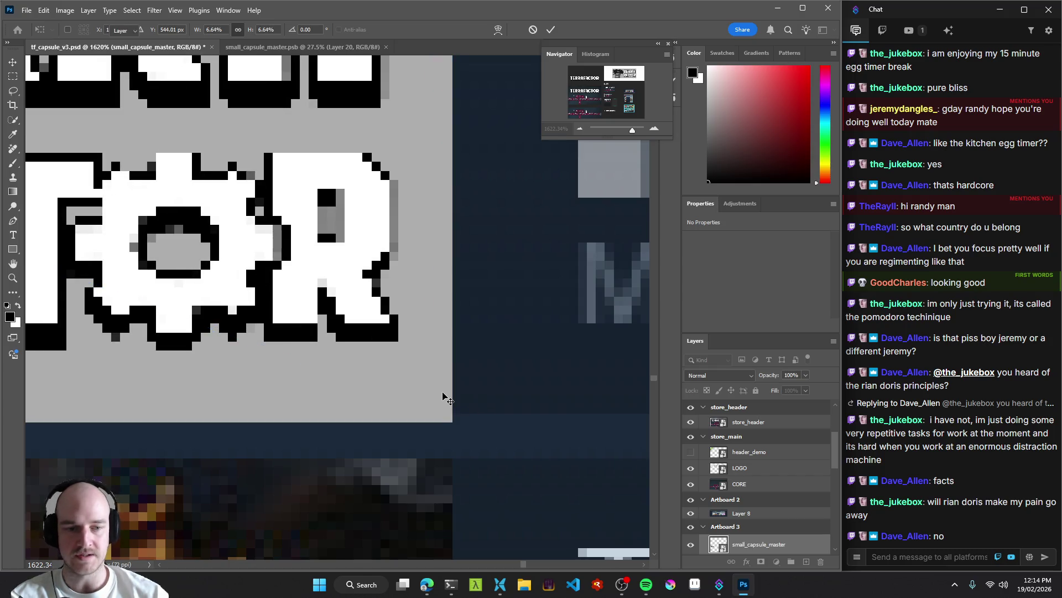
{"action": "key", "text": "Return"}
{"action": "scroll", "coordinate": [444, 396], "scroll_direction": "down", "scroll_amount": 5}
{"action": "scroll", "coordinate": [320, 360], "scroll_direction": "up", "scroll_amount": 1}
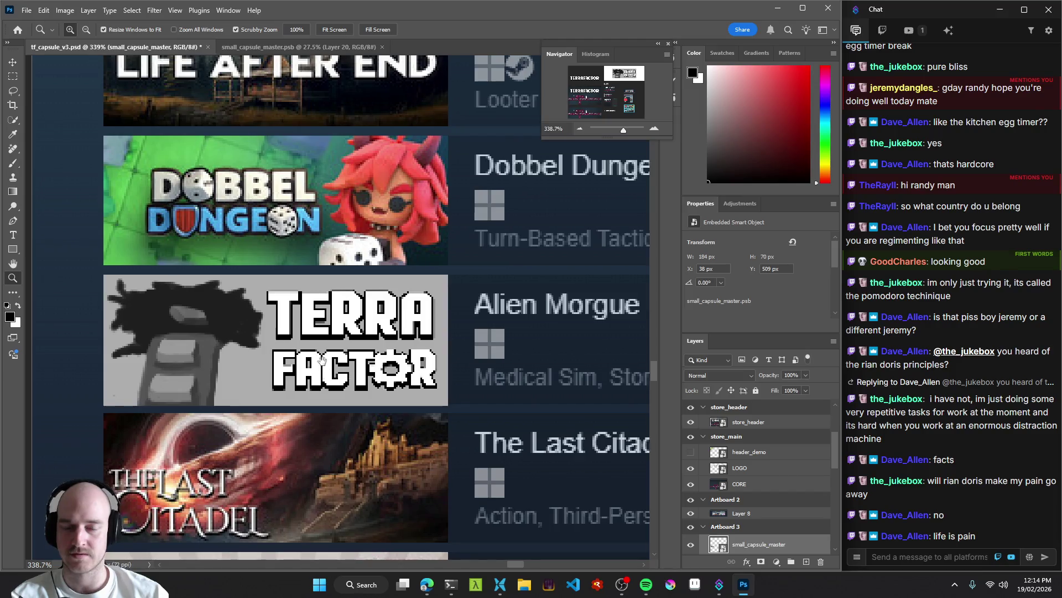
{"action": "scroll", "coordinate": [320, 359], "scroll_direction": "left", "scroll_amount": 2}
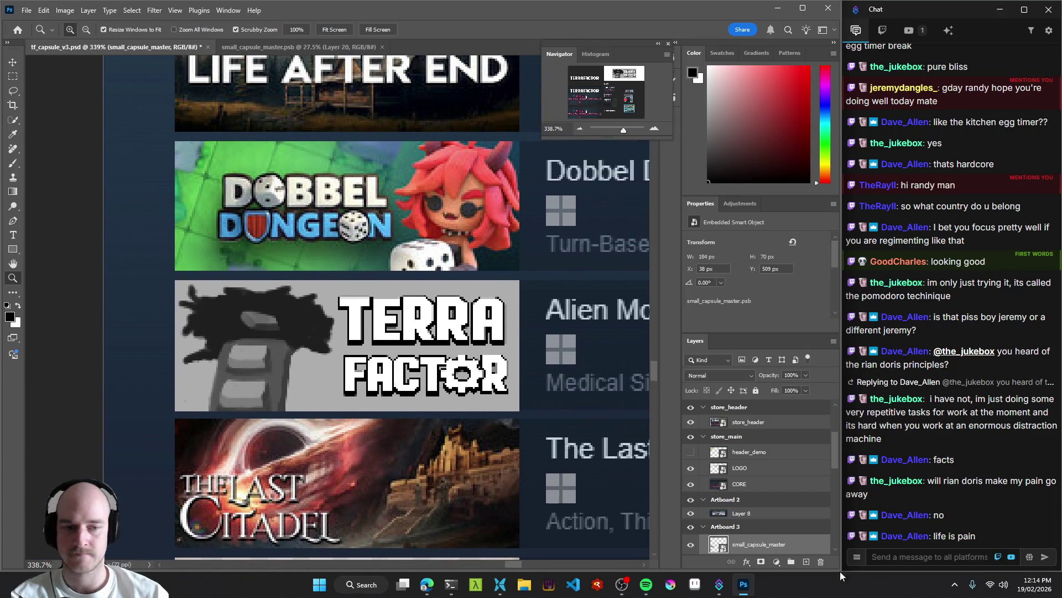
Open the small capsule smart object and inspect Layer 21 and grey Layer 20.
{"action": "double_click", "coordinate": [717, 545]}
{"action": "left_click", "coordinate": [141, 47]}
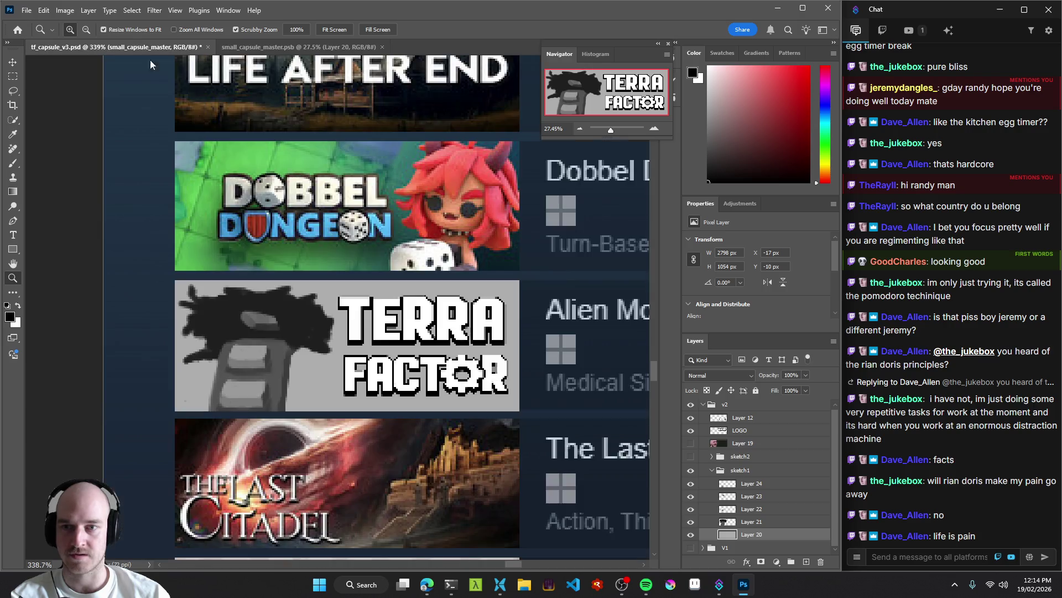
{"action": "scroll", "coordinate": [318, 316], "scroll_direction": "down", "scroll_amount": 10}
{"action": "key", "text": "v"}
{"action": "scroll", "coordinate": [318, 316], "scroll_direction": "up", "scroll_amount": 5}
{"action": "scroll", "coordinate": [332, 299], "scroll_direction": "left", "scroll_amount": 4}
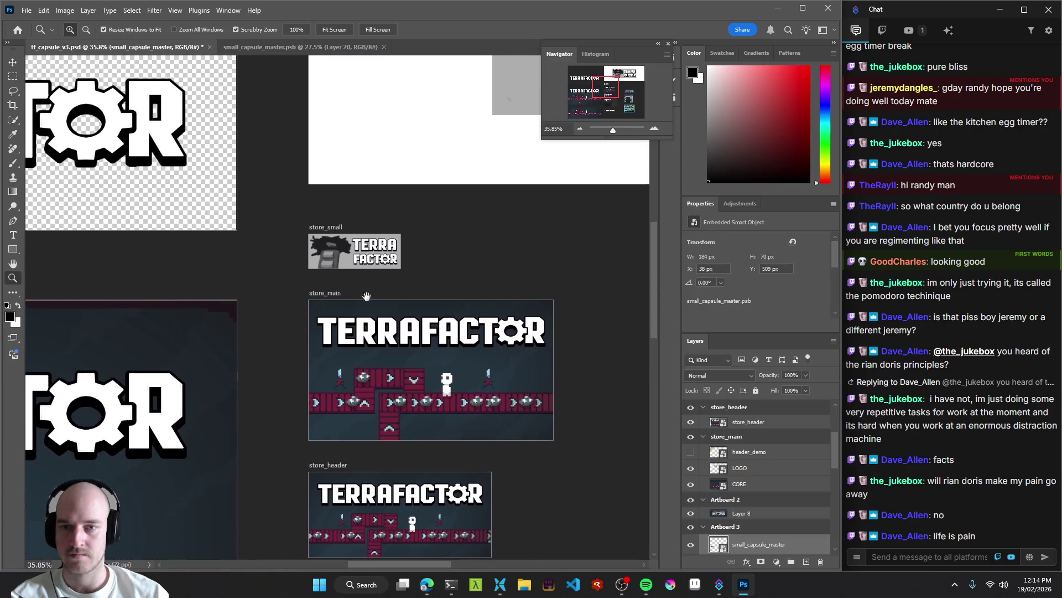
{"action": "left_click", "coordinate": [345, 281]}
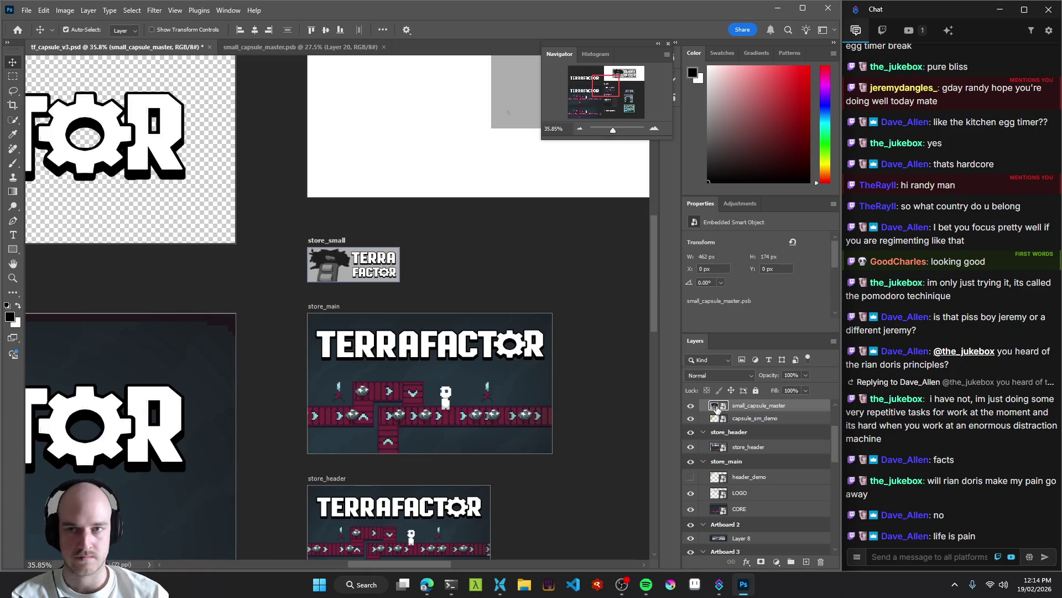
{"action": "double_click", "coordinate": [718, 410]}
{"action": "left_click_drag", "start_coordinate": [403, 177], "coordinate": [328, 186]}
{"action": "left_click", "coordinate": [219, 314]}
{"action": "left_click", "coordinate": [358, 249]}
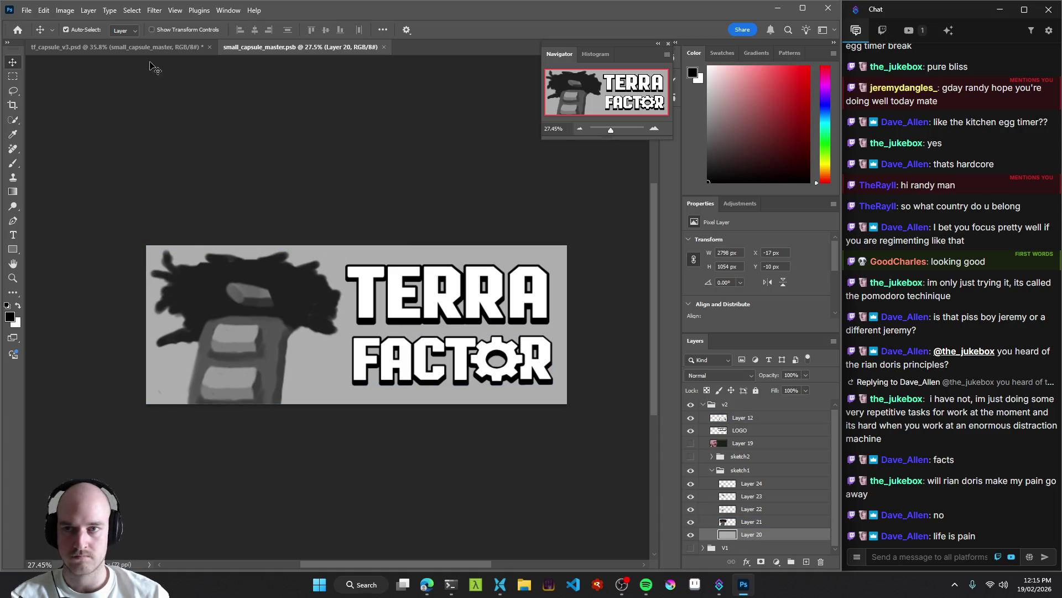
Return to the layout file and scroll to the store list mockup.
{"action": "left_click", "coordinate": [116, 47]}
{"action": "mouse_move", "coordinate": [345, 229]}
{"action": "left_mouse_down"}
{"action": "mouse_move", "coordinate": [409, 244]}
{"action": "mouse_move", "coordinate": [369, 258]}
{"action": "left_mouse_up"}
{"action": "scroll", "coordinate": [354, 259], "scroll_direction": "down", "scroll_amount": 3}
{"action": "scroll", "coordinate": [427, 183], "scroll_direction": "down", "scroll_amount": 3}
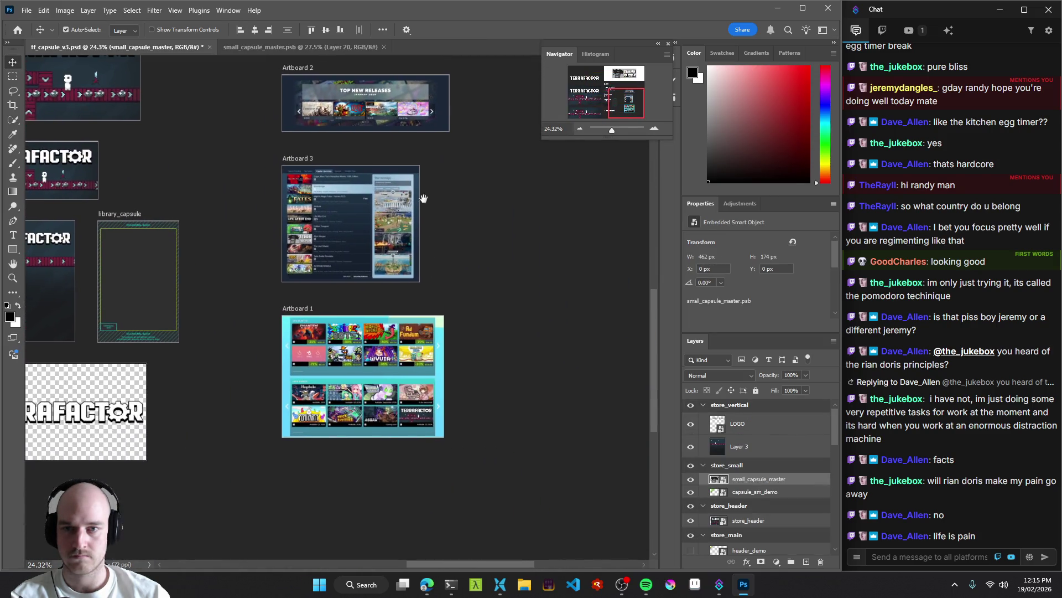
{"action": "scroll", "coordinate": [359, 201], "scroll_direction": "up", "scroll_amount": 2}
{"action": "scroll", "coordinate": [360, 200], "scroll_direction": "up", "scroll_amount": 4}
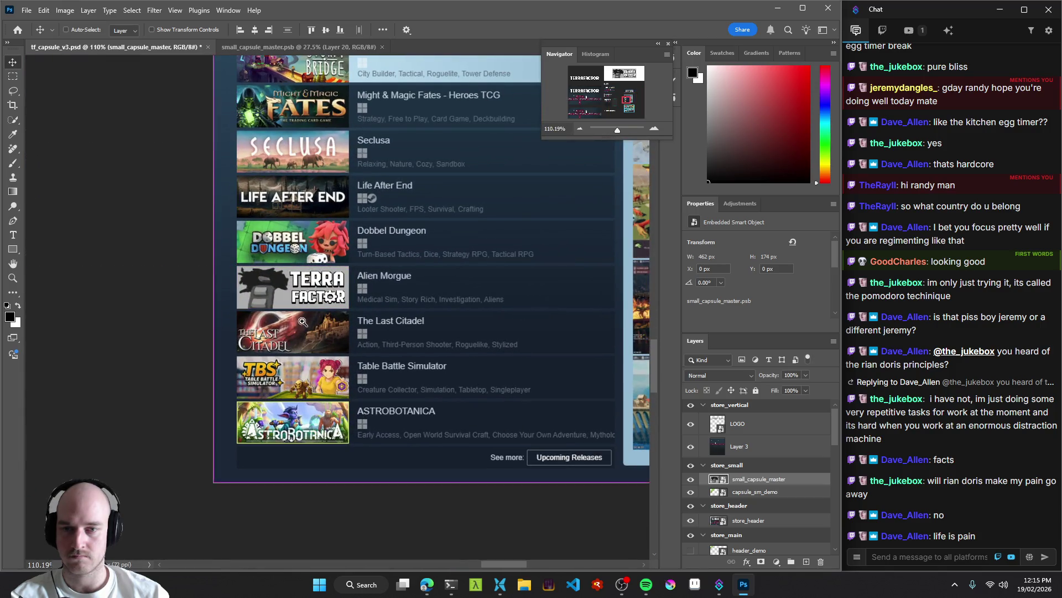
{"action": "scroll", "coordinate": [337, 330], "scroll_direction": "up", "scroll_amount": 3}
{"action": "scroll", "coordinate": [230, 254], "scroll_direction": "up", "scroll_amount": 1}
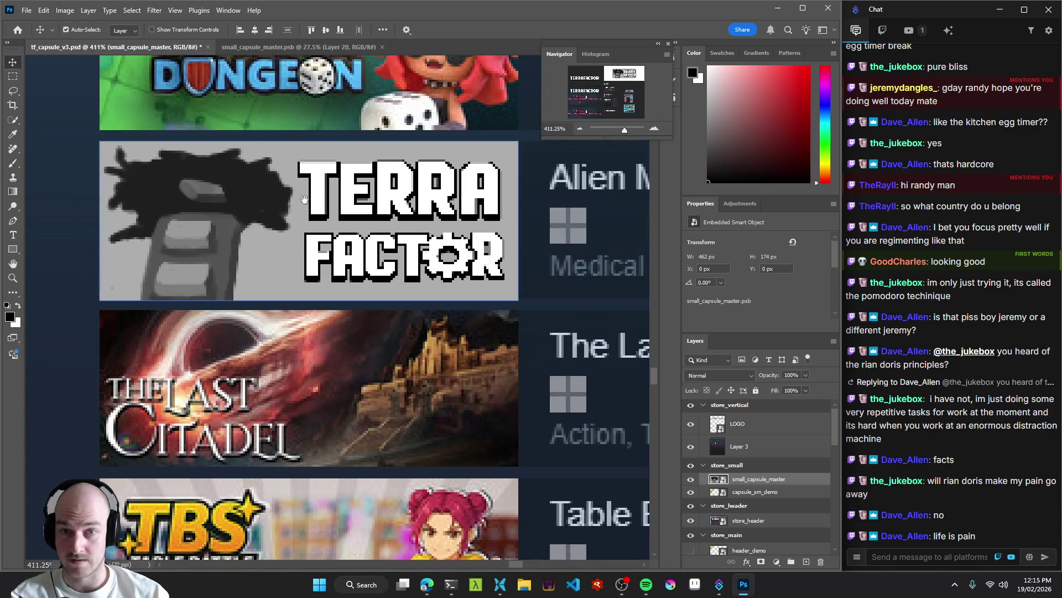
{"action": "scroll", "coordinate": [513, 228], "scroll_direction": "up", "scroll_amount": 2}
{"action": "key", "text": "ctrl+t"}
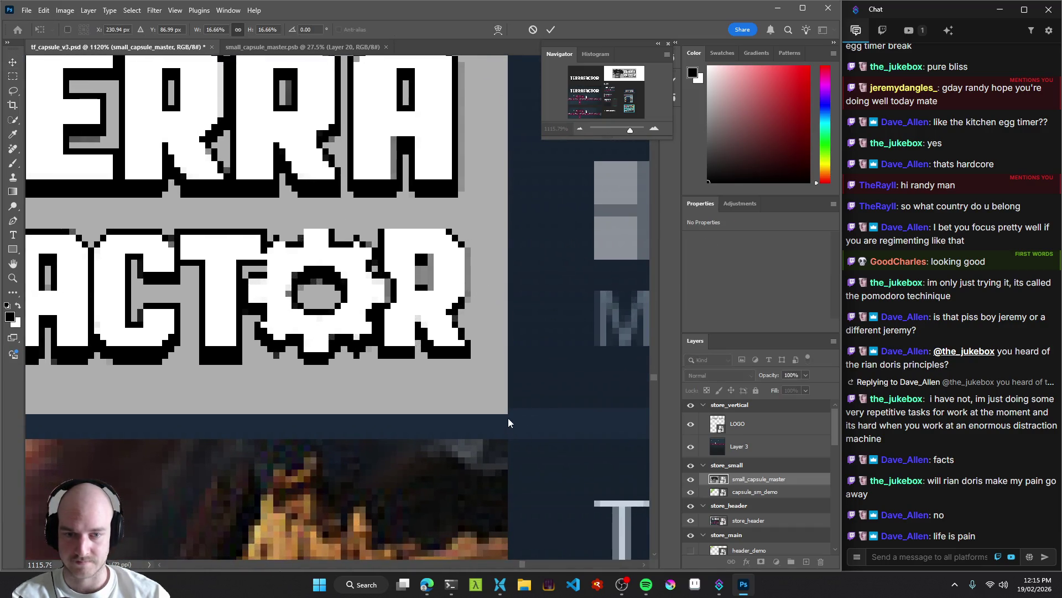
{"action": "key", "text": "Escape"}
Resize the Terra Factor capsule to about 182 × 69 to fill its slot.
{"action": "left_click", "coordinate": [463, 330]}
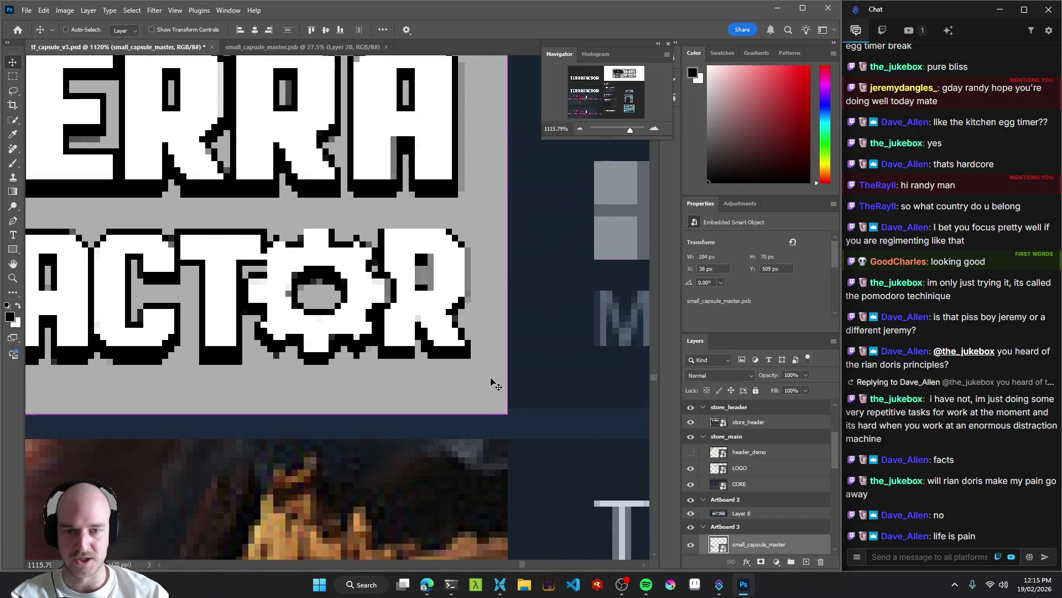
{"action": "key", "text": "ctrl+t"}
{"action": "left_click_drag", "start_coordinate": [508, 413], "coordinate": [496, 402]}
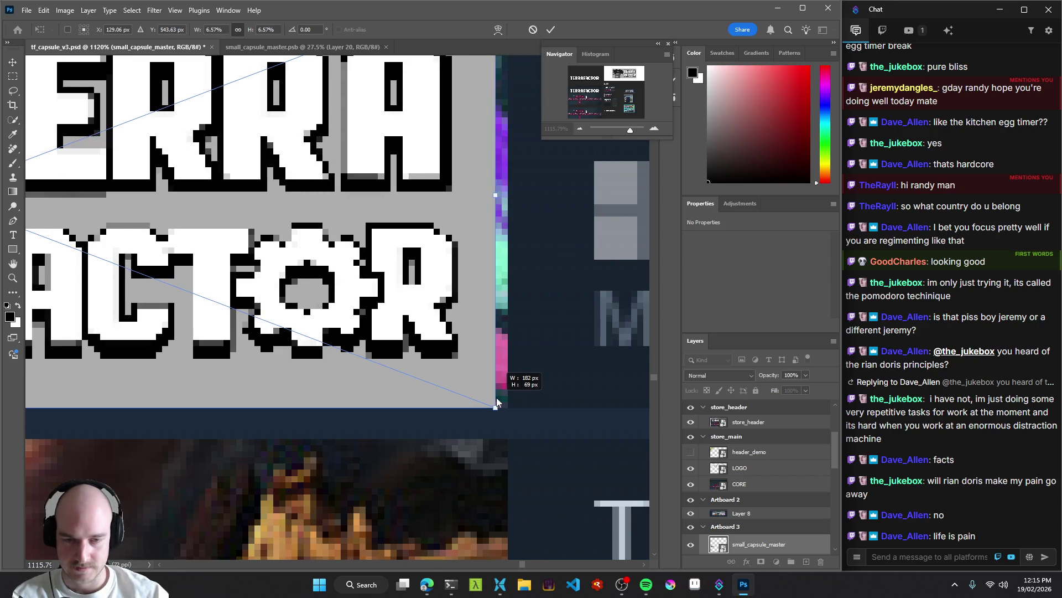
{"action": "scroll", "coordinate": [495, 396], "scroll_direction": "up", "scroll_amount": 5}
{"action": "scroll", "coordinate": [462, 473], "scroll_direction": "down", "scroll_amount": 4}
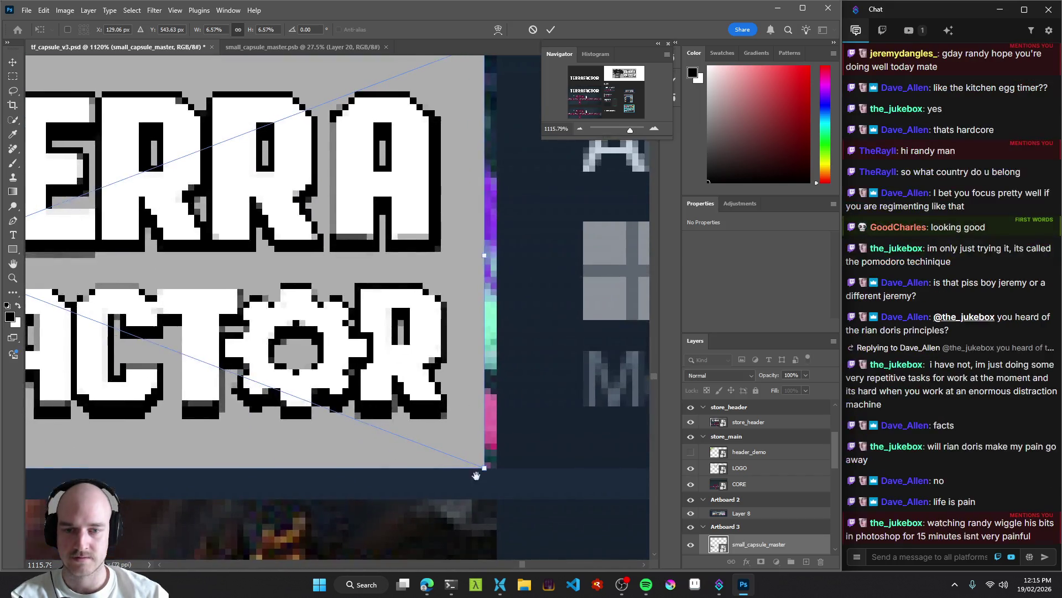
{"action": "left_click_drag", "start_coordinate": [485, 468], "coordinate": [499, 474]}
{"action": "key", "text": "Return"}
{"action": "key", "text": "z"}
{"action": "left_click_drag", "start_coordinate": [470, 370], "coordinate": [327, 386]}
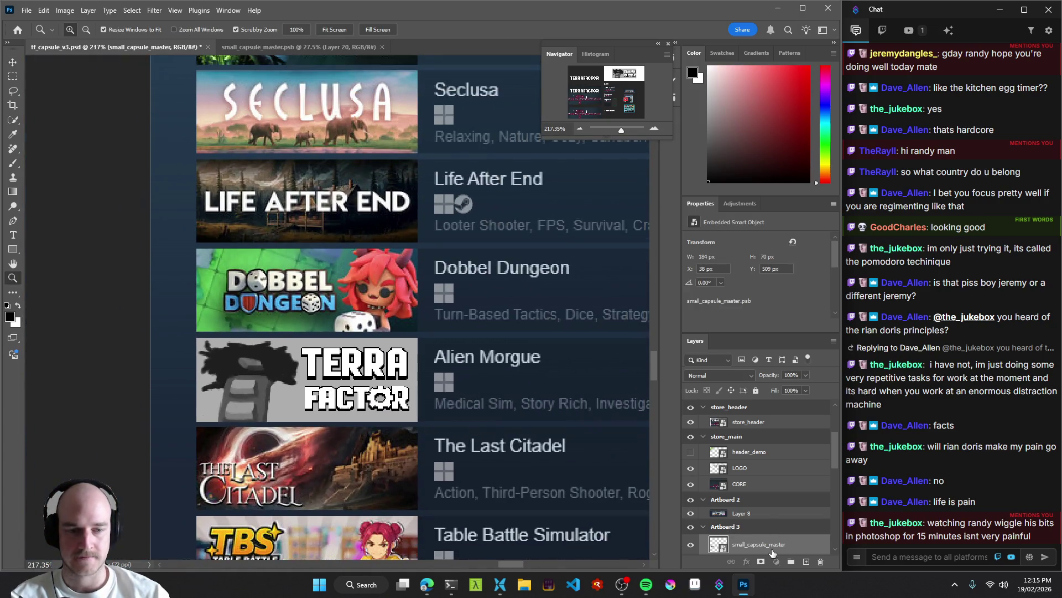
Undo the Terra Factor capsule in the store list so Alien Morgue shows again.
{"action": "key", "text": "ctrl+z"}
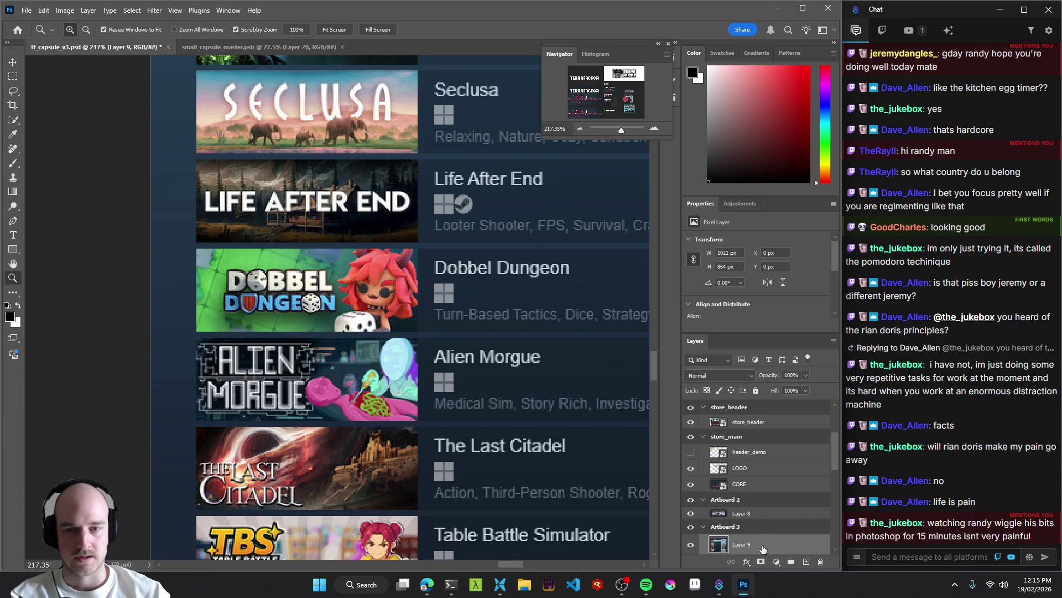
{"action": "scroll", "coordinate": [373, 328], "scroll_direction": "down", "scroll_amount": 10}
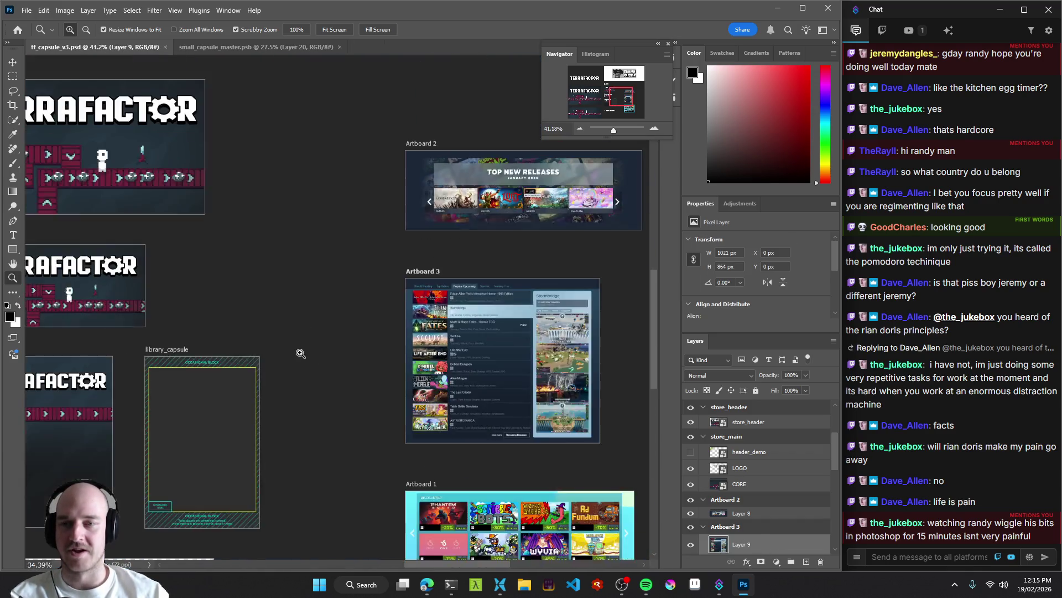
{"action": "left_click_drag", "start_coordinate": [378, 352], "coordinate": [535, 488]}
Select the store_small SMALL_CAPSULE_MASTER layer and open its smart object for editing.
{"action": "key", "text": "v"}
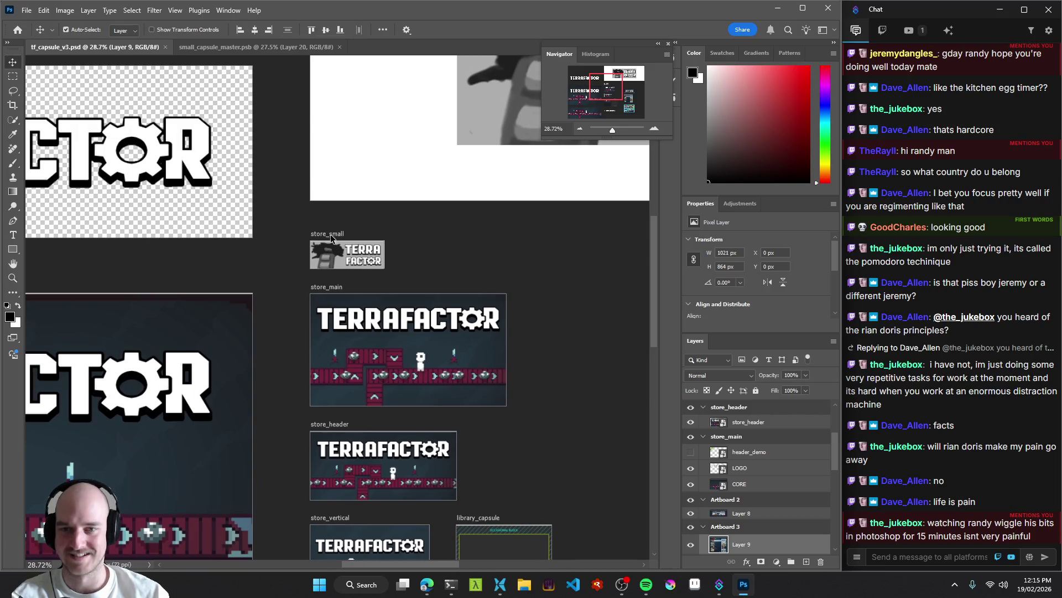
{"action": "left_click", "coordinate": [329, 232]}
{"action": "scroll", "coordinate": [442, 305], "scroll_direction": "right", "scroll_amount": 2}
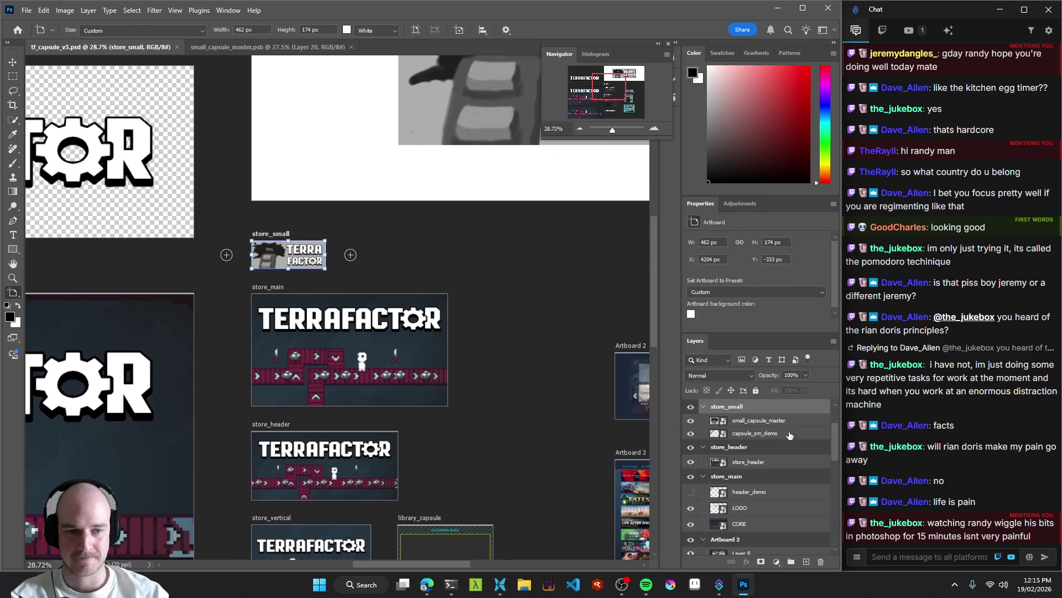
{"action": "left_click", "coordinate": [768, 424]}
{"action": "key", "text": "v"}
{"action": "scroll", "coordinate": [420, 375], "scroll_direction": "up", "scroll_amount": 4}
{"action": "left_click", "coordinate": [483, 296]}
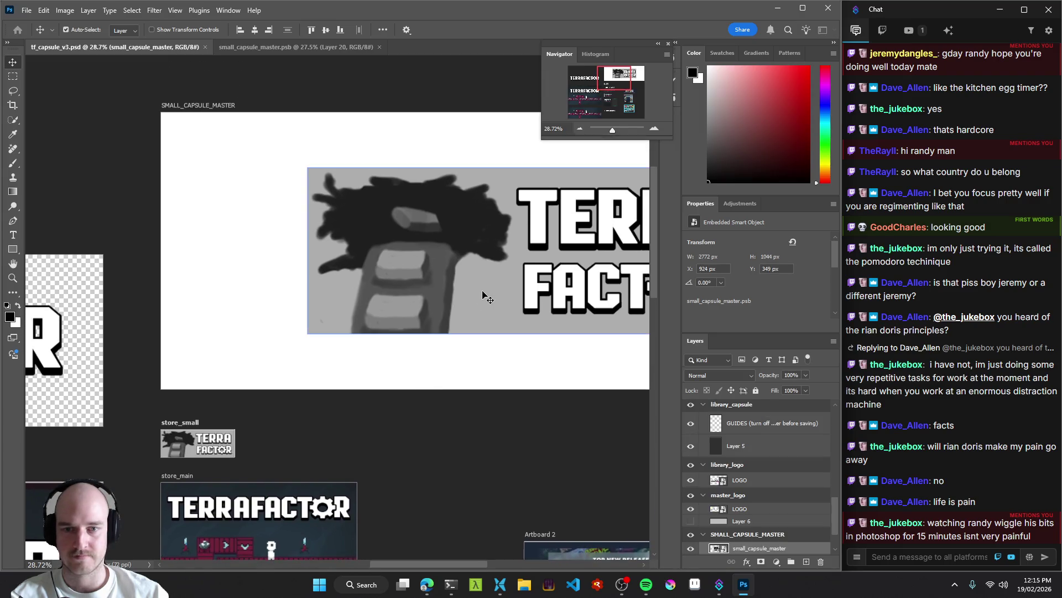
{"action": "scroll", "coordinate": [730, 520], "scroll_direction": "down", "scroll_amount": 2}
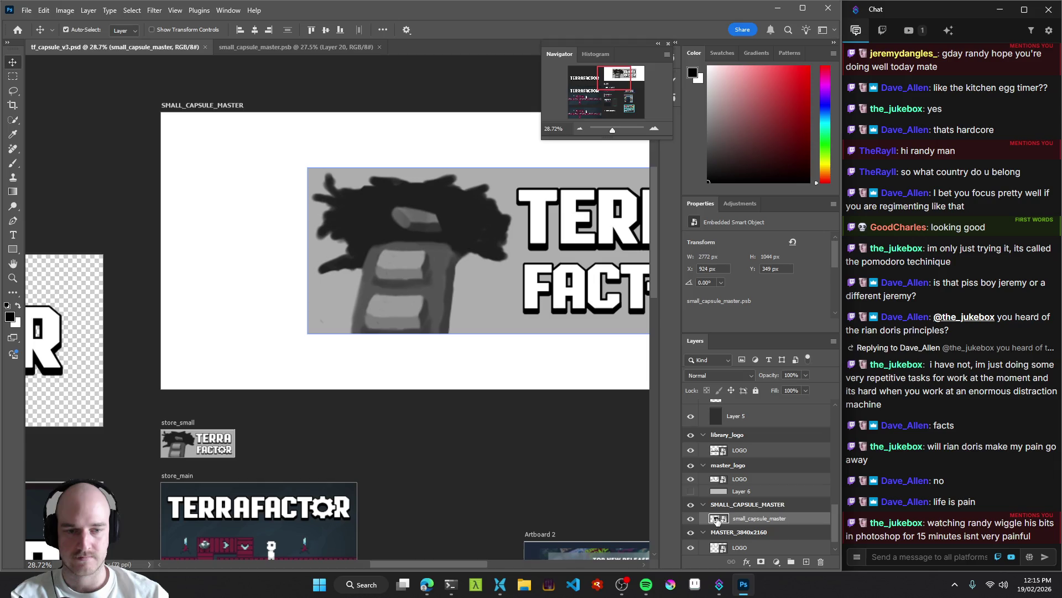
{"action": "double_click", "coordinate": [717, 520]}
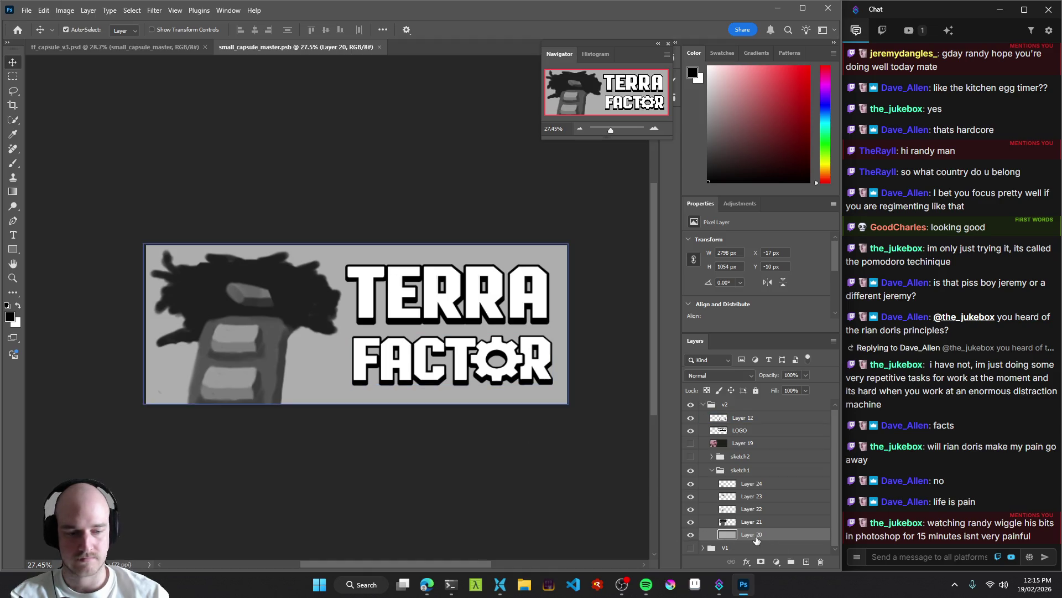
Replace the background with a new solid grey layer beneath Layer 21.
{"action": "key", "text": "b"}
{"action": "left_click", "coordinate": [327, 366], "text": "alt"}
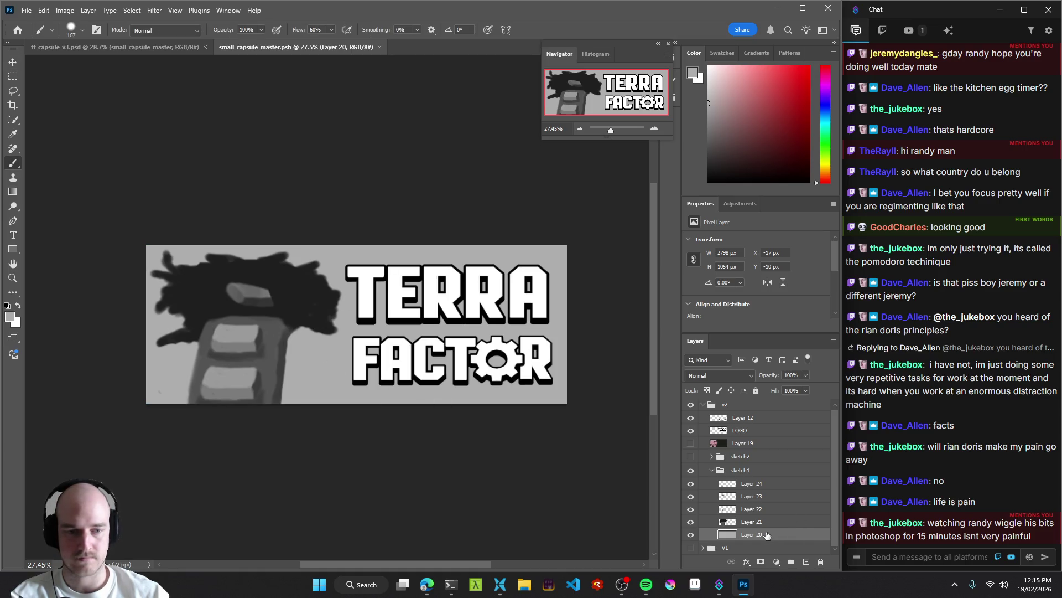
{"action": "left_click_drag", "start_coordinate": [767, 535], "coordinate": [821, 562]}
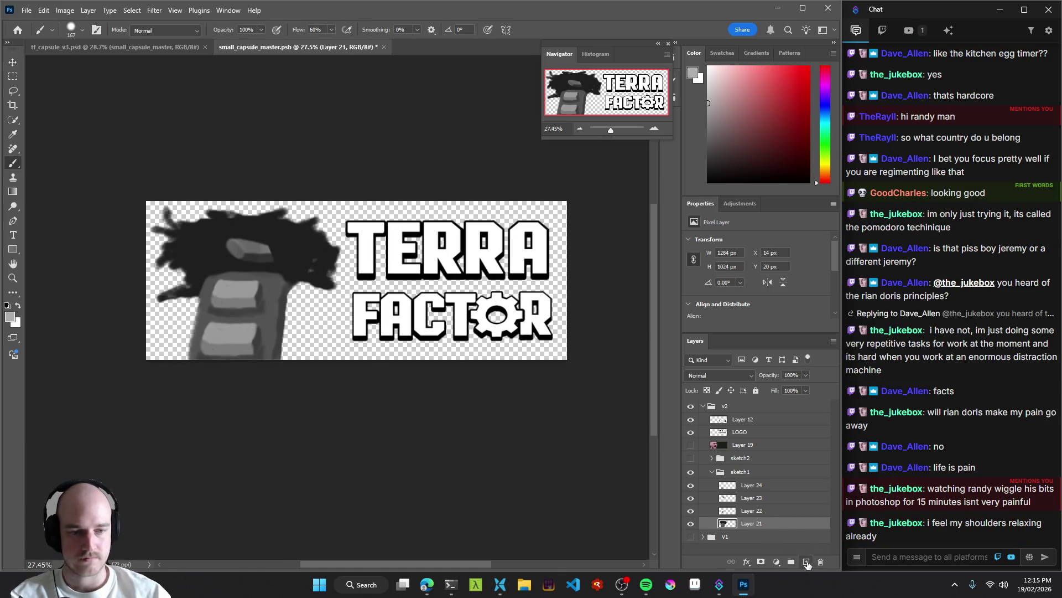
{"action": "left_click", "coordinate": [808, 563], "text": "ctrl"}
{"action": "key", "text": "g"}
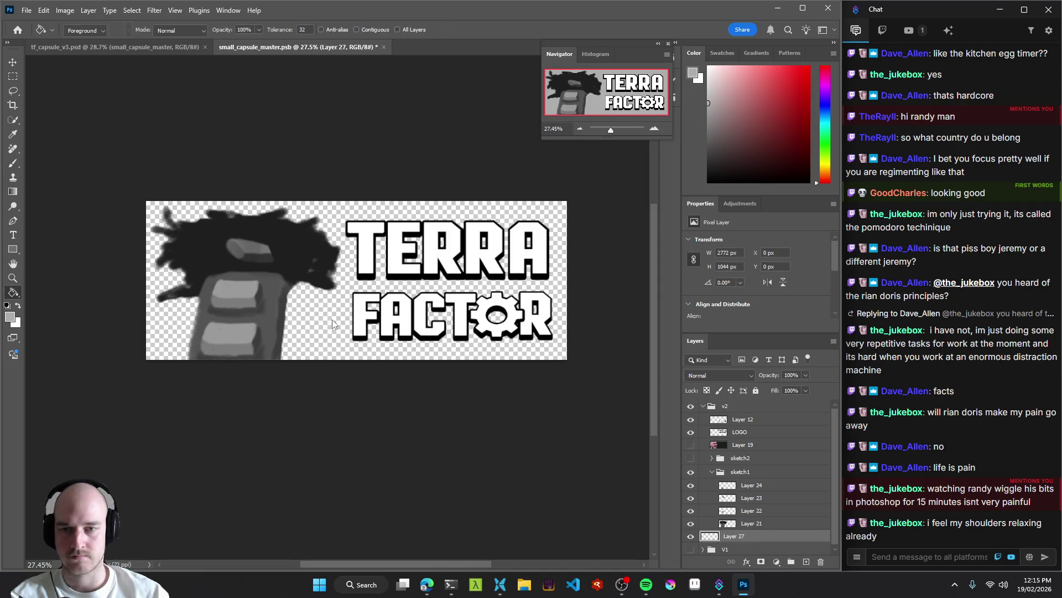
{"action": "left_click", "coordinate": [333, 323]}
{"action": "key", "text": "v"}
{"action": "left_click", "coordinate": [312, 304], "text": "ctrl"}
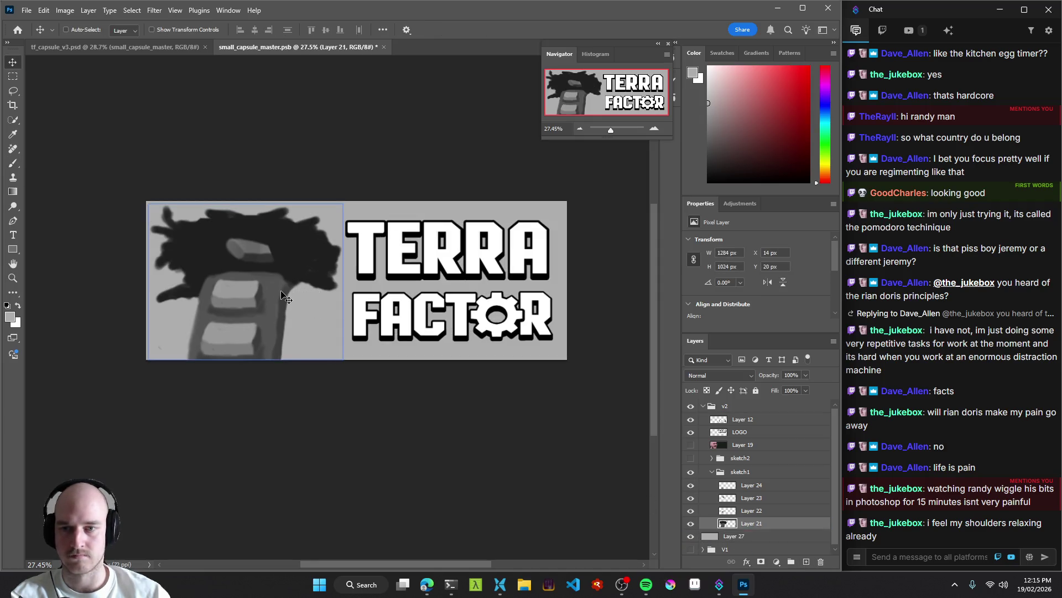
Save small_capsule_master.psb and view its 2772 × 1044 px Image Size.
{"action": "key", "text": "ctrl+s"}
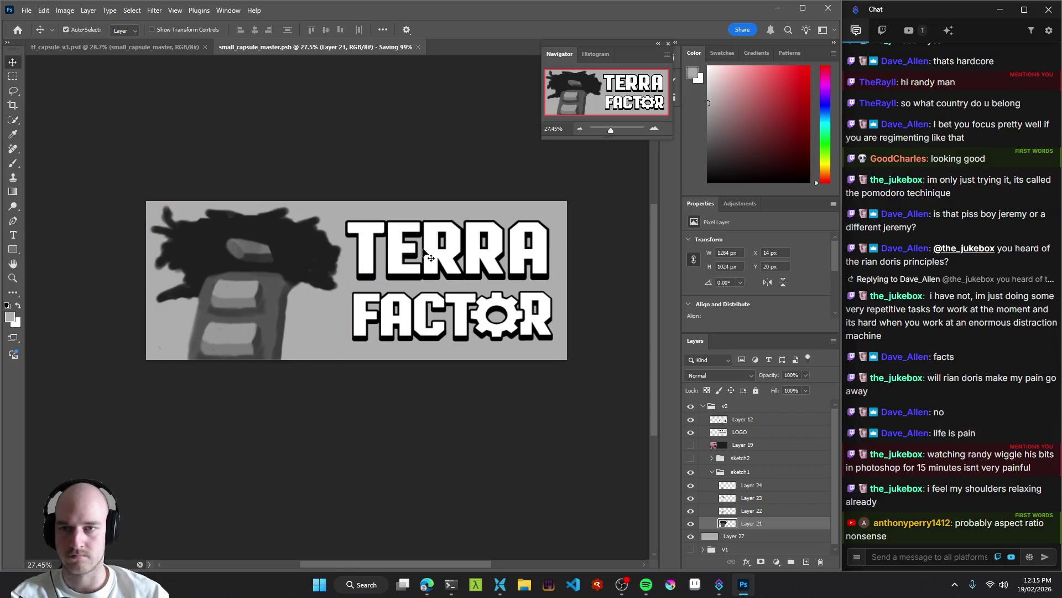
{"action": "left_click", "coordinate": [65, 10]}
{"action": "left_click", "coordinate": [82, 95]}
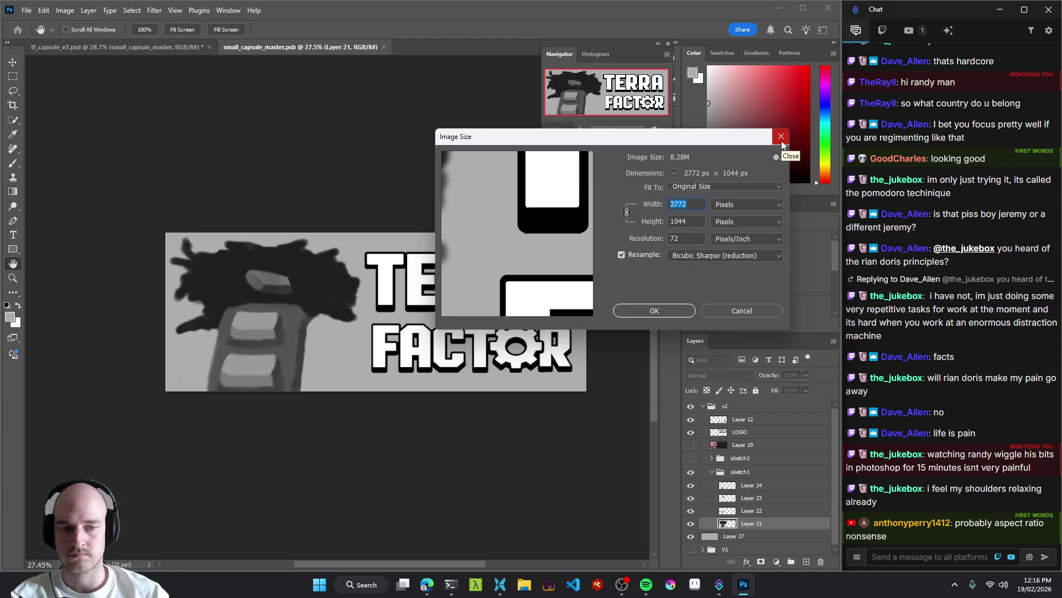
Check in SpeedCrunch that 2772/6 = 462 and 1044/6 = 174, then cancel Image Size unchanged.
{"action": "left_click", "coordinate": [548, 584]}
{"action": "type", "text": "2772/6"}
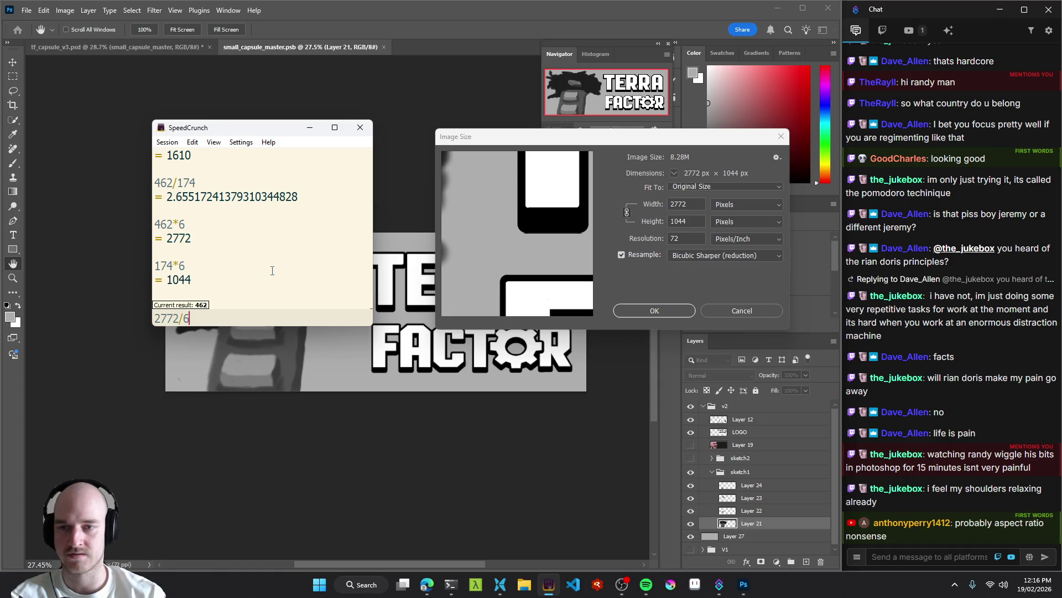
{"action": "key", "text": "Return"}
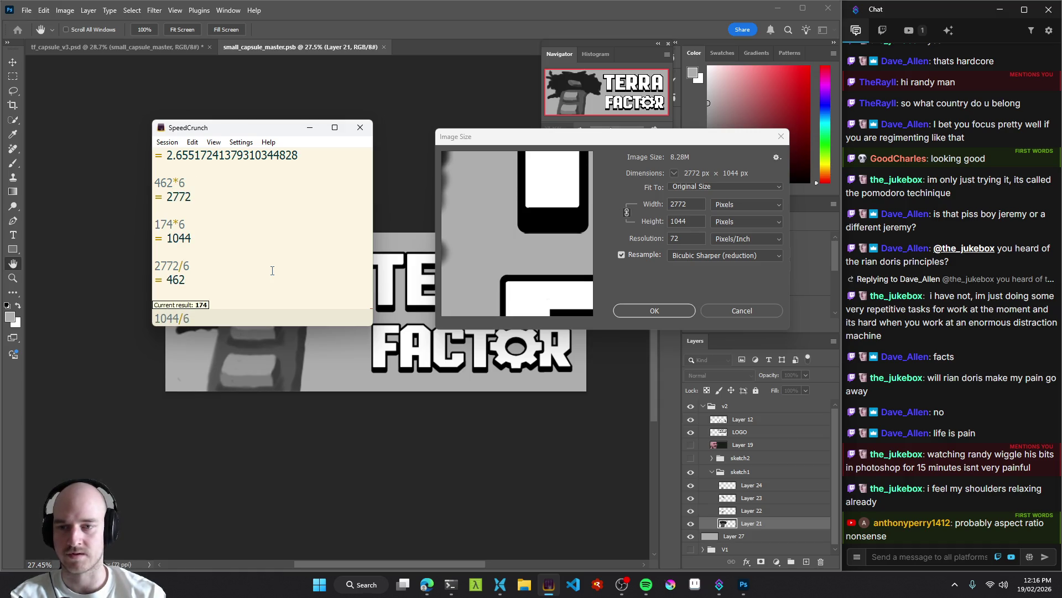
{"action": "key", "text": "Return"}
{"action": "left_click", "coordinate": [362, 133]}
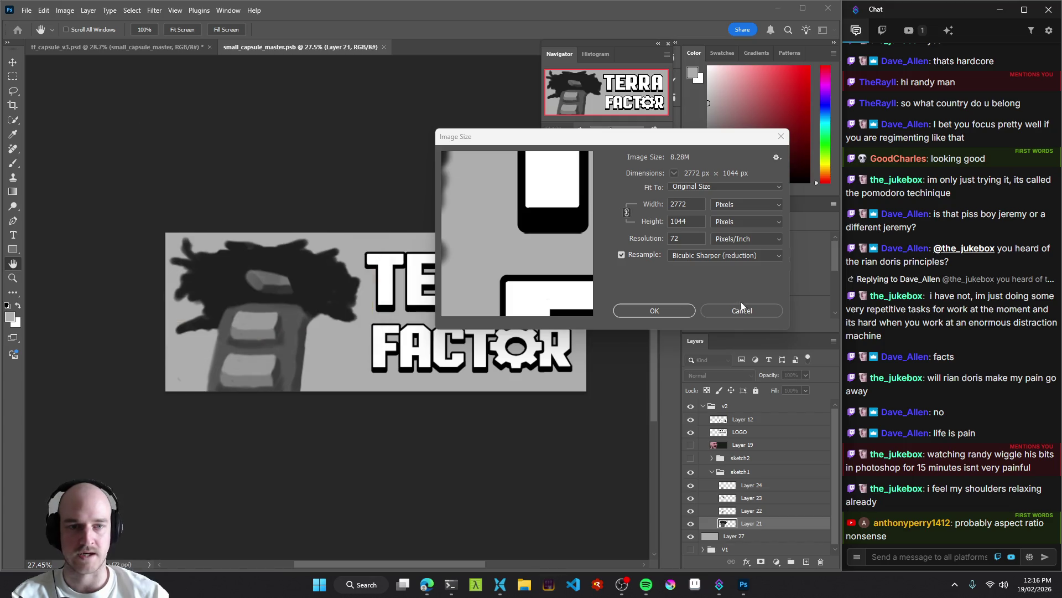
{"action": "left_click", "coordinate": [742, 311]}
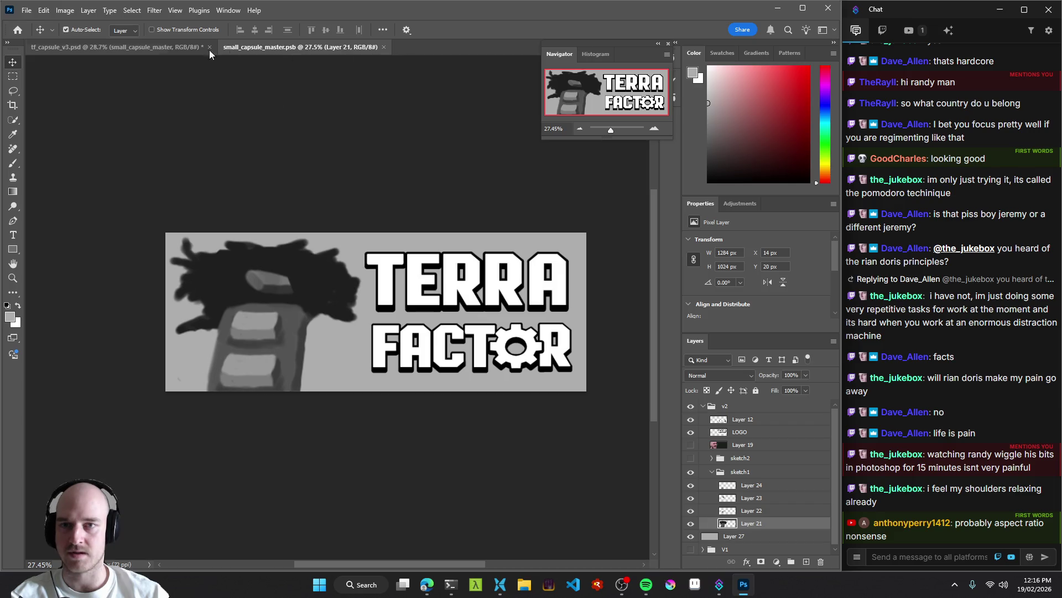
In tf_capsule_v3.psd, fit all artboards on screen and select the small_capsule_master layer.
{"action": "left_click", "coordinate": [116, 47]}
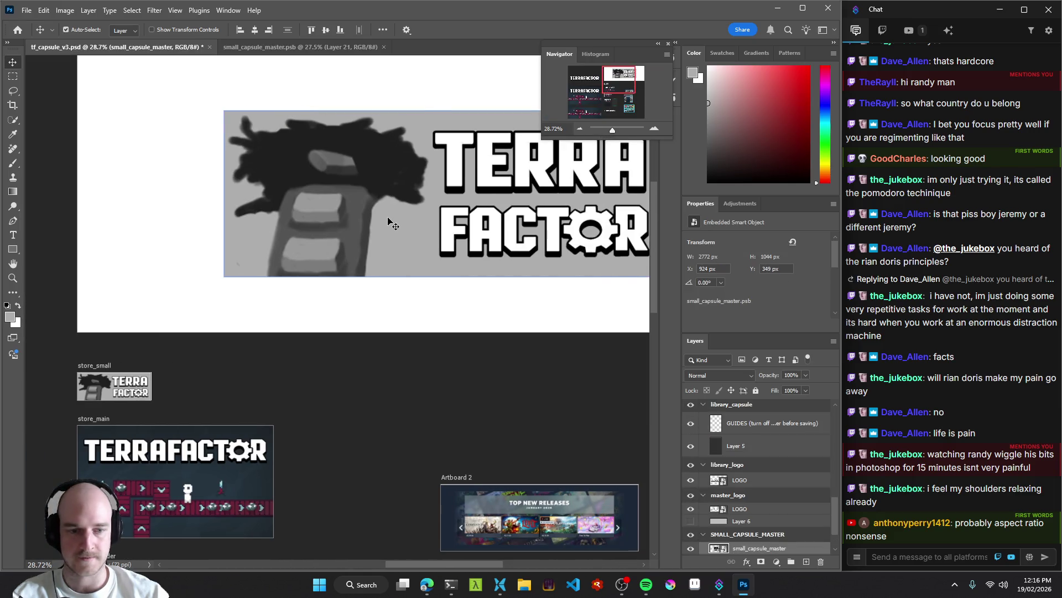
{"action": "scroll", "coordinate": [744, 502], "scroll_direction": "down", "scroll_amount": 2}
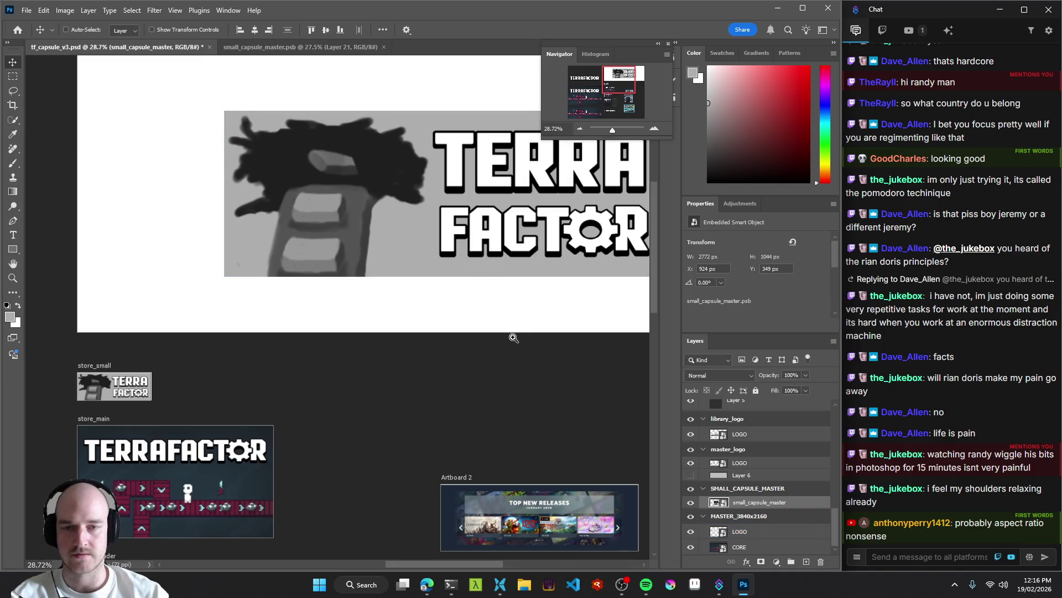
{"action": "key", "text": "ctrl+0"}
{"action": "left_click", "coordinate": [734, 505]}
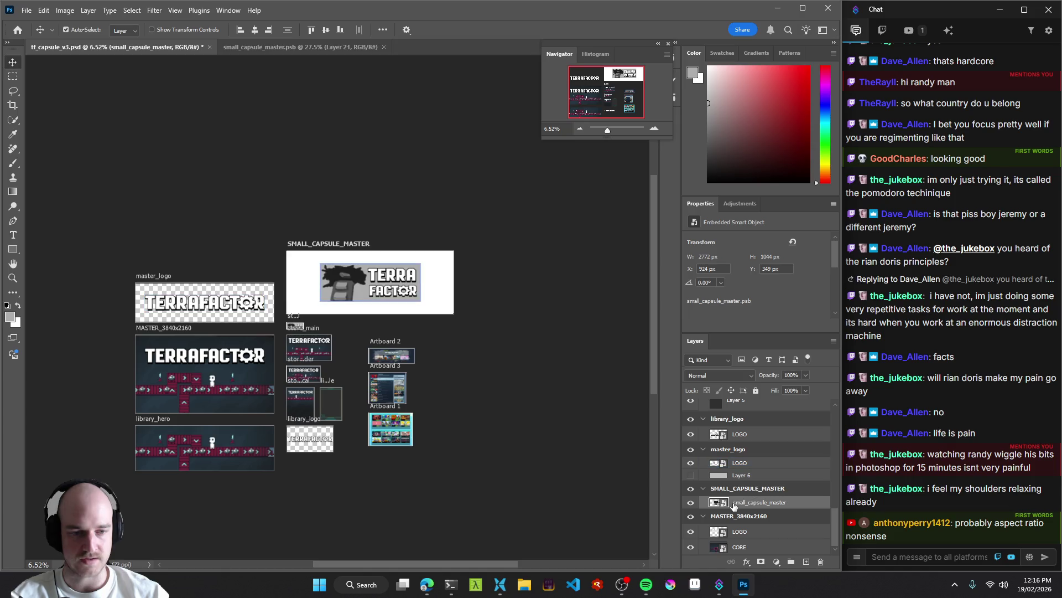
{"action": "mouse_move", "coordinate": [735, 505]}
{"action": "left_mouse_down"}
{"action": "mouse_move", "coordinate": [739, 407]}
{"action": "mouse_move", "coordinate": [758, 397]}
{"action": "mouse_move", "coordinate": [762, 531]}
{"action": "left_mouse_up"}
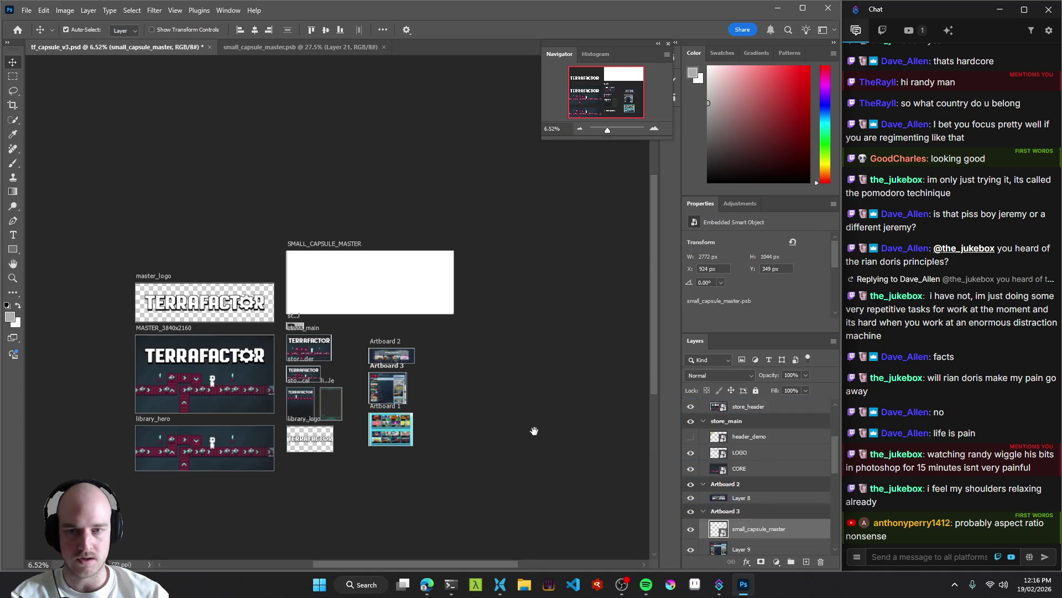
{"action": "key", "text": "ctrl+z"}
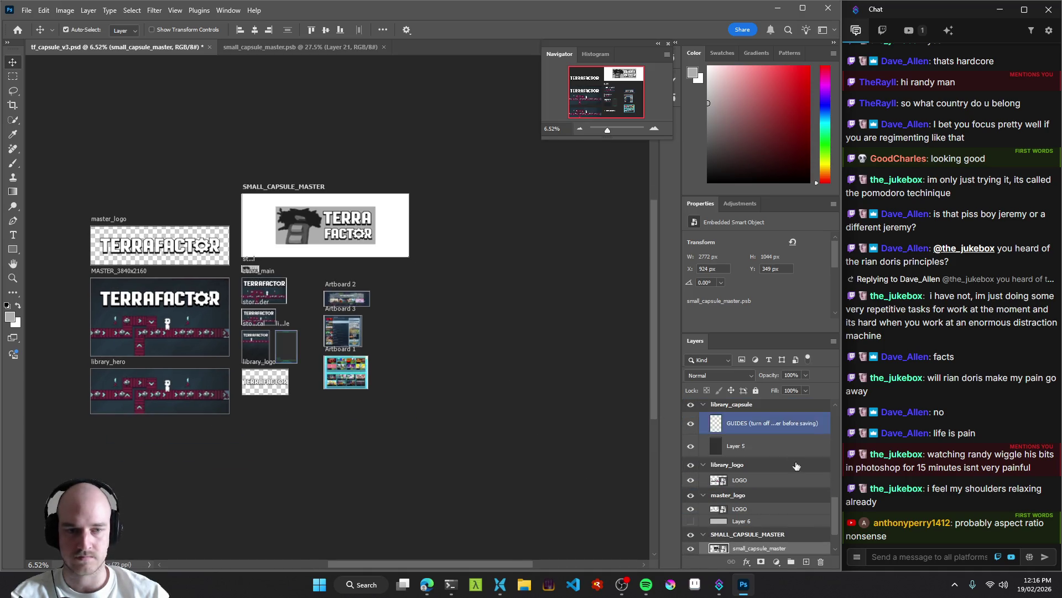
{"action": "left_click", "coordinate": [764, 531]}
{"action": "left_click", "coordinate": [744, 503]}
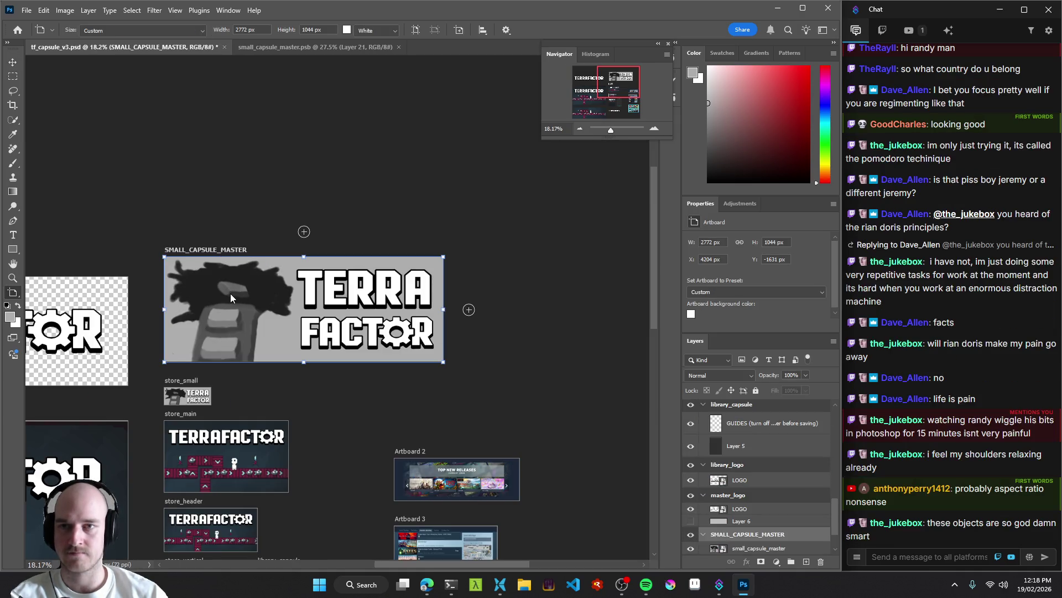
Select the small_capsule_master smart object on the canvas and save tf_capsule_v3.psd.
{"action": "key", "text": "v"}
{"action": "left_click", "coordinate": [230, 293]}
{"action": "scroll", "coordinate": [427, 346], "scroll_direction": "up", "scroll_amount": 5}
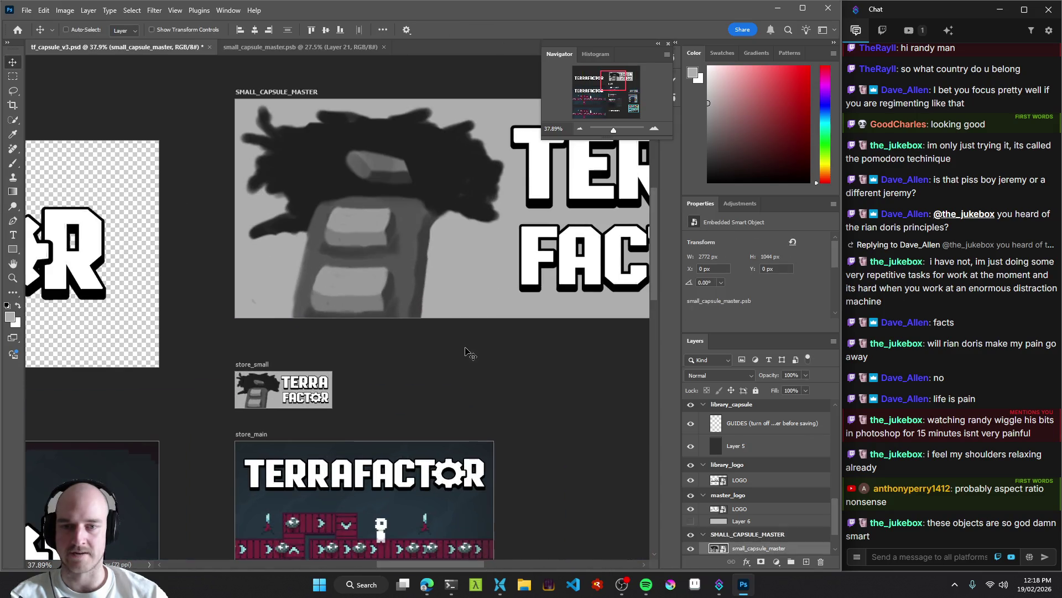
{"action": "key", "text": "ctrl+s"}
{"action": "scroll", "coordinate": [428, 345], "scroll_direction": "down", "scroll_amount": 8}
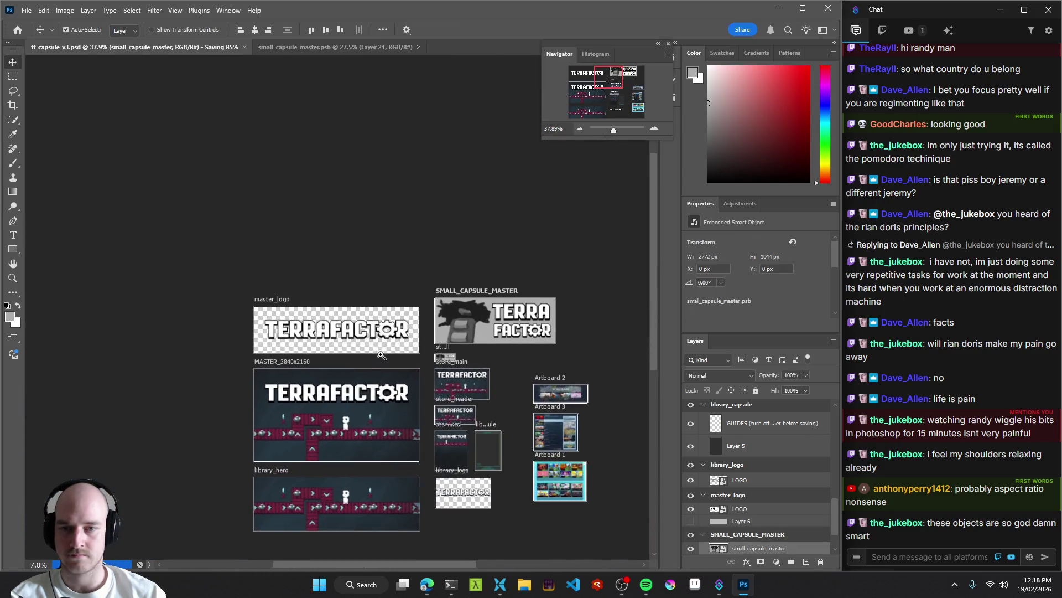
{"action": "scroll", "coordinate": [396, 299], "scroll_direction": "up", "scroll_amount": 3}
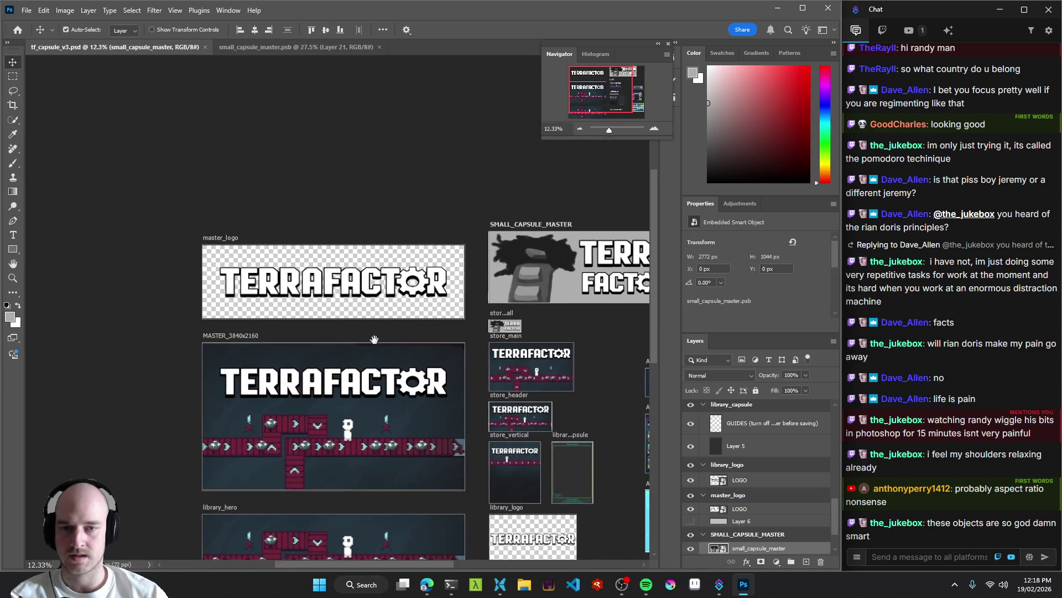
Rearrange artboards so SMALL_CAPSULE_MASTER sits directly beneath and aligned with master_logo.
{"action": "key", "text": "shift+v"}
{"action": "left_click_drag", "start_coordinate": [233, 264], "coordinate": [238, 166]}
{"action": "left_click", "coordinate": [522, 255]}
{"action": "left_click_drag", "start_coordinate": [522, 254], "coordinate": [234, 270]}
{"action": "left_click_drag", "start_coordinate": [238, 167], "coordinate": [232, 172]}
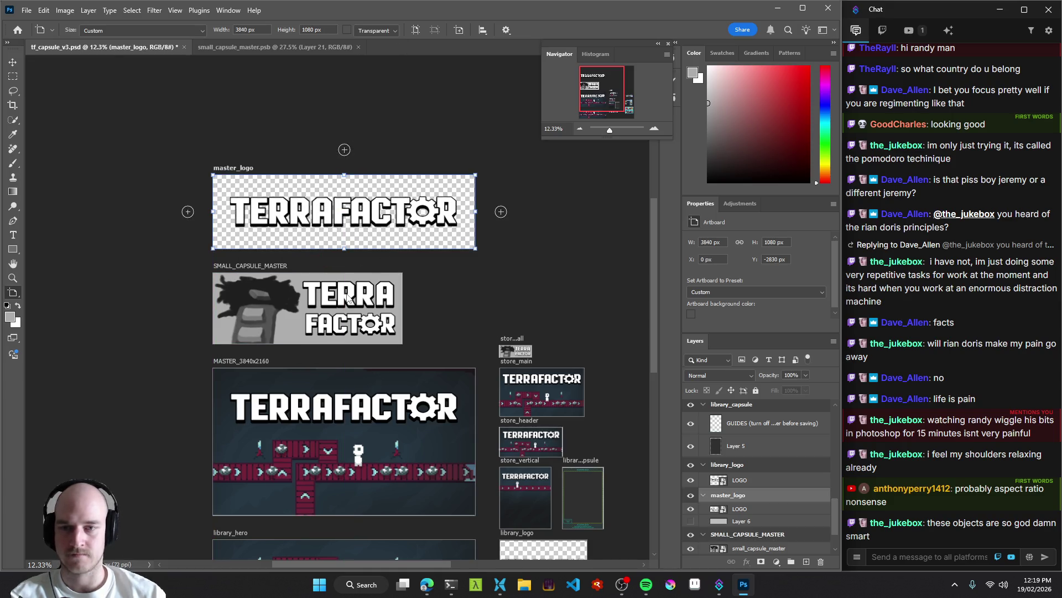
Select the capsule smart object, bring Artboards 1–3 into view, and save the mockup.
{"action": "key", "text": "v"}
{"action": "left_click", "coordinate": [301, 293]}
{"action": "mouse_move", "coordinate": [411, 352]}
{"action": "left_mouse_down"}
{"action": "mouse_move", "coordinate": [286, 301]}
{"action": "mouse_move", "coordinate": [488, 277]}
{"action": "mouse_move", "coordinate": [395, 290]}
{"action": "left_mouse_up"}
{"action": "mouse_move", "coordinate": [426, 342]}
{"action": "left_mouse_down"}
{"action": "mouse_move", "coordinate": [531, 326]}
{"action": "mouse_move", "coordinate": [275, 209]}
{"action": "mouse_move", "coordinate": [385, 336]}
{"action": "left_mouse_up"}
{"action": "key", "text": "ctrl+s"}
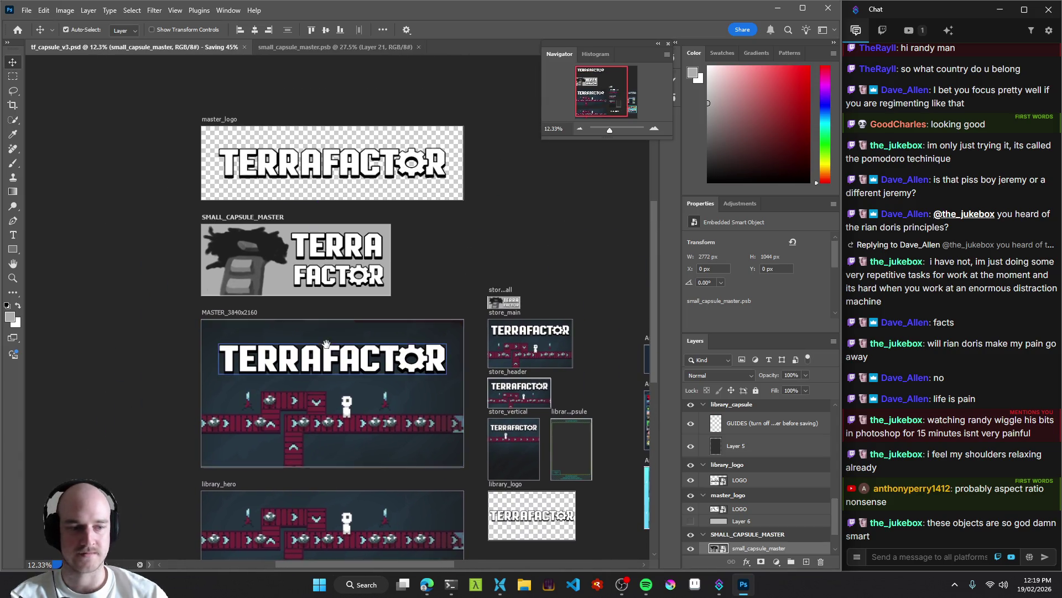
{"action": "scroll", "coordinate": [310, 321], "scroll_direction": "left", "scroll_amount": 2}
{"action": "scroll", "coordinate": [281, 272], "scroll_direction": "down", "scroll_amount": 1}
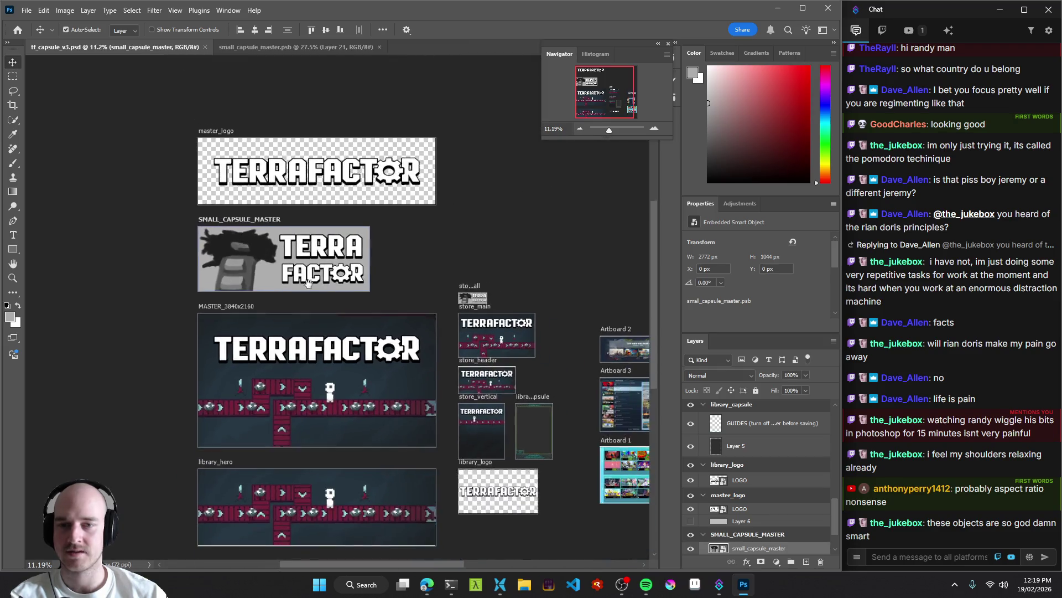
{"action": "scroll", "coordinate": [474, 313], "scroll_direction": "up", "scroll_amount": 5}
{"action": "scroll", "coordinate": [410, 310], "scroll_direction": "right", "scroll_amount": 3}
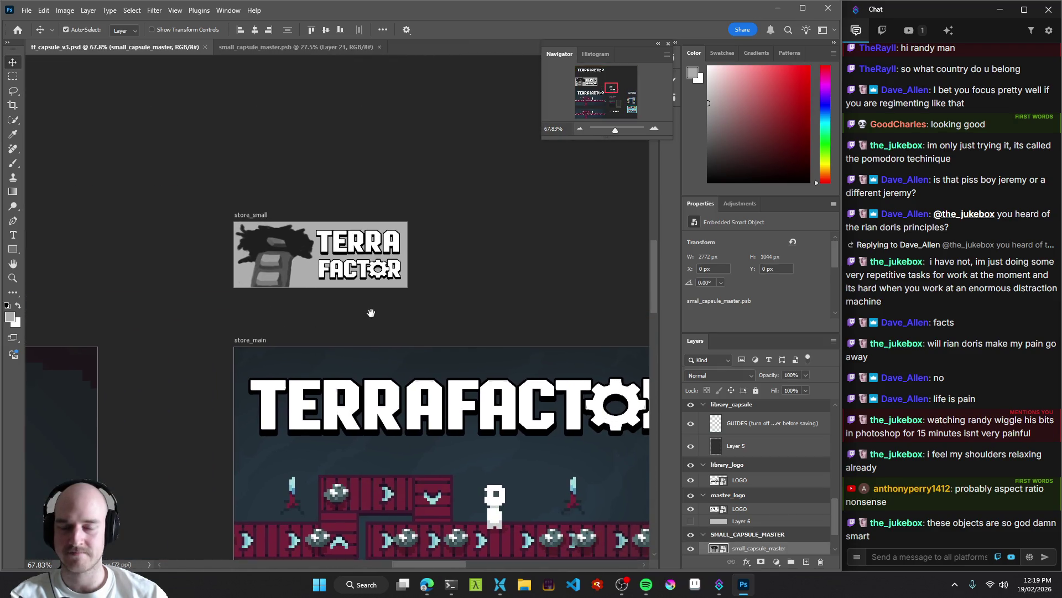
{"action": "scroll", "coordinate": [210, 229], "scroll_direction": "up", "scroll_amount": 3}
{"action": "scroll", "coordinate": [442, 336], "scroll_direction": "down", "scroll_amount": 3}
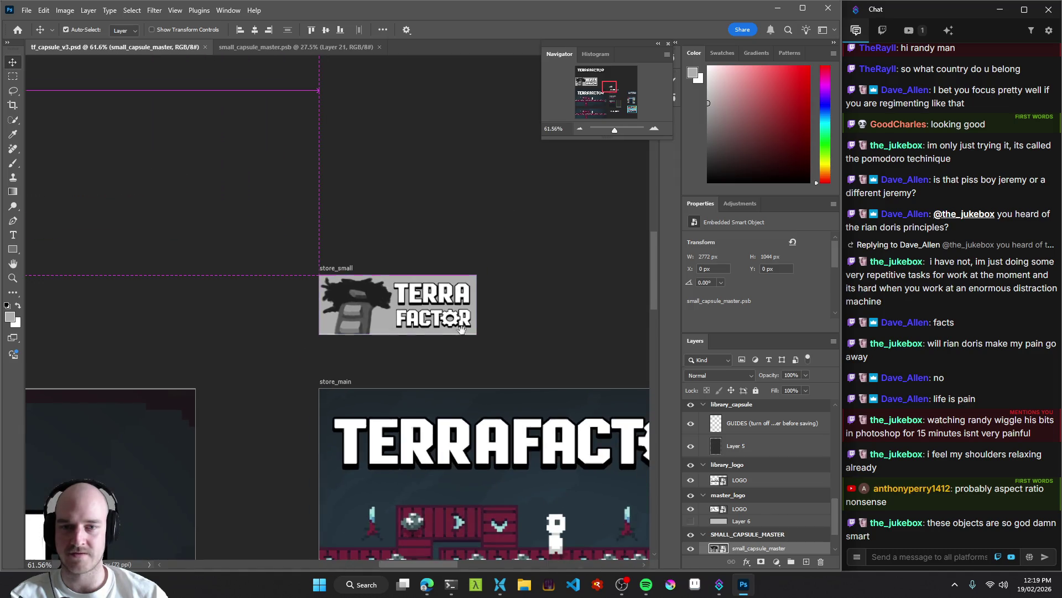
{"action": "scroll", "coordinate": [451, 317], "scroll_direction": "up", "scroll_amount": 4}
{"action": "scroll", "coordinate": [465, 321], "scroll_direction": "down", "scroll_amount": 3}
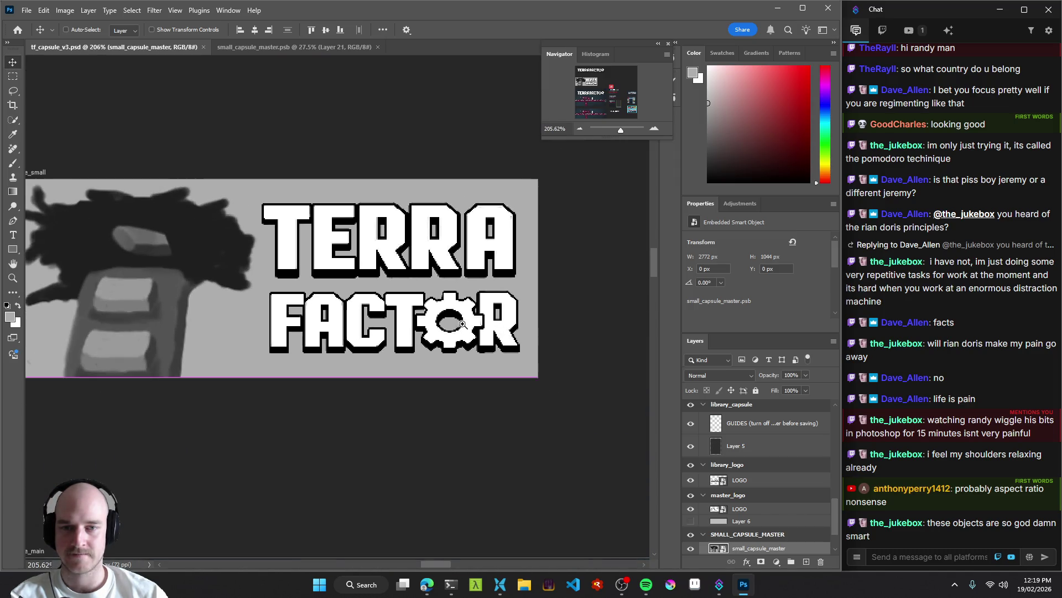
{"action": "scroll", "coordinate": [498, 329], "scroll_direction": "up", "scroll_amount": 3}
{"action": "scroll", "coordinate": [451, 366], "scroll_direction": "down", "scroll_amount": 4}
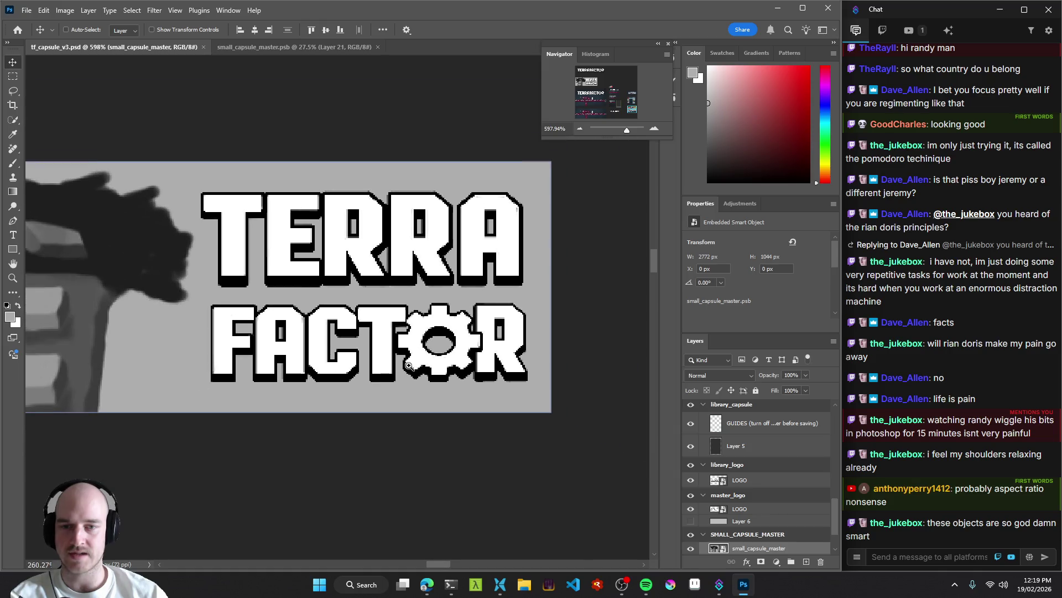
{"action": "scroll", "coordinate": [431, 367], "scroll_direction": "up", "scroll_amount": 4}
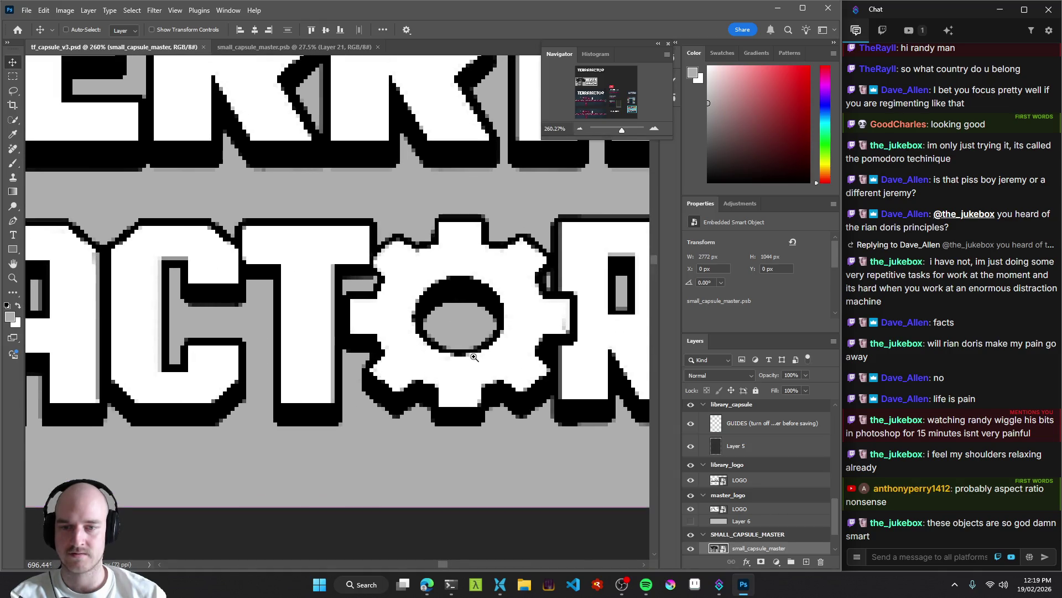
{"action": "mouse_move", "coordinate": [474, 356]}
{"action": "left_mouse_down"}
{"action": "mouse_move", "coordinate": [378, 370]}
{"action": "mouse_move", "coordinate": [507, 392]}
{"action": "mouse_move", "coordinate": [540, 441]}
{"action": "mouse_move", "coordinate": [505, 536]}
{"action": "mouse_move", "coordinate": [509, 500]}
{"action": "mouse_move", "coordinate": [470, 332]}
{"action": "mouse_move", "coordinate": [547, 387]}
{"action": "mouse_move", "coordinate": [517, 433]}
{"action": "mouse_move", "coordinate": [444, 89]}
{"action": "mouse_move", "coordinate": [443, 290]}
{"action": "mouse_move", "coordinate": [432, 313]}
{"action": "mouse_move", "coordinate": [465, 315]}
{"action": "mouse_move", "coordinate": [421, 315]}
{"action": "mouse_move", "coordinate": [470, 437]}
{"action": "mouse_move", "coordinate": [445, 399]}
{"action": "mouse_move", "coordinate": [443, 177]}
{"action": "mouse_move", "coordinate": [432, 266]}
{"action": "mouse_move", "coordinate": [410, 316]}
{"action": "mouse_move", "coordinate": [440, 322]}
{"action": "left_mouse_up"}
{"action": "left_click", "coordinate": [432, 314], "text": "ctrl"}
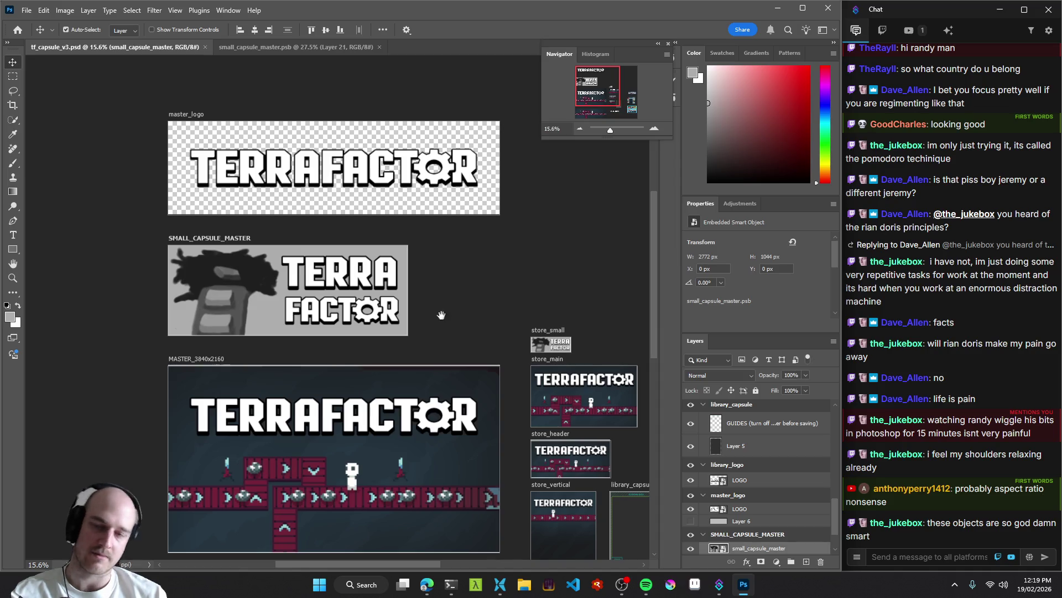
{"action": "left_click_drag", "start_coordinate": [441, 315], "coordinate": [445, 360]}
{"action": "left_click", "coordinate": [318, 213]}
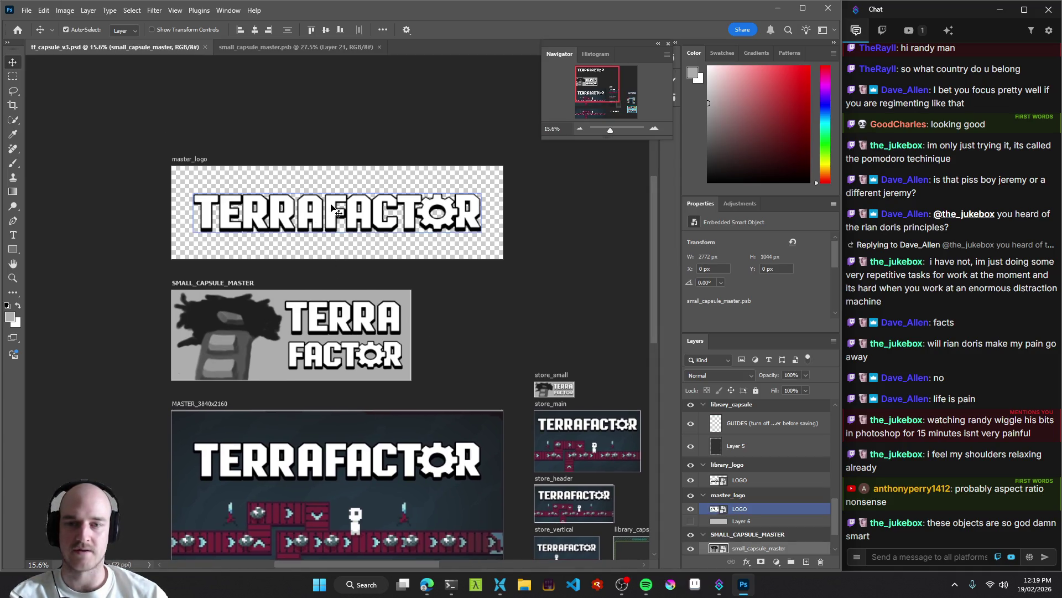
{"action": "left_click", "coordinate": [318, 331], "text": "ctrl"}
{"action": "mouse_move", "coordinate": [318, 331]}
{"action": "left_mouse_down"}
{"action": "mouse_move", "coordinate": [388, 331]}
{"action": "mouse_move", "coordinate": [331, 310]}
{"action": "mouse_move", "coordinate": [306, 268]}
{"action": "mouse_move", "coordinate": [446, 282]}
{"action": "left_mouse_up"}
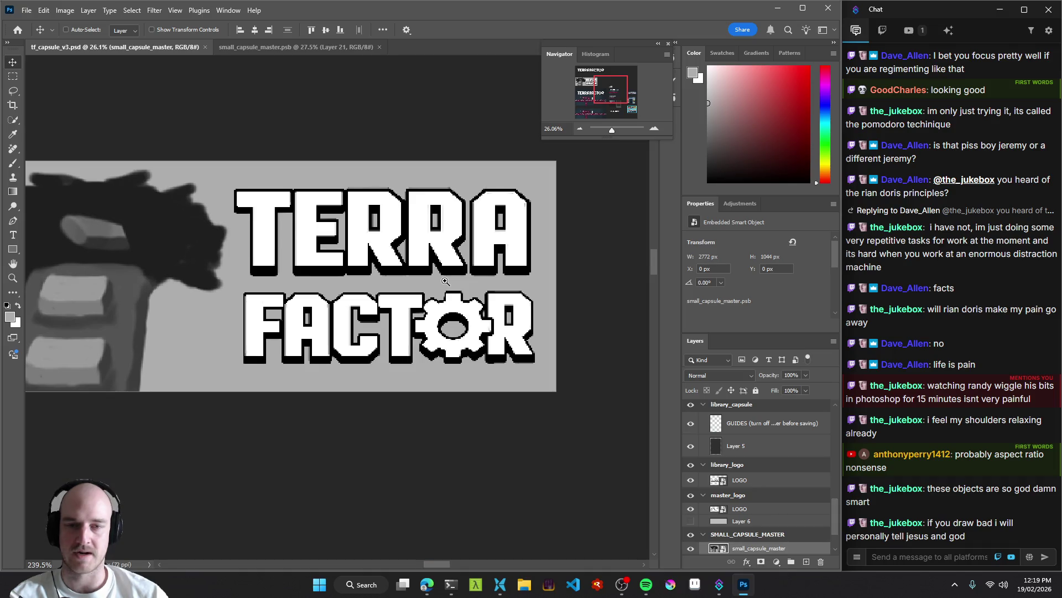
{"action": "mouse_move", "coordinate": [445, 281]}
{"action": "left_mouse_down"}
{"action": "mouse_move", "coordinate": [421, 299]}
{"action": "mouse_move", "coordinate": [394, 359]}
{"action": "mouse_move", "coordinate": [380, 310]}
{"action": "left_mouse_up"}
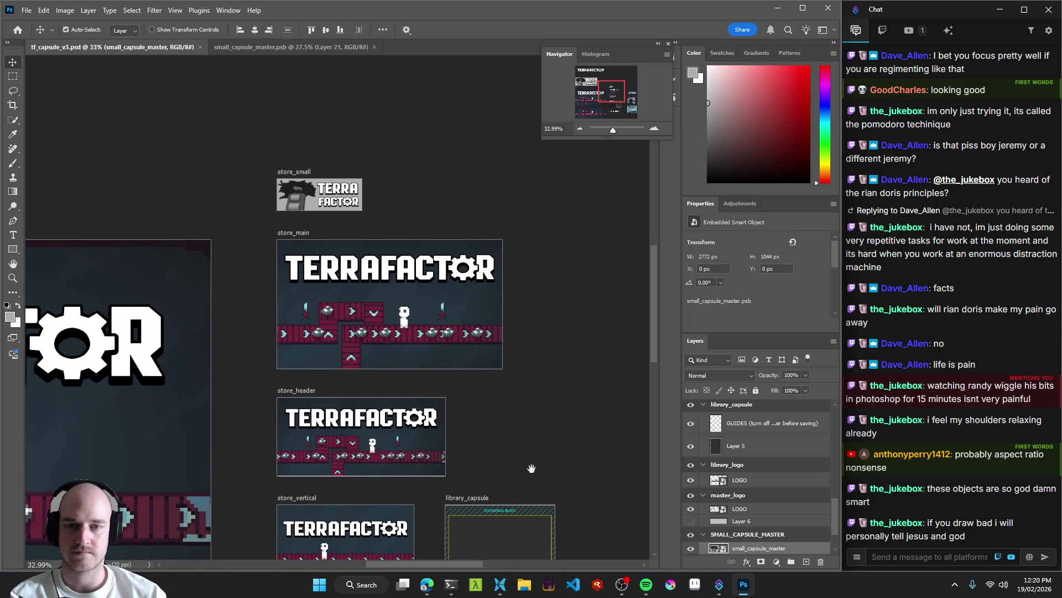
{"action": "mouse_move", "coordinate": [444, 280]}
{"action": "left_mouse_down"}
{"action": "mouse_move", "coordinate": [538, 304]}
{"action": "mouse_move", "coordinate": [277, 289]}
{"action": "mouse_move", "coordinate": [290, 316]}
{"action": "mouse_move", "coordinate": [251, 337]}
{"action": "mouse_move", "coordinate": [232, 310]}
{"action": "mouse_move", "coordinate": [310, 249]}
{"action": "mouse_move", "coordinate": [343, 166]}
{"action": "mouse_move", "coordinate": [359, 20]}
{"action": "left_mouse_up"}
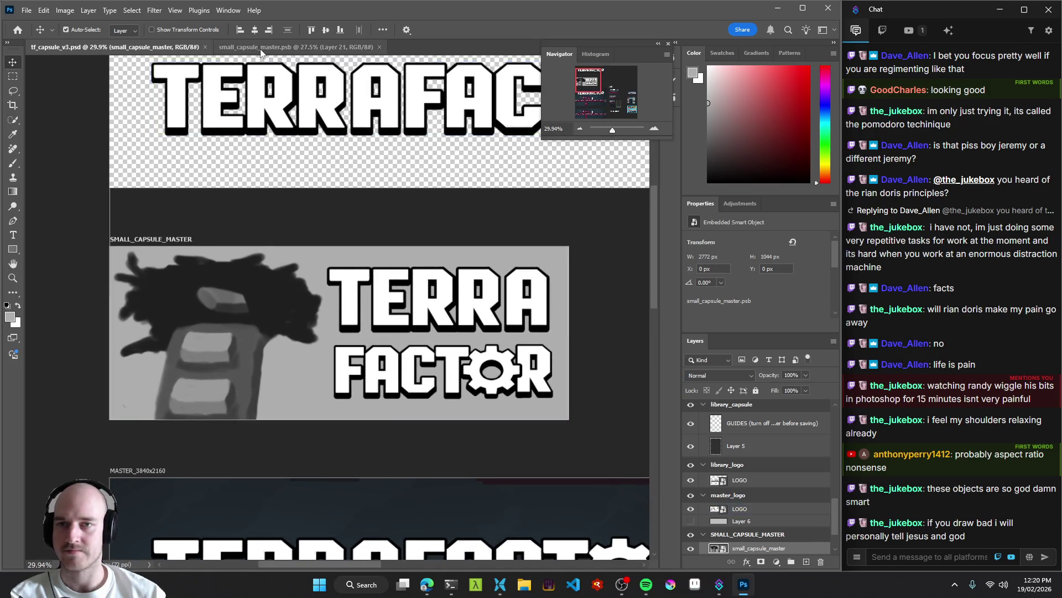
In small_capsule_master.psb, collapse and hide the sketch1 group and show sketch2.
{"action": "left_click", "coordinate": [346, 47]}
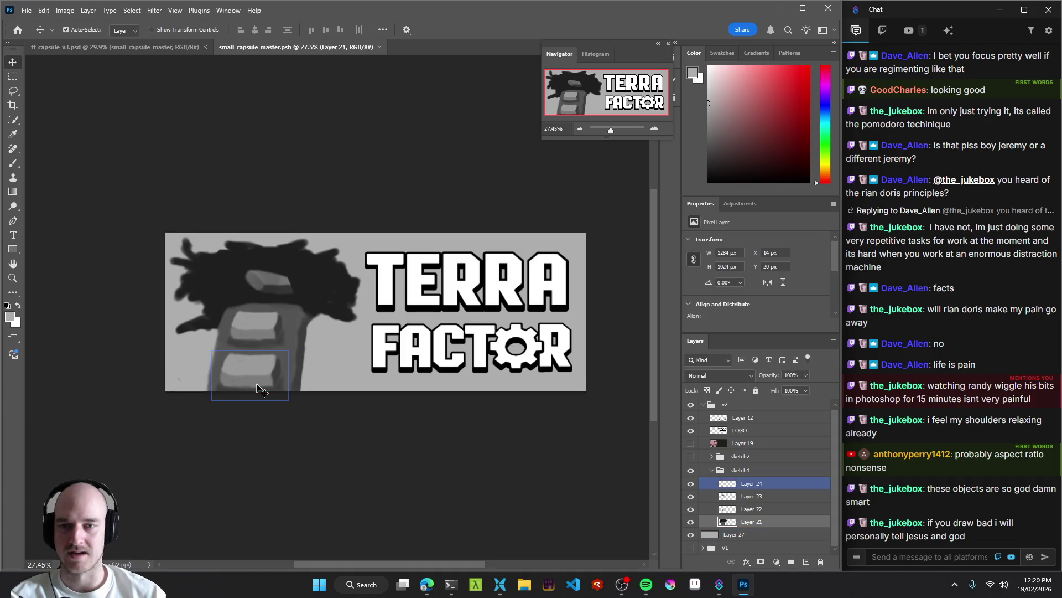
{"action": "key", "text": "ctrl+Tab"}
{"action": "left_click_drag", "start_coordinate": [223, 221], "coordinate": [289, 222]}
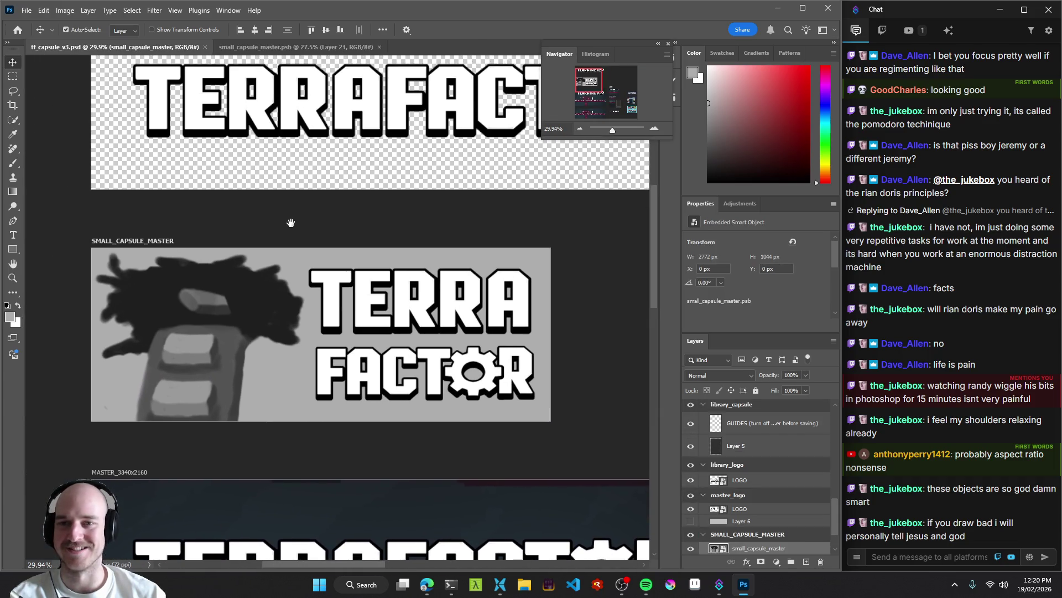
{"action": "left_click", "coordinate": [292, 49]}
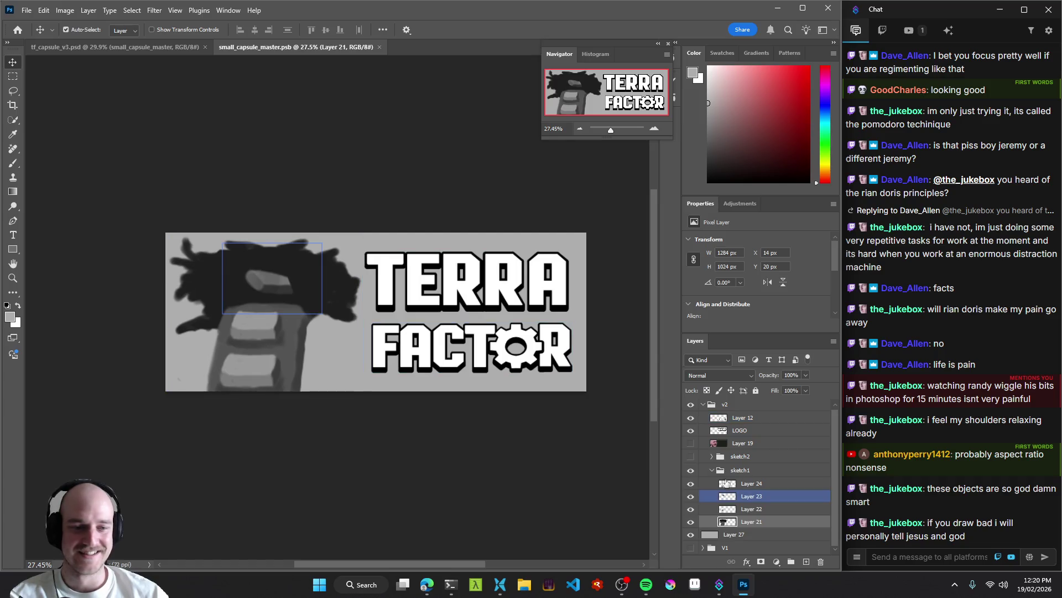
{"action": "left_click", "coordinate": [712, 471]}
{"action": "left_click", "coordinate": [711, 471]}
{"action": "left_click", "coordinate": [690, 472]}
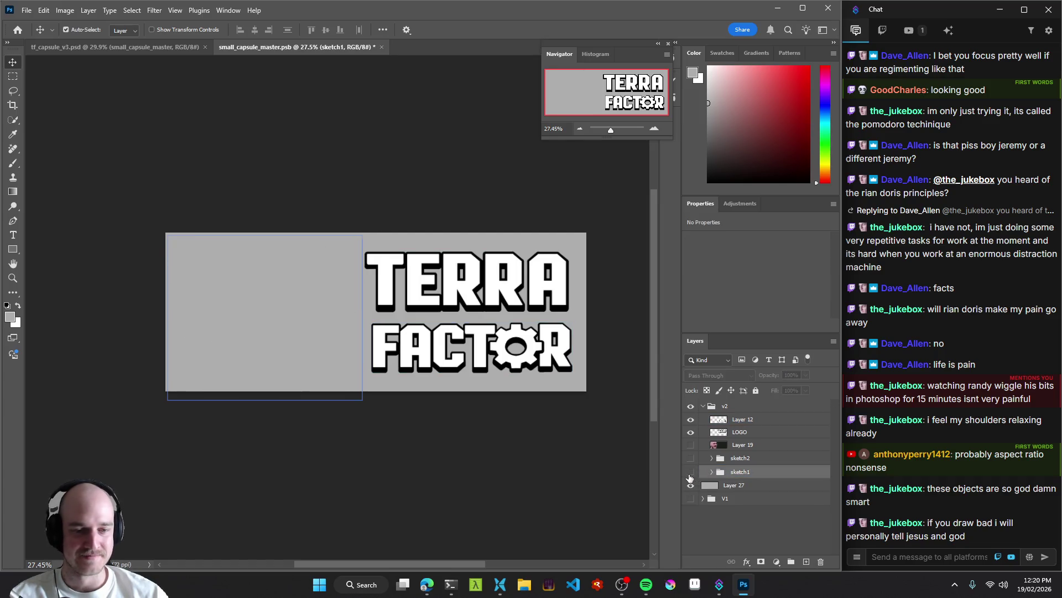
{"action": "left_click", "coordinate": [691, 458]}
{"action": "scroll", "coordinate": [467, 321], "scroll_direction": "down", "scroll_amount": 3}
In tf_capsule_v3.psd, select the SMALL_CAPSULE_MASTER group and the store_small artboard.
{"action": "left_click", "coordinate": [125, 47]}
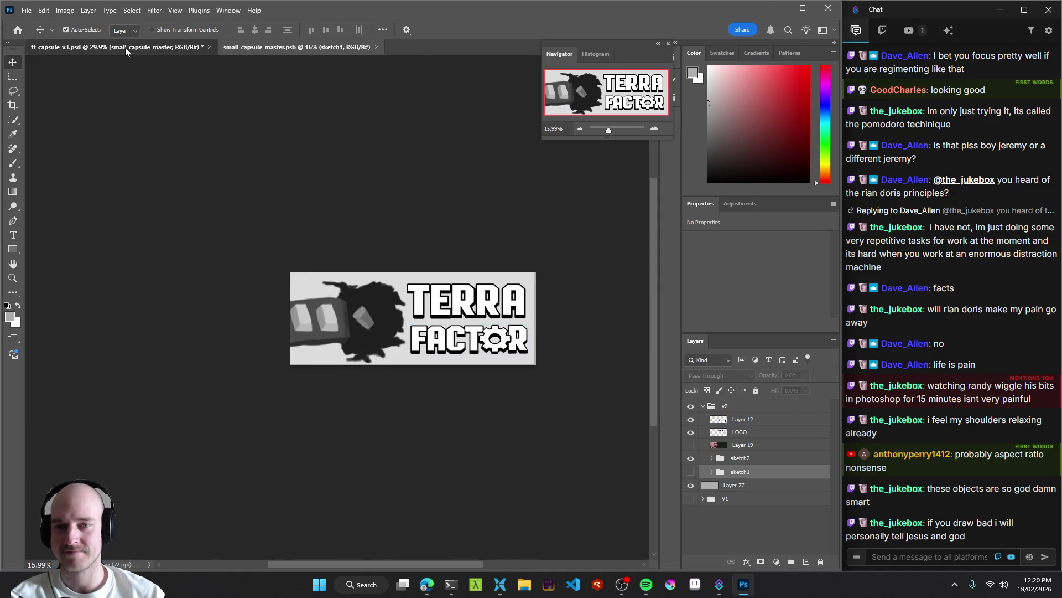
{"action": "scroll", "coordinate": [339, 284], "scroll_direction": "down", "scroll_amount": 5}
{"action": "scroll", "coordinate": [339, 283], "scroll_direction": "up", "scroll_amount": 5}
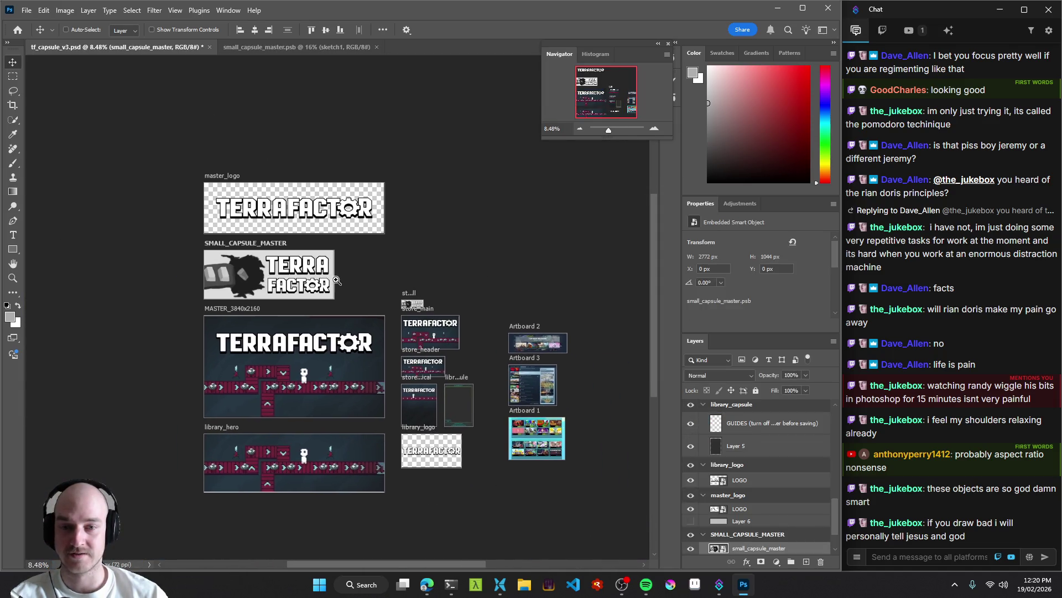
{"action": "scroll", "coordinate": [744, 515], "scroll_direction": "down", "scroll_amount": 2}
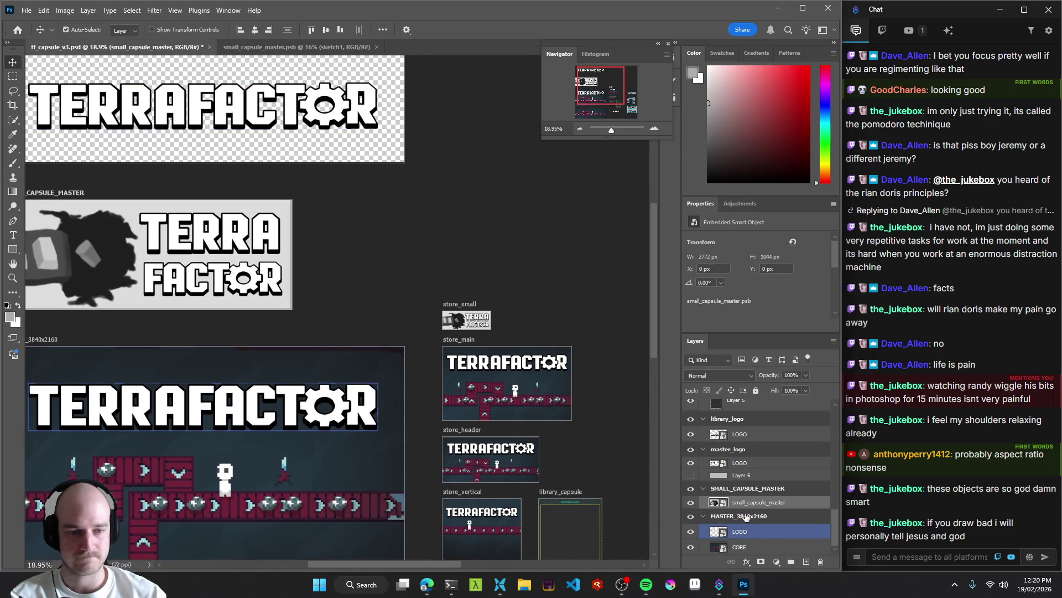
{"action": "scroll", "coordinate": [744, 520], "scroll_direction": "up", "scroll_amount": 5}
{"action": "scroll", "coordinate": [744, 511], "scroll_direction": "down", "scroll_amount": 3}
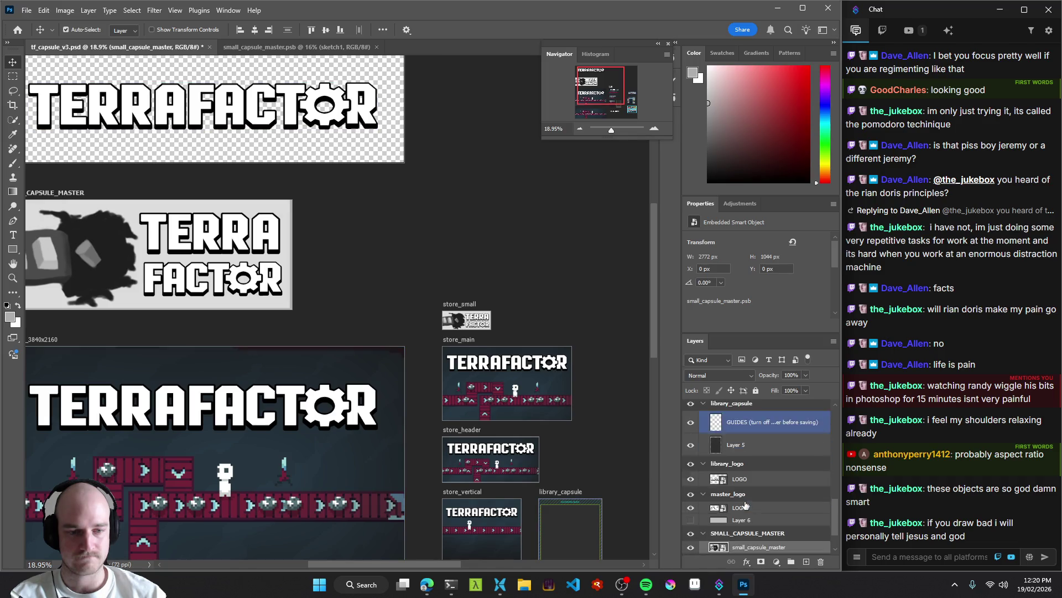
{"action": "left_click", "coordinate": [748, 450]}
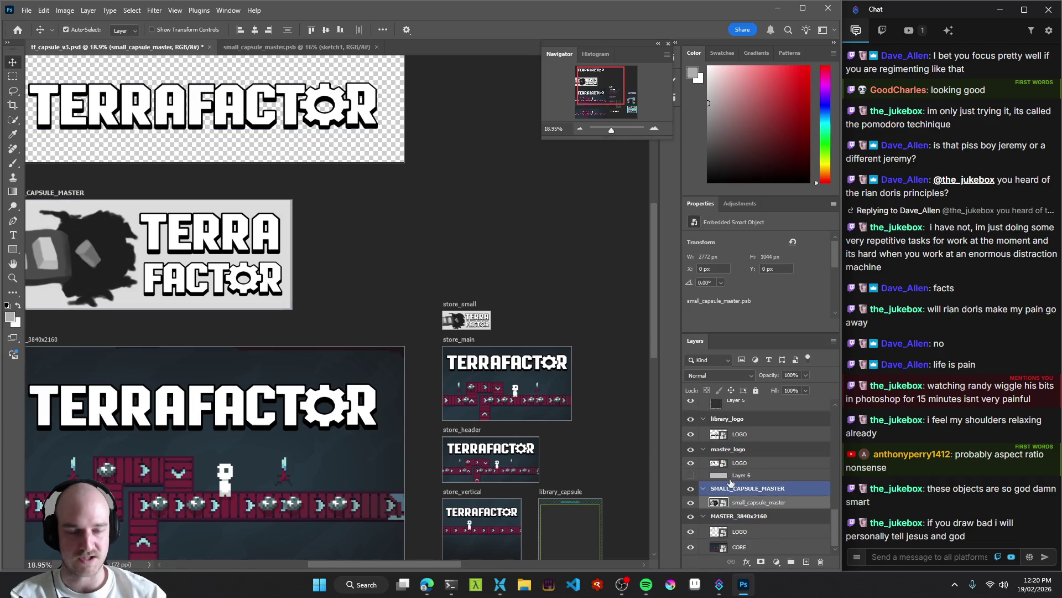
{"action": "left_click", "coordinate": [458, 305]}
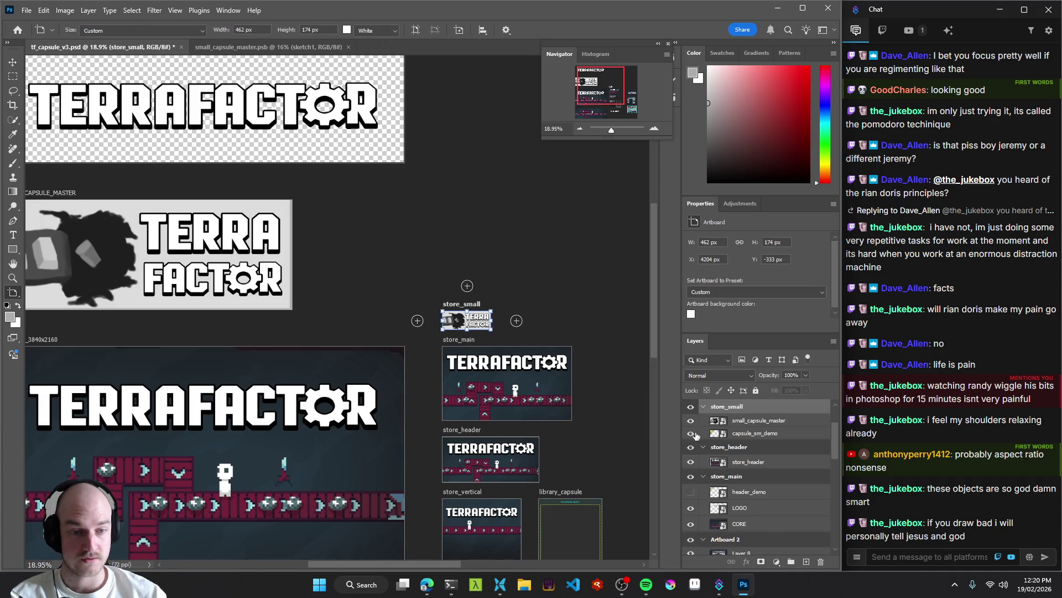
{"action": "key", "text": "v"}
{"action": "scroll", "coordinate": [532, 341], "scroll_direction": "up", "scroll_amount": 5}
Stack capsule_sm_demo above the capsule, then restore sketch1 over sketch2 in the psb and save.
{"action": "mouse_move", "coordinate": [755, 433]}
{"action": "left_mouse_down"}
{"action": "mouse_move", "coordinate": [755, 416]}
{"action": "mouse_move", "coordinate": [748, 449]}
{"action": "mouse_move", "coordinate": [449, 323]}
{"action": "left_mouse_up"}
{"action": "left_click_drag", "start_coordinate": [327, 338], "coordinate": [374, 357]}
{"action": "key", "text": "ctrl+Tab"}
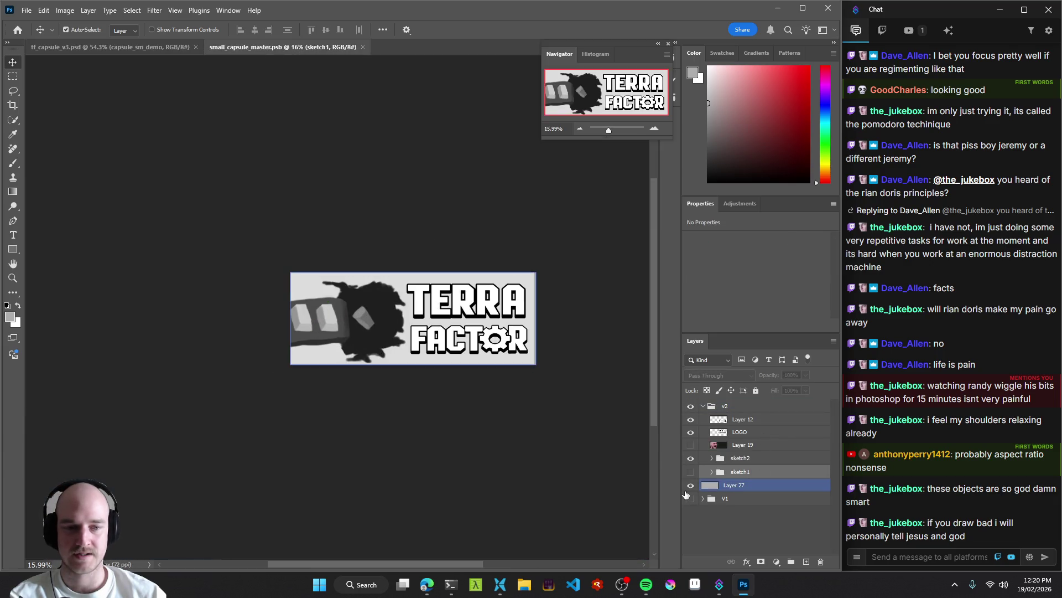
{"action": "left_click", "coordinate": [691, 457]}
{"action": "left_click", "coordinate": [690, 471]}
{"action": "left_click", "coordinate": [690, 472]}
{"action": "left_click", "coordinate": [690, 471]}
{"action": "key", "text": "ctrl+s"}
Zoom in on the store_small capsule in the mockup and select the capsule_sm_demo banner layer.
{"action": "left_click", "coordinate": [109, 49]}
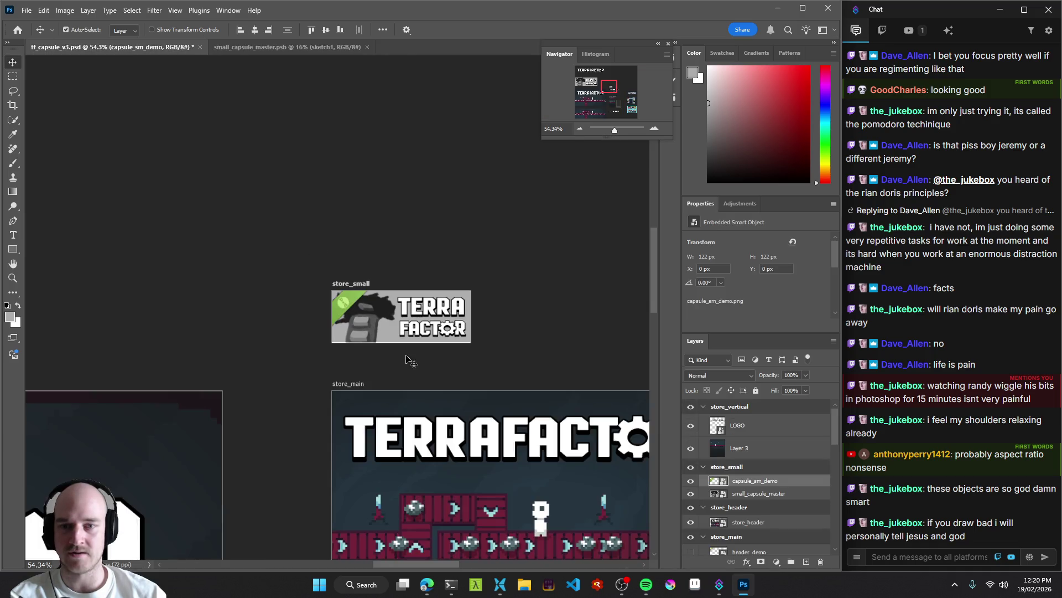
{"action": "mouse_move", "coordinate": [423, 344]}
{"action": "left_mouse_down"}
{"action": "mouse_move", "coordinate": [388, 352]}
{"action": "mouse_move", "coordinate": [422, 349]}
{"action": "left_mouse_up"}
{"action": "left_click", "coordinate": [271, 47]}
{"action": "left_click_drag", "start_coordinate": [404, 214], "coordinate": [405, 303]}
{"action": "left_click", "coordinate": [150, 47]}
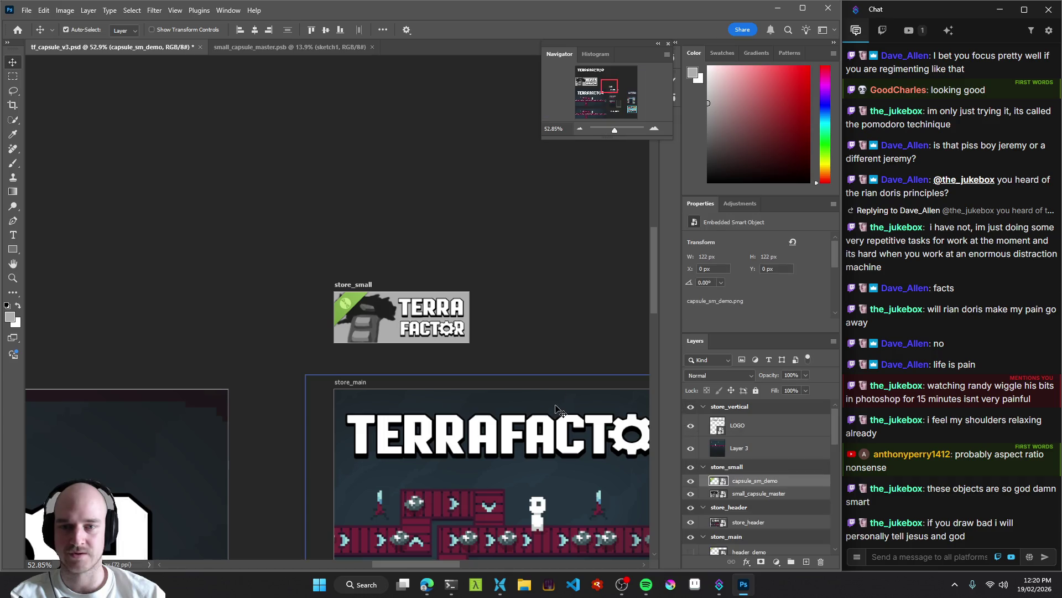
{"action": "left_click", "coordinate": [754, 490], "text": "shift"}
{"action": "key", "text": "z"}
{"action": "left_click_drag", "start_coordinate": [351, 319], "coordinate": [409, 320]}
{"action": "left_click", "coordinate": [749, 489]}
{"action": "left_click", "coordinate": [748, 482]}
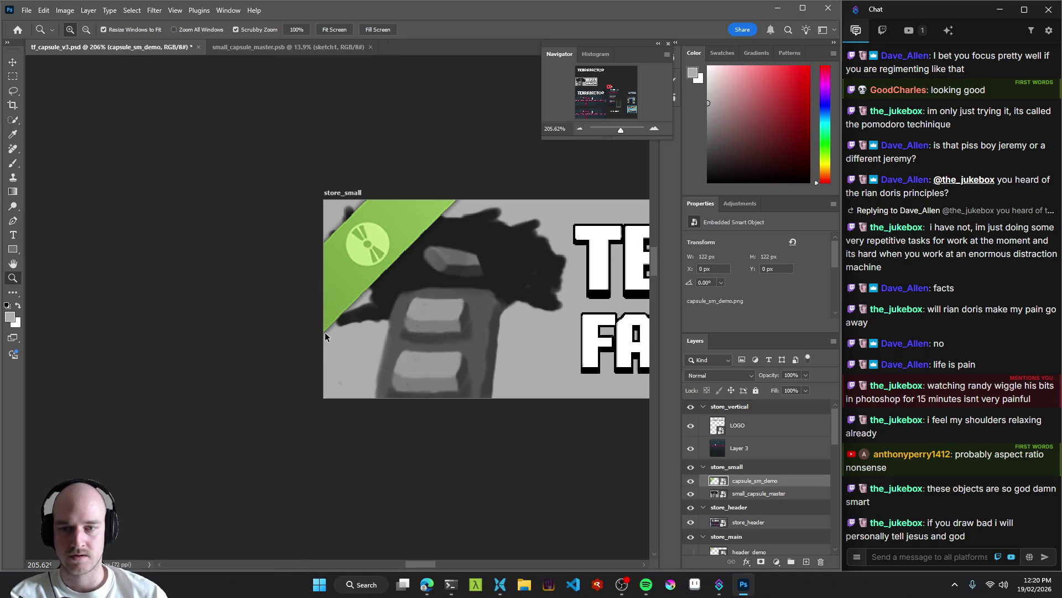
{"action": "left_click", "coordinate": [275, 47]}
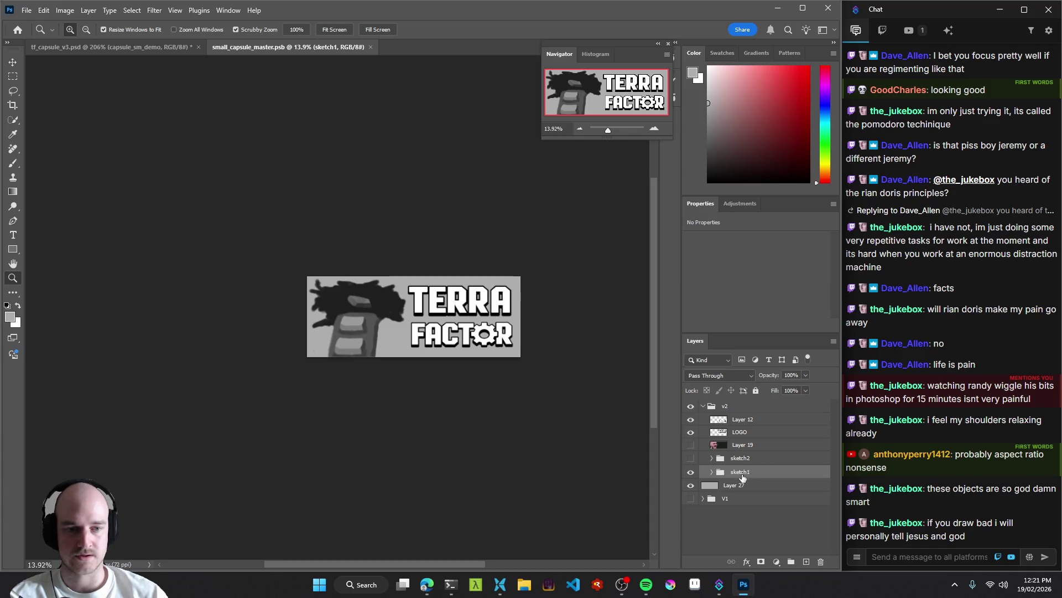
Copy the capsule_sm_demo banner into small_capsule_master.psb, scaled to about 632% in the top-left corner.
{"action": "left_click_drag", "start_coordinate": [735, 407], "coordinate": [738, 409]}
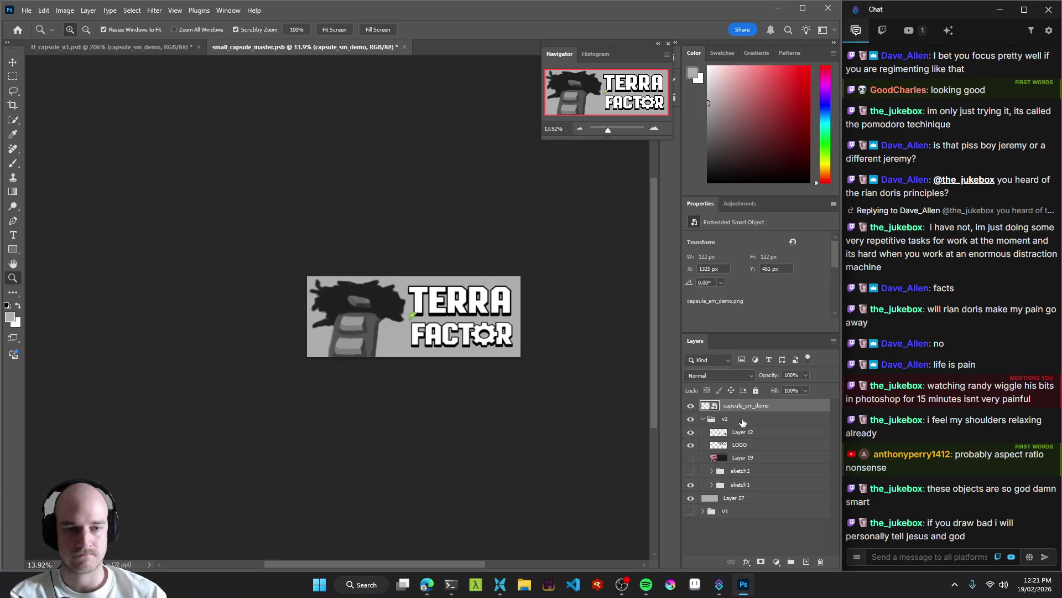
{"action": "key", "text": "ctrl+t"}
{"action": "mouse_move", "coordinate": [418, 320]}
{"action": "left_mouse_down"}
{"action": "mouse_move", "coordinate": [460, 361]}
{"action": "mouse_move", "coordinate": [338, 288]}
{"action": "left_mouse_up"}
{"action": "left_click_drag", "start_coordinate": [354, 325], "coordinate": [367, 335]}
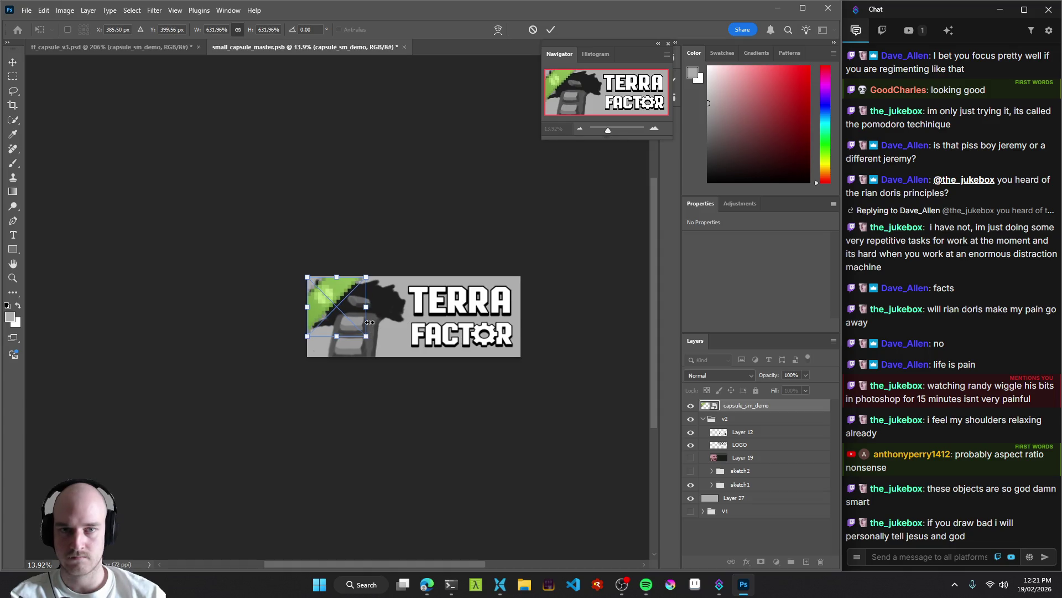
{"action": "key", "text": "Return"}
{"action": "key", "text": "z"}
{"action": "left_click_drag", "start_coordinate": [309, 315], "coordinate": [367, 331]}
{"action": "key", "text": "v"}
{"action": "left_click_drag", "start_coordinate": [360, 288], "coordinate": [360, 280]}
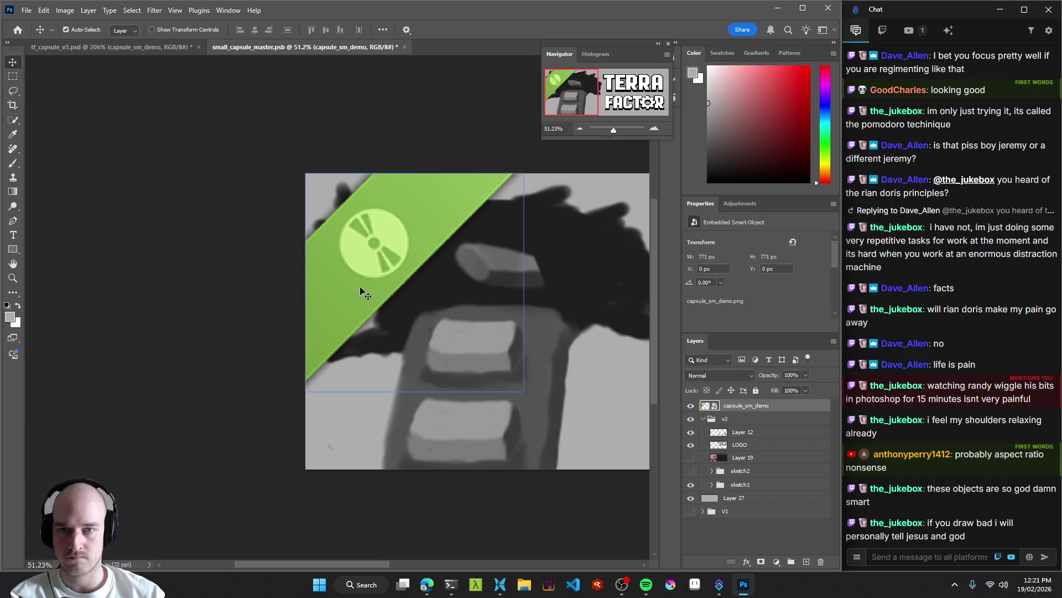
Select Layer 21 in sketch1 and nudge the mockup's green banner up and right for comparison.
{"action": "left_click", "coordinate": [439, 337]}
{"action": "scroll", "coordinate": [440, 332], "scroll_direction": "down", "scroll_amount": 5}
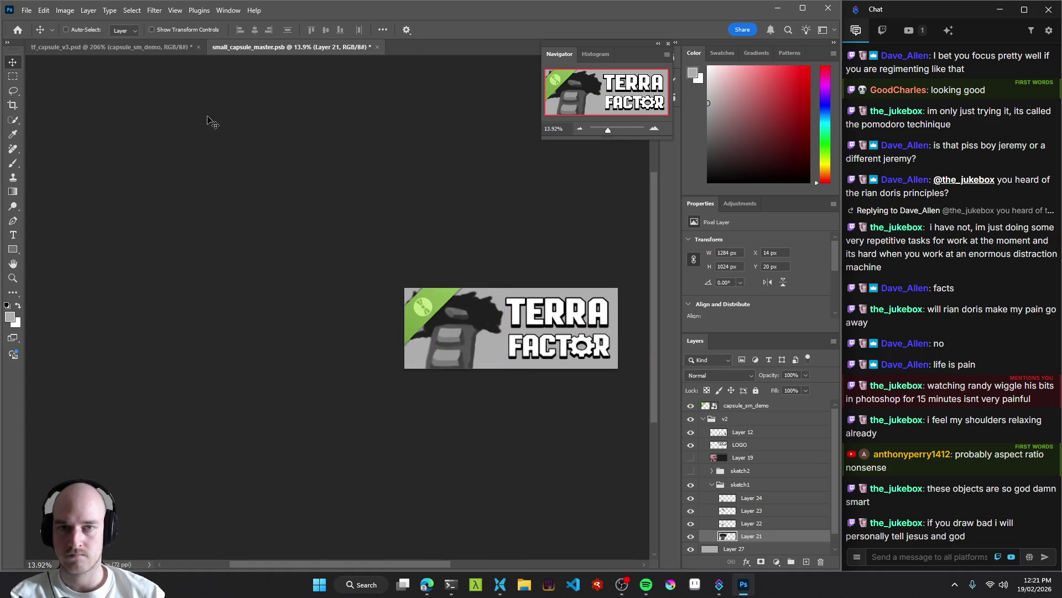
{"action": "left_click", "coordinate": [110, 47]}
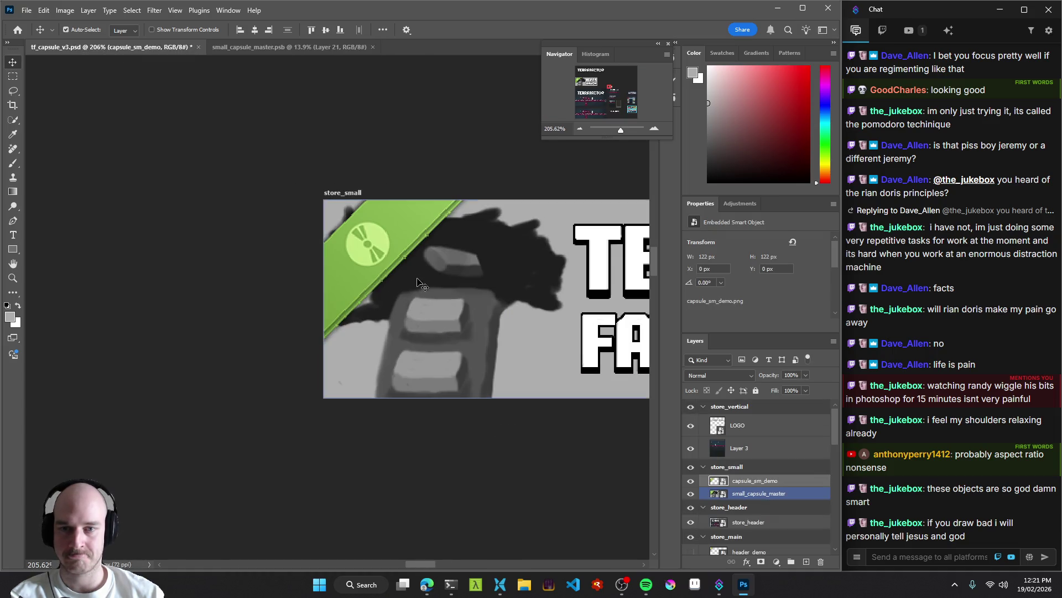
{"action": "mouse_move", "coordinate": [377, 249]}
{"action": "left_mouse_down"}
{"action": "mouse_move", "coordinate": [442, 244]}
{"action": "mouse_move", "coordinate": [364, 271]}
{"action": "left_mouse_up"}
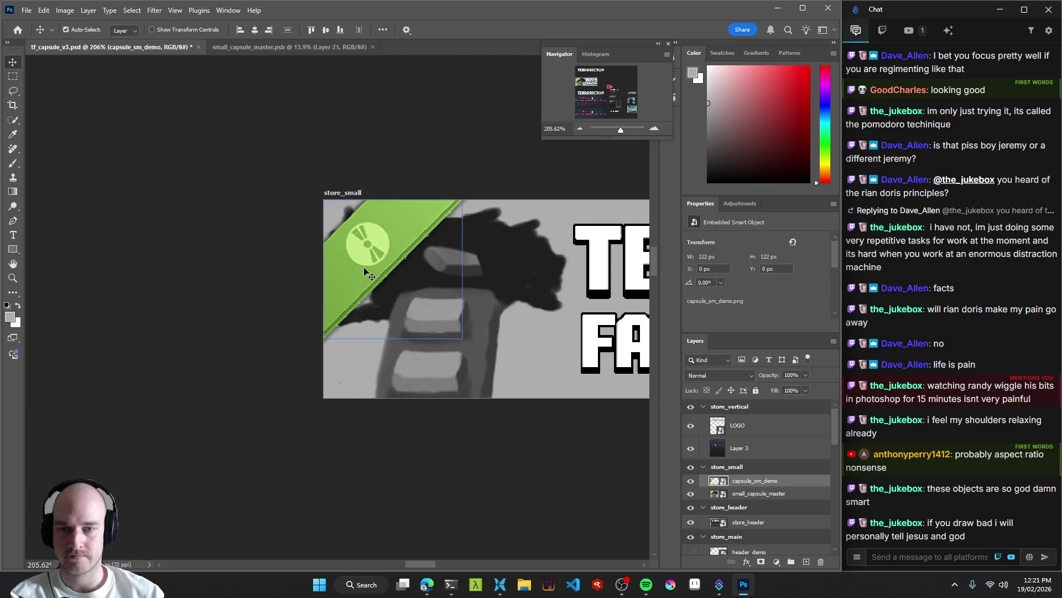
Try resizing Layer 21 and the banner, cancel both, and save small_capsule_master.psb.
{"action": "key", "text": "ctrl+Tab"}
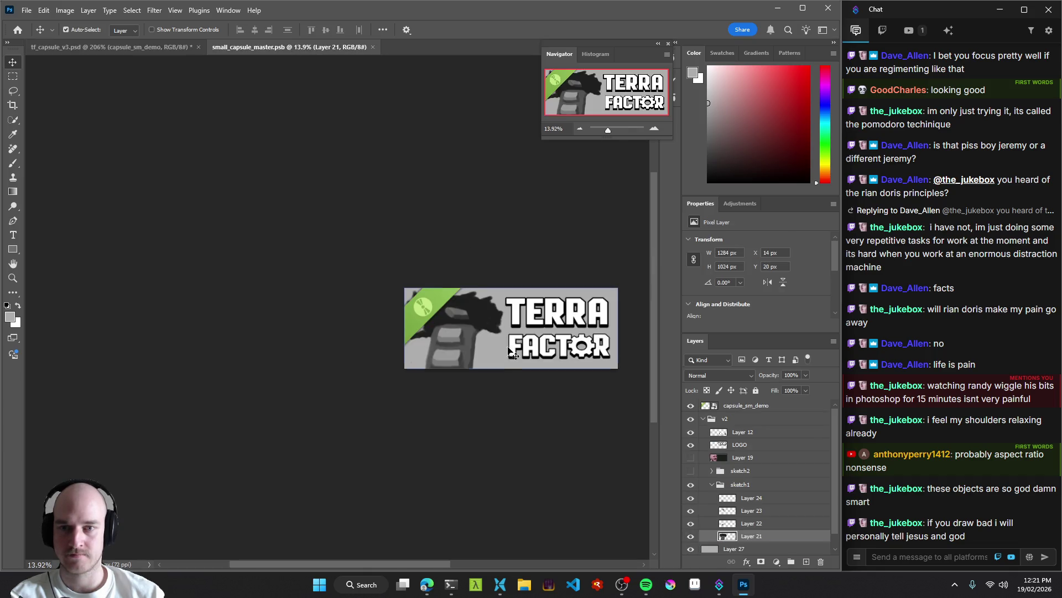
{"action": "key", "text": "ctrl+t"}
{"action": "mouse_move", "coordinate": [503, 369]}
{"action": "left_mouse_down"}
{"action": "mouse_move", "coordinate": [548, 371]}
{"action": "mouse_move", "coordinate": [463, 349]}
{"action": "left_mouse_up"}
{"action": "key", "text": "Escape"}
{"action": "left_click", "coordinate": [438, 325]}
{"action": "key", "text": "ctrl+t"}
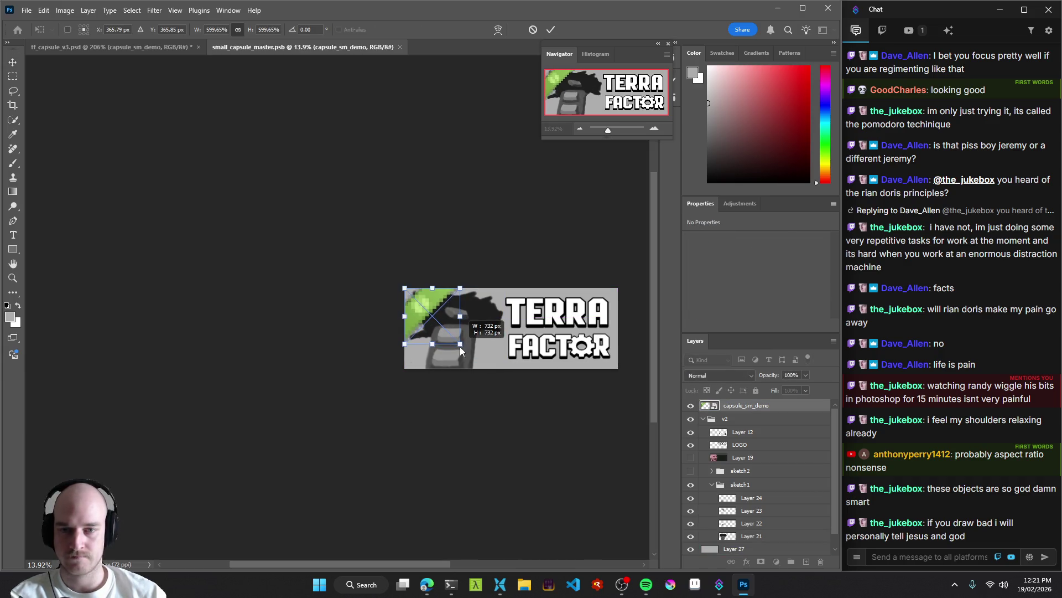
{"action": "key", "text": "Escape"}
{"action": "key", "text": "ctrl+s"}
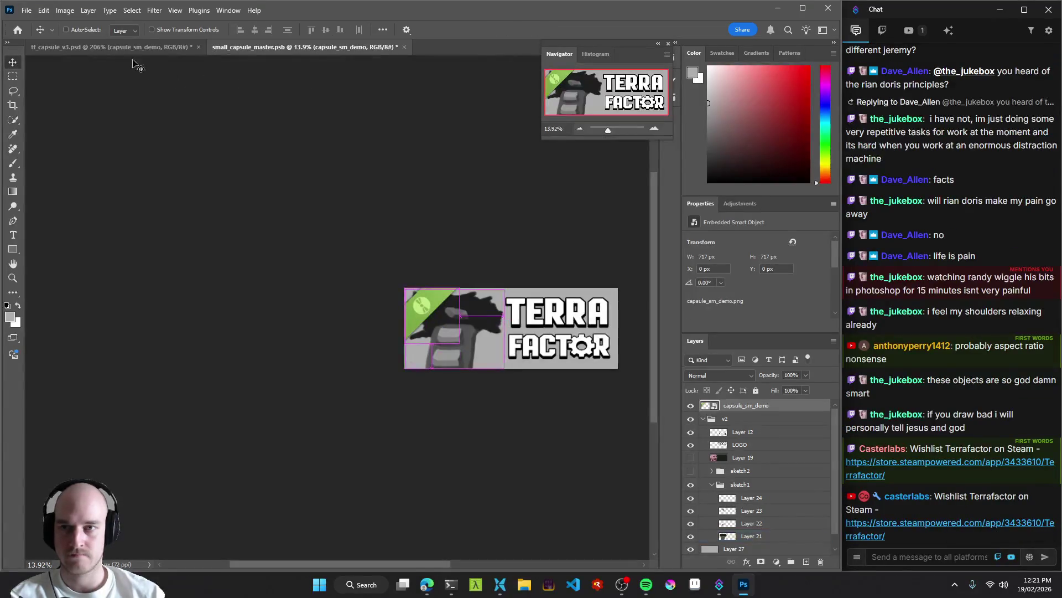
Shift the mockup's banner slightly, then rescale the psb banner to about 599%.
{"action": "left_click", "coordinate": [125, 47]}
{"action": "mouse_move", "coordinate": [391, 288]}
{"action": "left_mouse_down"}
{"action": "mouse_move", "coordinate": [378, 264]}
{"action": "mouse_move", "coordinate": [347, 280]}
{"action": "mouse_move", "coordinate": [344, 267]}
{"action": "mouse_move", "coordinate": [367, 277]}
{"action": "left_mouse_up"}
{"action": "scroll", "coordinate": [343, 280], "scroll_direction": "up", "scroll_amount": 5}
{"action": "left_click", "coordinate": [265, 47]}
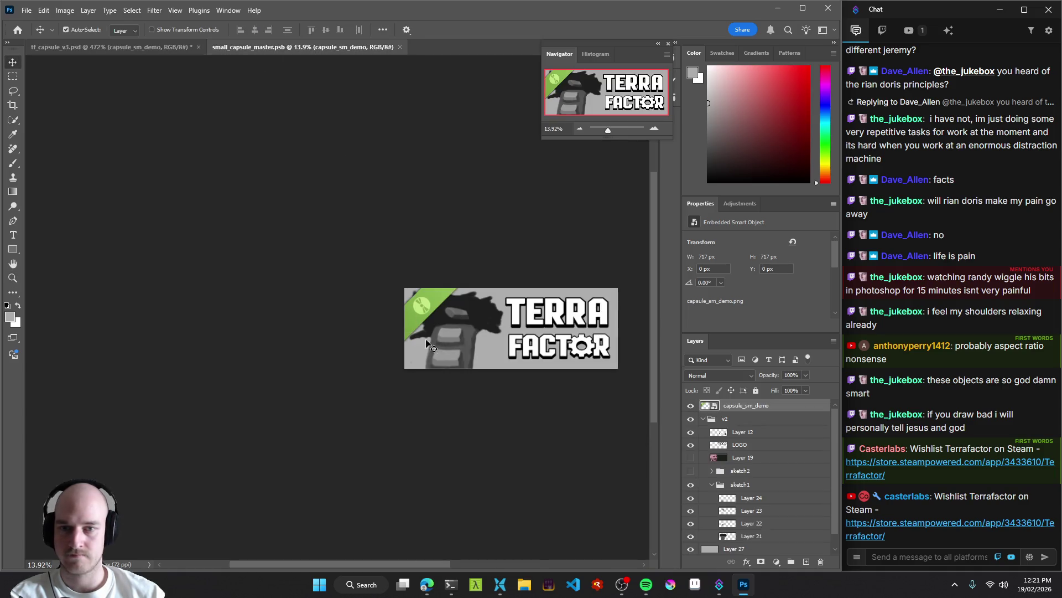
{"action": "key", "text": "ctrl+t"}
{"action": "scroll", "coordinate": [509, 382], "scroll_direction": "up", "scroll_amount": 3}
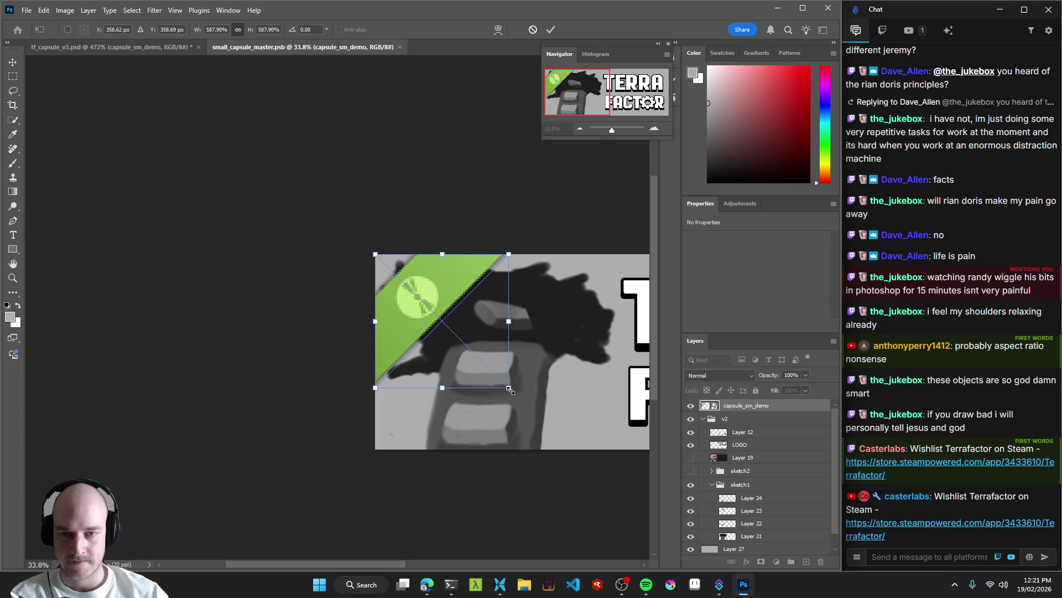
{"action": "left_click_drag", "start_coordinate": [510, 388], "coordinate": [513, 392]}
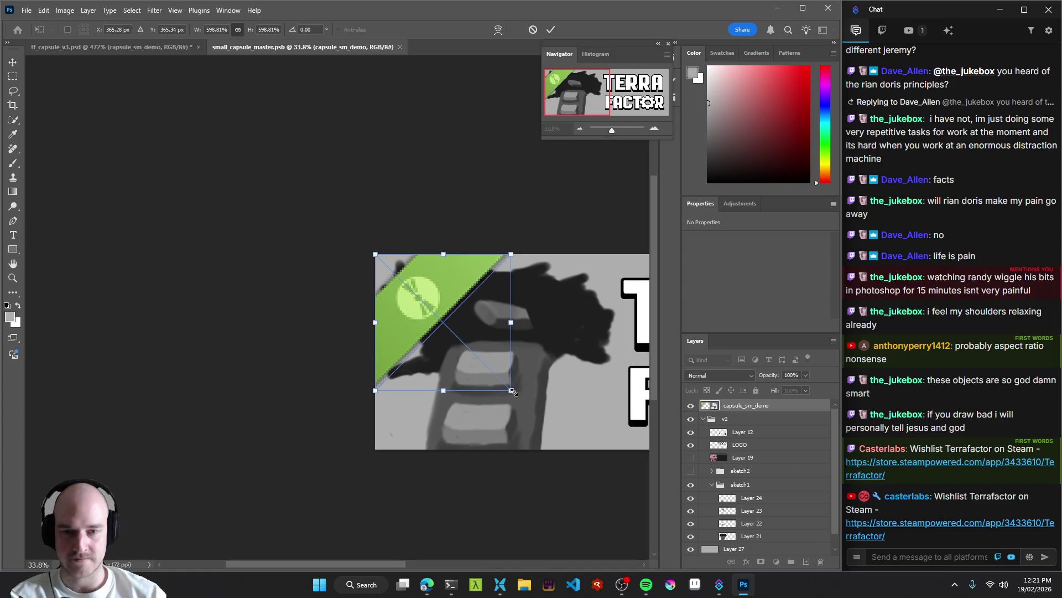
{"action": "key", "text": "Return"}
Toggle the mockup's capsule_sm_demo layer to compare, then delete it from store_small.
{"action": "left_click", "coordinate": [111, 47]}
{"action": "left_click_drag", "start_coordinate": [355, 297], "coordinate": [358, 290]}
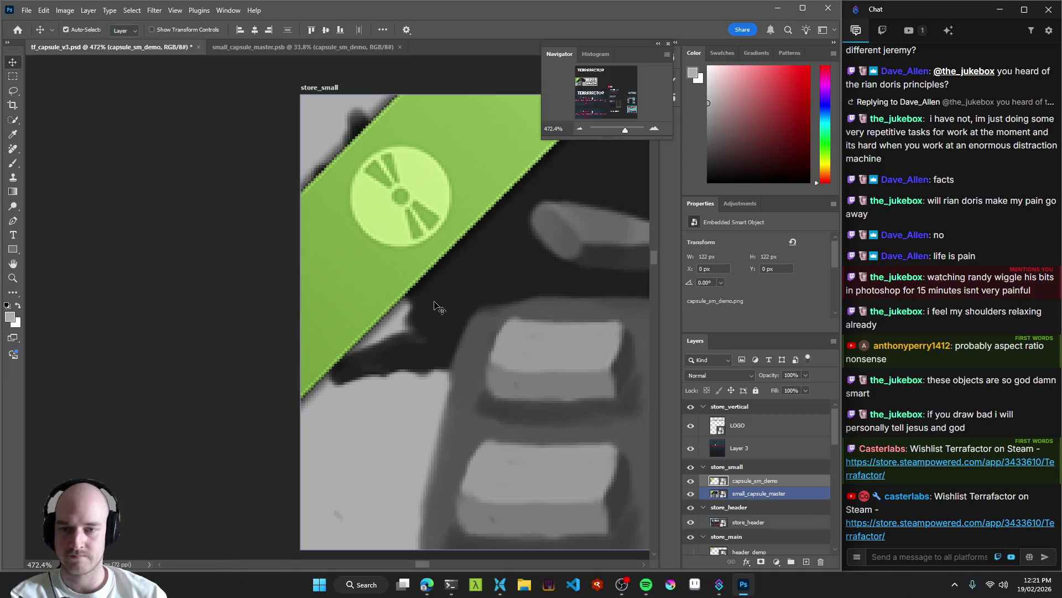
{"action": "left_click", "coordinate": [690, 480]}
{"action": "left_click", "coordinate": [690, 480]}
{"action": "left_click", "coordinate": [691, 480]}
{"action": "left_click", "coordinate": [690, 480]}
{"action": "left_click", "coordinate": [691, 480]}
{"action": "left_click", "coordinate": [691, 481]}
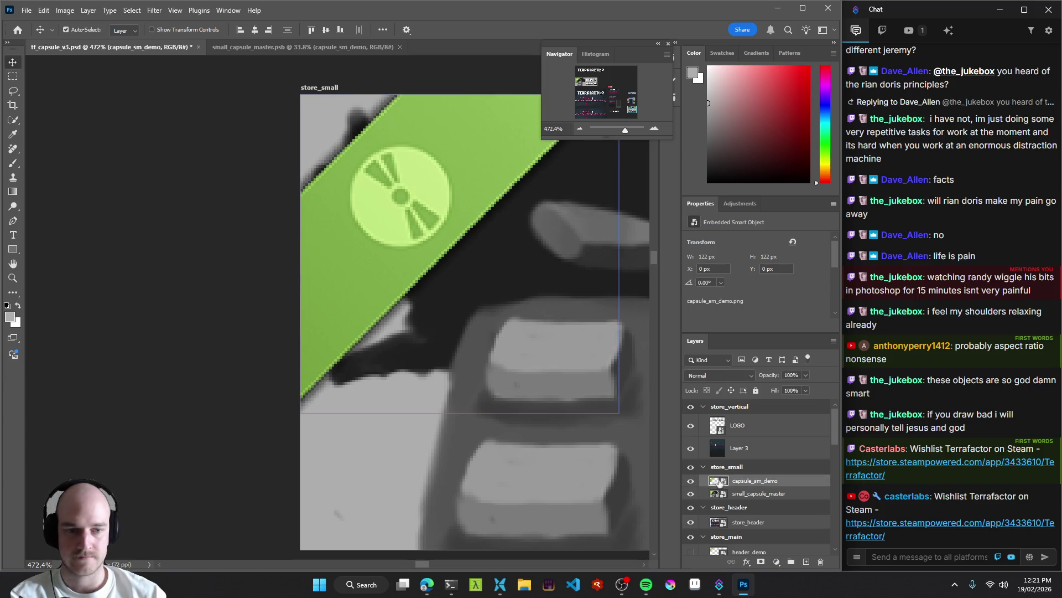
{"action": "key", "text": "Delete"}
{"action": "scroll", "coordinate": [380, 301], "scroll_direction": "down", "scroll_amount": 3}
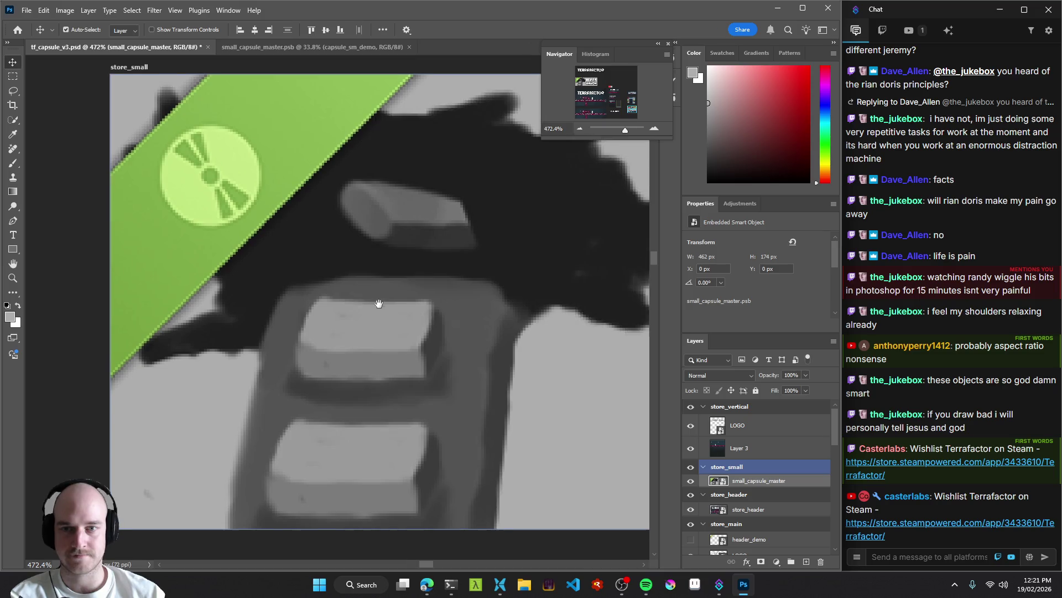
{"action": "scroll", "coordinate": [321, 310], "scroll_direction": "down", "scroll_amount": 5}
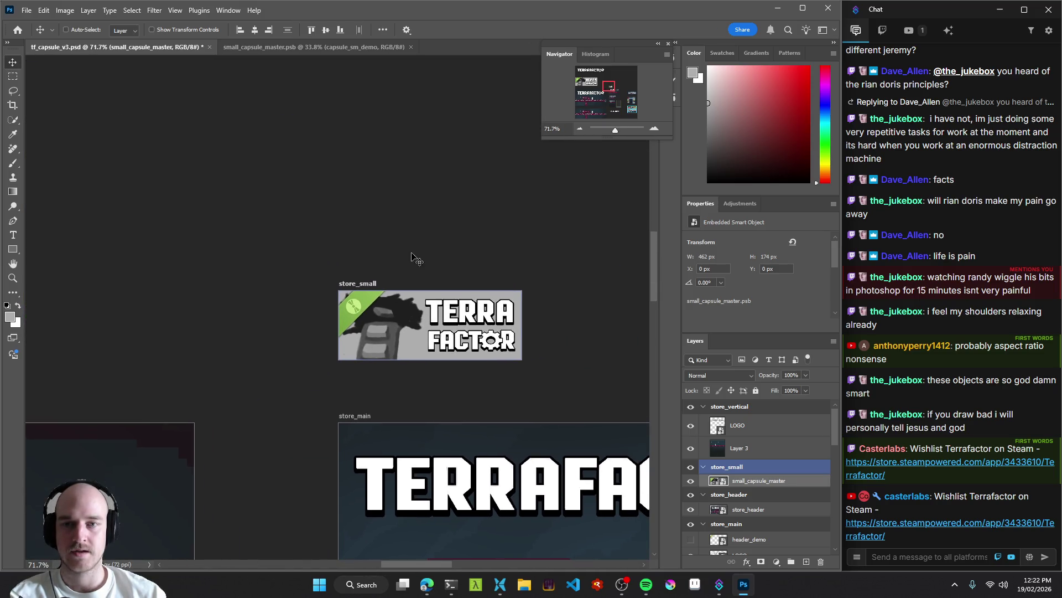
Save tf_capsule_v3.psd and select Layer 27 in small_capsule_master.psb.
{"action": "key", "text": "ctrl+s"}
{"action": "left_click", "coordinate": [265, 49]}
{"action": "scroll", "coordinate": [366, 318], "scroll_direction": "down", "scroll_amount": 3}
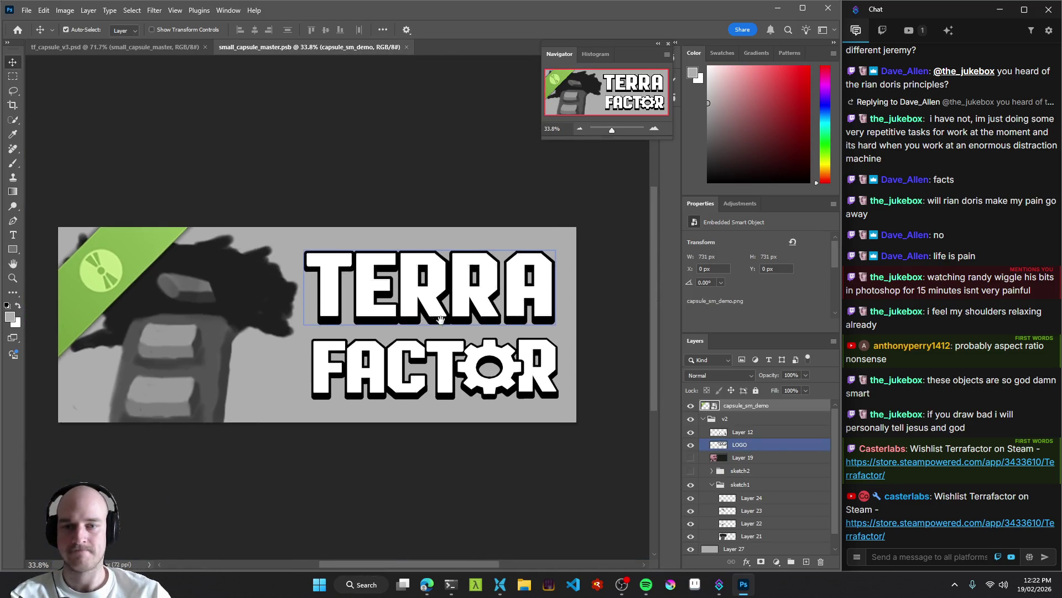
{"action": "scroll", "coordinate": [365, 318], "scroll_direction": "up", "scroll_amount": 2}
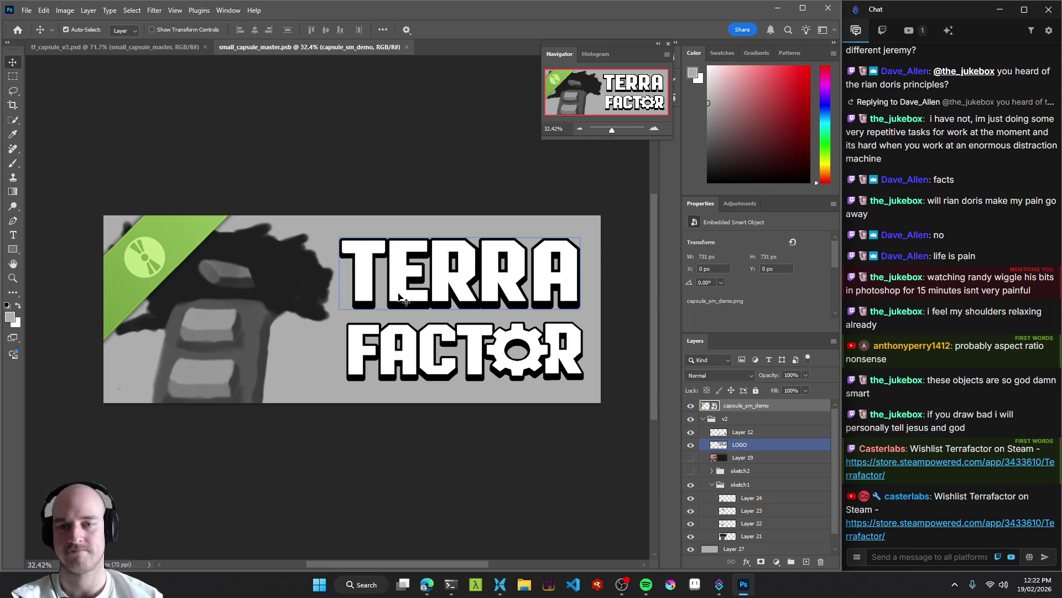
{"action": "key", "text": "alt+comma"}
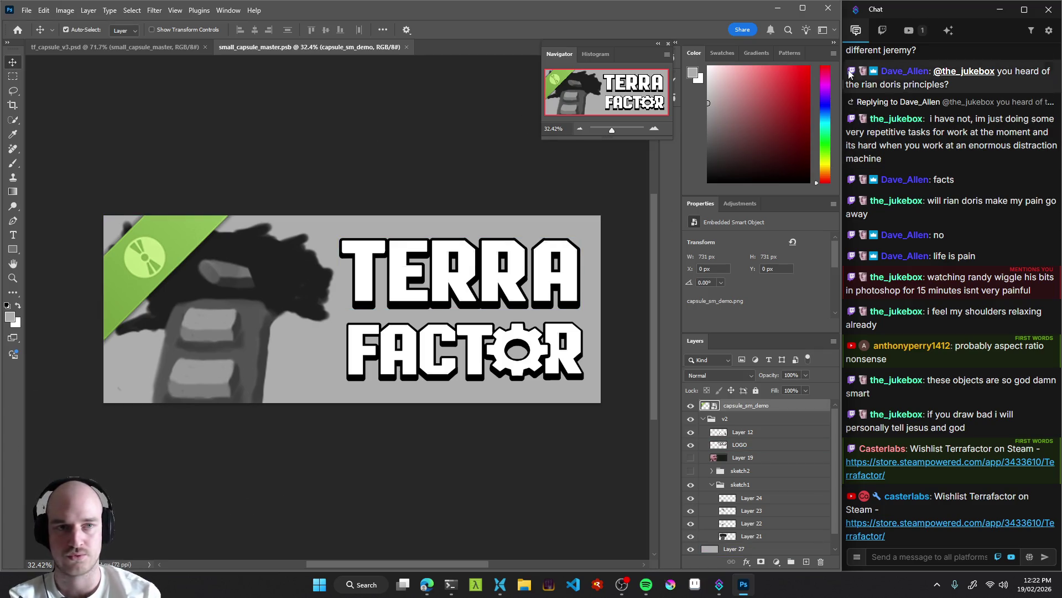
Paint a black test blob on a new layer, undo it, and save the smart object.
{"action": "scroll", "coordinate": [256, 360], "scroll_direction": "up", "scroll_amount": 3}
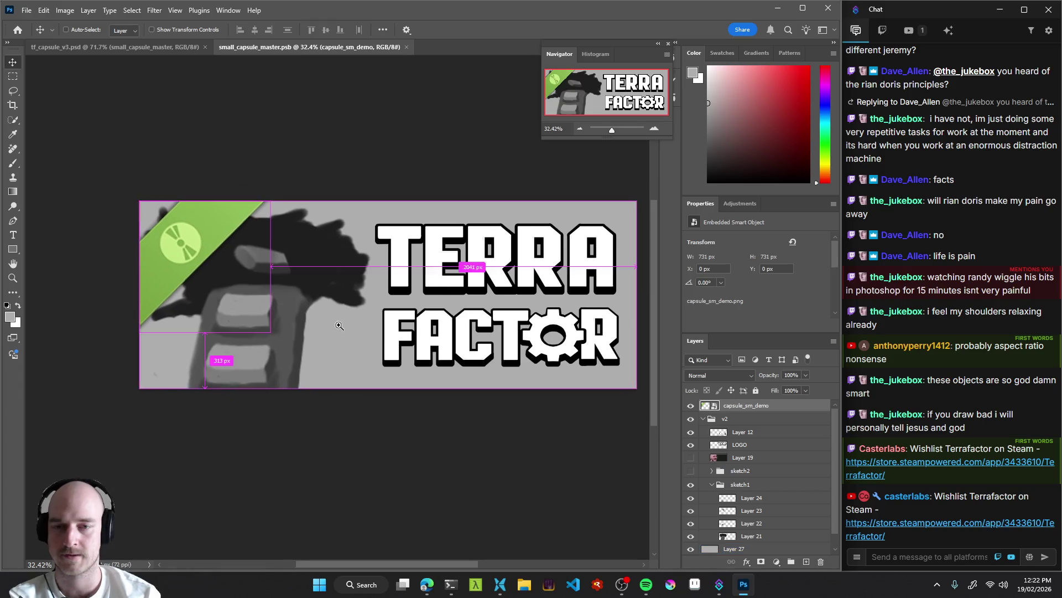
{"action": "key", "text": "b"}
{"action": "key", "text": "ctrl+shift+alt+n"}
{"action": "key", "text": "d"}
{"action": "left_click_drag", "start_coordinate": [332, 339], "coordinate": [340, 335]}
{"action": "key", "text": "ctrl+z"}
{"action": "key", "text": "ctrl+z"}
{"action": "scroll", "coordinate": [341, 336], "scroll_direction": "down", "scroll_amount": 7}
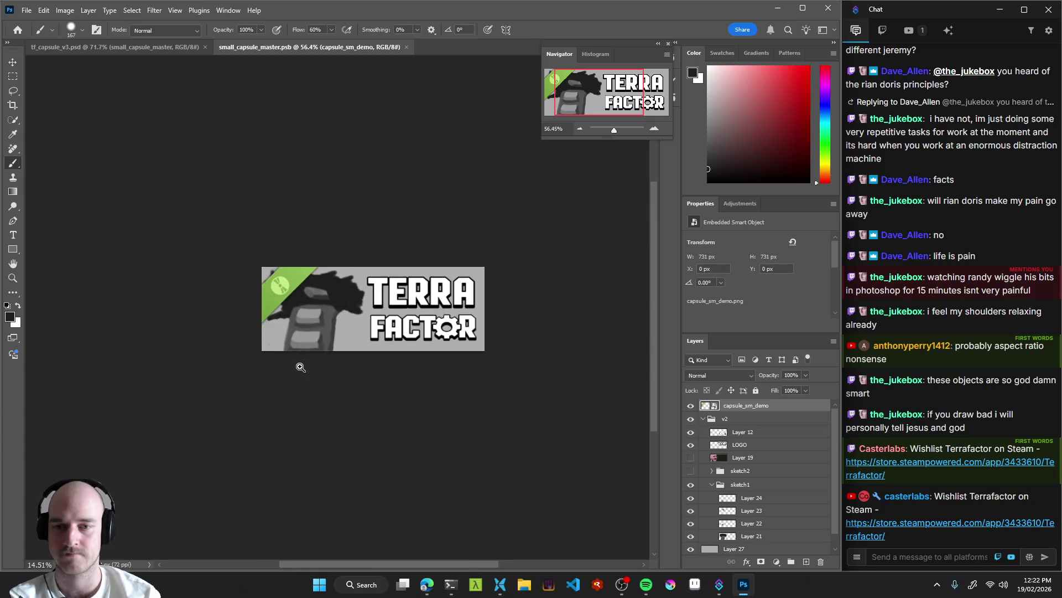
{"action": "scroll", "coordinate": [377, 294], "scroll_direction": "up", "scroll_amount": 4}
{"action": "scroll", "coordinate": [360, 320], "scroll_direction": "down", "scroll_amount": 3}
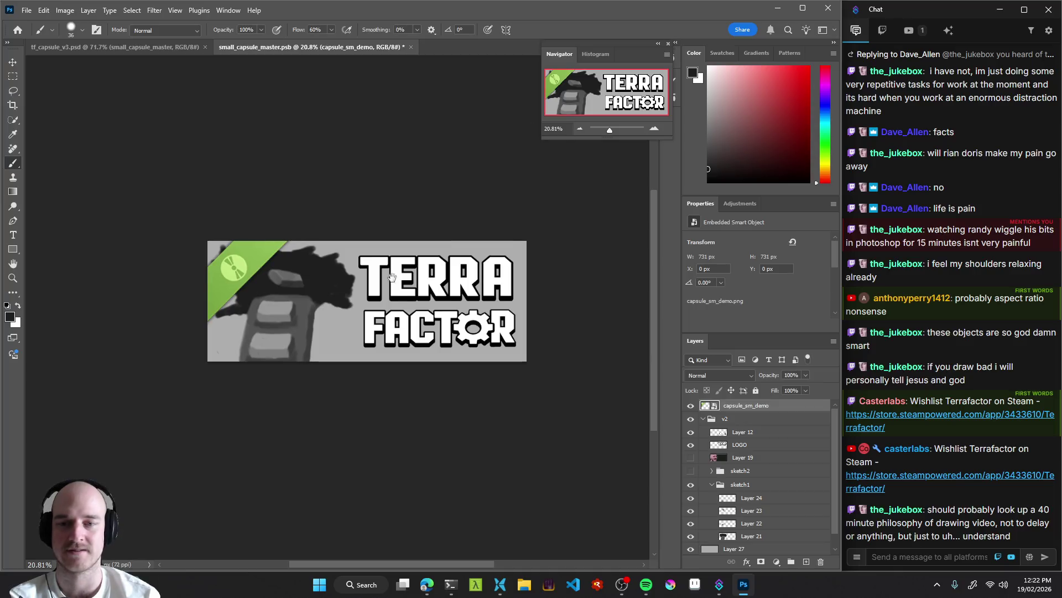
{"action": "key", "text": "ctrl+s"}
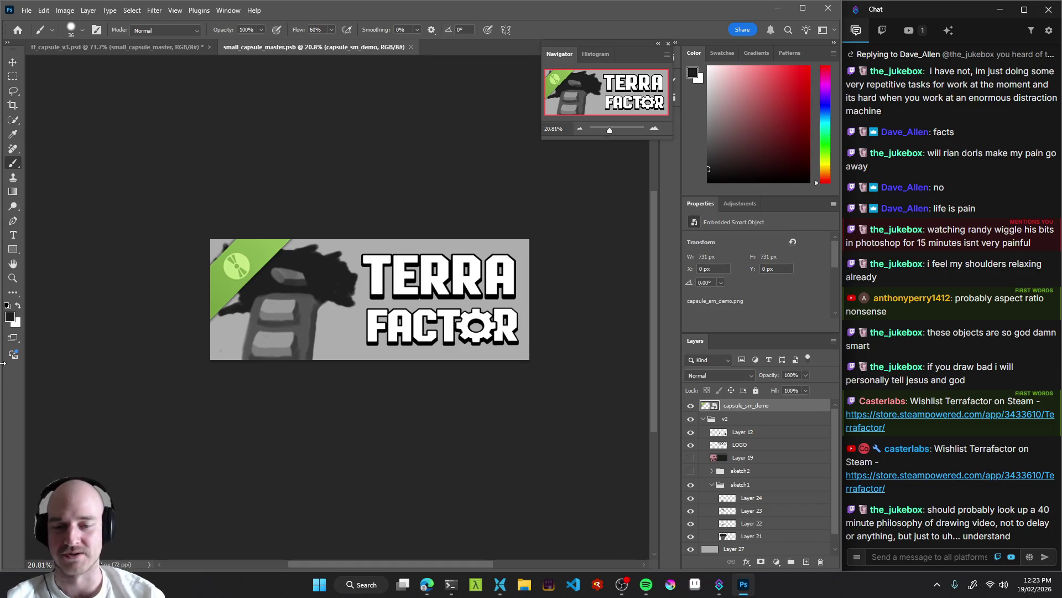
Browse and dismiss the brush preset list, then bring the web browser to the front.
{"action": "left_click_drag", "start_coordinate": [337, 299], "coordinate": [344, 306]}
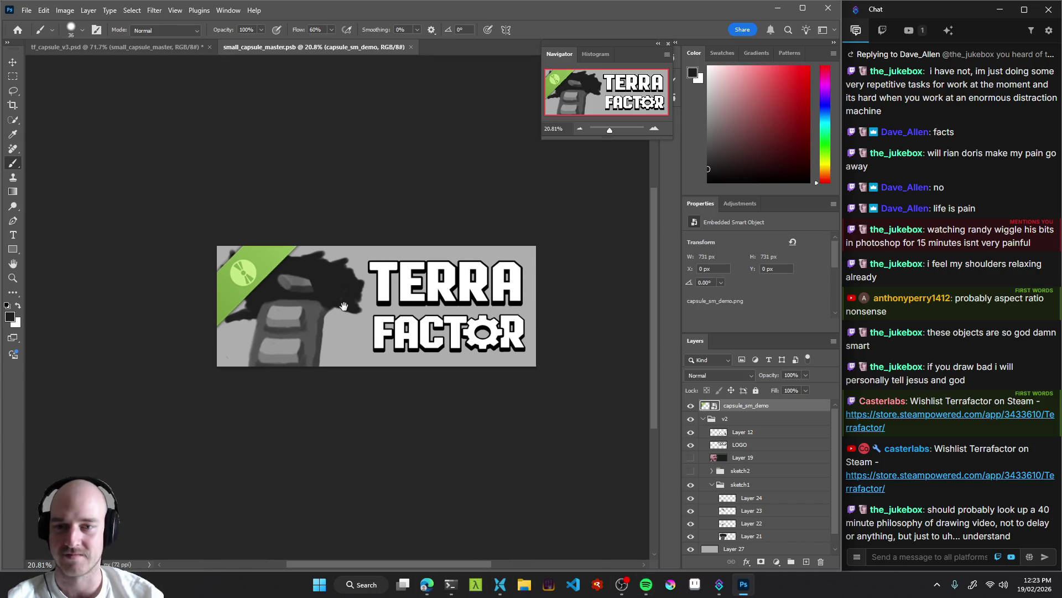
{"action": "scroll", "coordinate": [344, 306], "scroll_direction": "up", "scroll_amount": 5}
{"action": "right_click", "coordinate": [359, 353]}
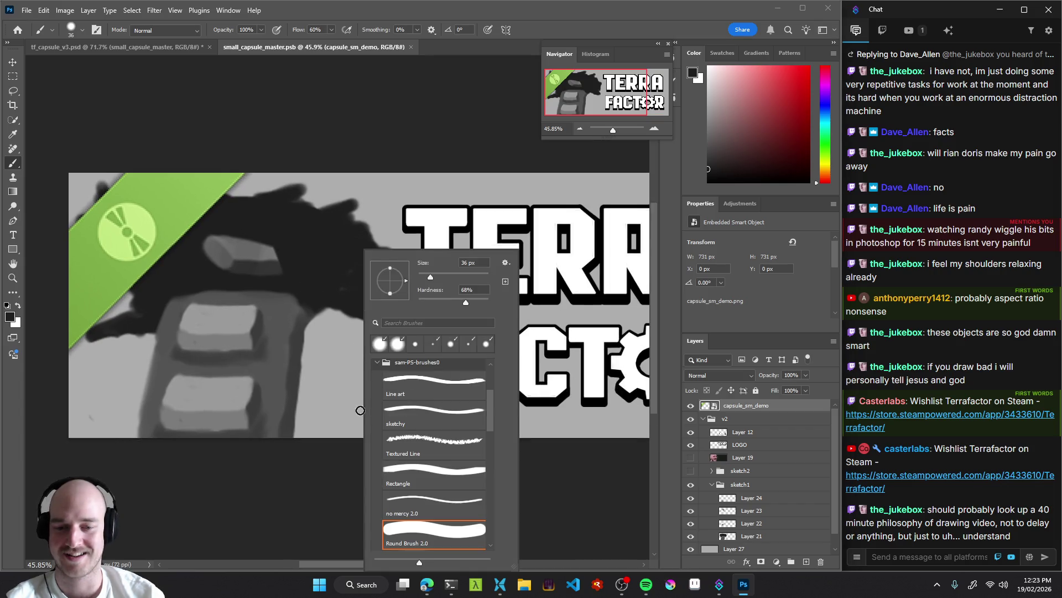
{"action": "scroll", "coordinate": [490, 414], "scroll_direction": "down", "scroll_amount": 4}
{"action": "scroll", "coordinate": [501, 414], "scroll_direction": "up", "scroll_amount": 3}
{"action": "scroll", "coordinate": [503, 412], "scroll_direction": "up", "scroll_amount": 3}
{"action": "scroll", "coordinate": [502, 412], "scroll_direction": "down", "scroll_amount": 3}
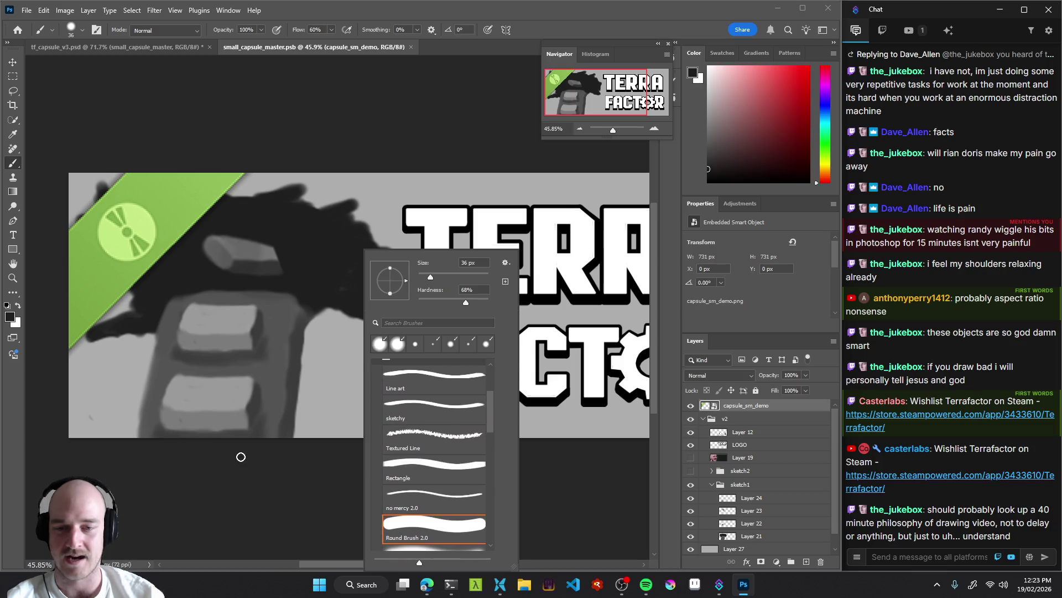
{"action": "left_click", "coordinate": [241, 457]}
{"action": "left_click", "coordinate": [426, 587]}
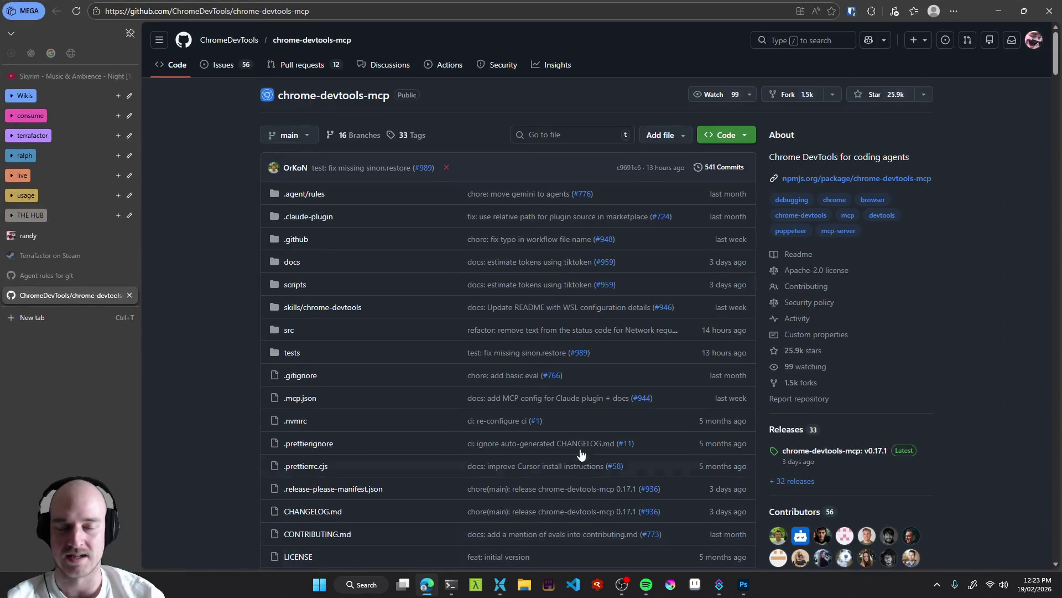
Search Google for samdoesarts in a new browser tab.
{"action": "key", "text": "alt+Tab"}
{"action": "left_click", "coordinate": [428, 588]}
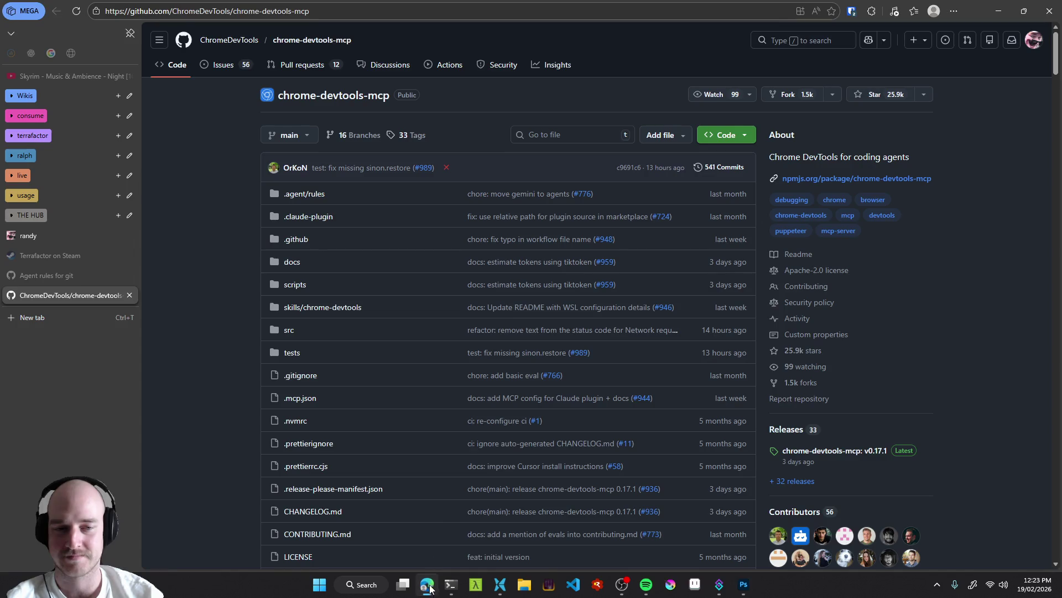
{"action": "left_click", "coordinate": [55, 316]}
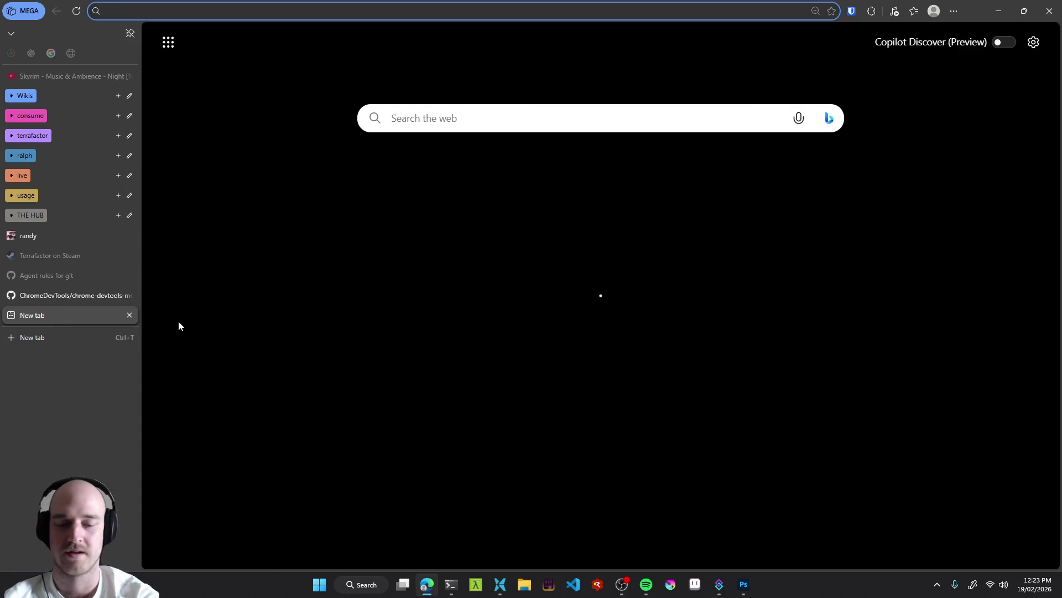
{"action": "type", "text": "samdoesarts"}
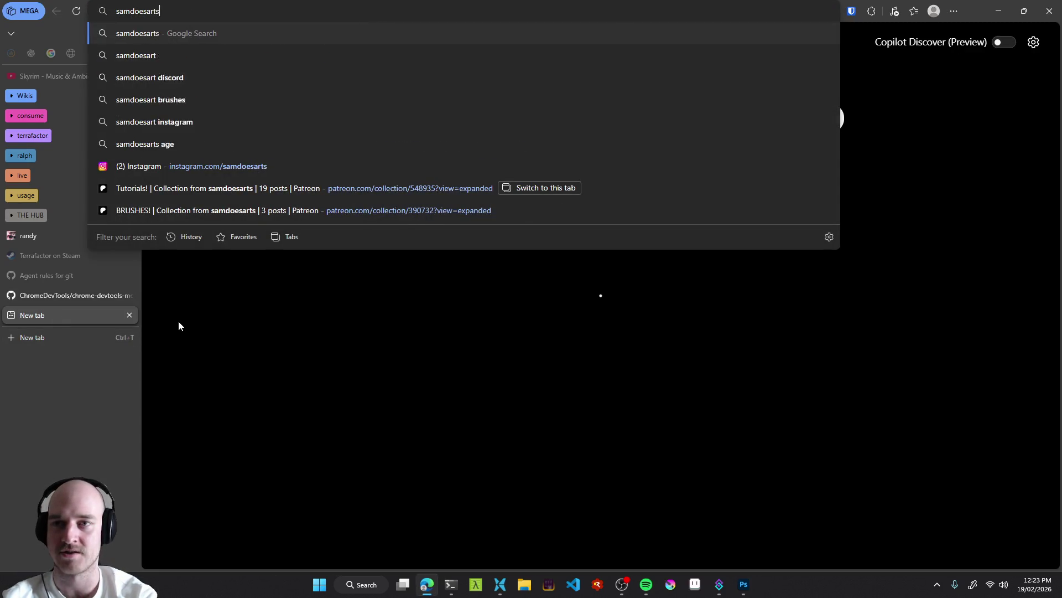
{"action": "key", "text": "Return"}
Open the SamDoesArts YouTube channel and scroll through its Videos page.
{"action": "scroll", "coordinate": [220, 305], "scroll_direction": "down", "scroll_amount": 2}
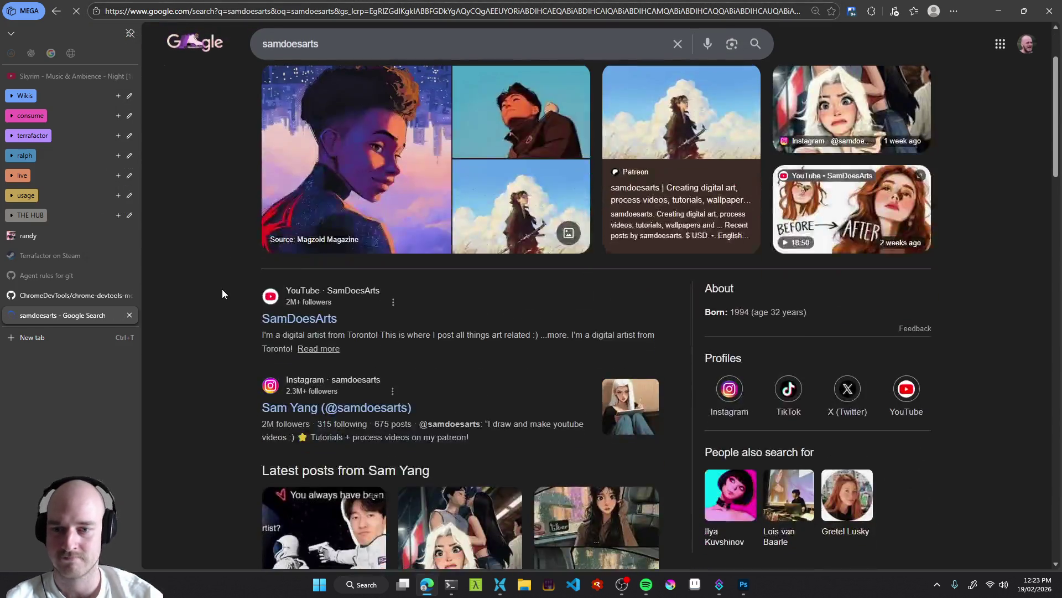
{"action": "left_click", "coordinate": [313, 322]}
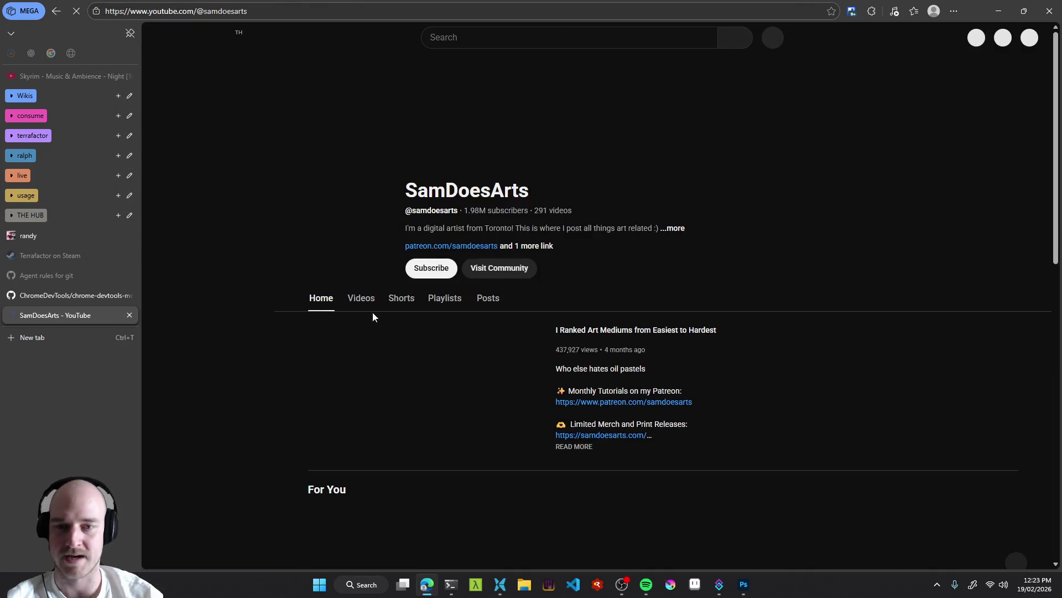
{"action": "left_click", "coordinate": [360, 300]}
{"action": "scroll", "coordinate": [268, 391], "scroll_direction": "down", "scroll_amount": 3}
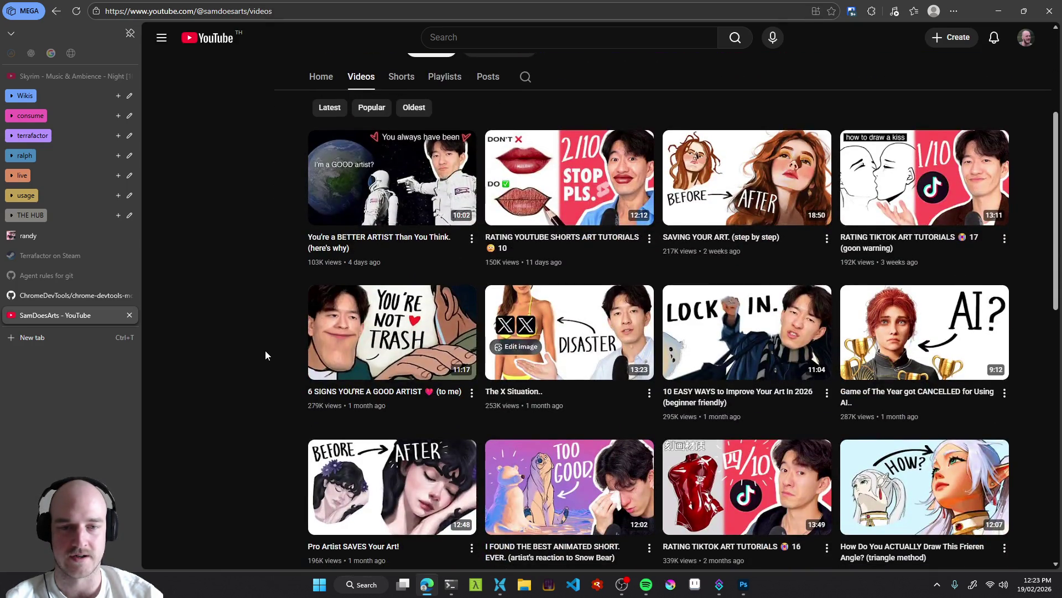
{"action": "scroll", "coordinate": [265, 354], "scroll_direction": "down", "scroll_amount": 3}
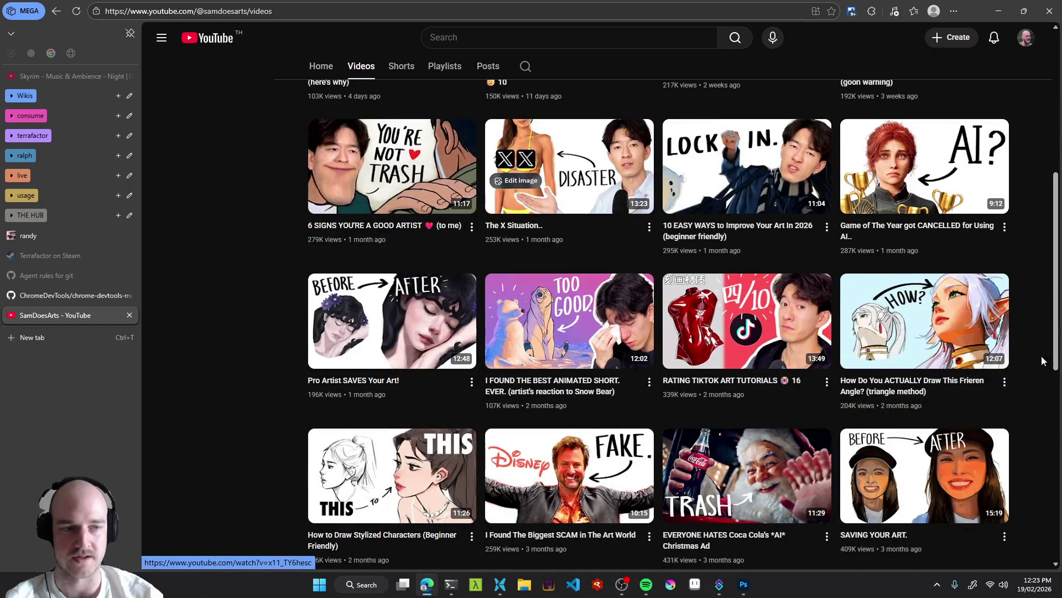
{"action": "scroll", "coordinate": [1027, 357], "scroll_direction": "down", "scroll_amount": 3}
{"action": "scroll", "coordinate": [1022, 366], "scroll_direction": "down", "scroll_amount": 3}
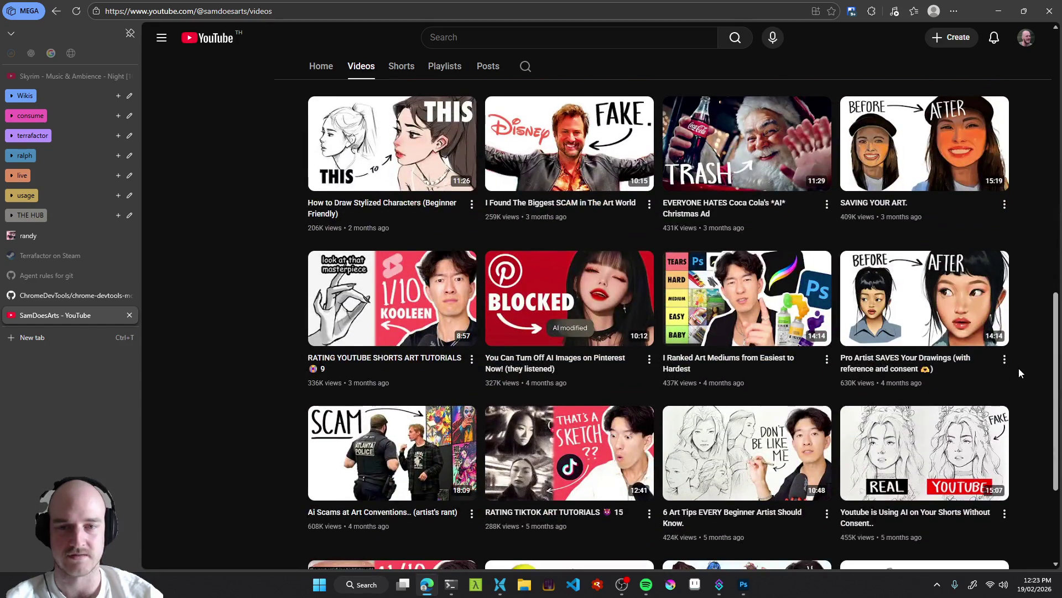
{"action": "scroll", "coordinate": [1019, 369], "scroll_direction": "down", "scroll_amount": 7}
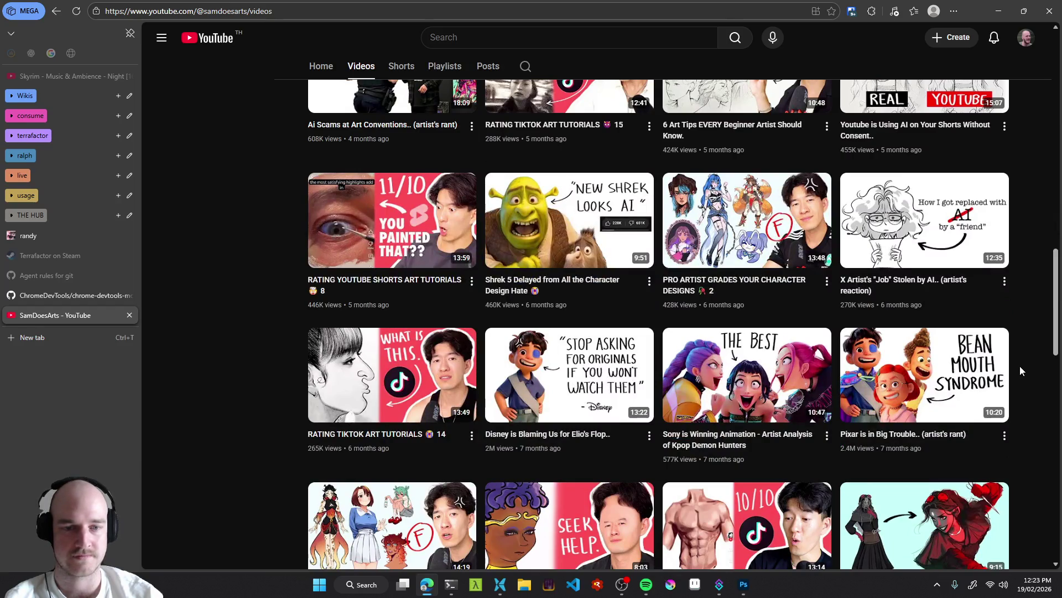
{"action": "scroll", "coordinate": [1020, 366], "scroll_direction": "up", "scroll_amount": 12}
{"action": "left_click", "coordinate": [59, 335]}
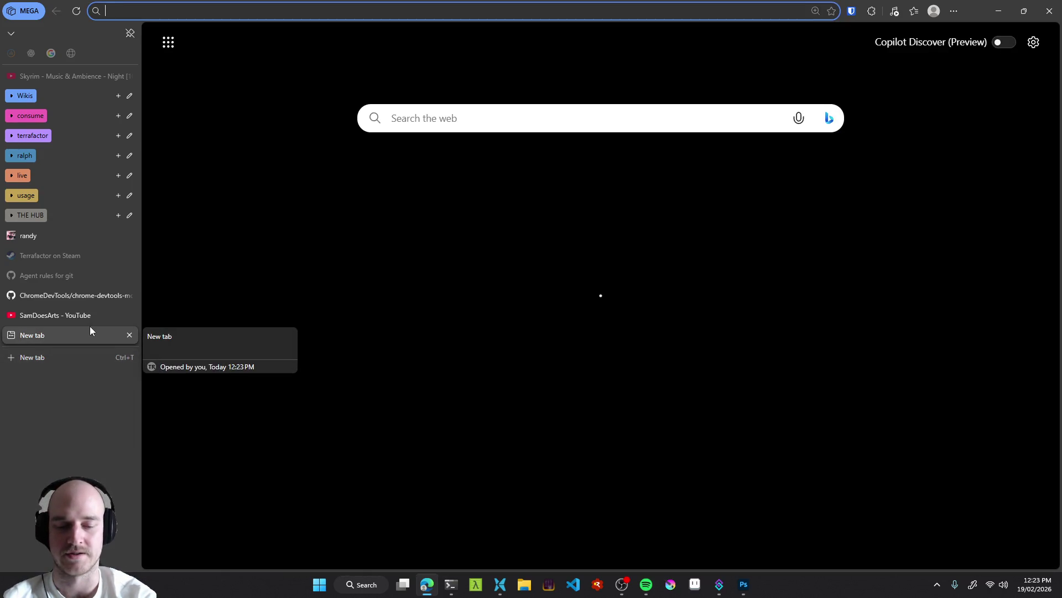
Search for trent kaniuga and open the Trent Kaniuga channel's Videos page.
{"action": "type", "text": "trent"}
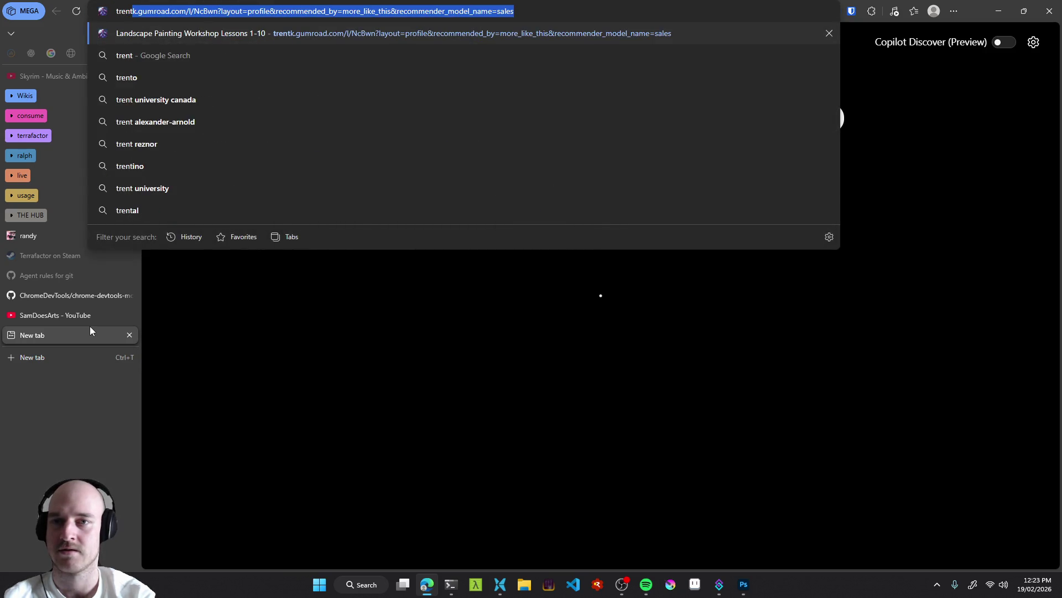
{"action": "type", "text": " kani"}
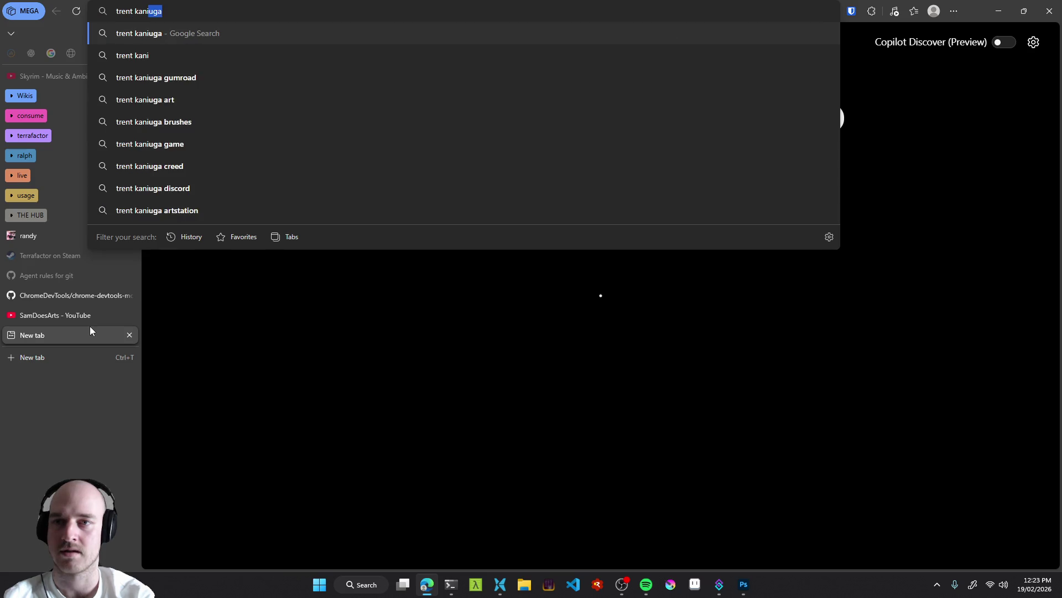
{"action": "type", "text": "uga"}
{"action": "key", "text": "Return"}
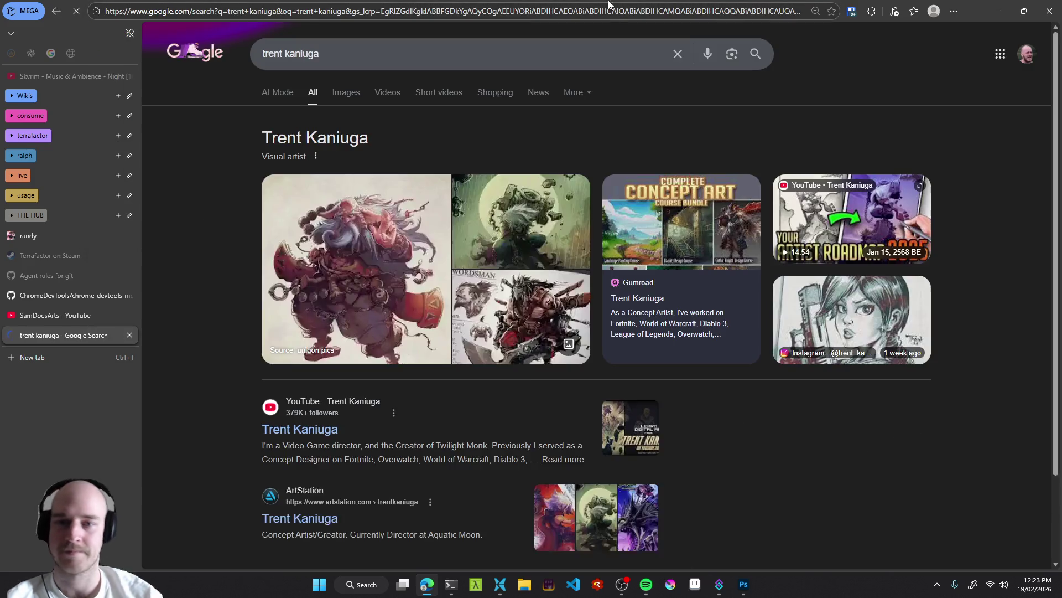
{"action": "left_click", "coordinate": [302, 430]}
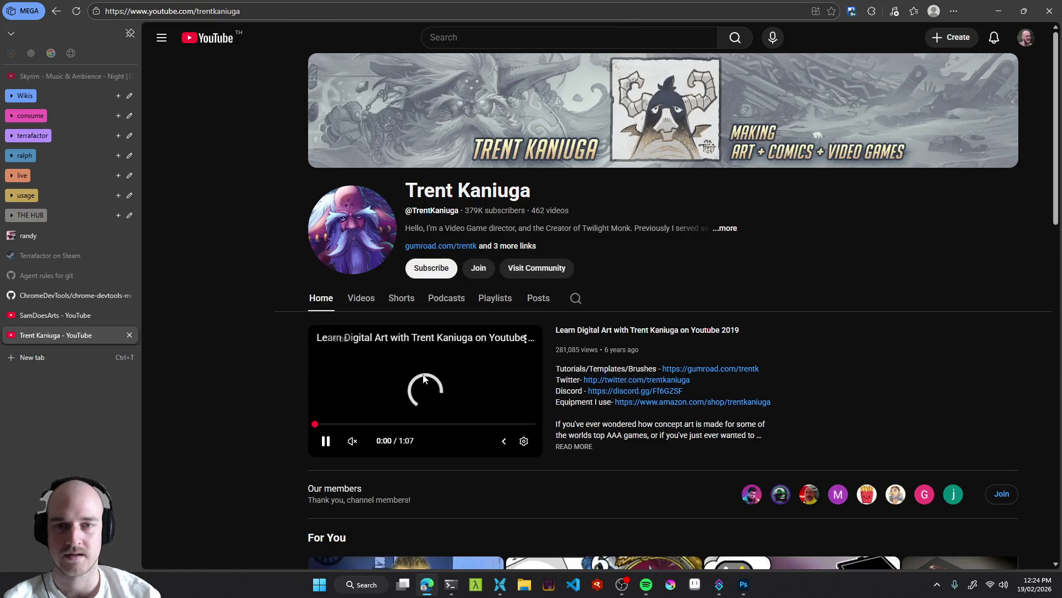
{"action": "left_click", "coordinate": [362, 300]}
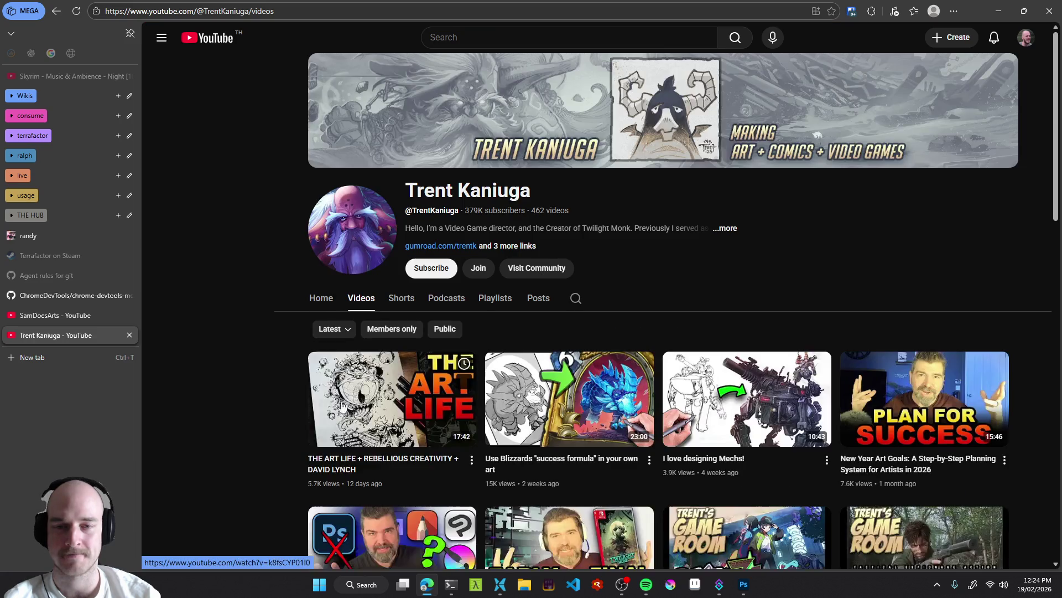
{"action": "scroll", "coordinate": [291, 399], "scroll_direction": "down", "scroll_amount": 2}
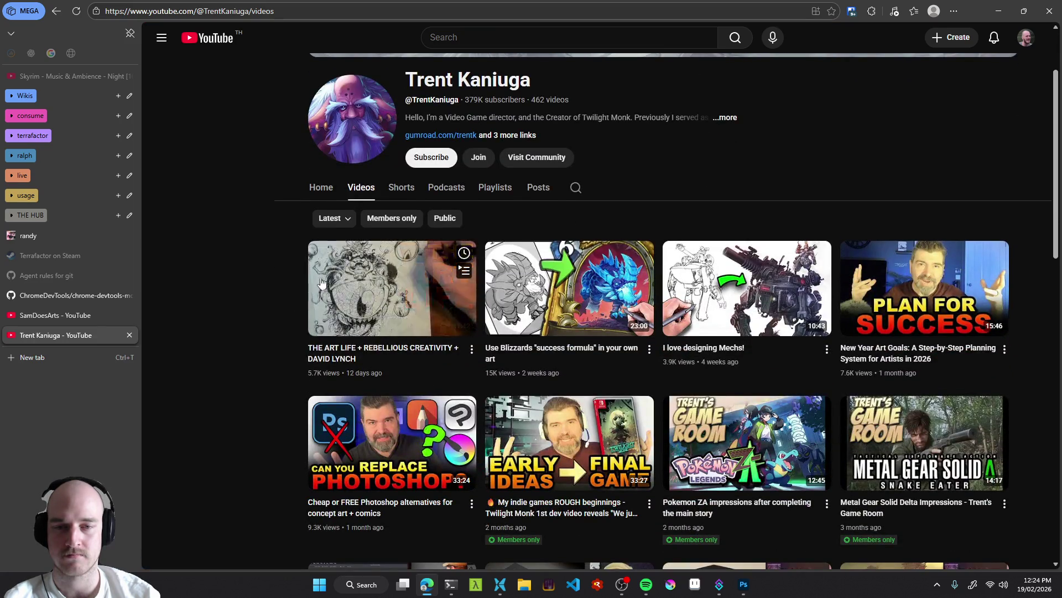
{"action": "scroll", "coordinate": [269, 343], "scroll_direction": "down", "scroll_amount": 3}
{"action": "scroll", "coordinate": [270, 342], "scroll_direction": "up", "scroll_amount": 4}
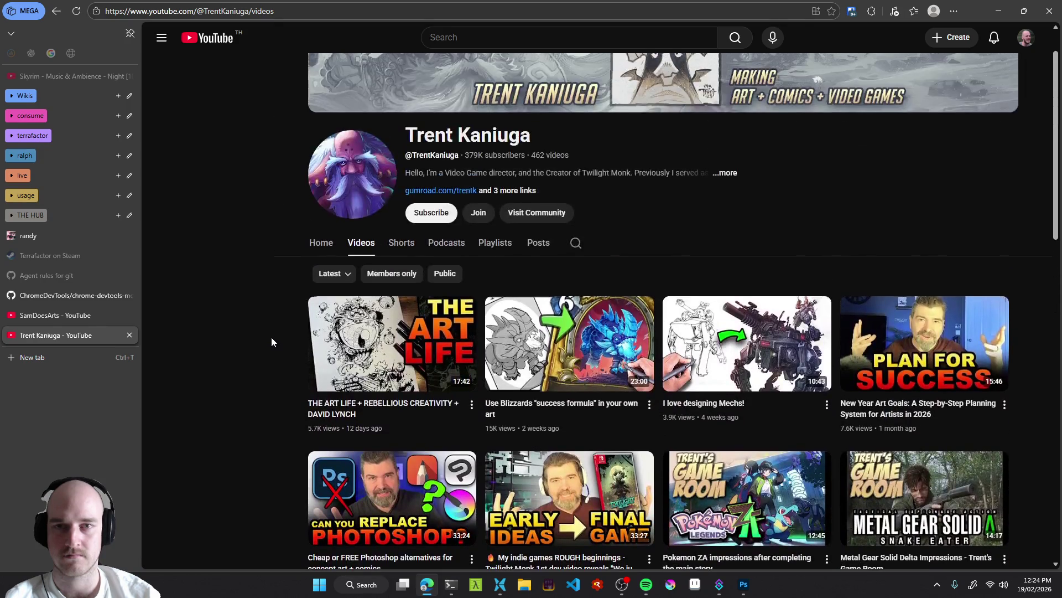
{"action": "left_click_drag", "start_coordinate": [468, 145], "coordinate": [536, 145]}
{"action": "left_click", "coordinate": [536, 145]}
Browse the channel's playlists, switch to the randy.gg tab, and minimize the browser.
{"action": "scroll", "coordinate": [284, 365], "scroll_direction": "down", "scroll_amount": 3}
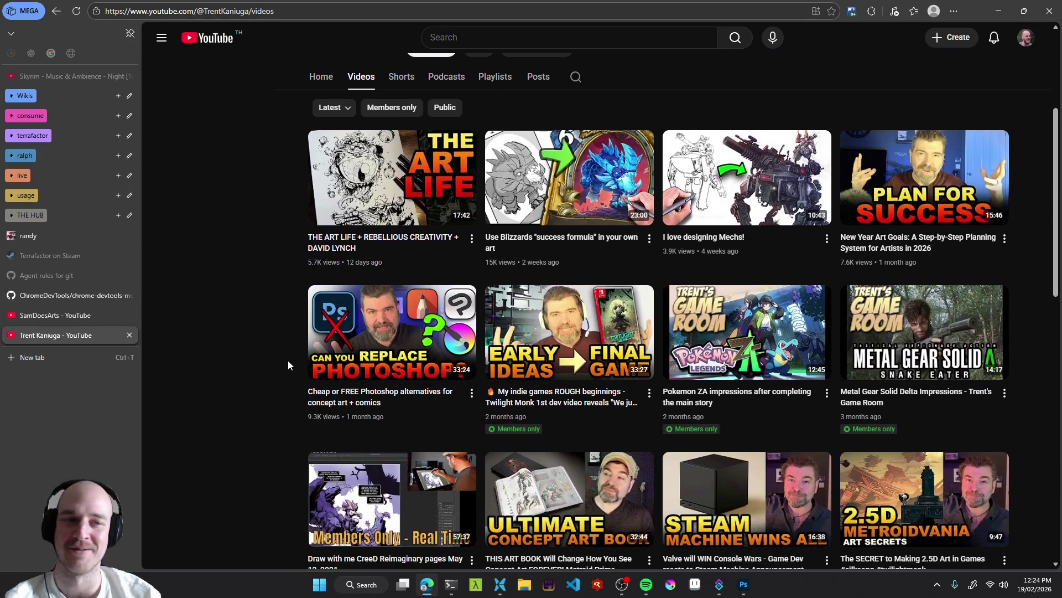
{"action": "scroll", "coordinate": [293, 360], "scroll_direction": "down", "scroll_amount": 1}
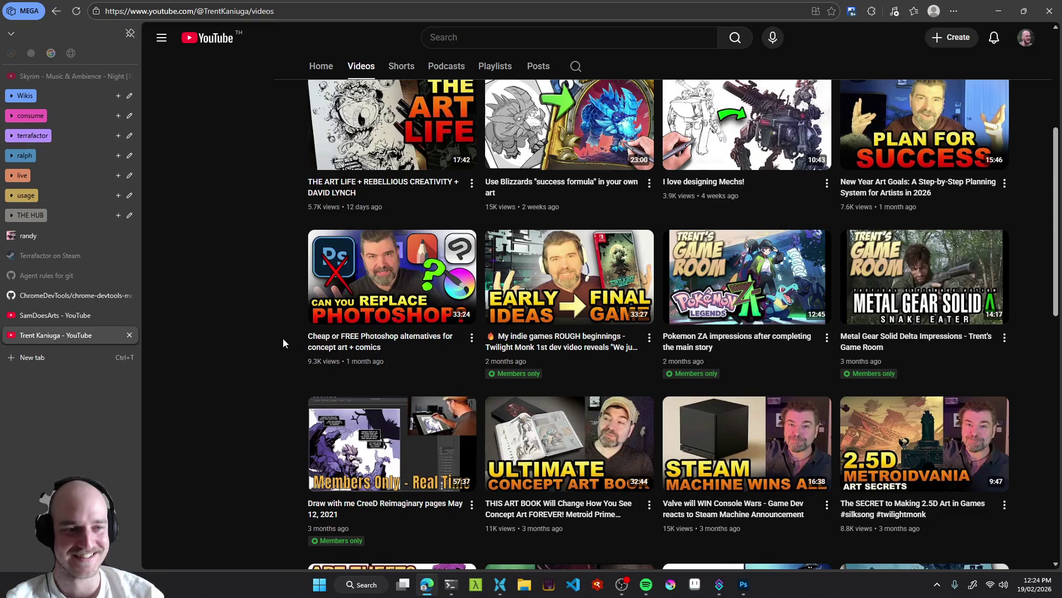
{"action": "scroll", "coordinate": [216, 346], "scroll_direction": "up", "scroll_amount": 3}
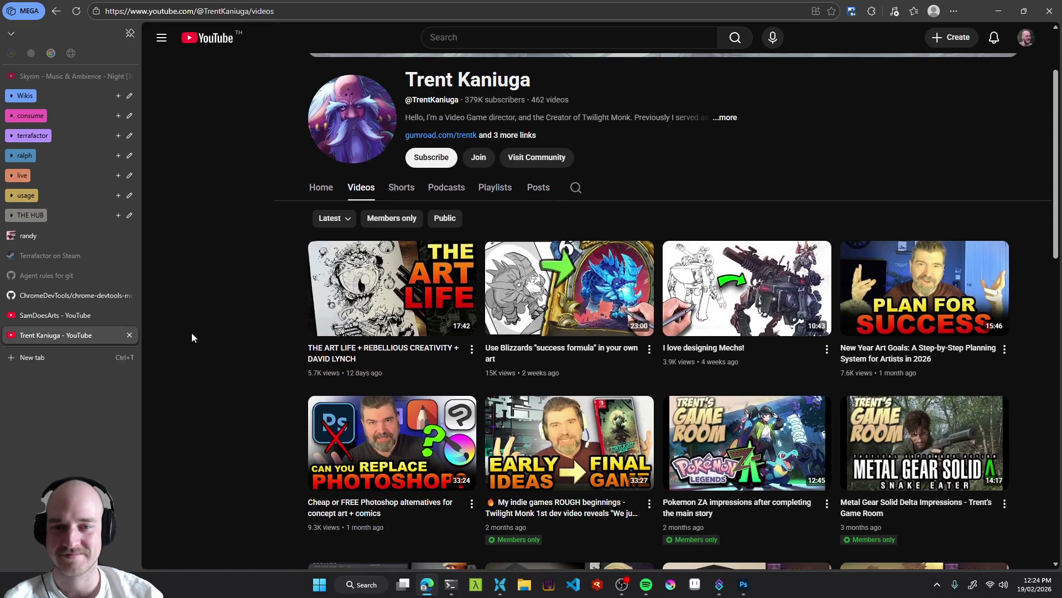
{"action": "scroll", "coordinate": [207, 332], "scroll_direction": "down", "scroll_amount": 1}
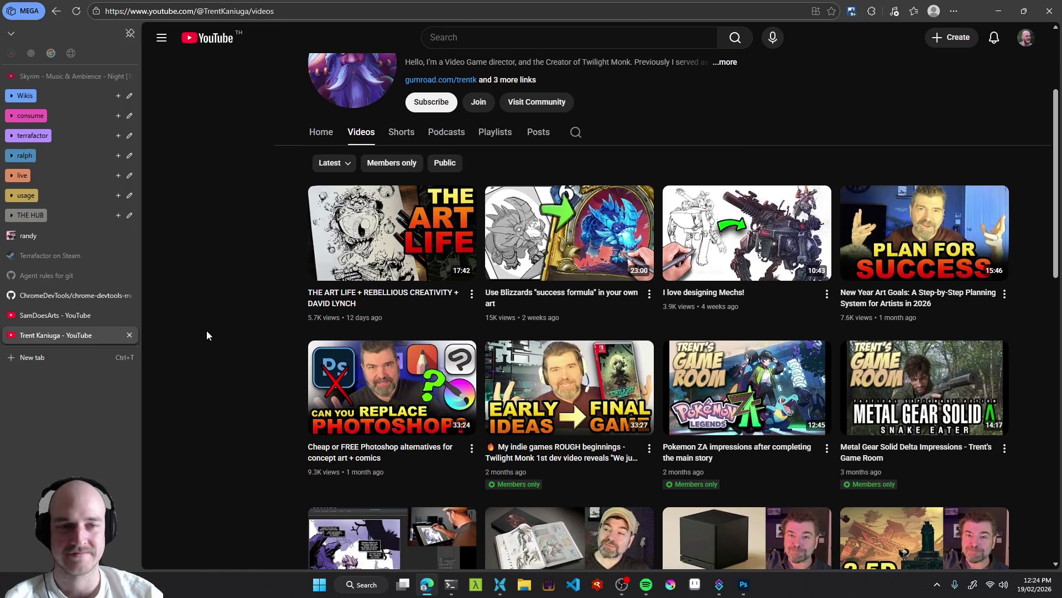
{"action": "left_click", "coordinate": [487, 136]}
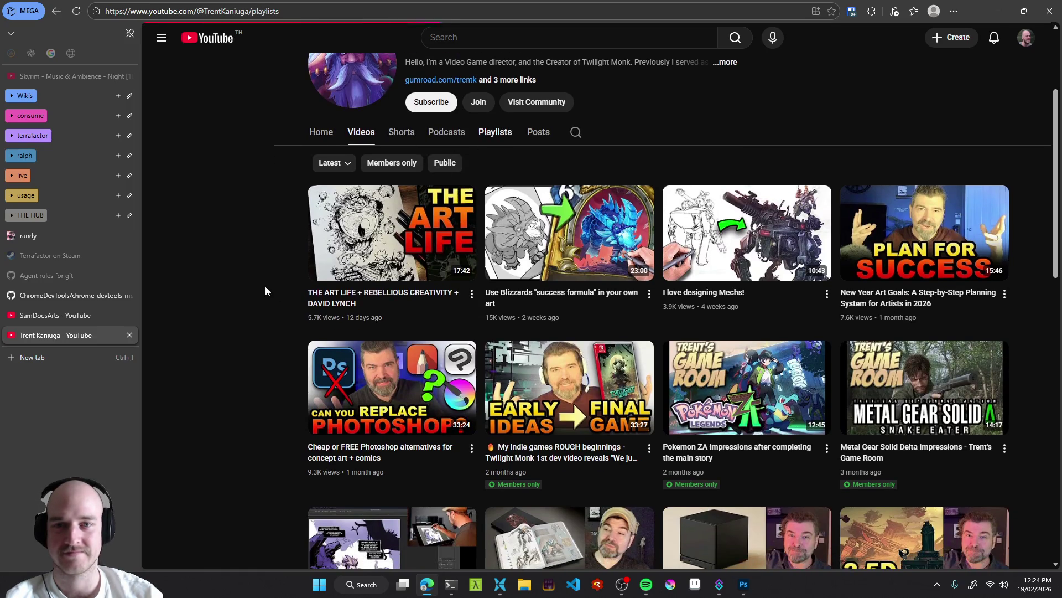
{"action": "scroll", "coordinate": [268, 382], "scroll_direction": "down", "scroll_amount": 2}
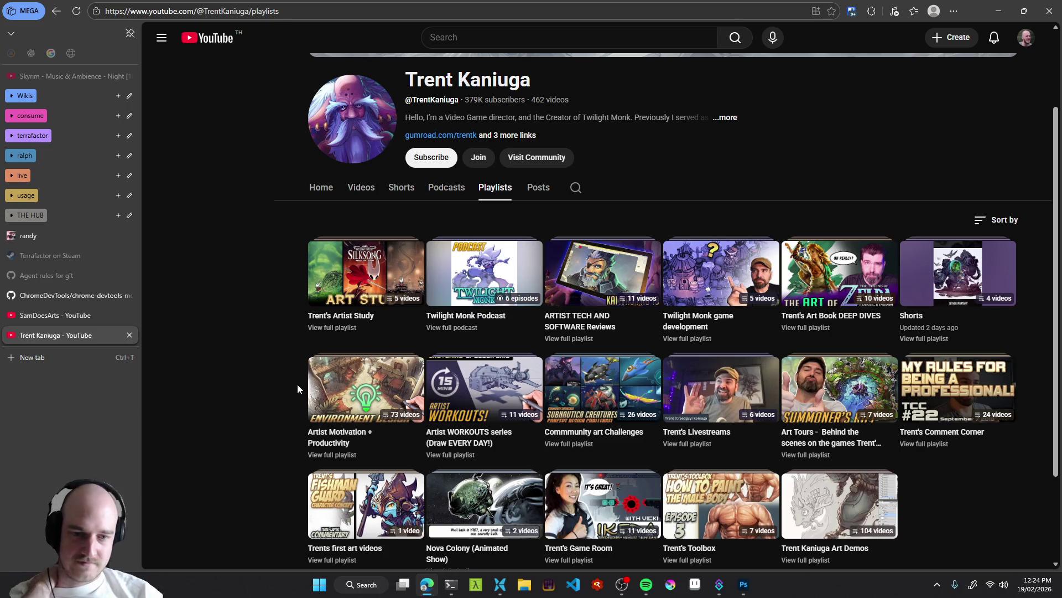
{"action": "scroll", "coordinate": [301, 389], "scroll_direction": "down", "scroll_amount": 2}
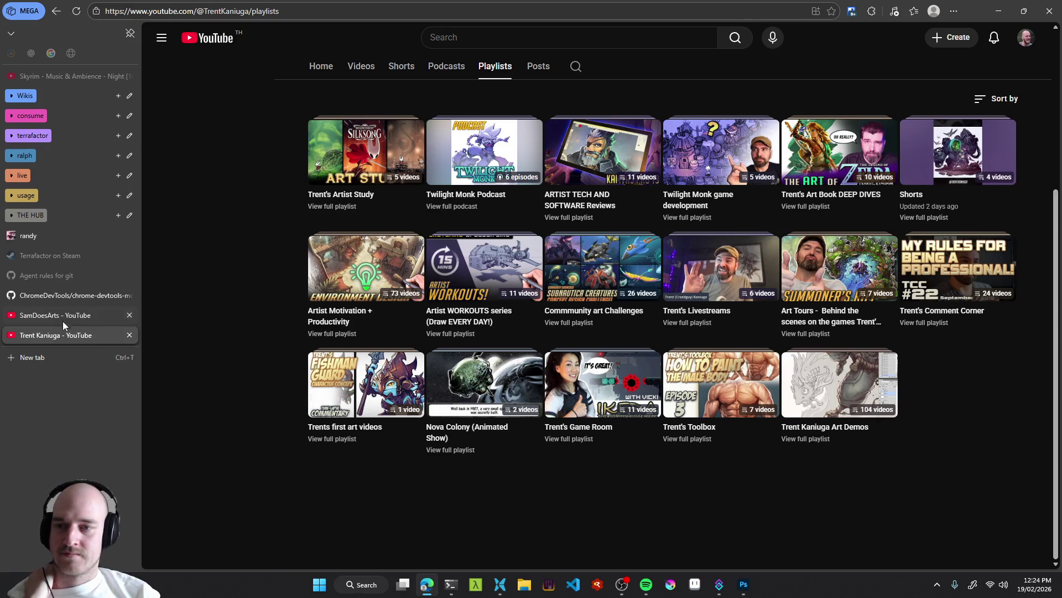
{"action": "left_click", "coordinate": [62, 237]}
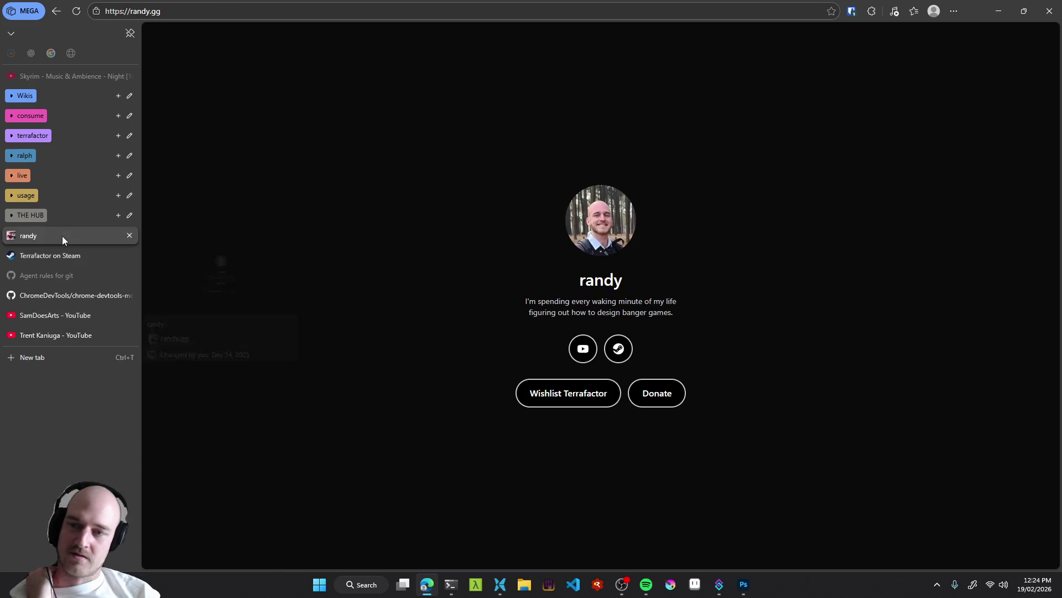
{"action": "left_click", "coordinate": [998, 11]}
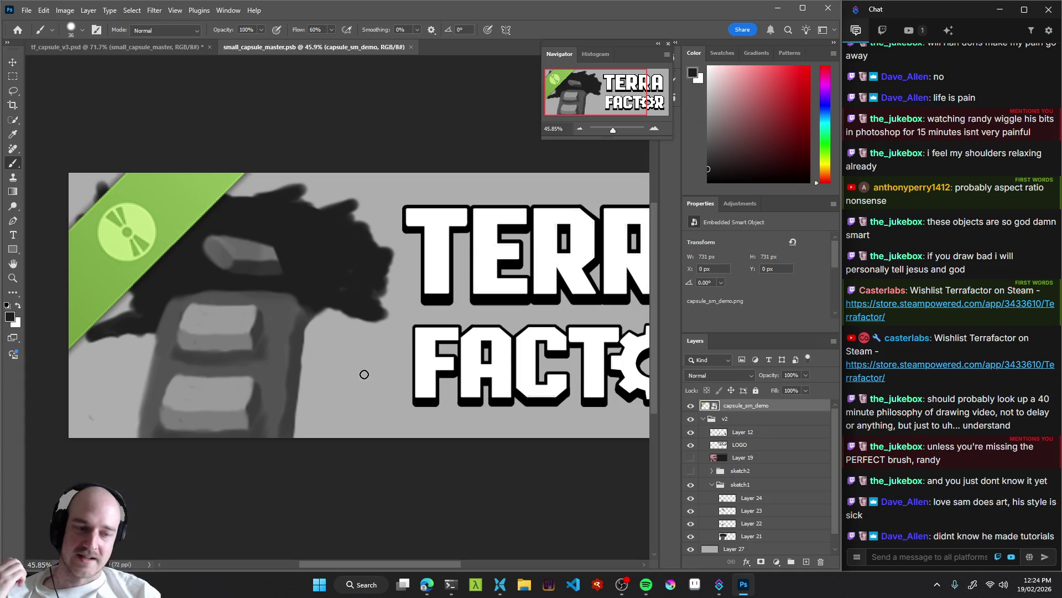
Enlarge the brush to 117 and sample a colour from the banner.
{"action": "mouse_move", "coordinate": [429, 588]}
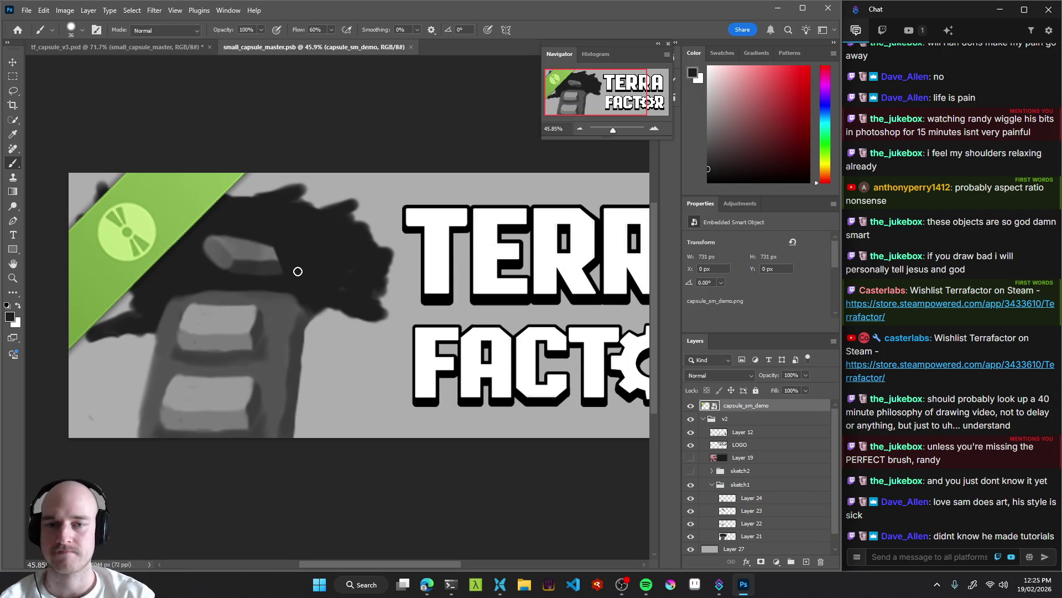
{"action": "scroll", "coordinate": [299, 277], "scroll_direction": "down", "scroll_amount": 5}
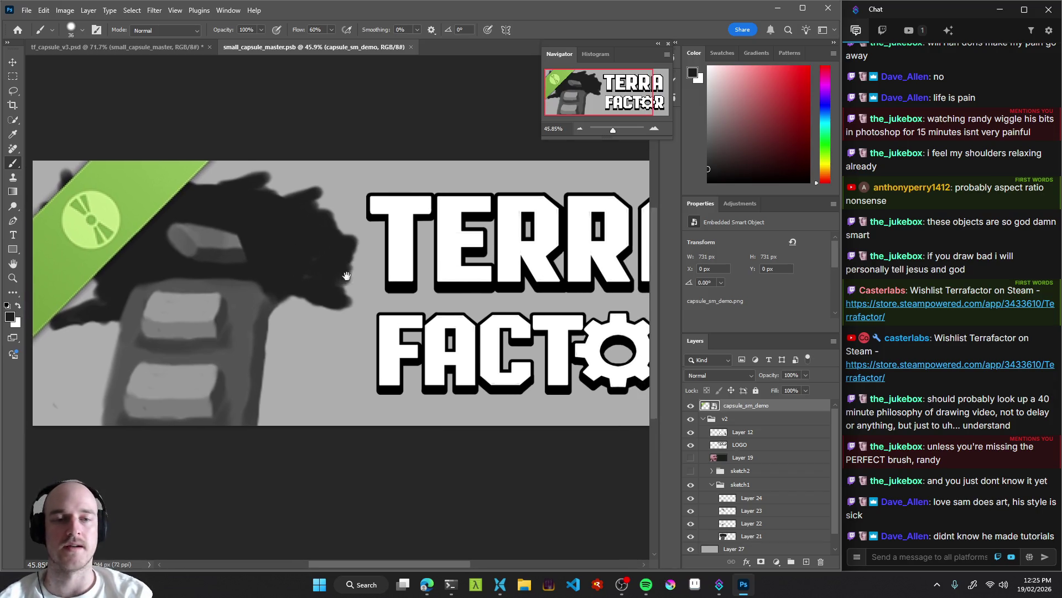
{"action": "scroll", "coordinate": [353, 300], "scroll_direction": "up", "scroll_amount": 3}
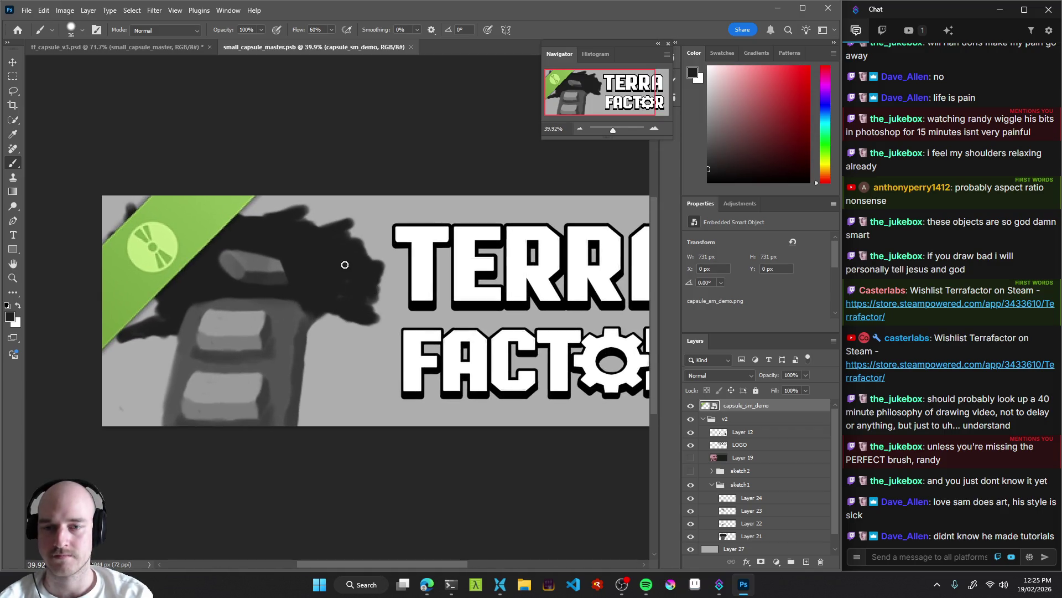
{"action": "mouse_move", "coordinate": [345, 355]}
{"action": "left_mouse_down"}
{"action": "mouse_move", "coordinate": [411, 303]}
{"action": "mouse_move", "coordinate": [365, 332]}
{"action": "left_mouse_up"}
{"action": "left_click", "coordinate": [350, 354], "text": "alt"}
{"action": "scroll", "coordinate": [371, 326], "scroll_direction": "down", "scroll_amount": 5}
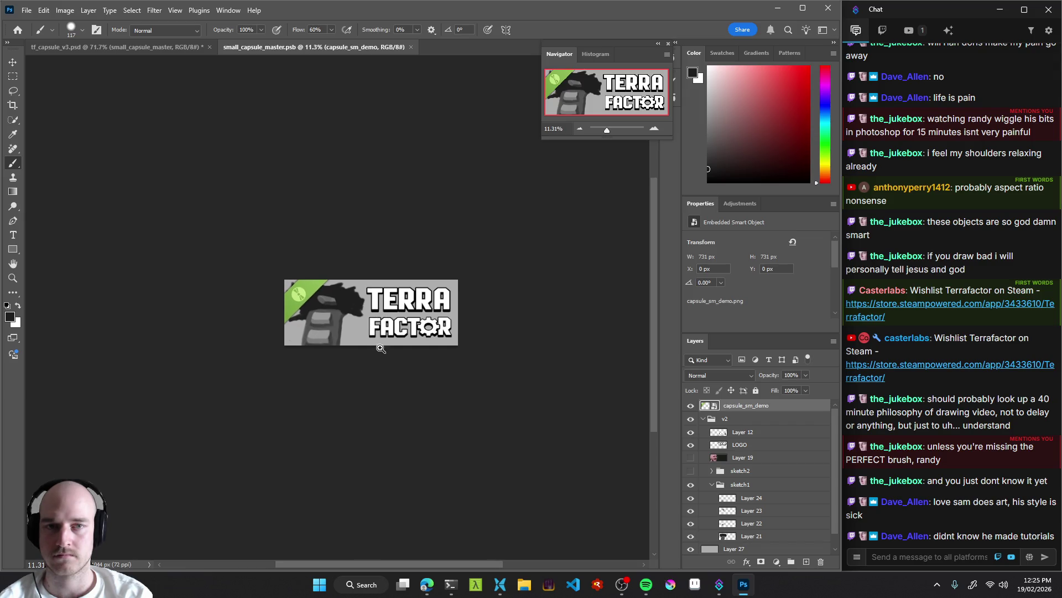
{"action": "scroll", "coordinate": [370, 332], "scroll_direction": "up", "scroll_amount": 2}
Reposition the banner view, switch to the Move tool, and hide the green capsule_sm_demo overlay.
{"action": "mouse_move", "coordinate": [402, 358]}
{"action": "left_mouse_down"}
{"action": "mouse_move", "coordinate": [412, 347]}
{"action": "mouse_move", "coordinate": [396, 364]}
{"action": "left_mouse_up"}
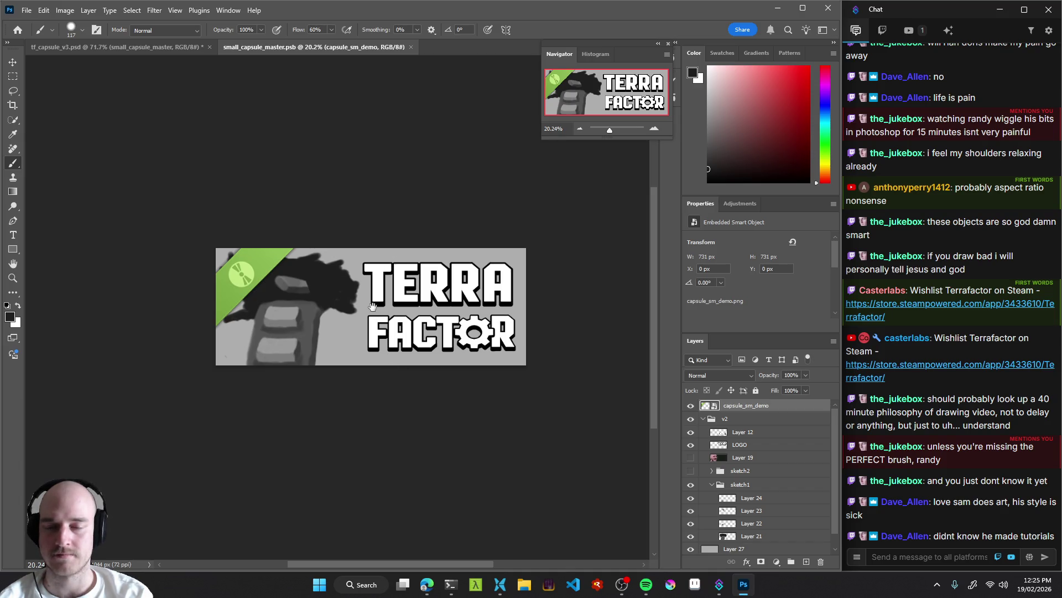
{"action": "scroll", "coordinate": [330, 341], "scroll_direction": "down", "scroll_amount": 3}
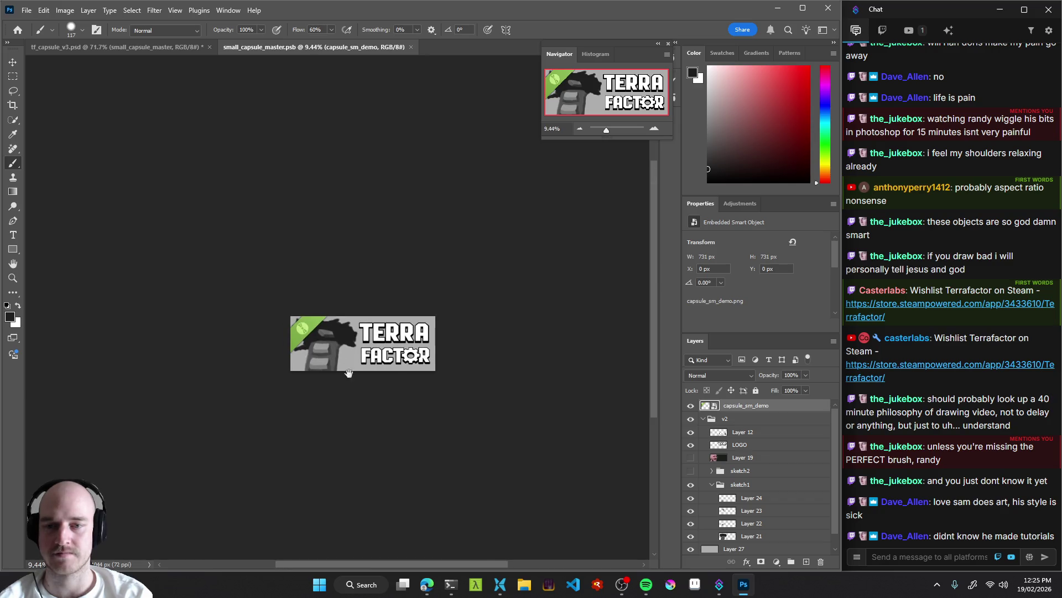
{"action": "scroll", "coordinate": [352, 359], "scroll_direction": "up", "scroll_amount": 2}
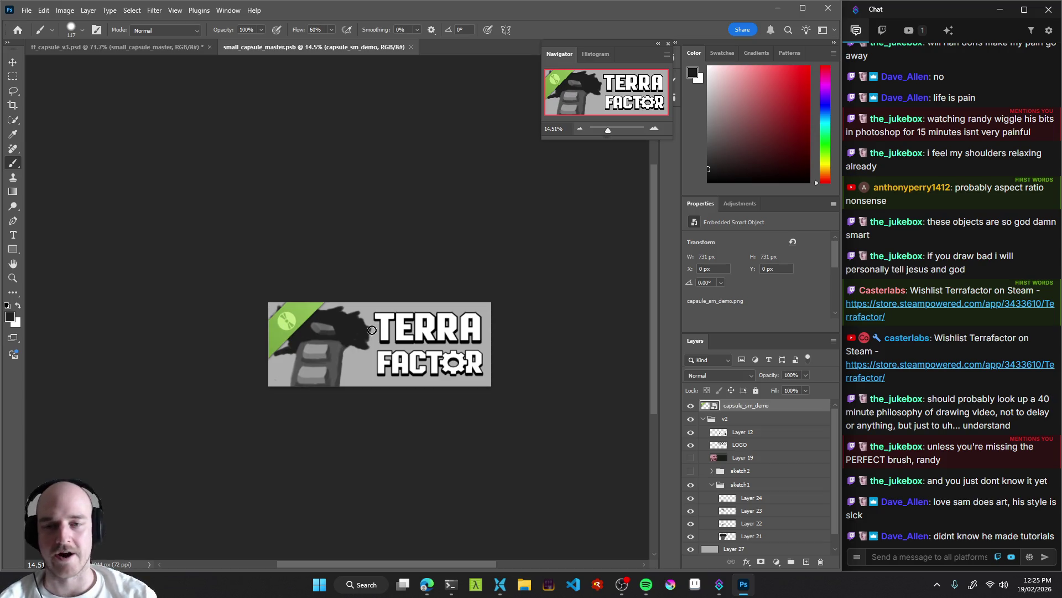
{"action": "key", "text": "v"}
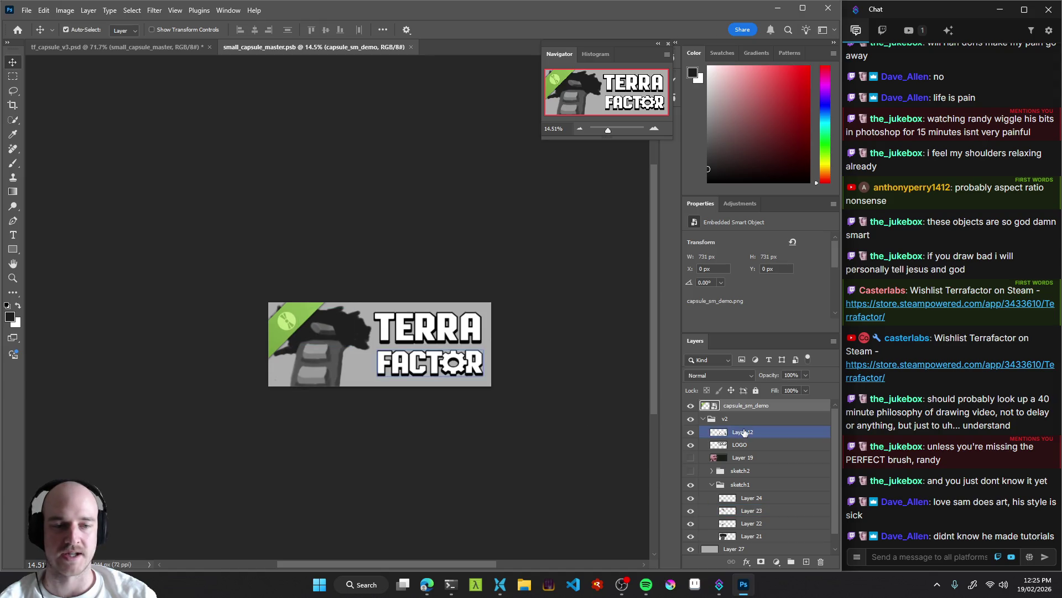
{"action": "left_click", "coordinate": [690, 406]}
Save the capsule file and zoom out on the banner, undoing a trial sketch move.
{"action": "key", "text": "ctrl+s"}
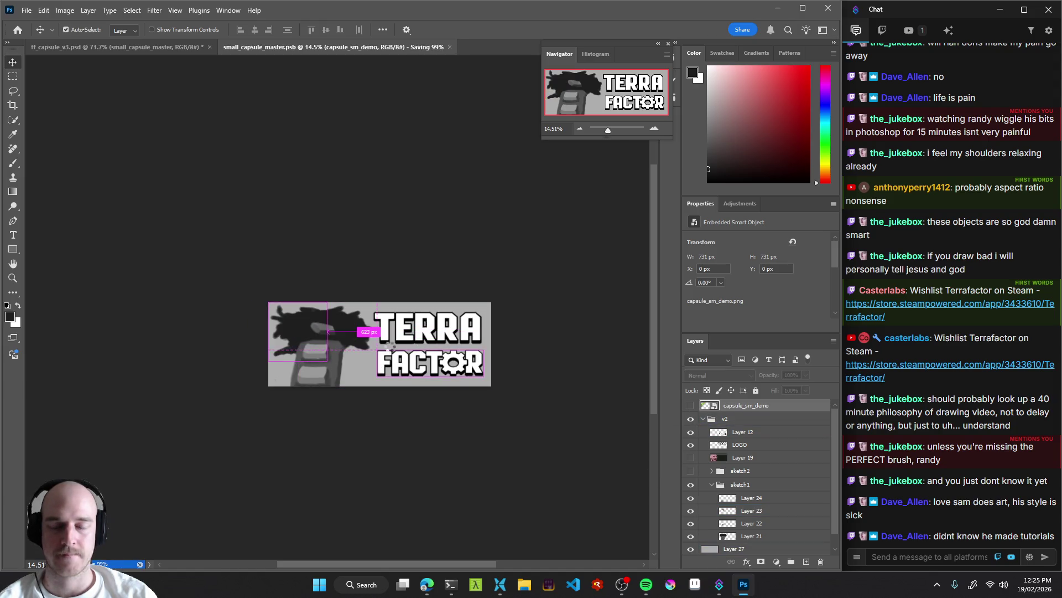
{"action": "scroll", "coordinate": [376, 346], "scroll_direction": "up", "scroll_amount": 3}
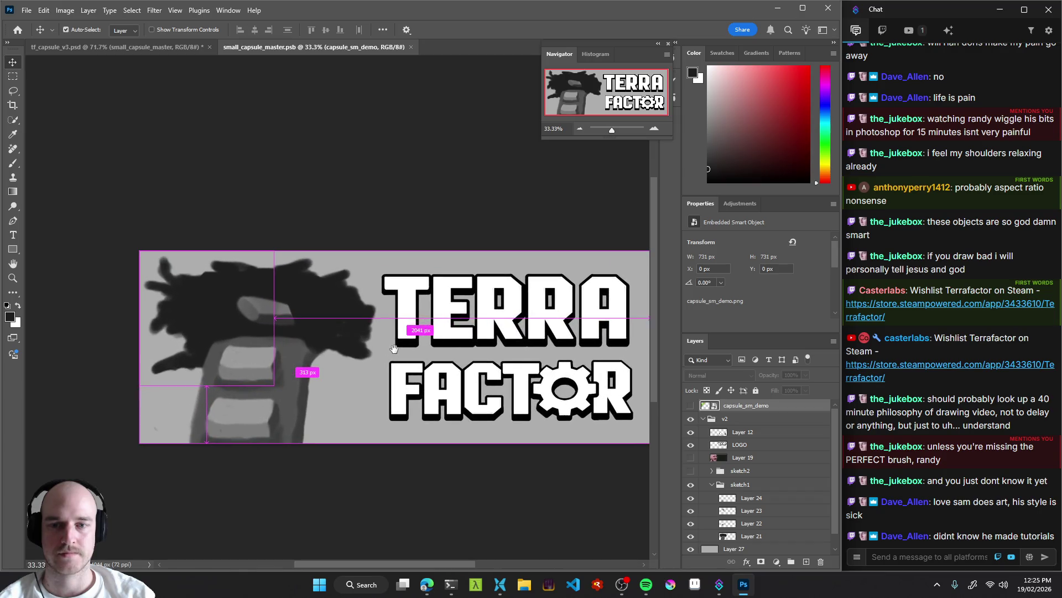
{"action": "left_click_drag", "start_coordinate": [418, 358], "coordinate": [341, 347]}
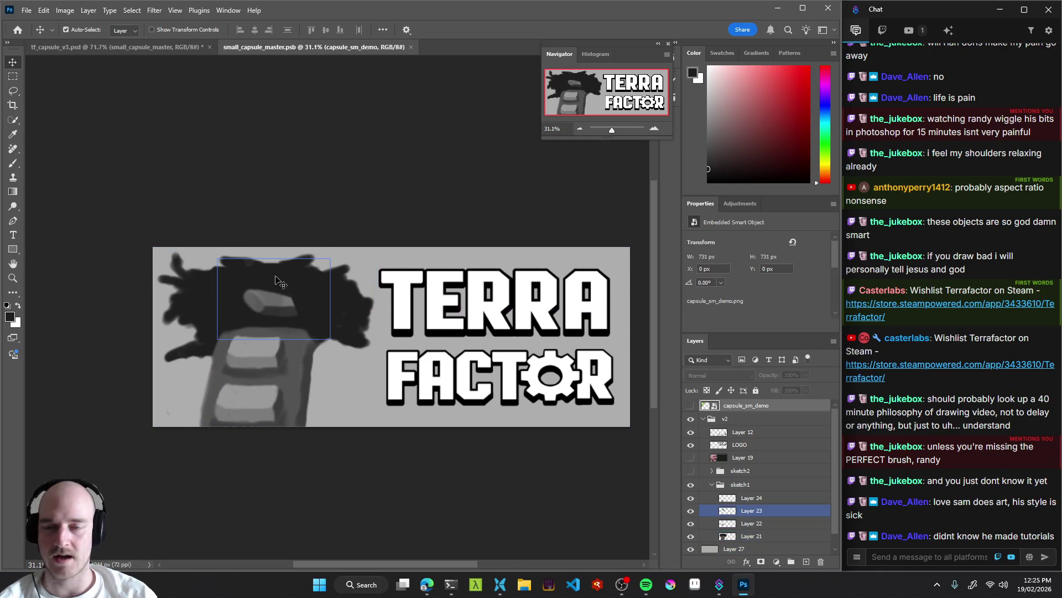
{"action": "left_click_drag", "start_coordinate": [297, 393], "coordinate": [307, 398]}
{"action": "key", "text": "ctrl+z"}
Hide the sketch1 drawing and show sketch2 in its place.
{"action": "scroll", "coordinate": [753, 498], "scroll_direction": "down", "scroll_amount": 1}
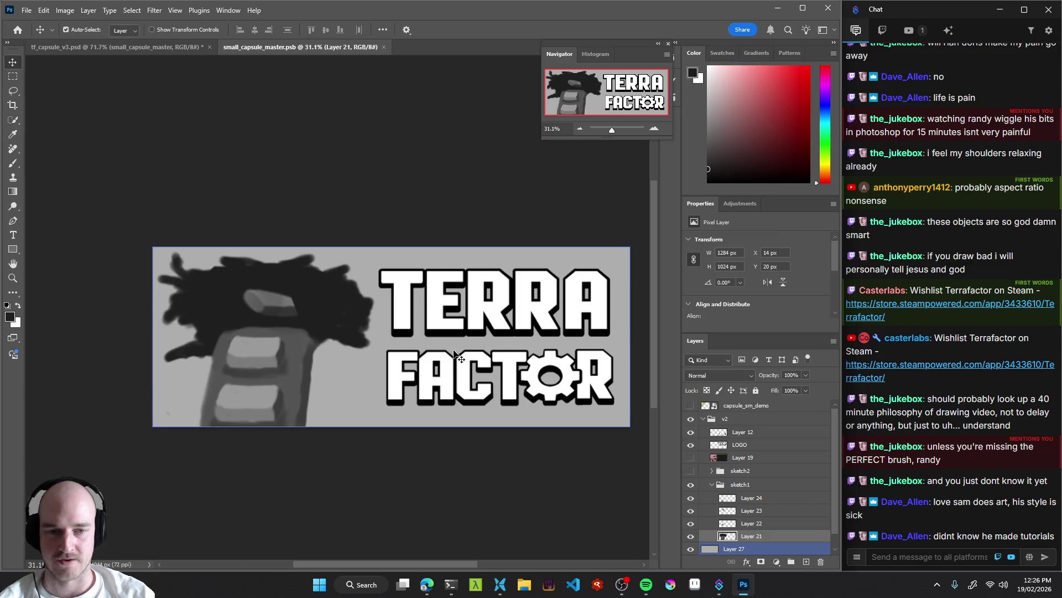
{"action": "left_click", "coordinate": [753, 508]}
{"action": "left_click", "coordinate": [741, 470]}
{"action": "left_click", "coordinate": [712, 470]}
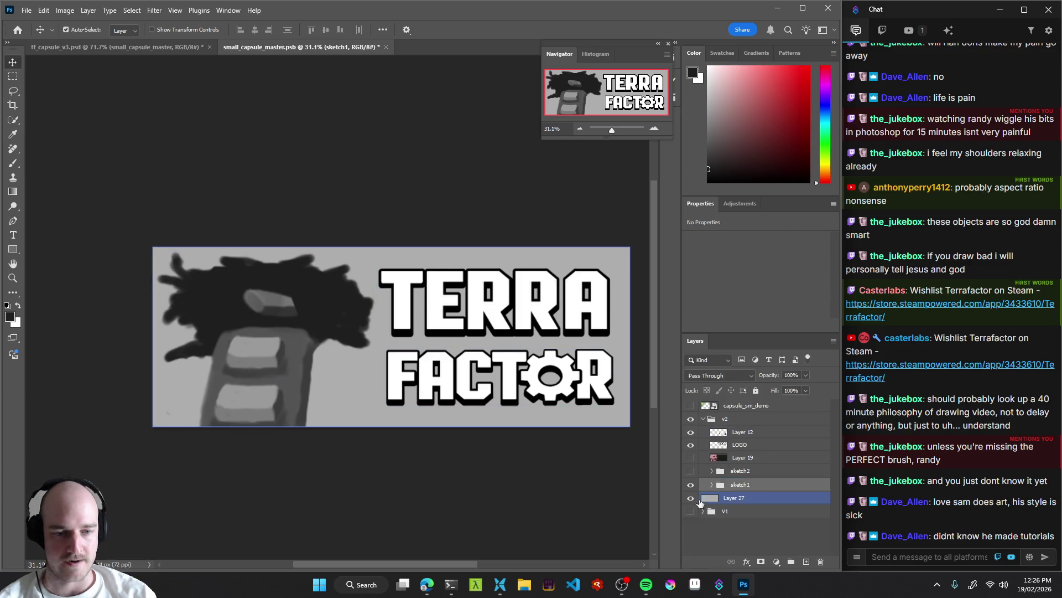
{"action": "left_click", "coordinate": [690, 484]}
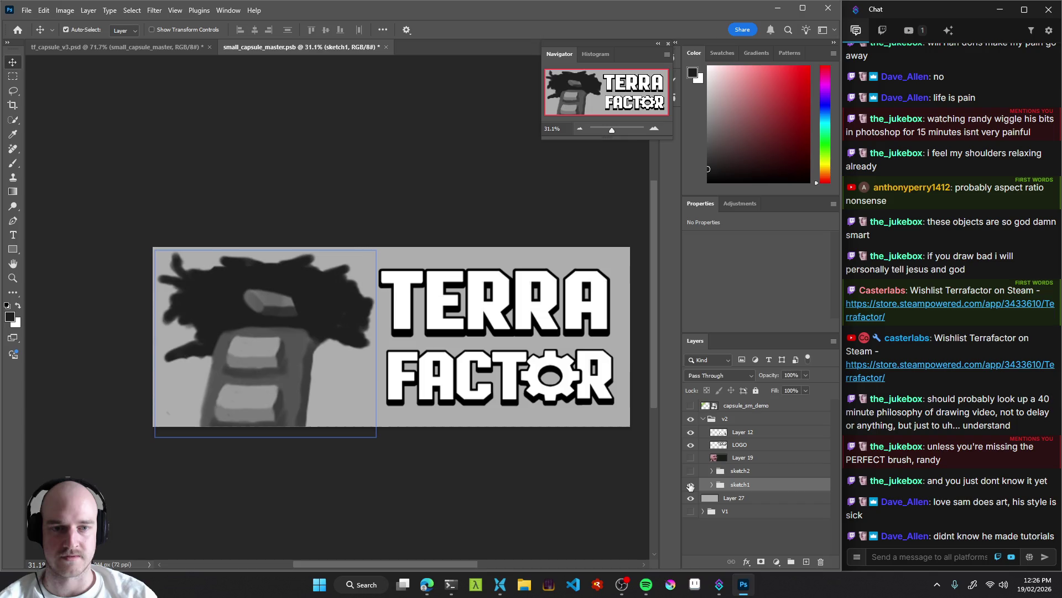
{"action": "left_click", "coordinate": [690, 470]}
{"action": "left_click_drag", "start_coordinate": [498, 368], "coordinate": [438, 384]}
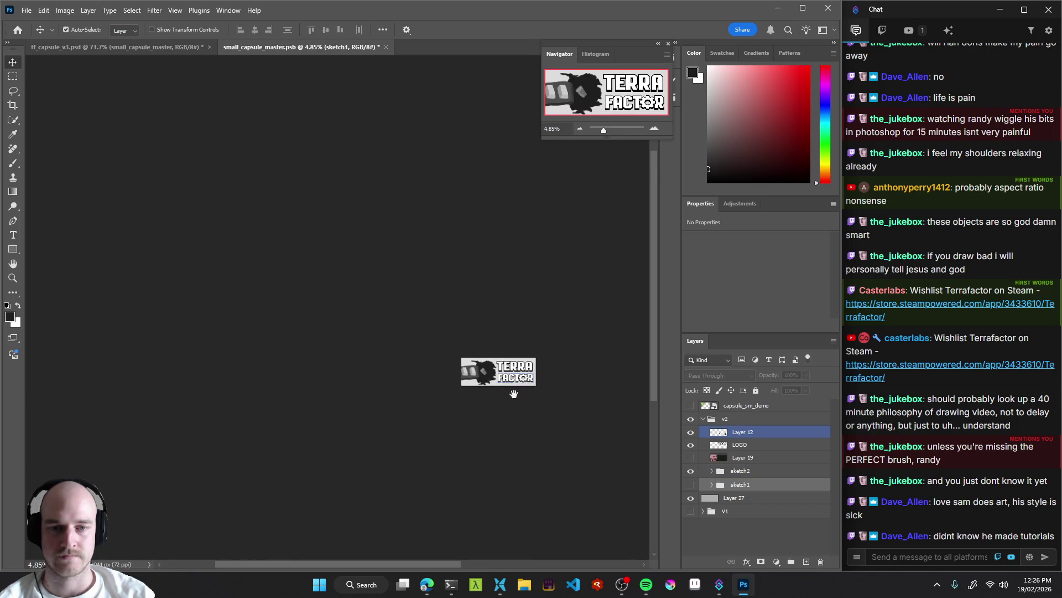
{"action": "left_click", "coordinate": [690, 470]}
{"action": "left_click", "coordinate": [691, 484]}
{"action": "left_click", "coordinate": [691, 484]}
{"action": "left_click", "coordinate": [690, 471]}
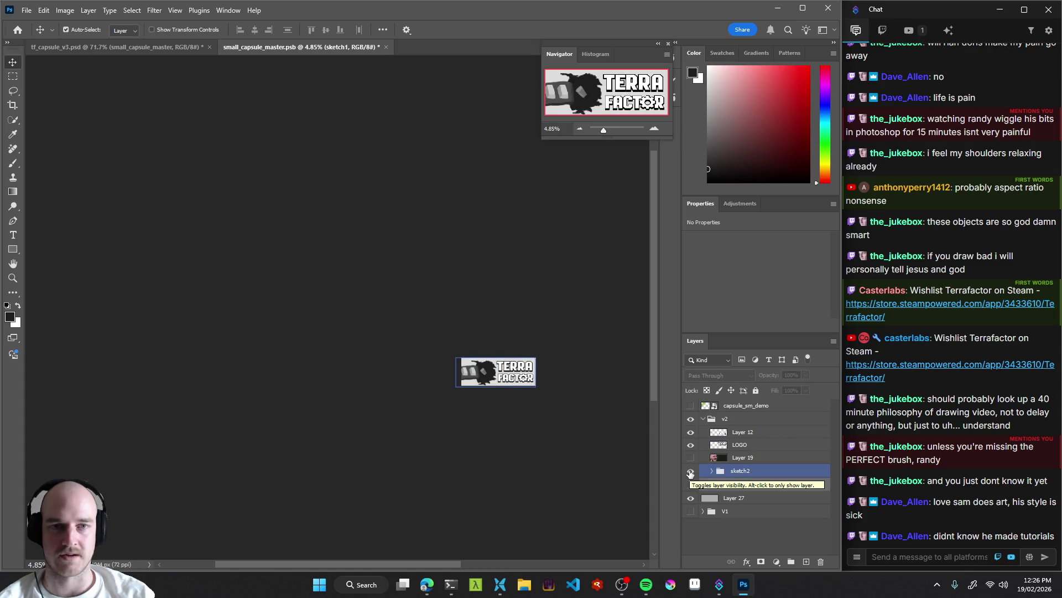
Check the capsule_sm_demo overlay, hide it again, and zoom in on the cube drawing.
{"action": "mouse_move", "coordinate": [570, 441]}
{"action": "left_mouse_down"}
{"action": "mouse_move", "coordinate": [470, 396]}
{"action": "mouse_move", "coordinate": [512, 396]}
{"action": "left_mouse_up"}
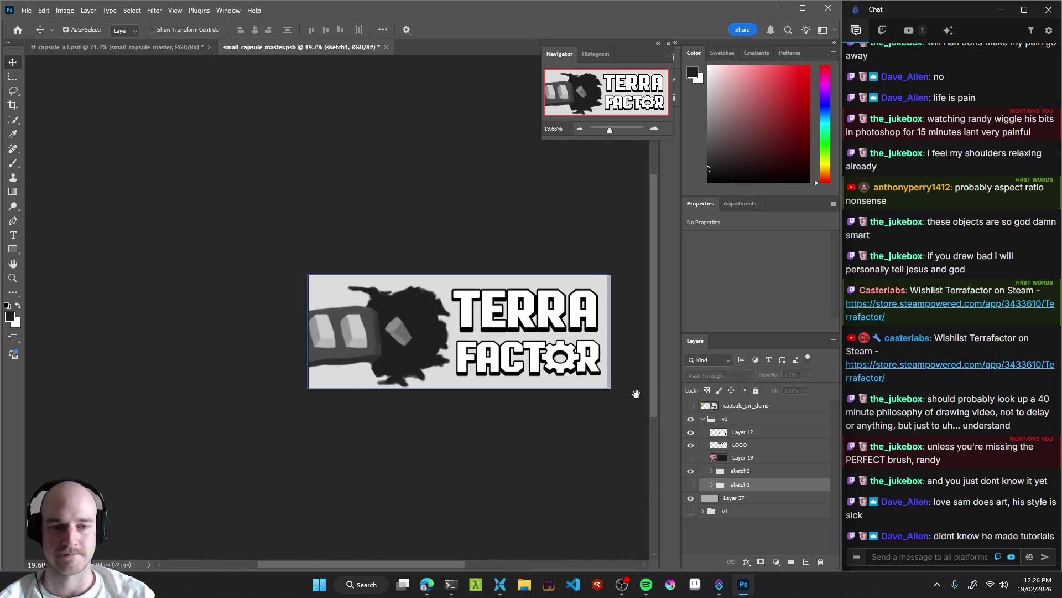
{"action": "left_click", "coordinate": [691, 406]}
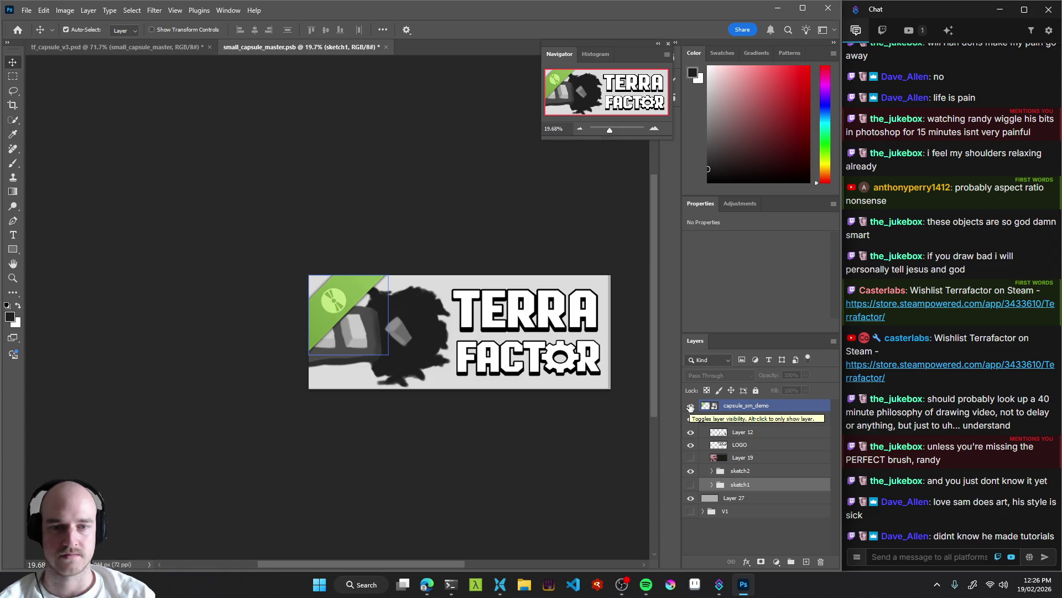
{"action": "left_click", "coordinate": [691, 407]}
{"action": "left_click_drag", "start_coordinate": [412, 338], "coordinate": [445, 343]}
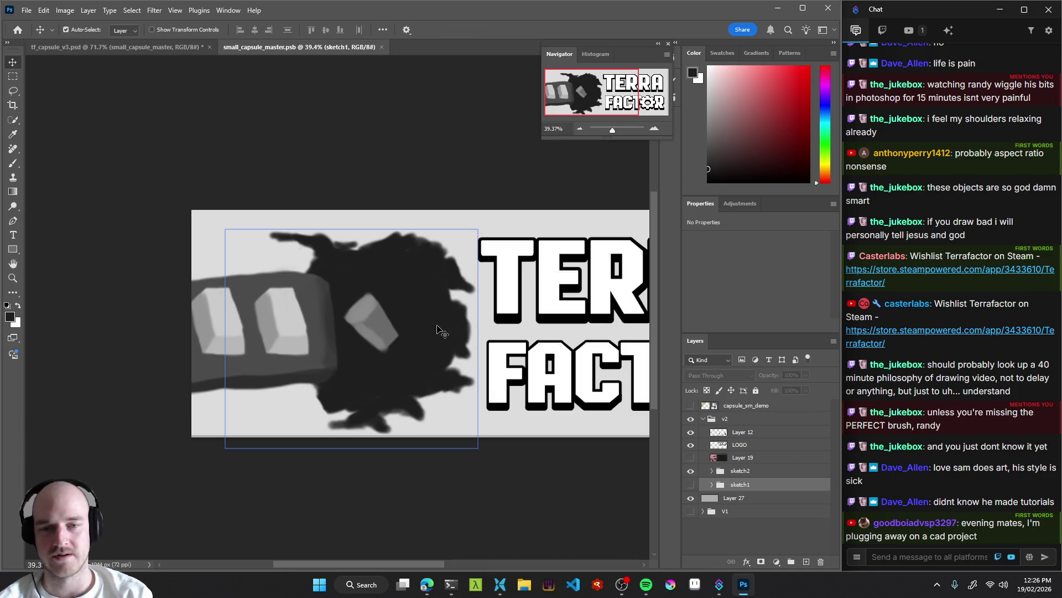
Select Layer 14 and pick the Round Brush 2.0 preset at size 182.
{"action": "left_click", "coordinate": [443, 332]}
{"action": "key", "text": "b"}
{"action": "left_click_drag", "start_coordinate": [485, 322], "coordinate": [498, 320]}
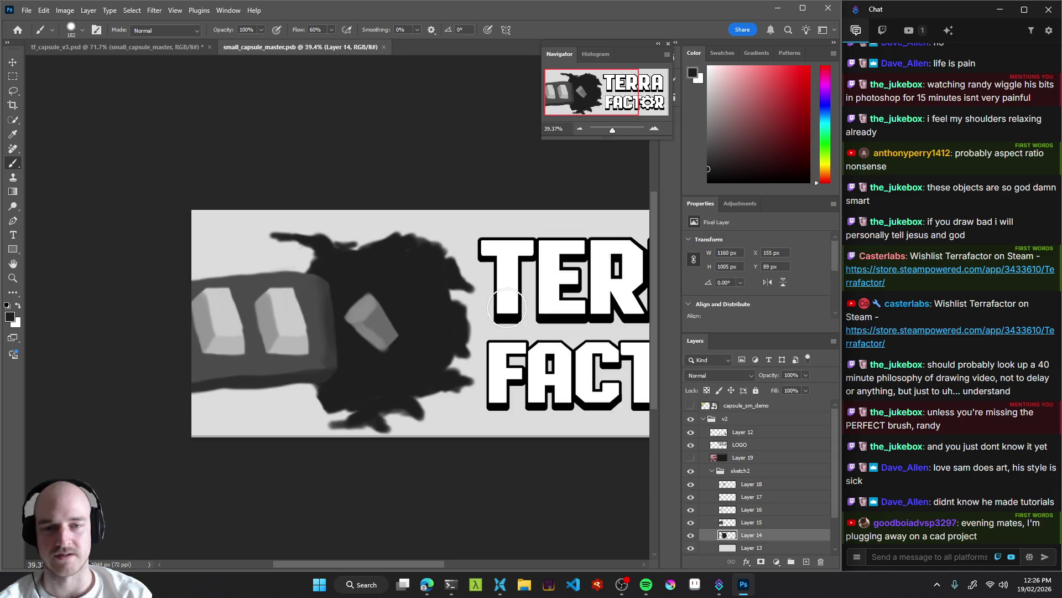
{"action": "right_click", "coordinate": [503, 301]}
{"action": "left_click_drag", "start_coordinate": [629, 399], "coordinate": [626, 437]}
{"action": "left_click", "coordinate": [611, 442]}
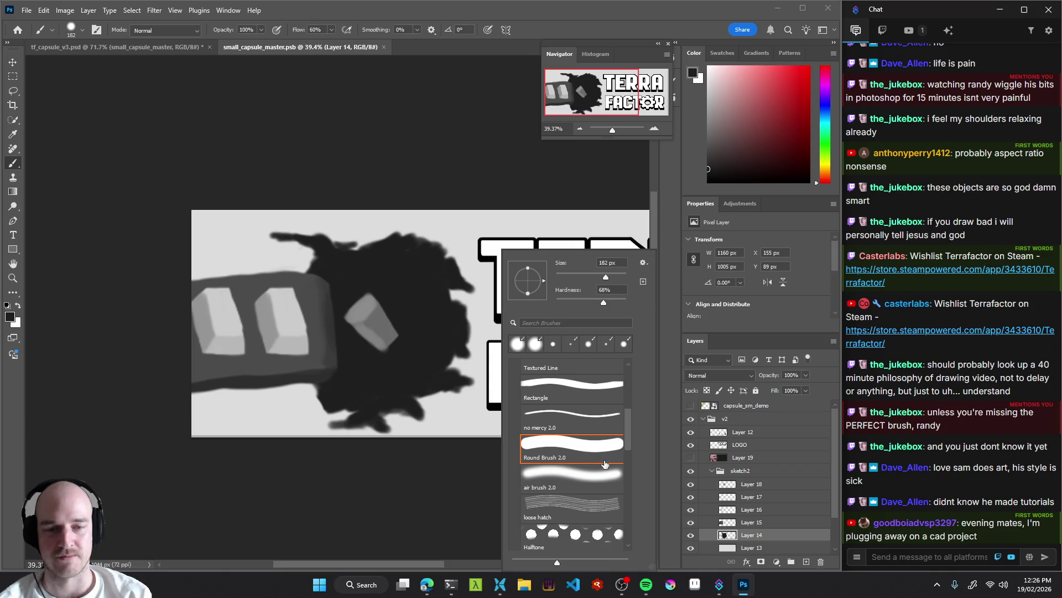
Try dark strokes on the hole shape, undoing each one.
{"action": "left_click", "coordinate": [230, 245]}
{"action": "mouse_move", "coordinate": [230, 245]}
{"action": "left_mouse_down"}
{"action": "mouse_move", "coordinate": [297, 250]}
{"action": "mouse_move", "coordinate": [252, 249]}
{"action": "left_mouse_up"}
{"action": "key", "text": "ctrl+z"}
{"action": "key", "text": "ctrl+z"}
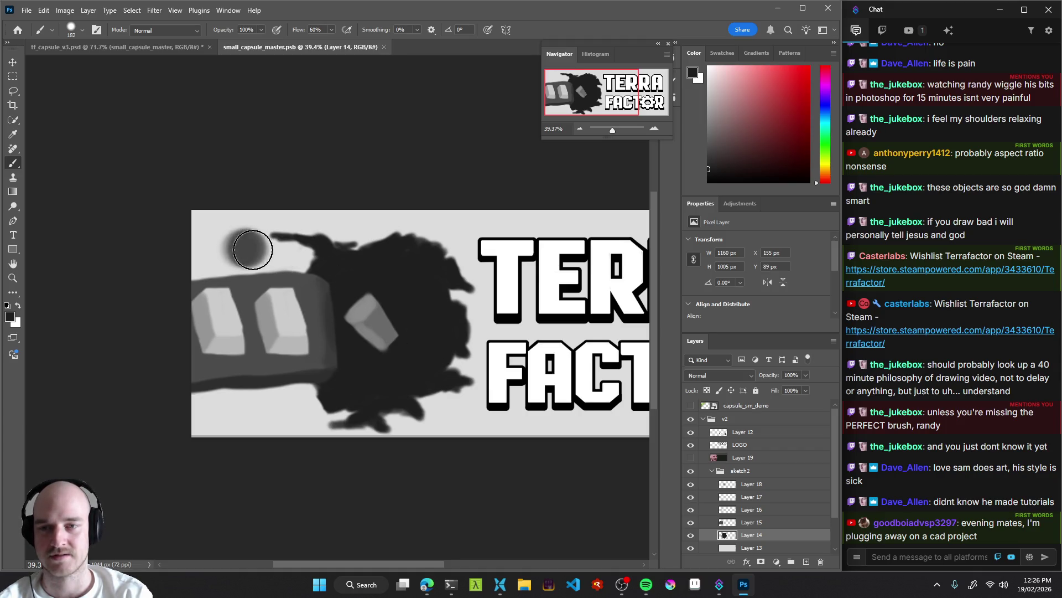
{"action": "key", "text": "ctrl+z"}
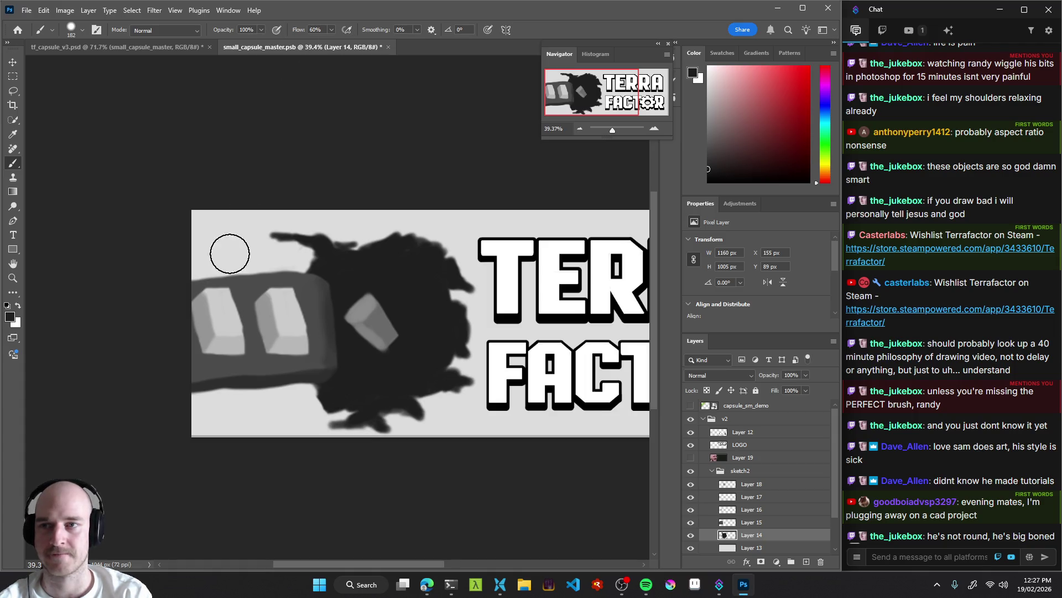
{"action": "mouse_move", "coordinate": [225, 232]}
{"action": "left_mouse_down"}
{"action": "mouse_move", "coordinate": [282, 249]}
{"action": "mouse_move", "coordinate": [244, 246]}
{"action": "left_mouse_up"}
{"action": "key", "text": "ctrl+z"}
{"action": "key", "text": "ctrl+z"}
Shrink the brush to 153 px, fit the canvas in view, and select the sketch2 group.
{"action": "right_click", "coordinate": [410, 306], "text": "alt"}
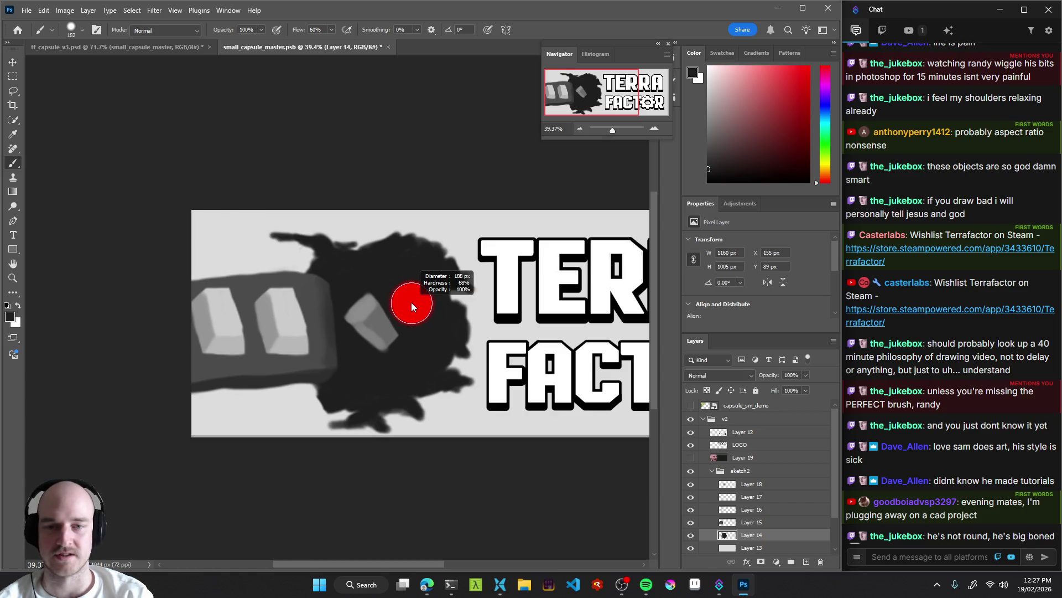
{"action": "right_click", "coordinate": [419, 290]}
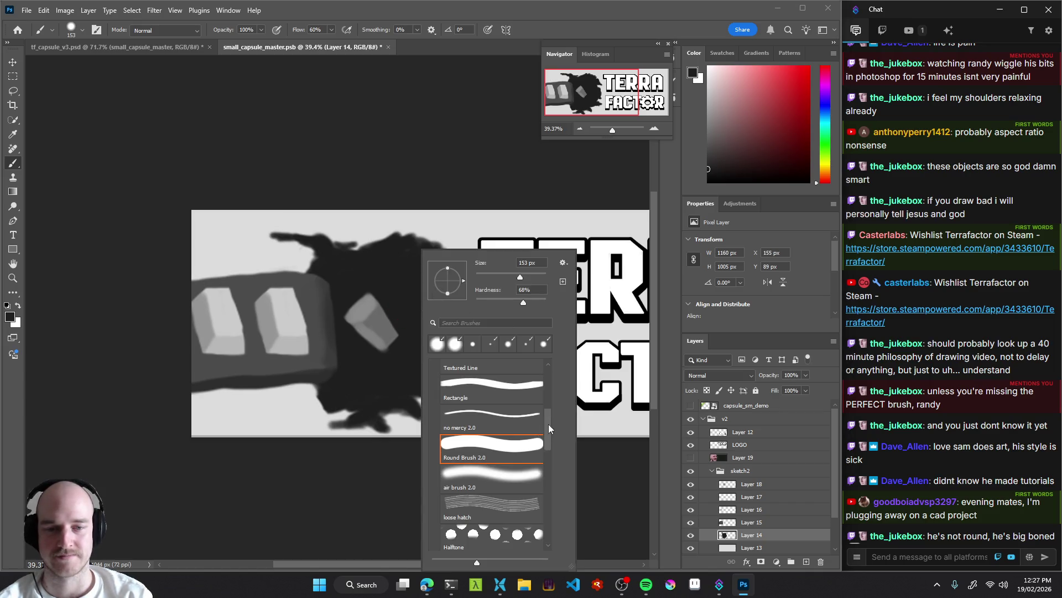
{"action": "scroll", "coordinate": [550, 426], "scroll_direction": "up", "scroll_amount": 3}
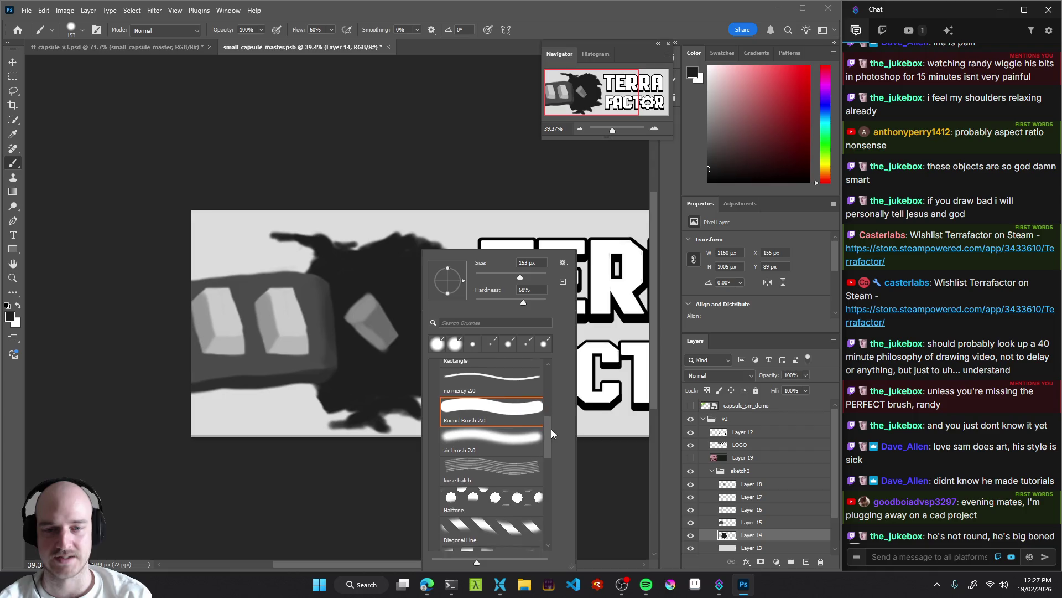
{"action": "left_click", "coordinate": [595, 465]}
{"action": "scroll", "coordinate": [424, 359], "scroll_direction": "down", "scroll_amount": 5}
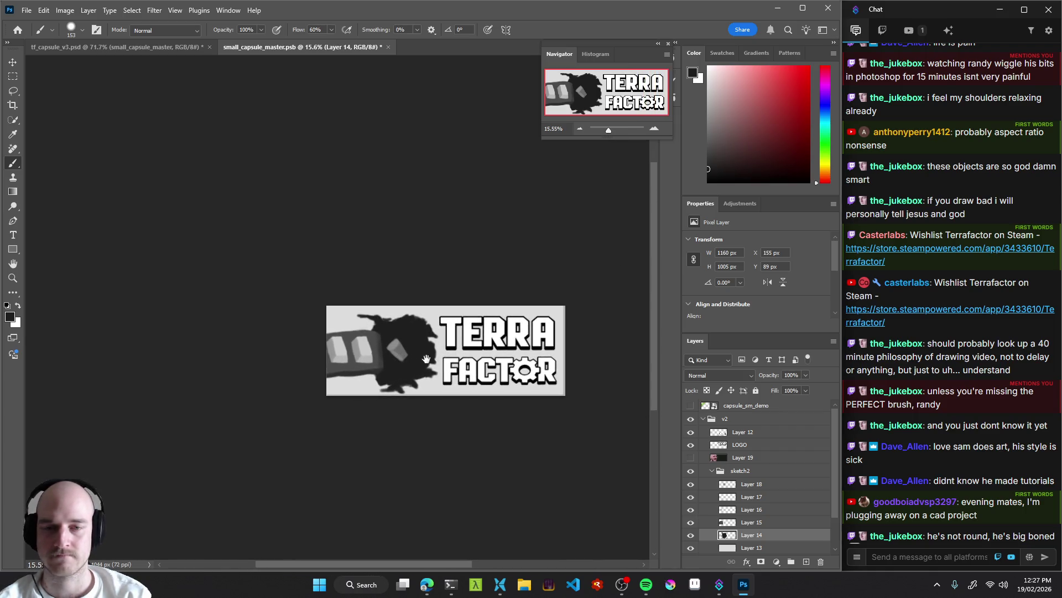
{"action": "scroll", "coordinate": [424, 359], "scroll_direction": "up", "scroll_amount": 2}
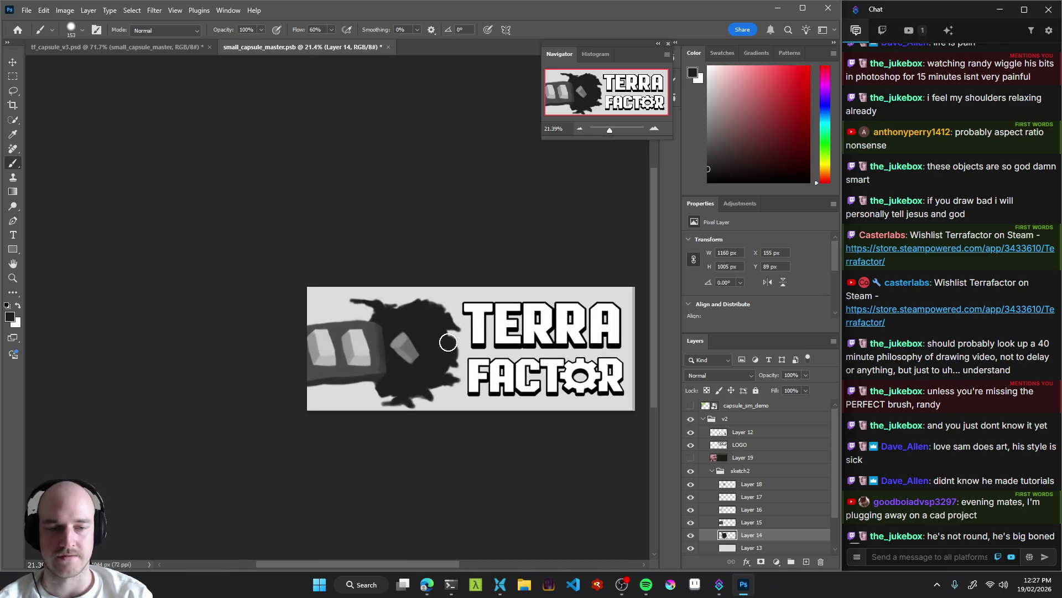
{"action": "scroll", "coordinate": [431, 333], "scroll_direction": "right", "scroll_amount": 1}
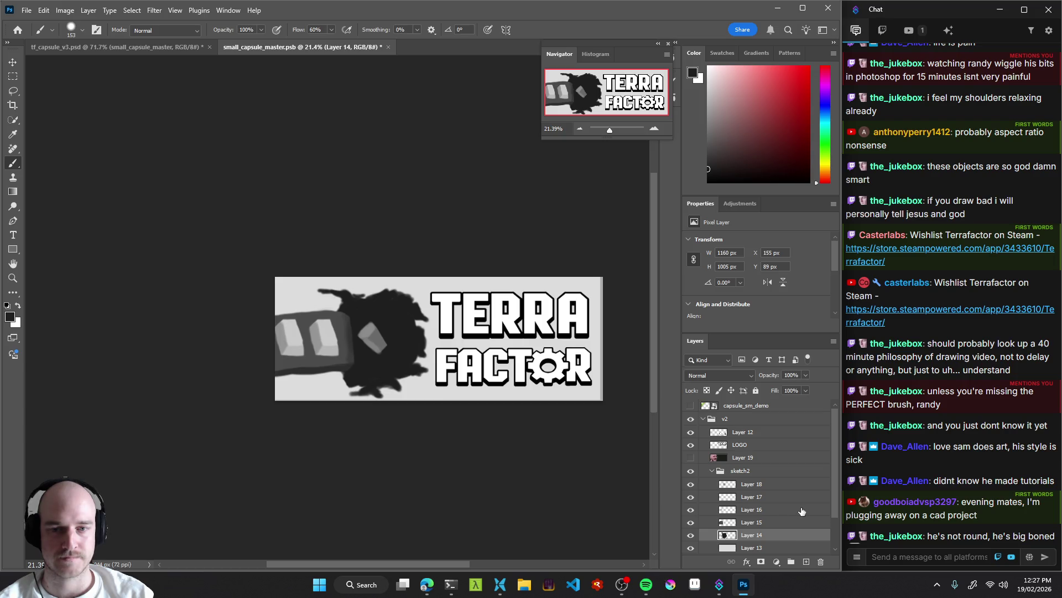
{"action": "scroll", "coordinate": [795, 513], "scroll_direction": "down", "scroll_amount": 2}
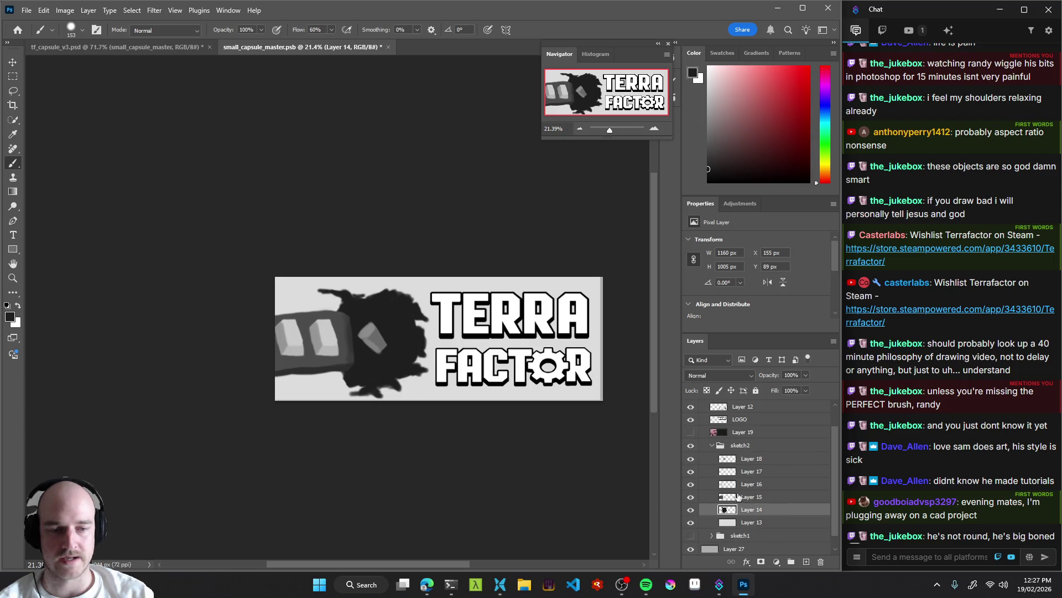
{"action": "left_click", "coordinate": [714, 446]}
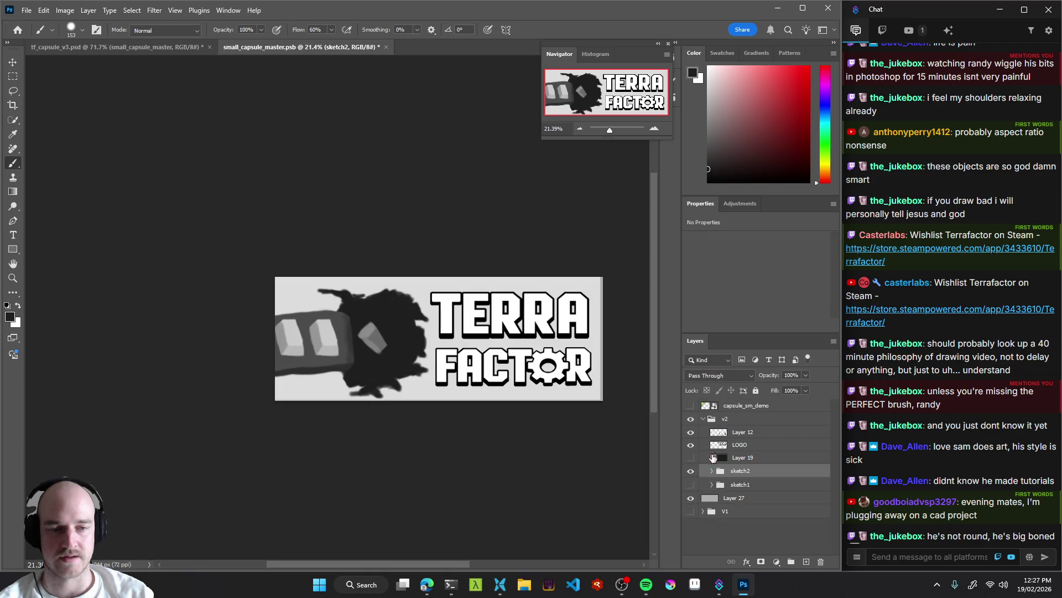
Create Group 1 from Layer 19's position and move it below Layer 19.
{"action": "scroll", "coordinate": [711, 475], "scroll_direction": "up", "scroll_amount": 2}
{"action": "scroll", "coordinate": [759, 474], "scroll_direction": "down", "scroll_amount": 2}
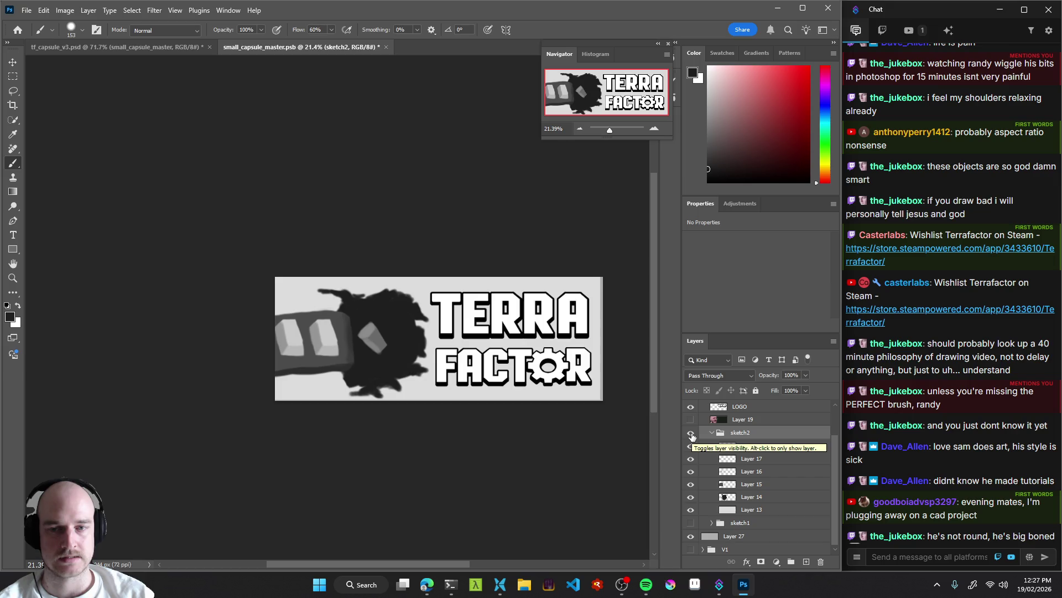
{"action": "scroll", "coordinate": [714, 437], "scroll_direction": "up", "scroll_amount": 2}
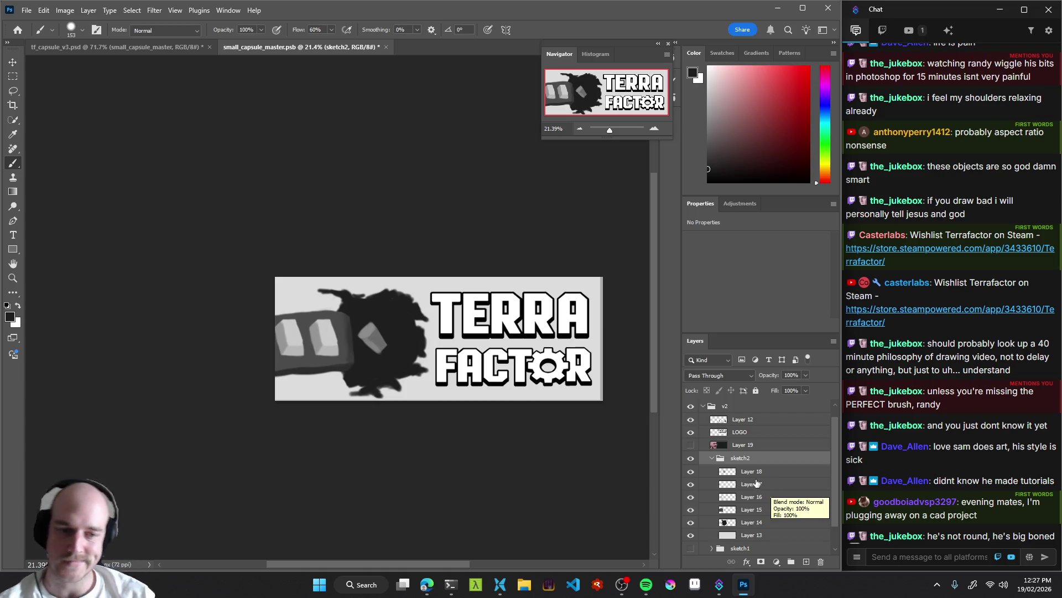
{"action": "scroll", "coordinate": [731, 459], "scroll_direction": "down", "scroll_amount": 2}
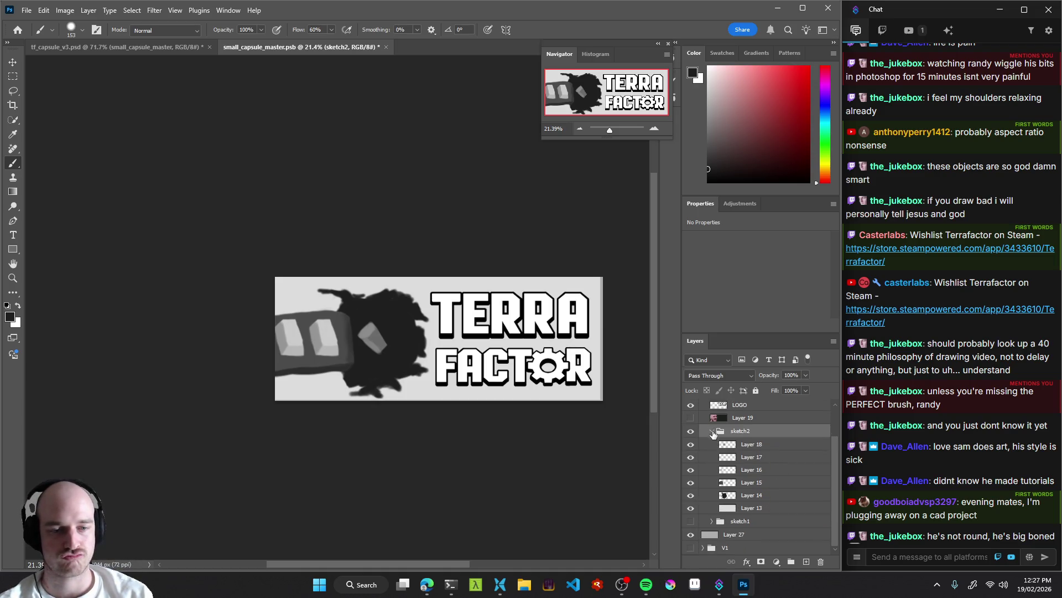
{"action": "left_click", "coordinate": [712, 431]}
{"action": "left_click", "coordinate": [749, 459]}
{"action": "left_click", "coordinate": [791, 562]}
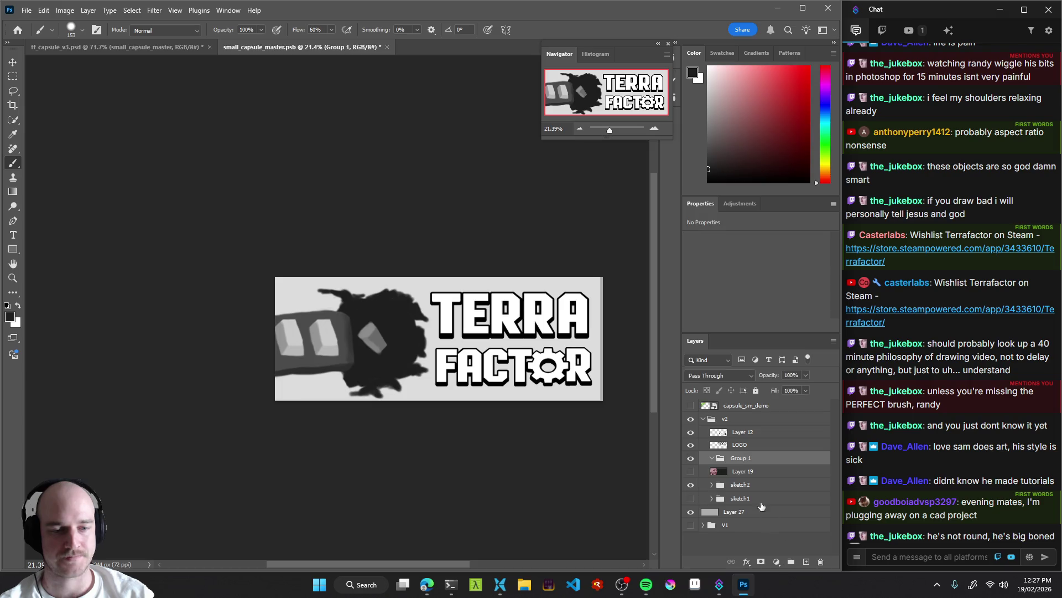
{"action": "left_click_drag", "start_coordinate": [732, 460], "coordinate": [738, 479]}
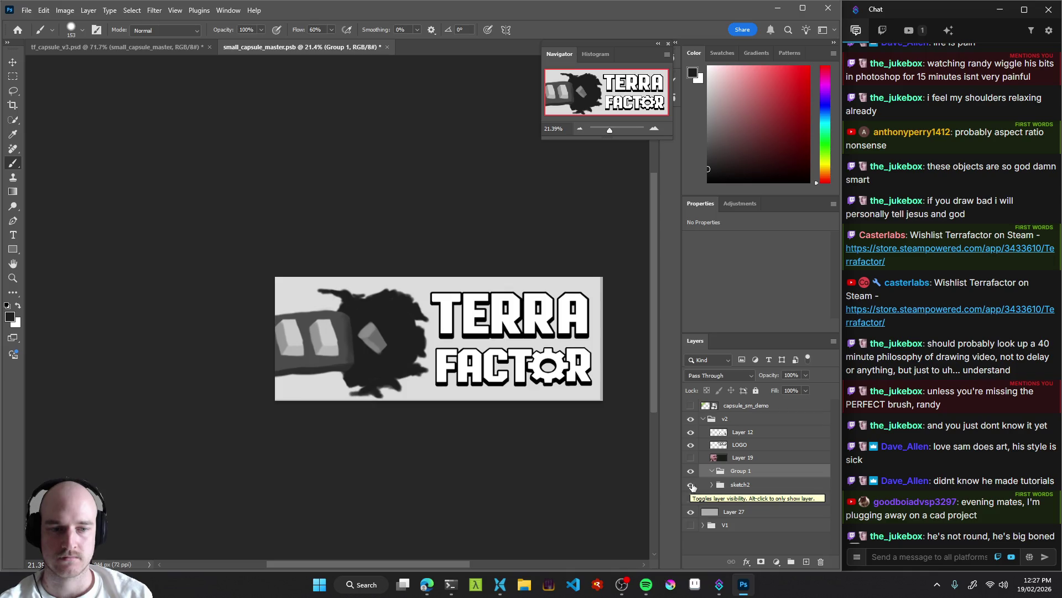
Fade sketch2 to 29% opacity and add a new empty layer in Group 1.
{"action": "left_click", "coordinate": [739, 485]}
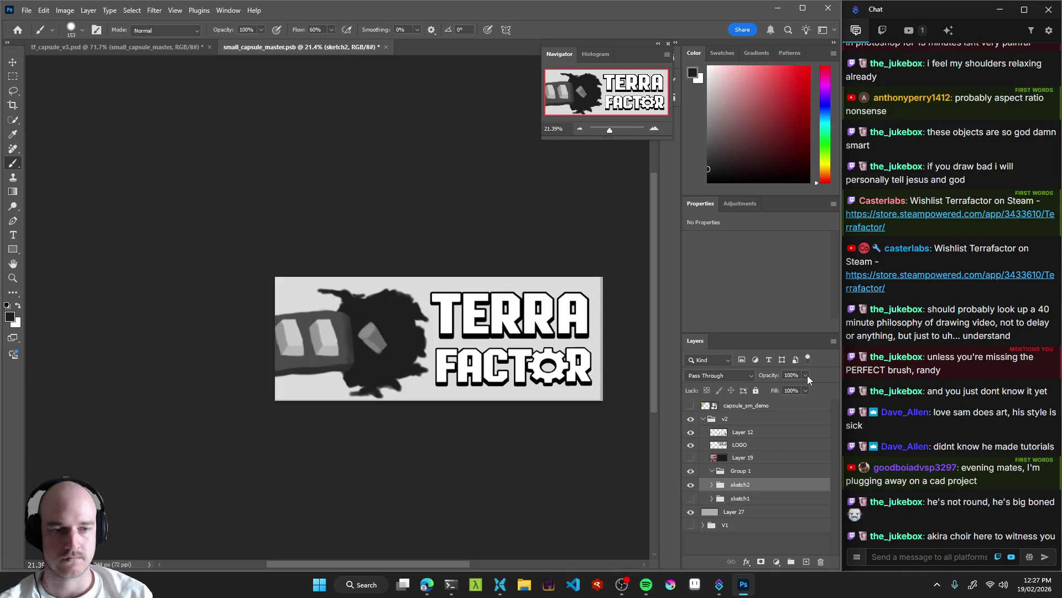
{"action": "left_click_drag", "start_coordinate": [795, 388], "coordinate": [765, 392]}
{"action": "scroll", "coordinate": [397, 359], "scroll_direction": "up", "scroll_amount": 1}
{"action": "scroll", "coordinate": [397, 359], "scroll_direction": "up", "scroll_amount": 3}
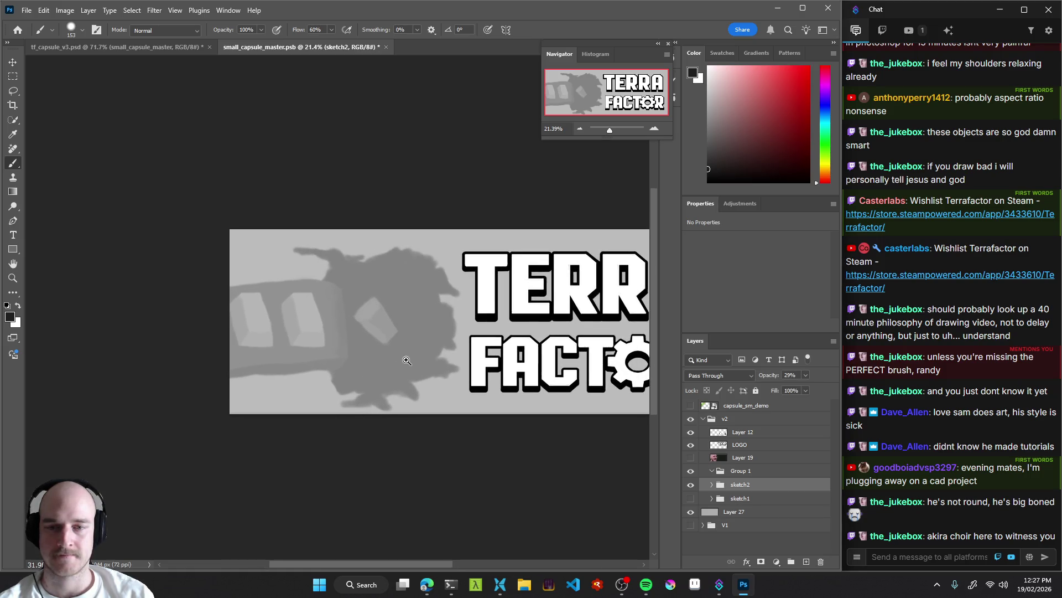
{"action": "left_click", "coordinate": [752, 472]}
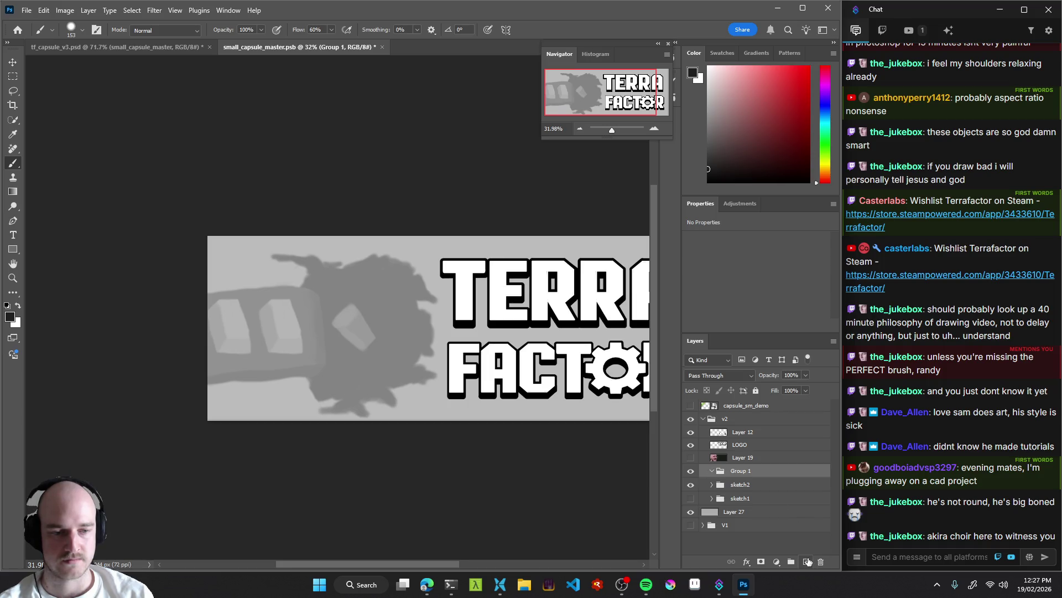
{"action": "left_click", "coordinate": [807, 562]}
Switch the brush to the Rectangle preset after a couple of trial dark strokes.
{"action": "left_click_drag", "start_coordinate": [409, 379], "coordinate": [393, 358]}
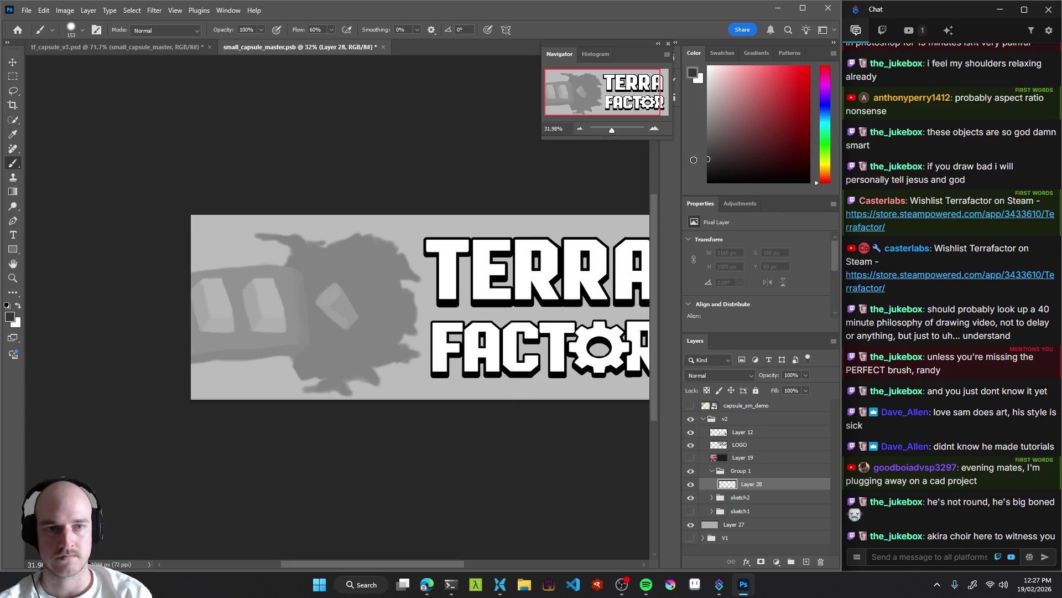
{"action": "left_click_drag", "start_coordinate": [354, 295], "coordinate": [387, 332]}
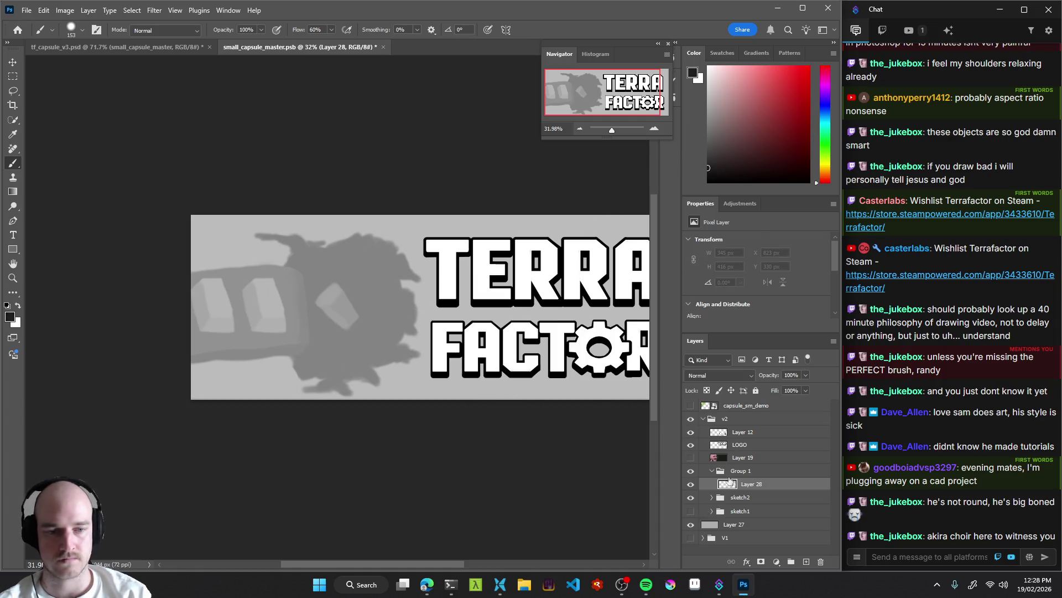
{"action": "left_click_drag", "start_coordinate": [354, 292], "coordinate": [367, 297]}
{"action": "right_click", "coordinate": [383, 299], "text": "alt"}
{"action": "right_click", "coordinate": [380, 294]}
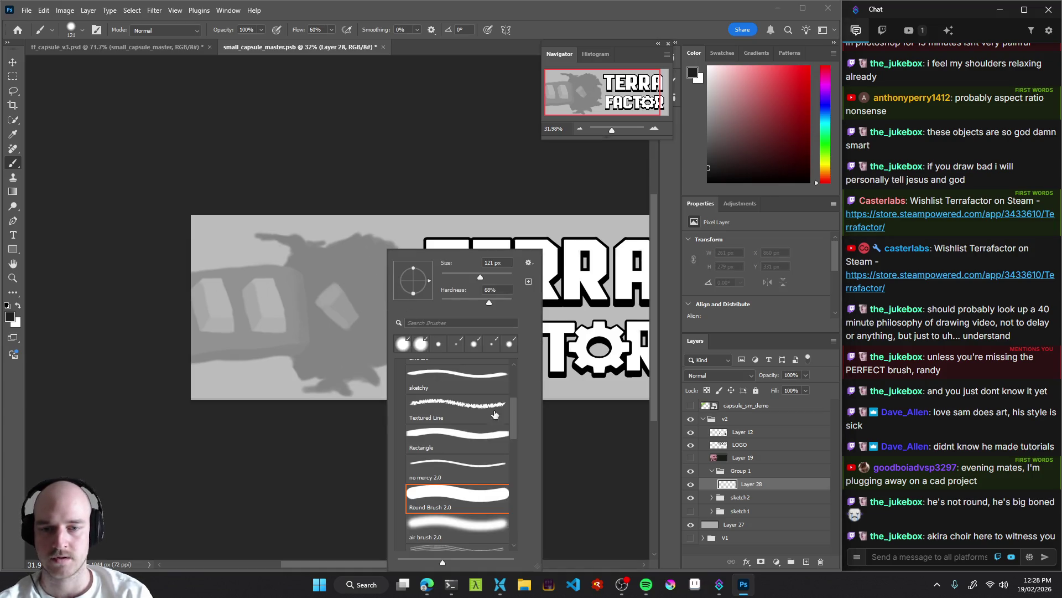
{"action": "left_click", "coordinate": [488, 447]}
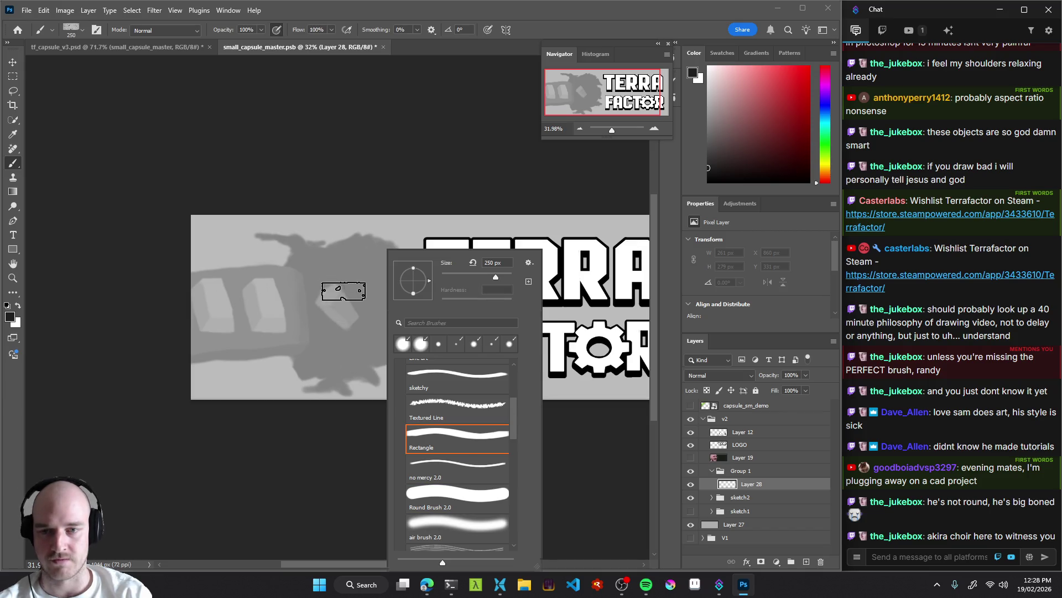
{"action": "key", "text": "Return"}
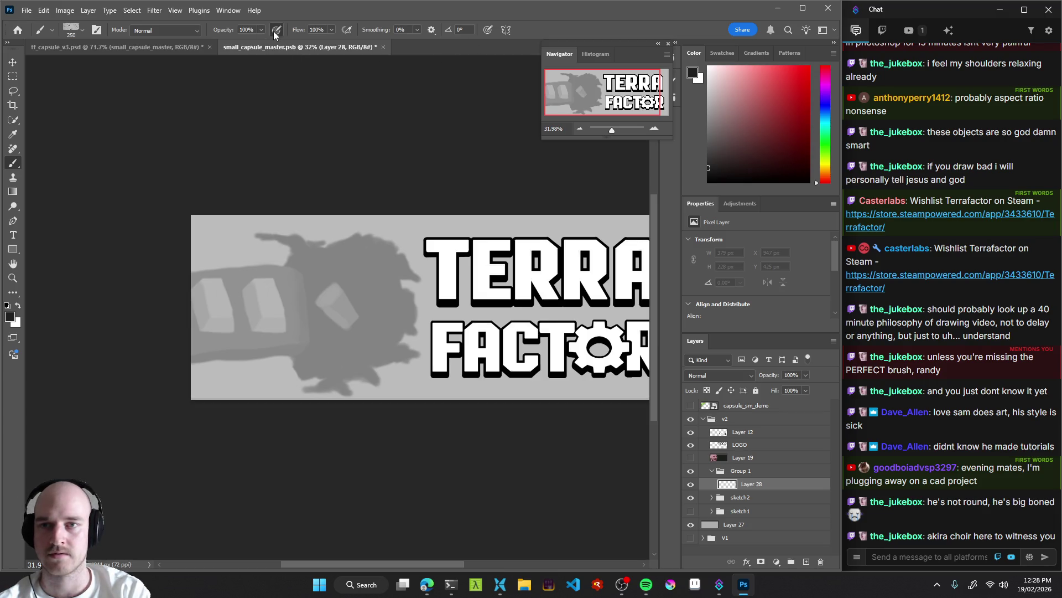
Paint the large dark hole shape over the grey blob on Layer 28.
{"action": "mouse_move", "coordinate": [333, 329]}
{"action": "left_mouse_down"}
{"action": "mouse_move", "coordinate": [365, 304]}
{"action": "mouse_move", "coordinate": [382, 310]}
{"action": "mouse_move", "coordinate": [383, 291]}
{"action": "left_mouse_up"}
{"action": "key", "text": "ctrl+z"}
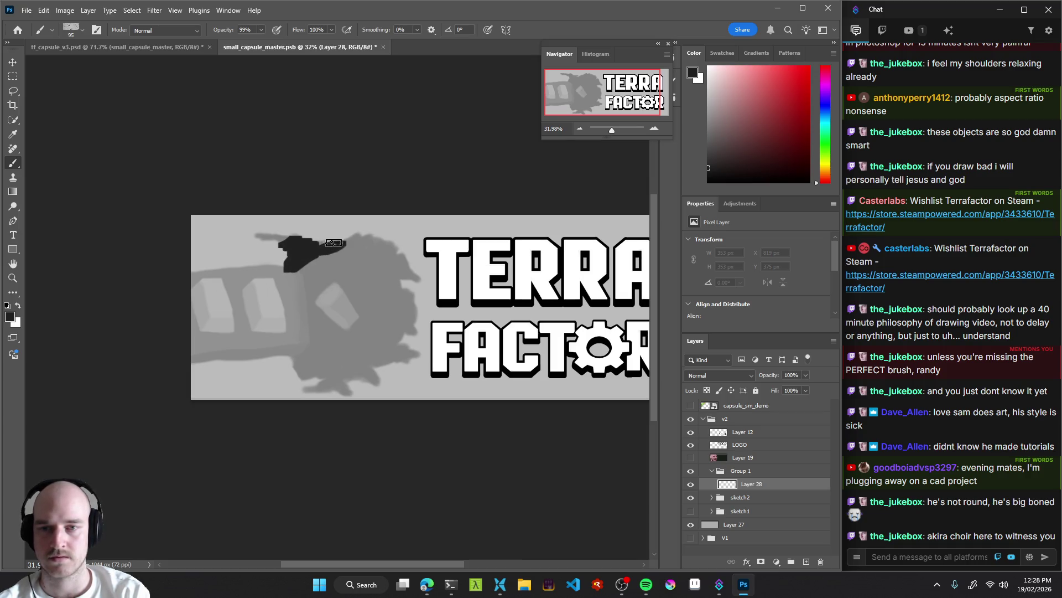
{"action": "left_click_drag", "start_coordinate": [350, 239], "coordinate": [368, 250]}
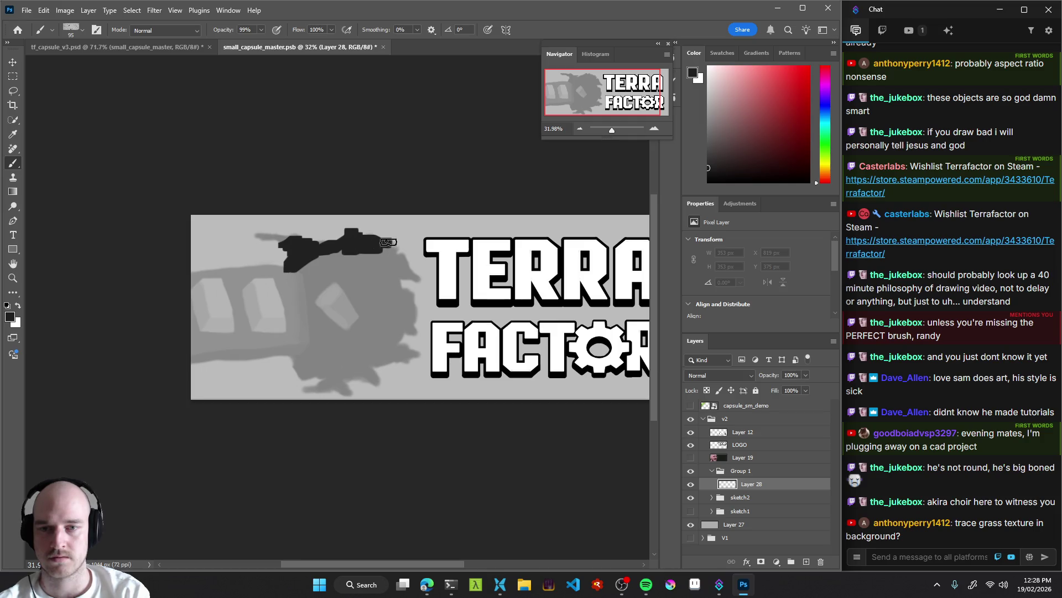
{"action": "mouse_move", "coordinate": [400, 248]}
{"action": "left_mouse_down"}
{"action": "mouse_move", "coordinate": [407, 261]}
{"action": "mouse_move", "coordinate": [379, 308]}
{"action": "mouse_move", "coordinate": [404, 280]}
{"action": "mouse_move", "coordinate": [384, 263]}
{"action": "mouse_move", "coordinate": [303, 281]}
{"action": "mouse_move", "coordinate": [308, 301]}
{"action": "mouse_move", "coordinate": [352, 309]}
{"action": "mouse_move", "coordinate": [358, 348]}
{"action": "mouse_move", "coordinate": [406, 303]}
{"action": "mouse_move", "coordinate": [388, 329]}
{"action": "mouse_move", "coordinate": [394, 296]}
{"action": "mouse_move", "coordinate": [382, 347]}
{"action": "mouse_move", "coordinate": [323, 346]}
{"action": "mouse_move", "coordinate": [362, 365]}
{"action": "mouse_move", "coordinate": [381, 353]}
{"action": "mouse_move", "coordinate": [364, 339]}
{"action": "left_mouse_up"}
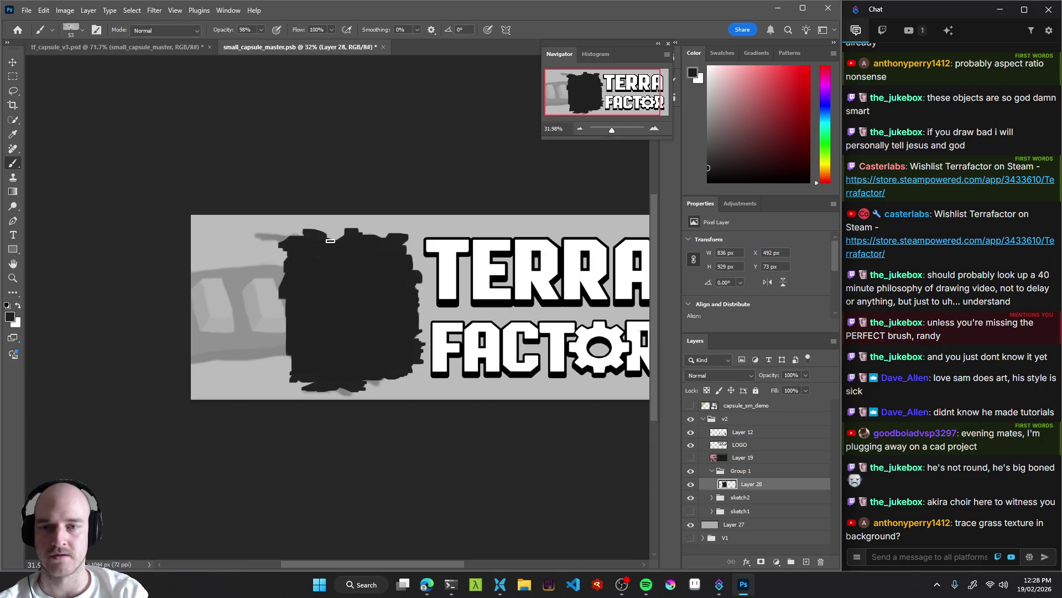
{"action": "mouse_move", "coordinate": [383, 316]}
{"action": "left_mouse_down"}
{"action": "mouse_move", "coordinate": [308, 337]}
{"action": "mouse_move", "coordinate": [416, 346]}
{"action": "mouse_move", "coordinate": [360, 342]}
{"action": "mouse_move", "coordinate": [431, 334]}
{"action": "mouse_move", "coordinate": [384, 336]}
{"action": "mouse_move", "coordinate": [372, 304]}
{"action": "left_mouse_up"}
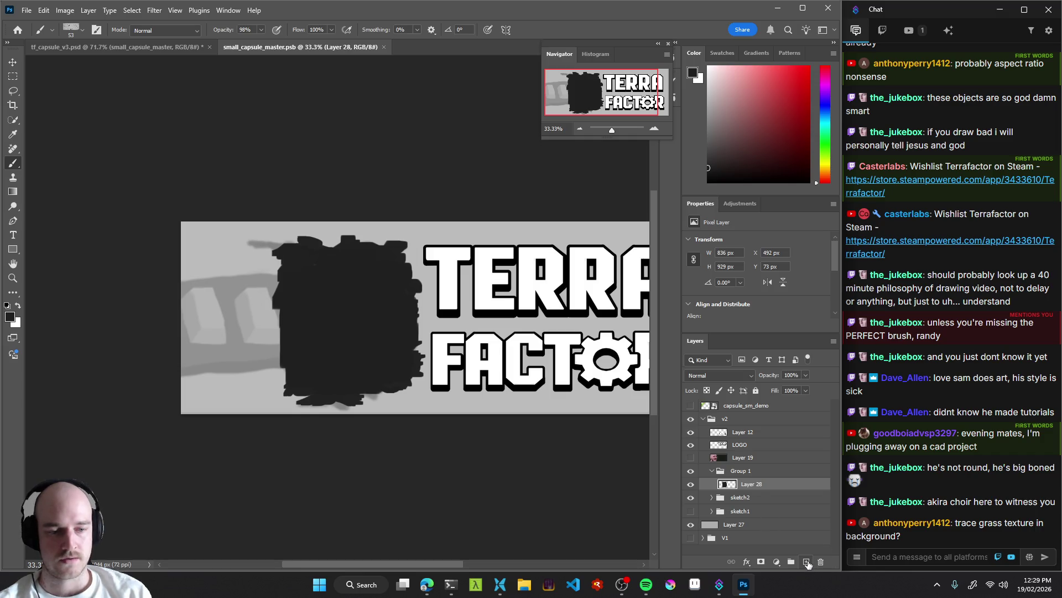
Add Layer 29 above Layer 28 and enlarge the brush to about 326 px.
{"action": "left_click", "coordinate": [807, 562]}
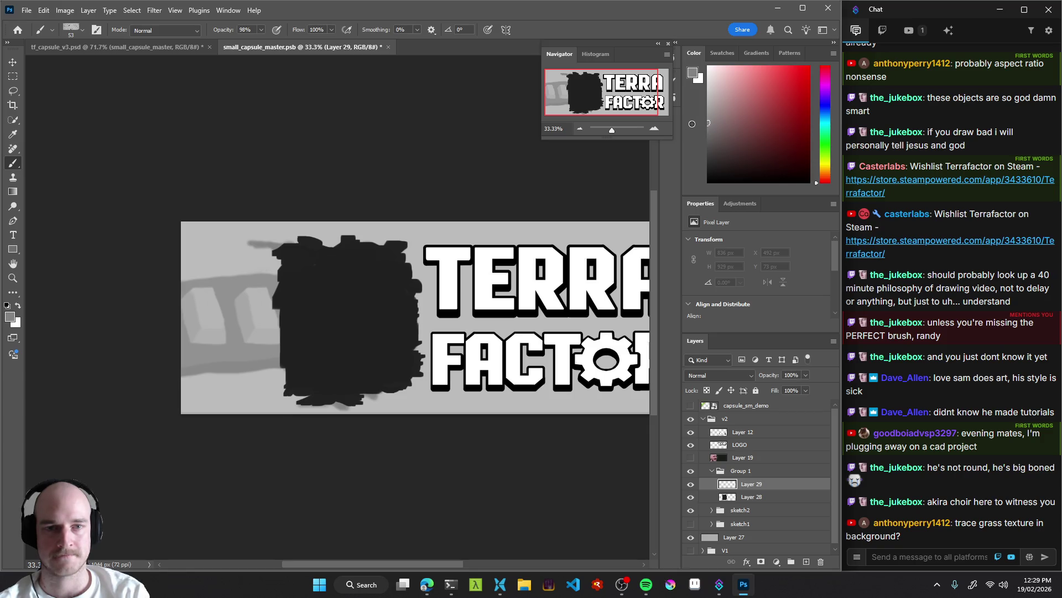
{"action": "left_click_drag", "start_coordinate": [181, 367], "coordinate": [277, 367]}
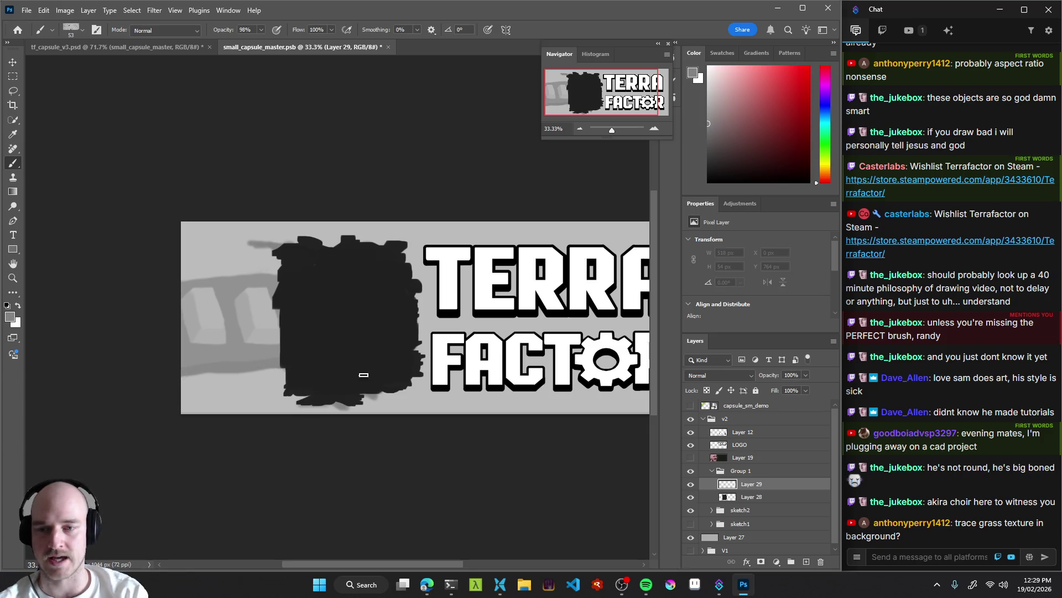
{"action": "mouse_move", "coordinate": [208, 307]}
{"action": "left_mouse_down"}
{"action": "mouse_move", "coordinate": [244, 299]}
{"action": "mouse_move", "coordinate": [211, 281]}
{"action": "mouse_move", "coordinate": [213, 299]}
{"action": "mouse_move", "coordinate": [209, 287]}
{"action": "mouse_move", "coordinate": [269, 286]}
{"action": "mouse_move", "coordinate": [201, 285]}
{"action": "mouse_move", "coordinate": [256, 286]}
{"action": "mouse_move", "coordinate": [261, 307]}
{"action": "mouse_move", "coordinate": [266, 285]}
{"action": "mouse_move", "coordinate": [270, 361]}
{"action": "mouse_move", "coordinate": [205, 356]}
{"action": "mouse_move", "coordinate": [213, 302]}
{"action": "mouse_move", "coordinate": [235, 304]}
{"action": "mouse_move", "coordinate": [265, 336]}
{"action": "mouse_move", "coordinate": [267, 285]}
{"action": "mouse_move", "coordinate": [268, 351]}
{"action": "mouse_move", "coordinate": [258, 363]}
{"action": "mouse_move", "coordinate": [160, 354]}
{"action": "left_mouse_up"}
{"action": "key", "text": "ctrl+z"}
Zoom in on the hole's lower edge and set the brush blend mode to Clear.
{"action": "mouse_move", "coordinate": [290, 354]}
{"action": "left_mouse_down"}
{"action": "mouse_move", "coordinate": [229, 343]}
{"action": "mouse_move", "coordinate": [308, 336]}
{"action": "mouse_move", "coordinate": [378, 303]}
{"action": "left_mouse_up"}
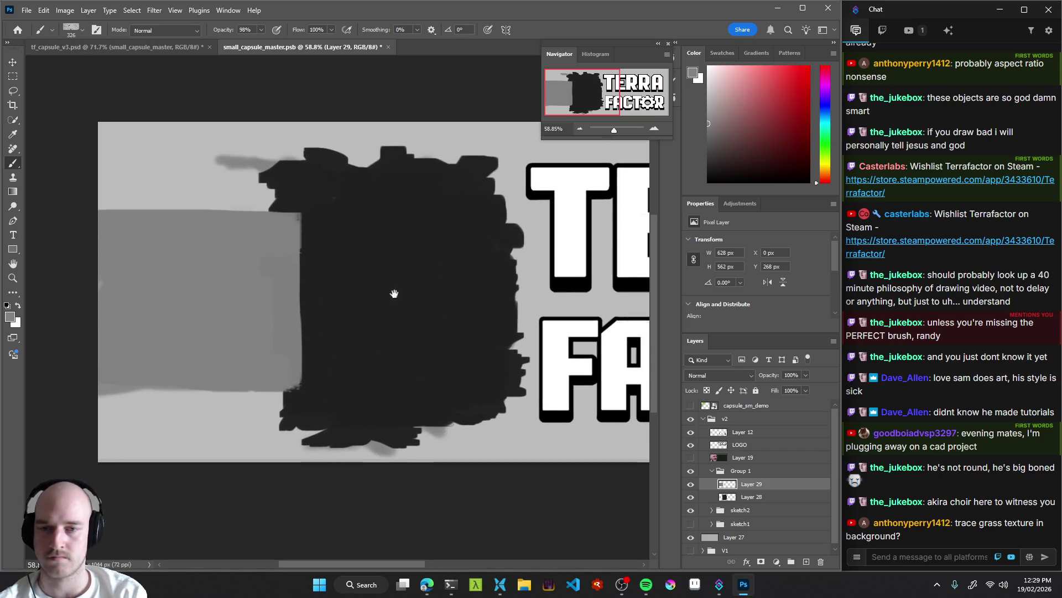
{"action": "mouse_move", "coordinate": [136, 395]}
{"action": "left_mouse_down"}
{"action": "mouse_move", "coordinate": [256, 387]}
{"action": "mouse_move", "coordinate": [111, 385]}
{"action": "mouse_move", "coordinate": [257, 389]}
{"action": "left_mouse_up"}
{"action": "key", "text": "ctrl+z"}
{"action": "key", "text": "ctrl+z"}
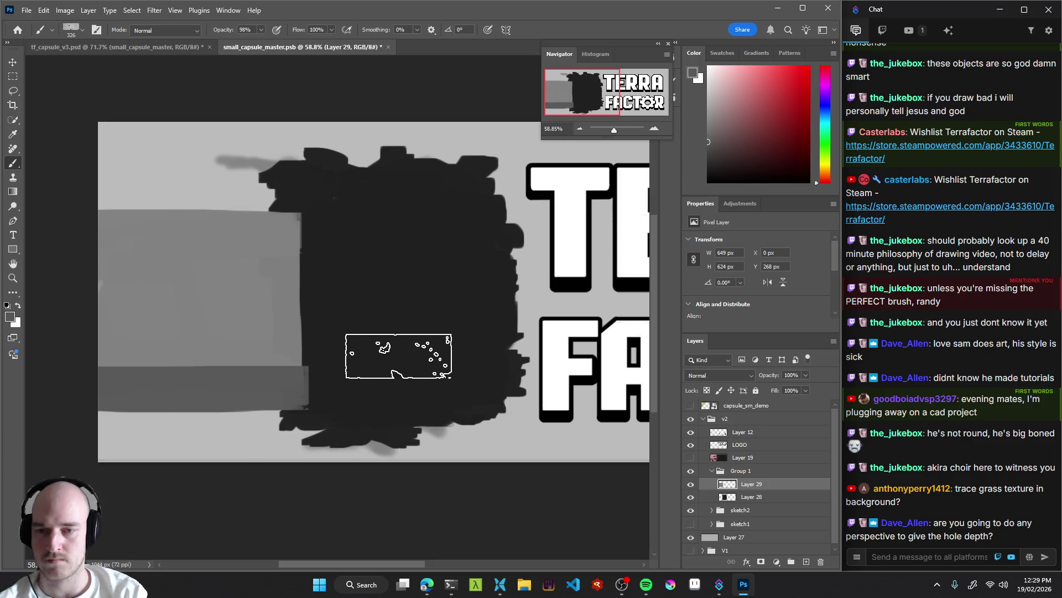
{"action": "mouse_move", "coordinate": [391, 356]}
{"action": "left_mouse_down"}
{"action": "mouse_move", "coordinate": [273, 364]}
{"action": "mouse_move", "coordinate": [367, 380]}
{"action": "left_mouse_up"}
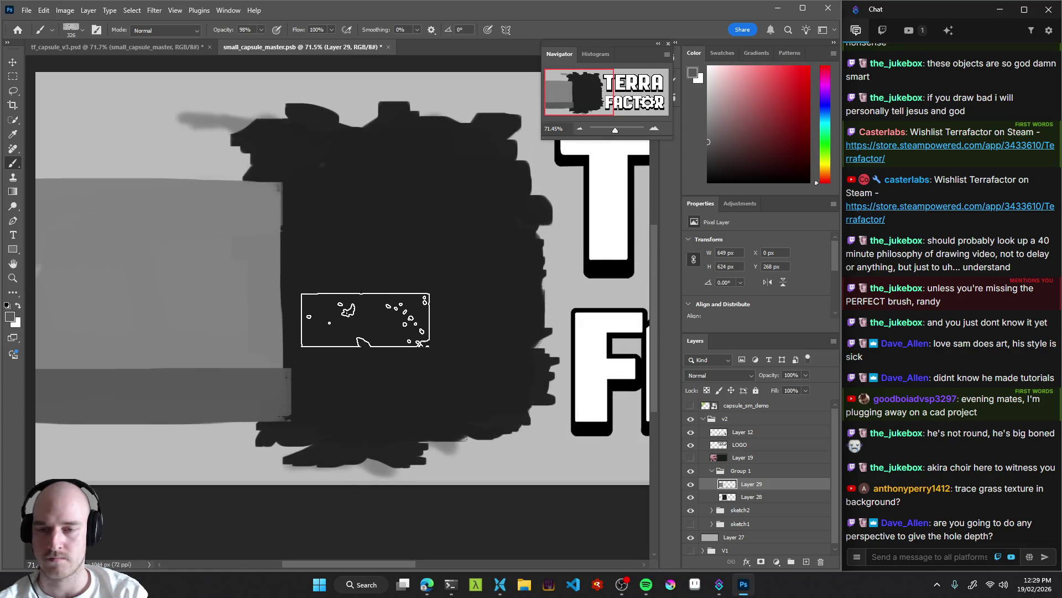
{"action": "key", "text": "shift+alt+r"}
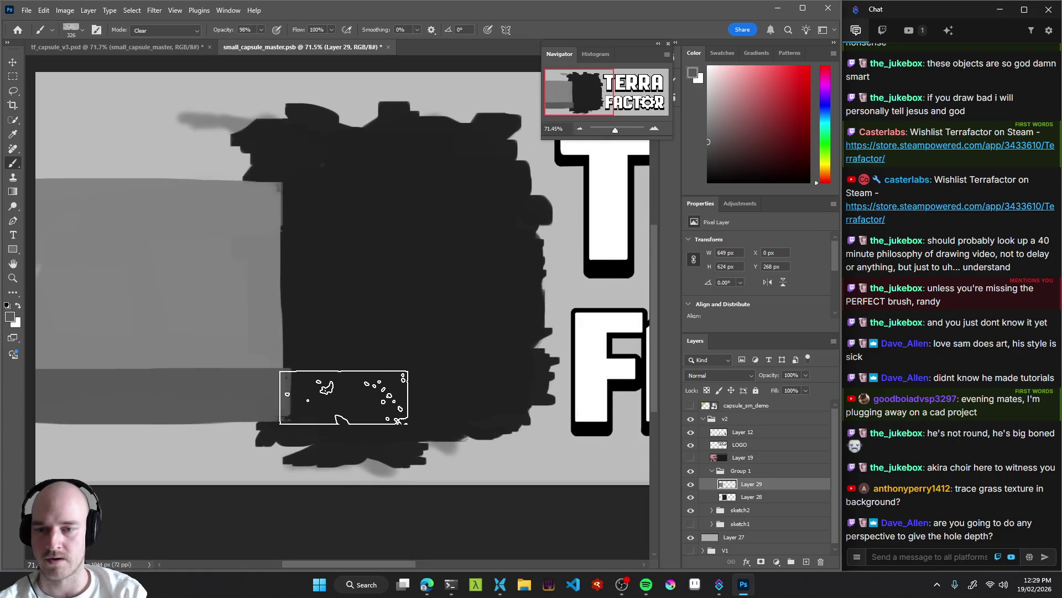
With a roughly 243 px brush, soften the hole's lower-right edge and erase a sliver off its side.
{"action": "key", "text": "shift+alt+n"}
{"action": "left_click_drag", "start_coordinate": [304, 357], "coordinate": [304, 357]}
{"action": "key", "text": "shift+alt+r"}
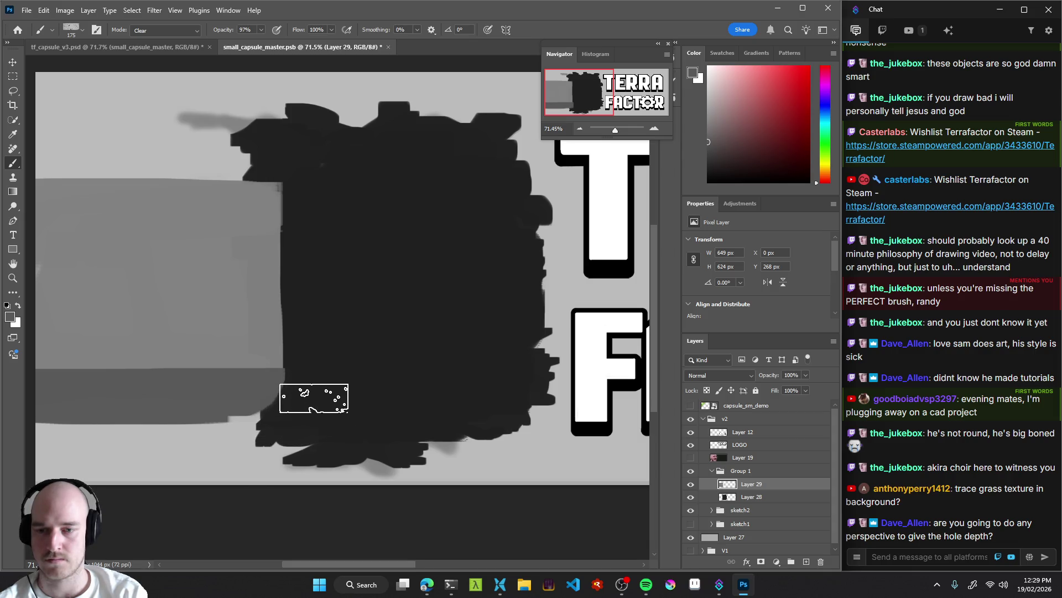
{"action": "key", "text": "shift+alt+n"}
{"action": "scroll", "coordinate": [308, 410], "scroll_direction": "up", "scroll_amount": 2}
{"action": "scroll", "coordinate": [315, 410], "scroll_direction": "down", "scroll_amount": 2}
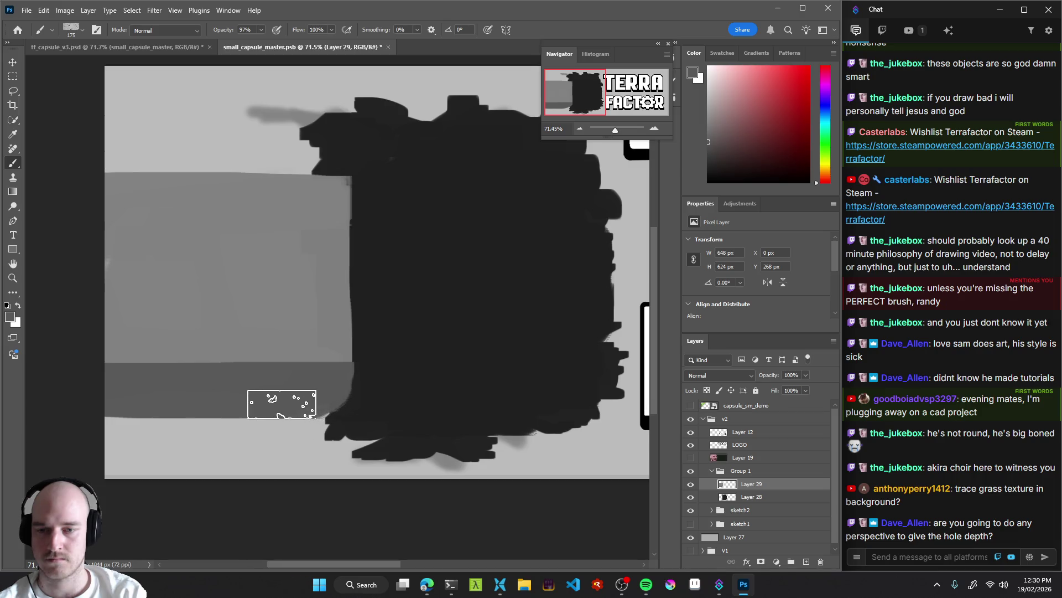
{"action": "mouse_move", "coordinate": [314, 394]}
{"action": "left_mouse_down"}
{"action": "mouse_move", "coordinate": [327, 377]}
{"action": "mouse_move", "coordinate": [288, 407]}
{"action": "left_mouse_up"}
{"action": "key", "text": "shift+alt+r"}
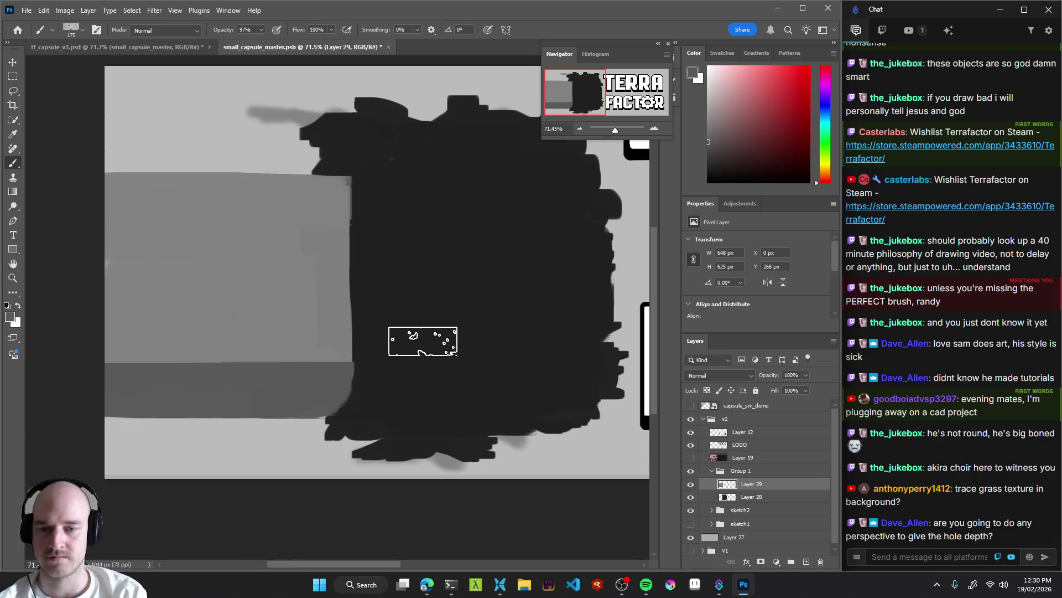
{"action": "key", "text": "shift+alt+n"}
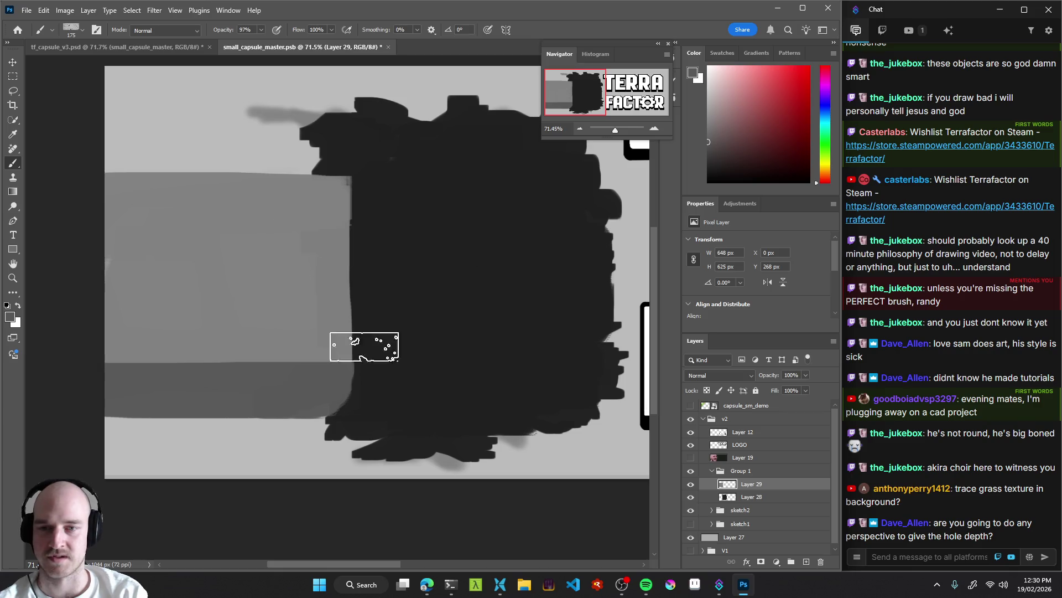
{"action": "key", "text": "shift+alt+r"}
{"action": "left_click_drag", "start_coordinate": [384, 204], "coordinate": [386, 415]}
Undo the stray erase along the grey band and trim more off the dark hole's edge.
{"action": "key", "text": "shift+alt+n"}
{"action": "mouse_move", "coordinate": [489, 317]}
{"action": "left_mouse_down"}
{"action": "mouse_move", "coordinate": [371, 325]}
{"action": "mouse_move", "coordinate": [143, 387]}
{"action": "mouse_move", "coordinate": [308, 381]}
{"action": "mouse_move", "coordinate": [146, 375]}
{"action": "mouse_move", "coordinate": [320, 376]}
{"action": "left_mouse_up"}
{"action": "key", "text": "shift+alt+r"}
{"action": "key", "text": "ctrl+z"}
{"action": "key", "text": "ctrl+z"}
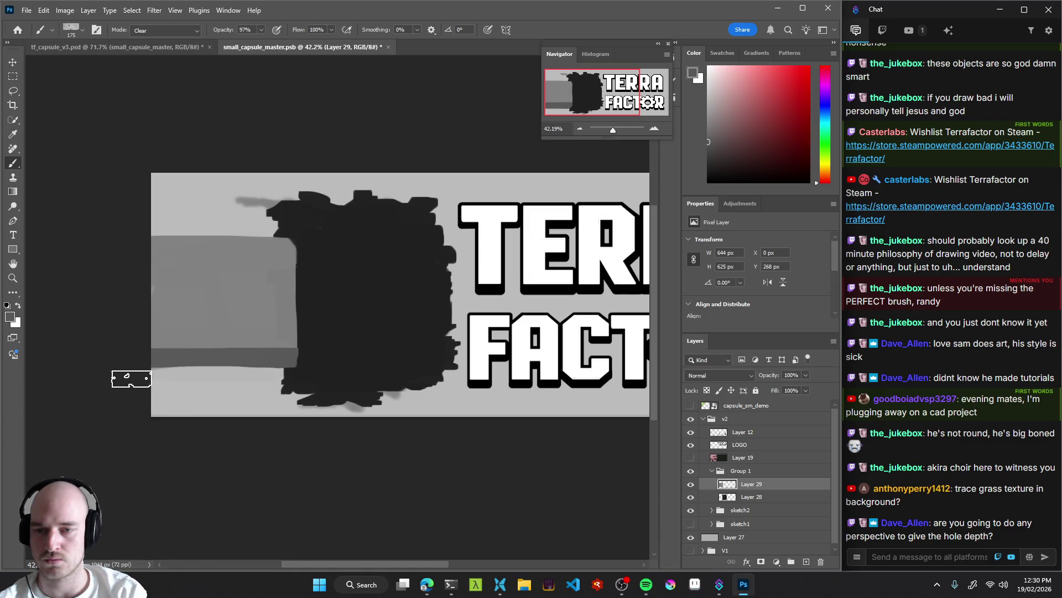
{"action": "scroll", "coordinate": [316, 374], "scroll_direction": "up", "scroll_amount": 3}
{"action": "mouse_move", "coordinate": [334, 334]}
{"action": "left_mouse_down"}
{"action": "mouse_move", "coordinate": [283, 391]}
{"action": "mouse_move", "coordinate": [315, 369]}
{"action": "left_mouse_up"}
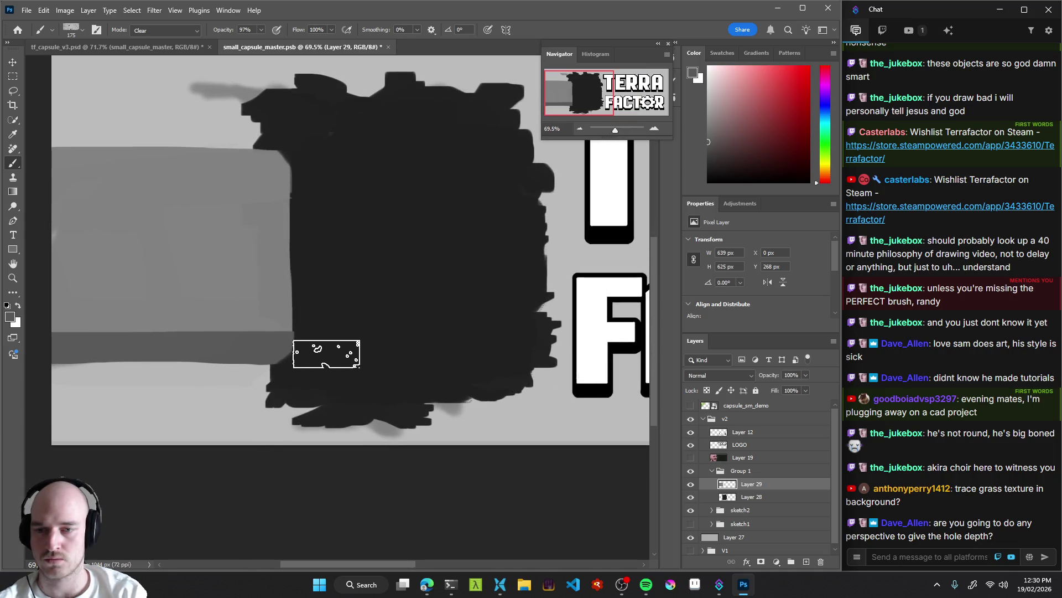
{"action": "scroll", "coordinate": [362, 348], "scroll_direction": "down", "scroll_amount": 10}
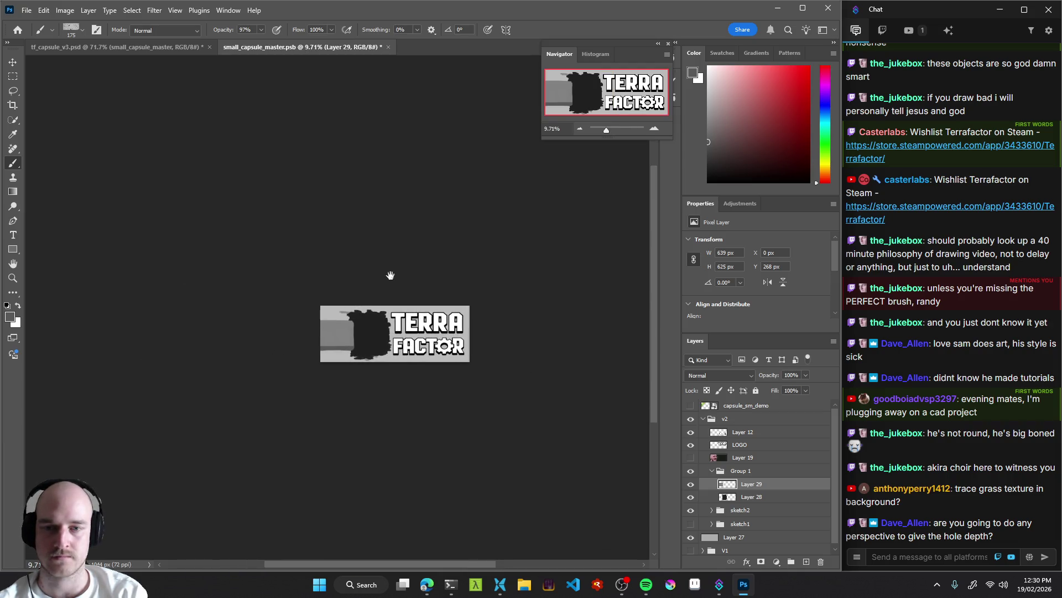
{"action": "scroll", "coordinate": [355, 337], "scroll_direction": "up", "scroll_amount": 3}
{"action": "scroll", "coordinate": [359, 340], "scroll_direction": "down", "scroll_amount": 4}
{"action": "scroll", "coordinate": [365, 343], "scroll_direction": "up", "scroll_amount": 3}
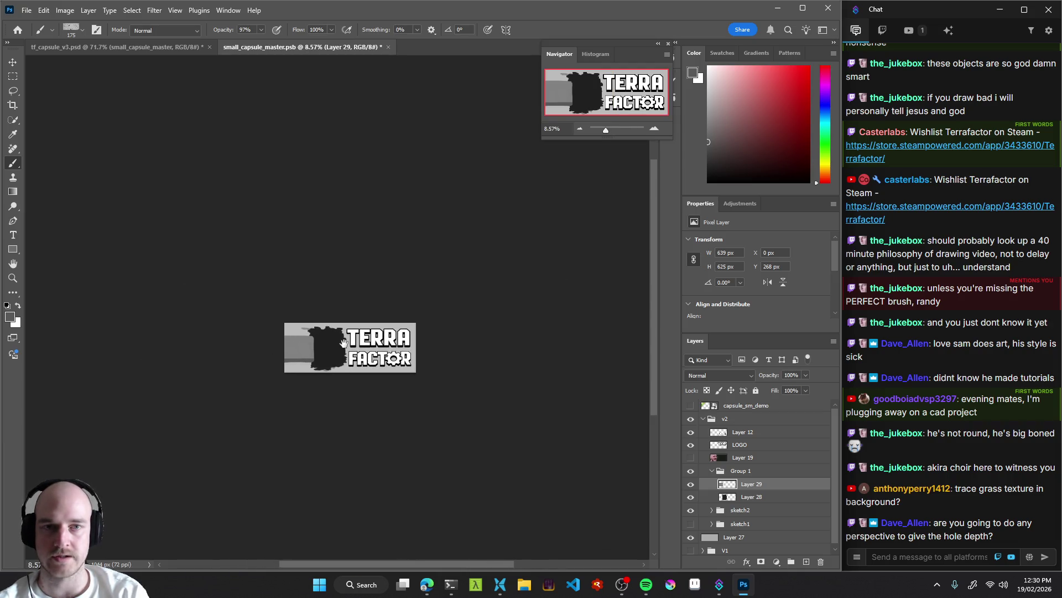
{"action": "scroll", "coordinate": [367, 345], "scroll_direction": "up", "scroll_amount": 5}
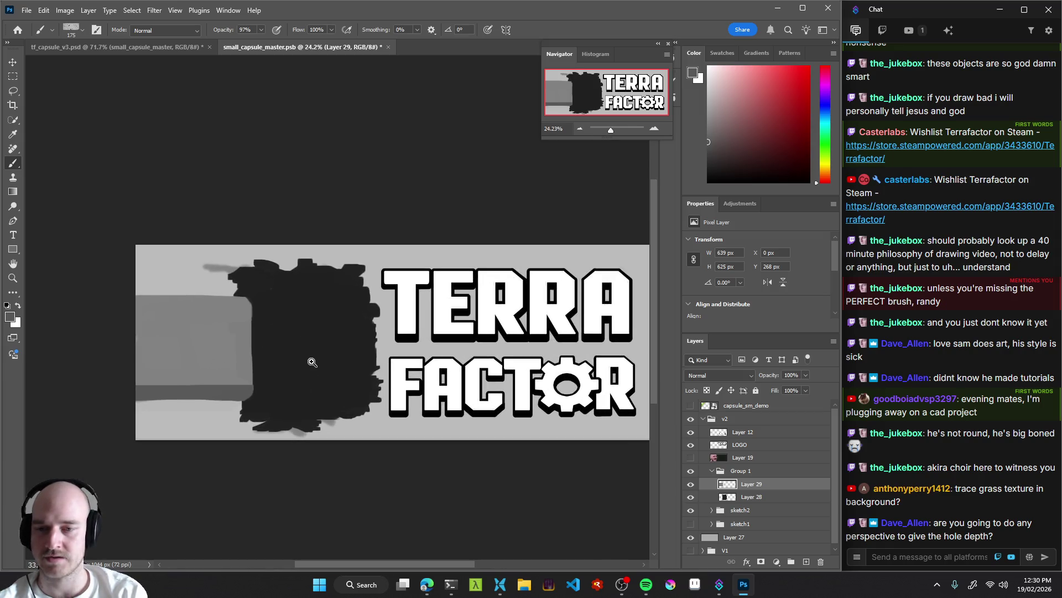
Move the grey capsule body right and down into the hole, to X 88 px, Y 277 px.
{"action": "key", "text": "v"}
{"action": "mouse_move", "coordinate": [232, 348]}
{"action": "left_mouse_down"}
{"action": "mouse_move", "coordinate": [254, 358]}
{"action": "mouse_move", "coordinate": [261, 347]}
{"action": "mouse_move", "coordinate": [249, 350]}
{"action": "left_mouse_up"}
{"action": "key", "text": "ctrl"}
Paint the grey capsule body and its dark lower band out to the left canvas edge.
{"action": "left_click_drag", "start_coordinate": [252, 344], "coordinate": [280, 337]}
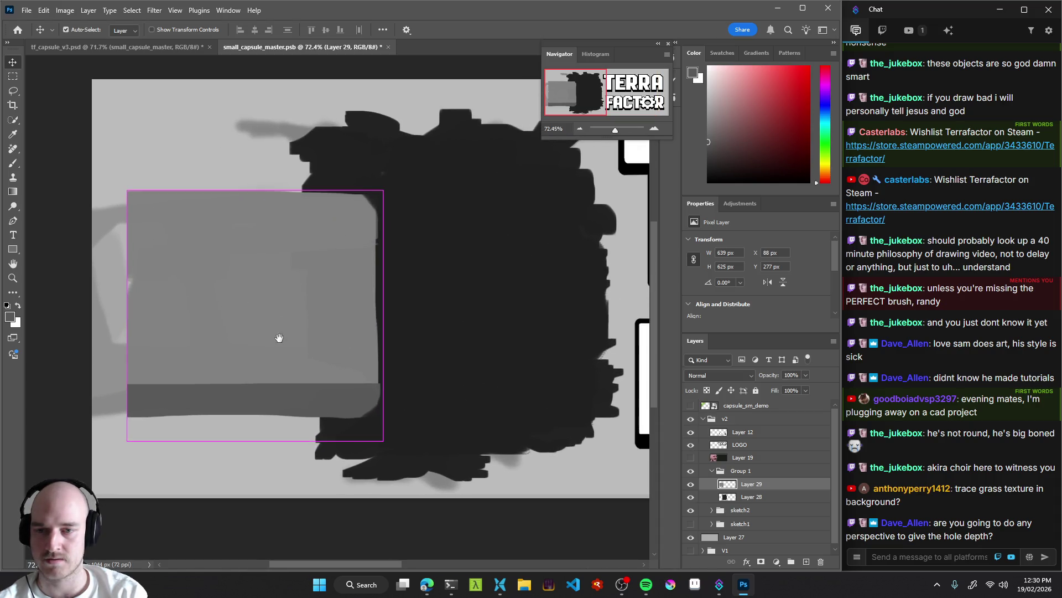
{"action": "key", "text": "b"}
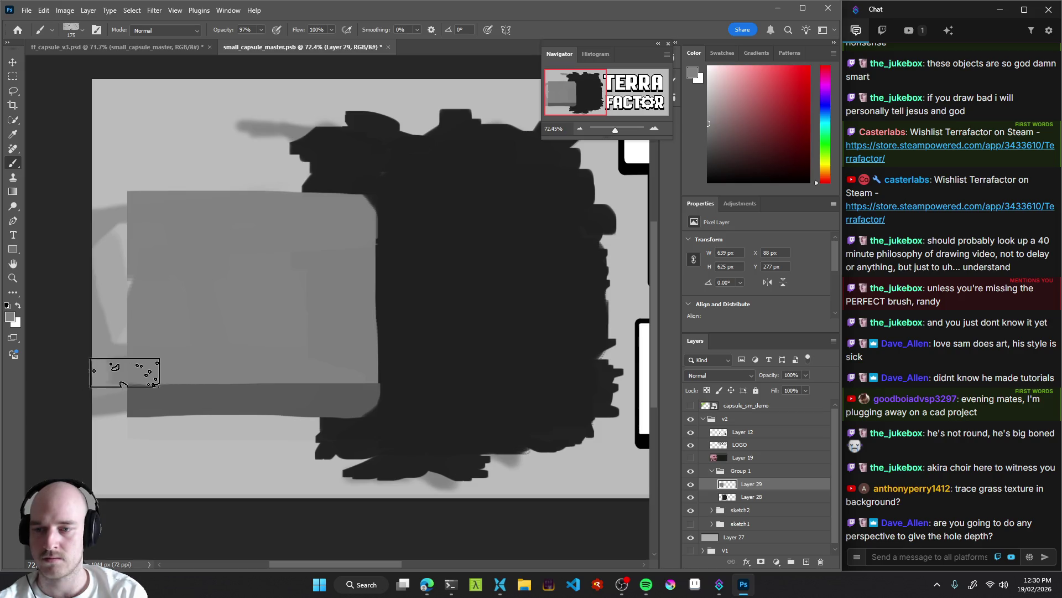
{"action": "left_click_drag", "start_coordinate": [115, 222], "coordinate": [115, 206]}
{"action": "left_click_drag", "start_coordinate": [132, 404], "coordinate": [110, 401]}
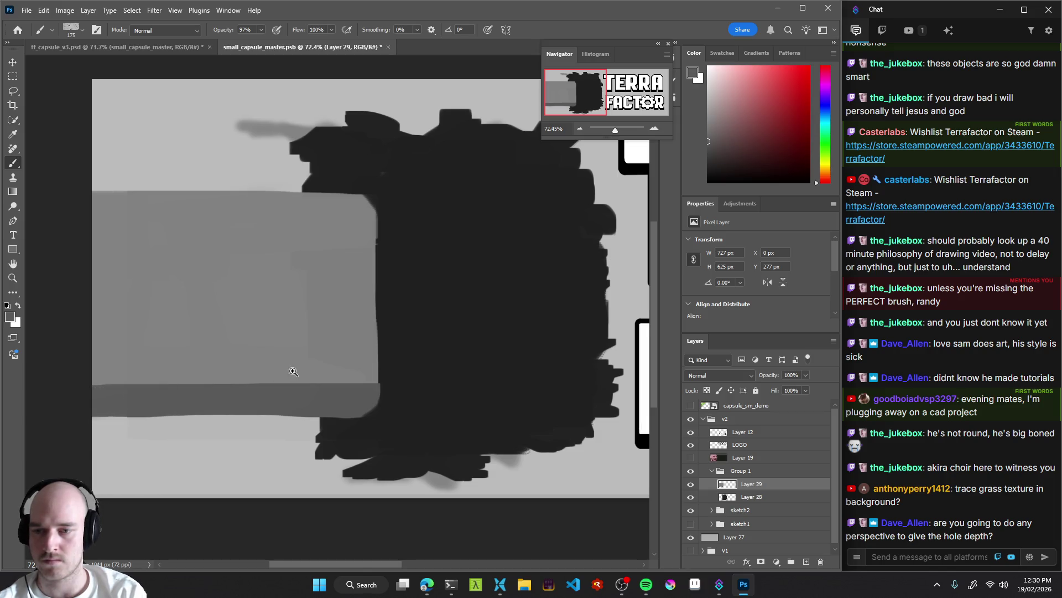
Hide the sketch2 layer to see the painted capsule on its own.
{"action": "scroll", "coordinate": [204, 368], "scroll_direction": "down", "scroll_amount": 10}
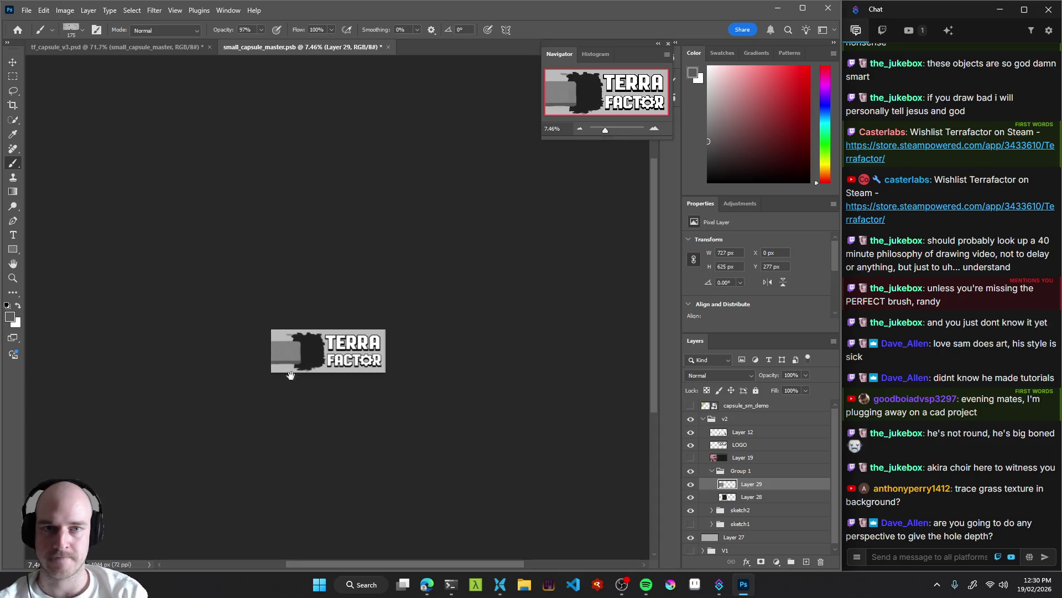
{"action": "scroll", "coordinate": [305, 365], "scroll_direction": "up", "scroll_amount": 5}
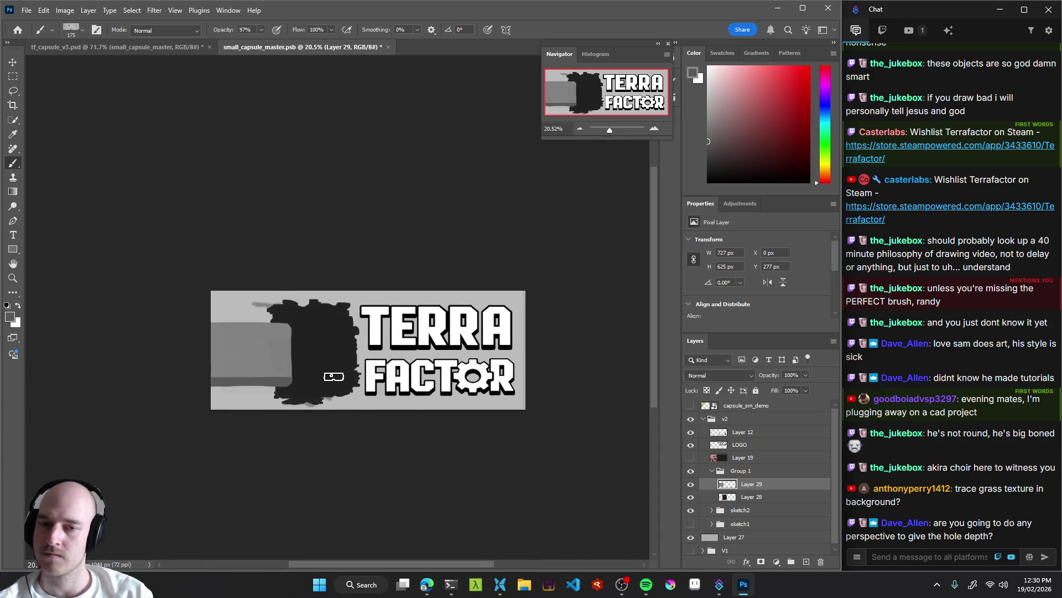
{"action": "scroll", "coordinate": [763, 517], "scroll_direction": "down", "scroll_amount": 1}
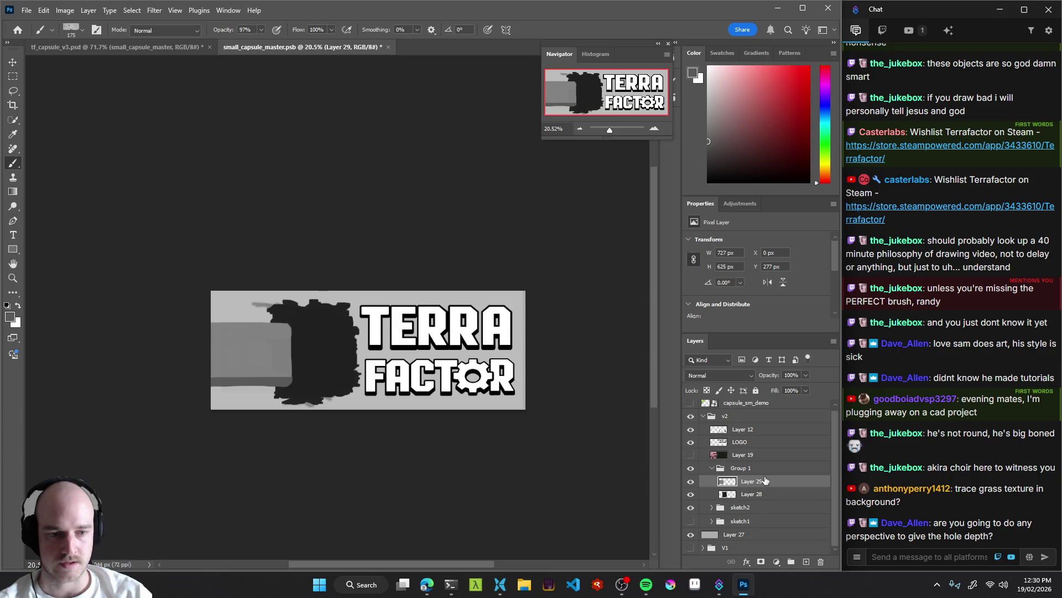
{"action": "left_click", "coordinate": [690, 507]}
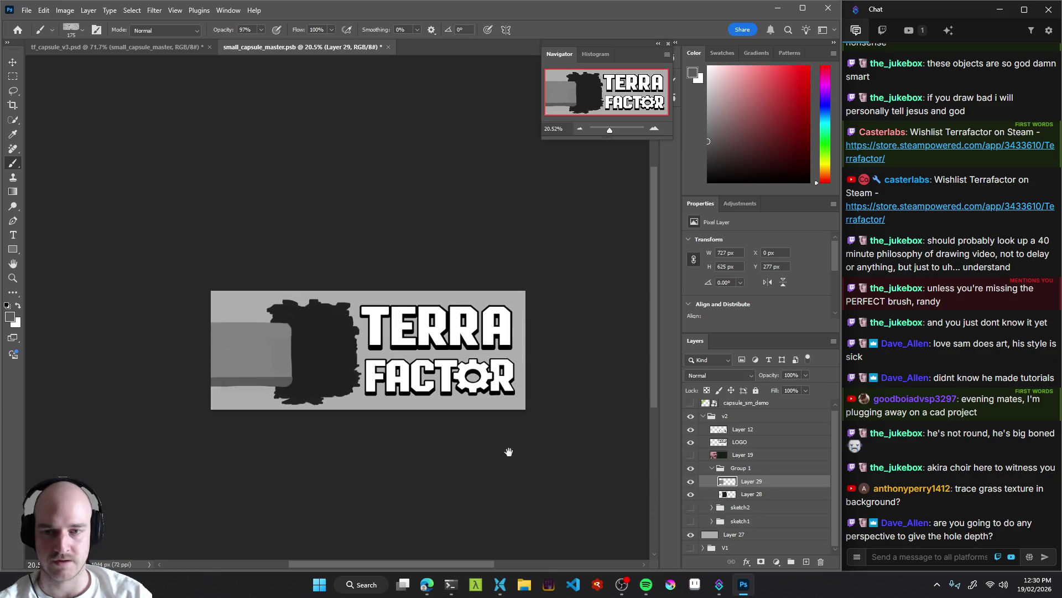
{"action": "scroll", "coordinate": [404, 386], "scroll_direction": "down", "scroll_amount": 3}
{"action": "scroll", "coordinate": [355, 386], "scroll_direction": "up", "scroll_amount": 5}
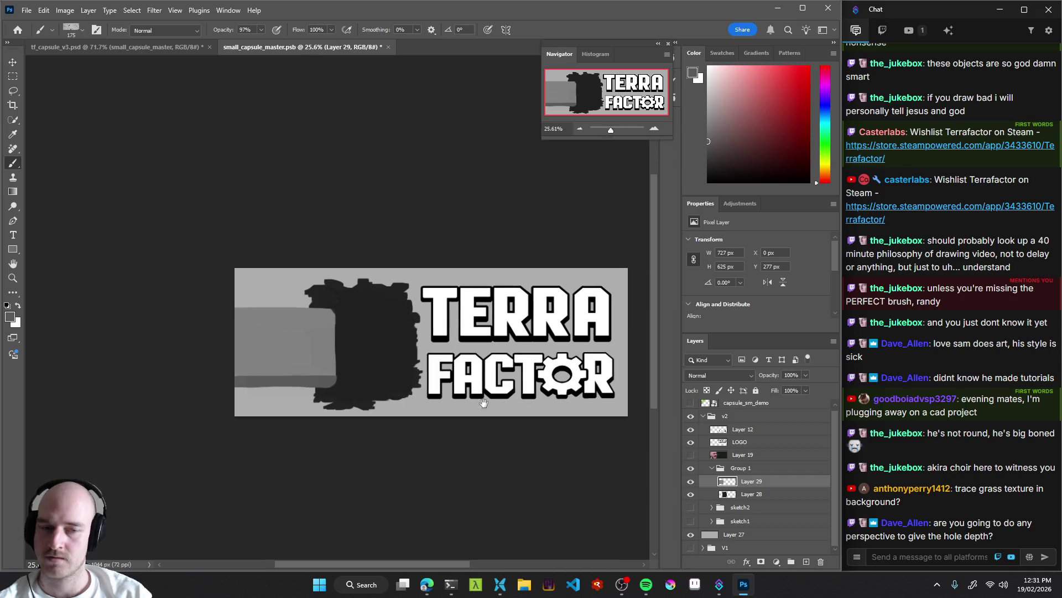
{"action": "scroll", "coordinate": [342, 386], "scroll_direction": "down", "scroll_amount": 3}
Inspect the capsule close up, then bring up the tf_capsule_v3.psd store mockup.
{"action": "mouse_move", "coordinate": [341, 386]}
{"action": "left_mouse_down"}
{"action": "mouse_move", "coordinate": [325, 386]}
{"action": "mouse_move", "coordinate": [378, 398]}
{"action": "left_mouse_up"}
{"action": "scroll", "coordinate": [378, 398], "scroll_direction": "up", "scroll_amount": 1}
{"action": "scroll", "coordinate": [387, 394], "scroll_direction": "down", "scroll_amount": 1}
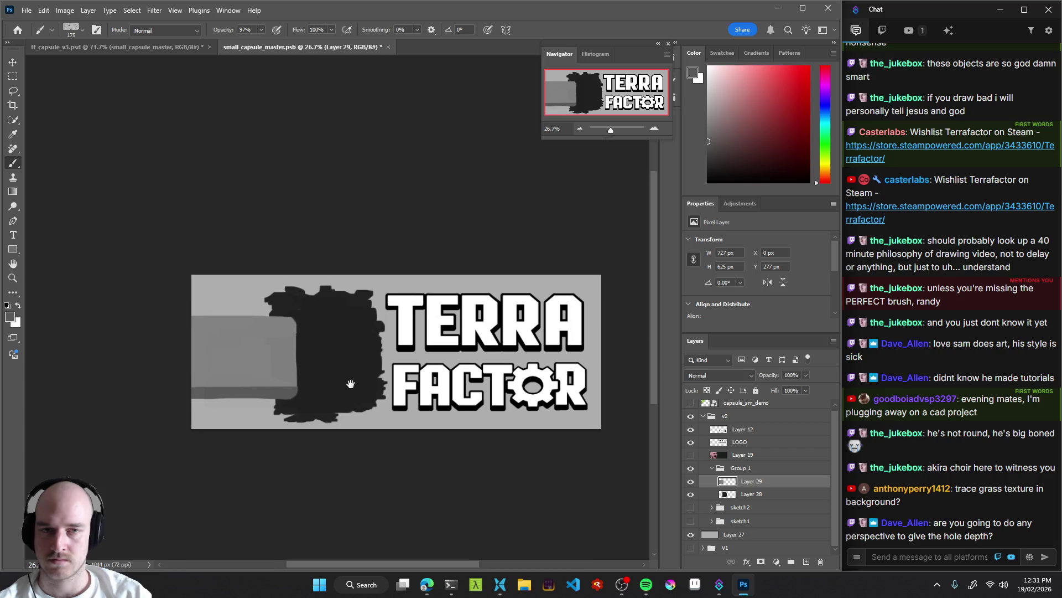
{"action": "scroll", "coordinate": [450, 373], "scroll_direction": "down", "scroll_amount": 3}
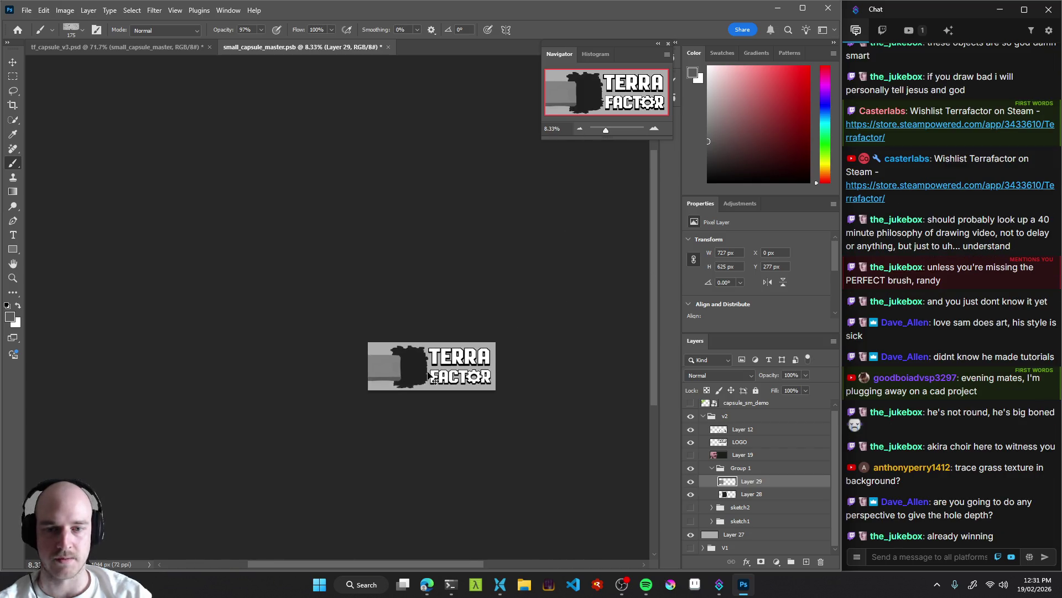
{"action": "left_click", "coordinate": [138, 47]}
{"action": "scroll", "coordinate": [387, 243], "scroll_direction": "down", "scroll_amount": 5}
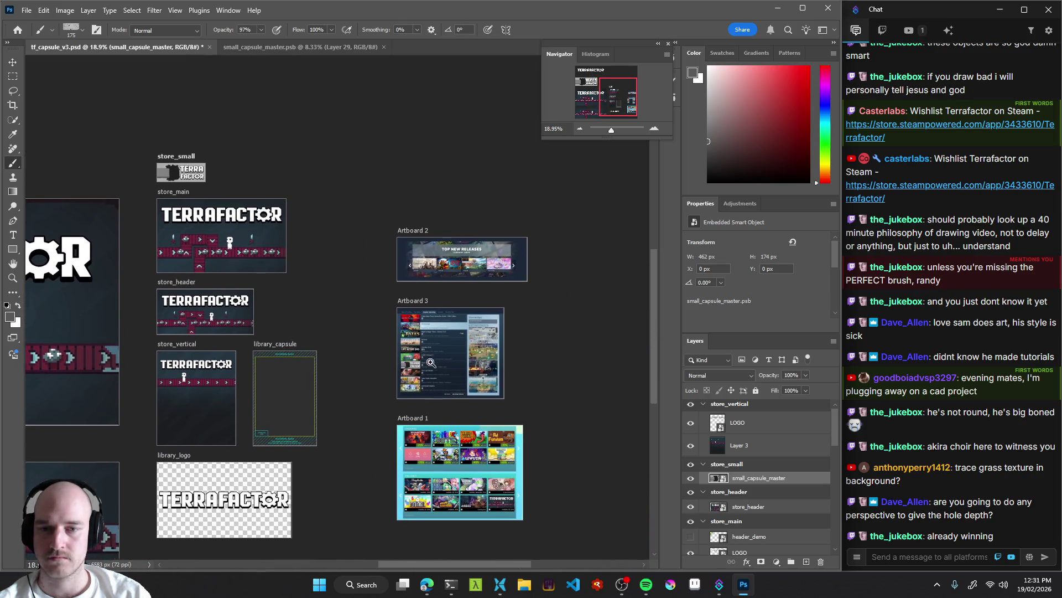
{"action": "scroll", "coordinate": [437, 365], "scroll_direction": "up", "scroll_amount": 5}
{"action": "scroll", "coordinate": [405, 377], "scroll_direction": "up", "scroll_amount": 2}
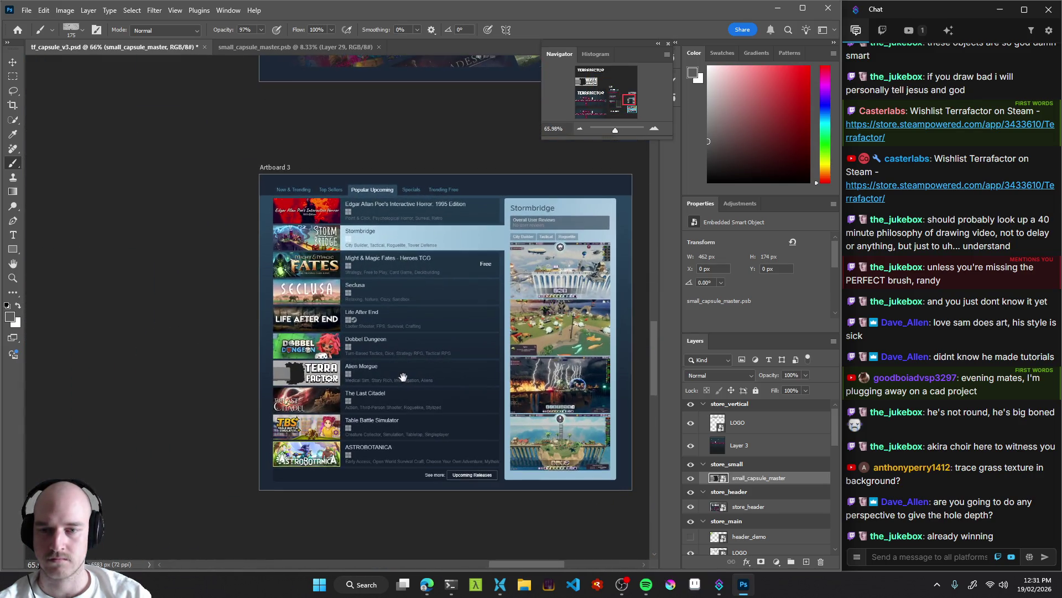
{"action": "scroll", "coordinate": [380, 343], "scroll_direction": "up", "scroll_amount": 2}
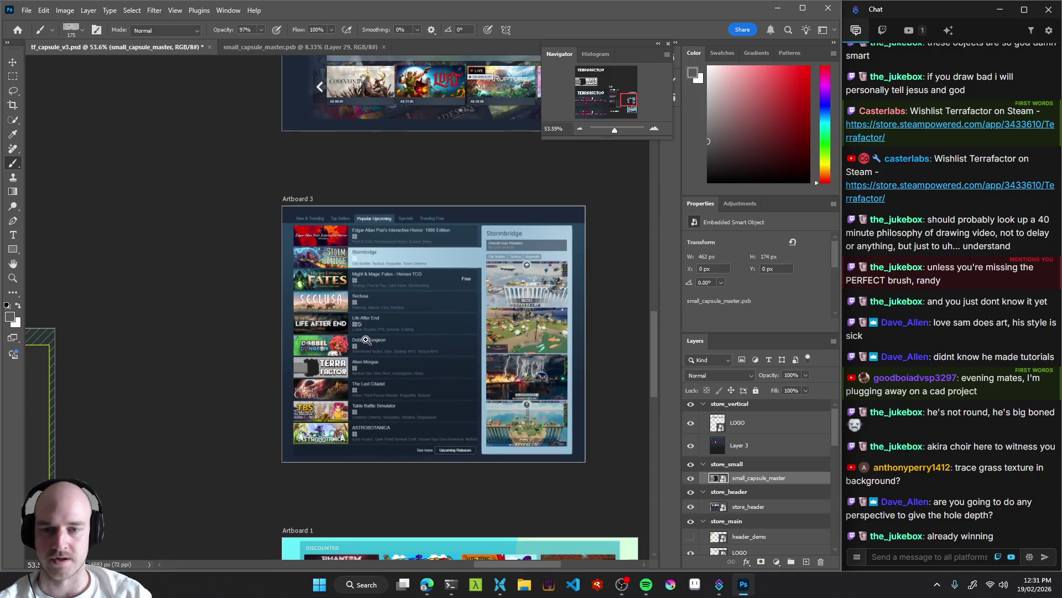
{"action": "scroll", "coordinate": [349, 375], "scroll_direction": "down", "scroll_amount": 2}
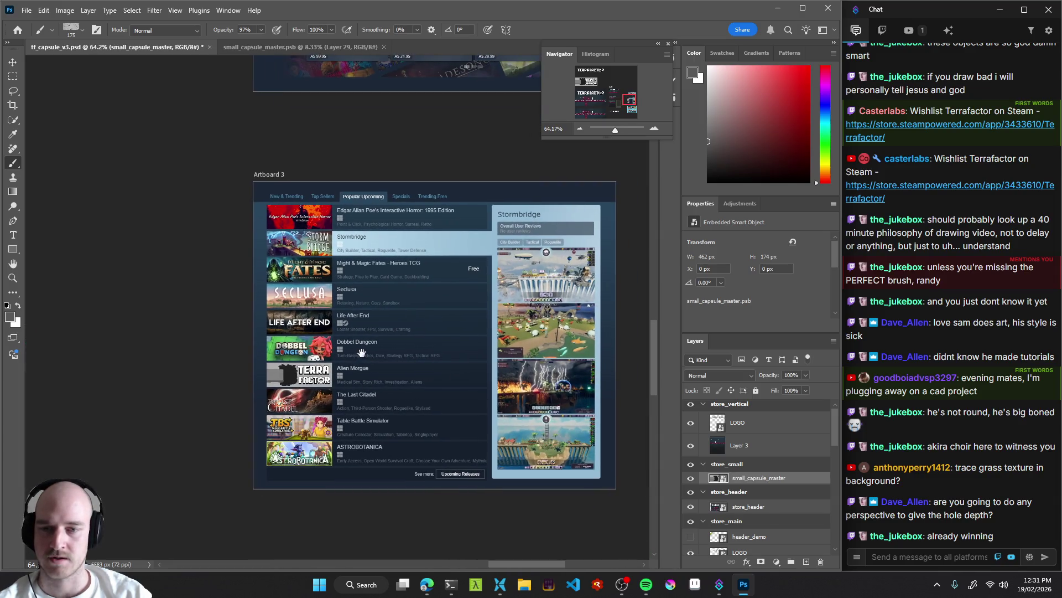
{"action": "left_click", "coordinate": [266, 47]}
{"action": "scroll", "coordinate": [423, 366], "scroll_direction": "up", "scroll_amount": 4}
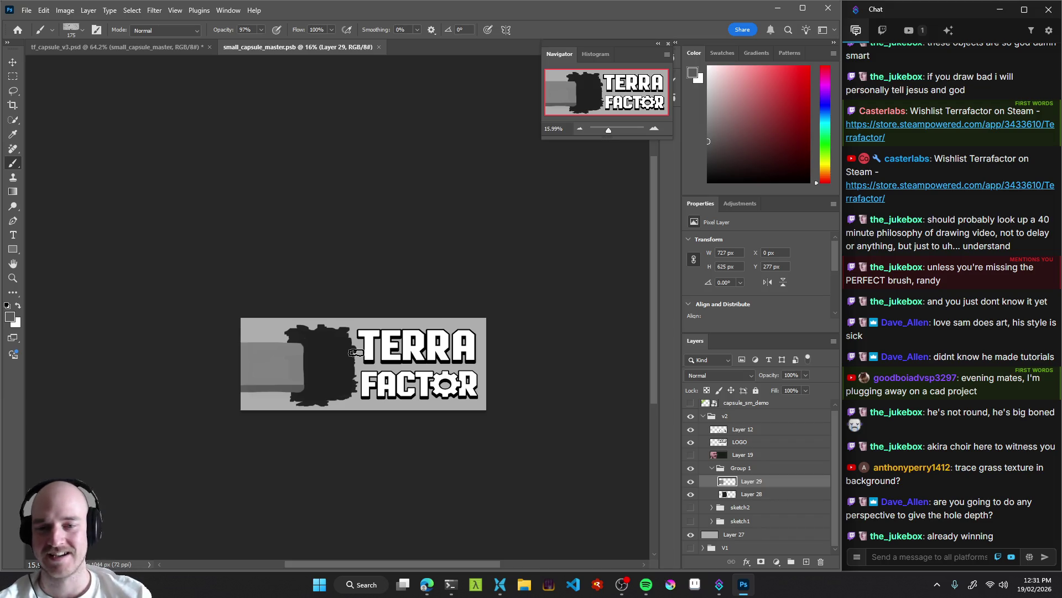
{"action": "scroll", "coordinate": [347, 360], "scroll_direction": "up", "scroll_amount": 7}
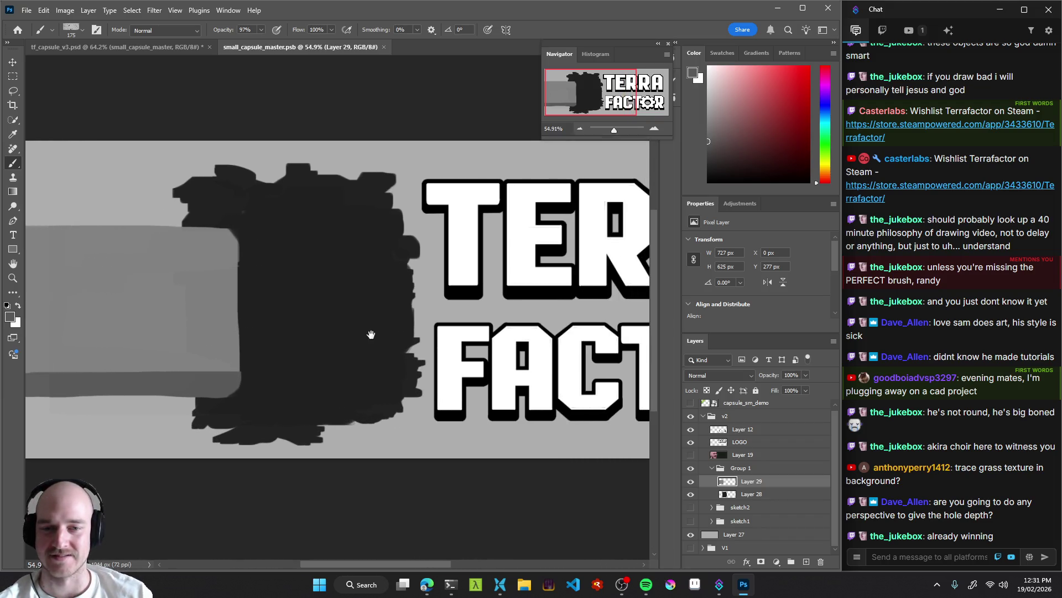
{"action": "right_click", "coordinate": [448, 325]}
{"action": "key", "text": "Escape"}
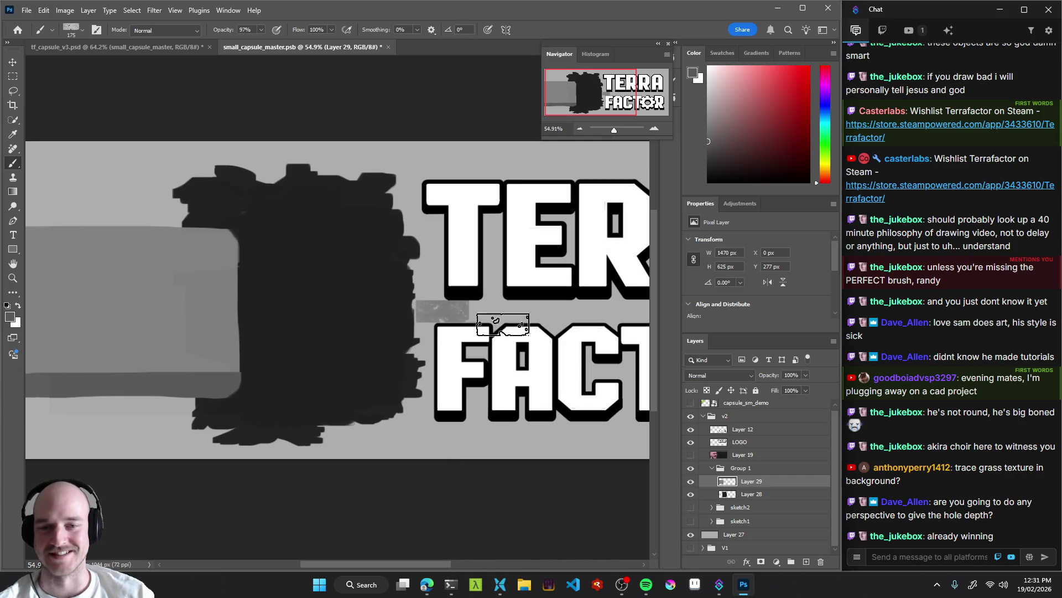
{"action": "scroll", "coordinate": [368, 348], "scroll_direction": "down", "scroll_amount": 6}
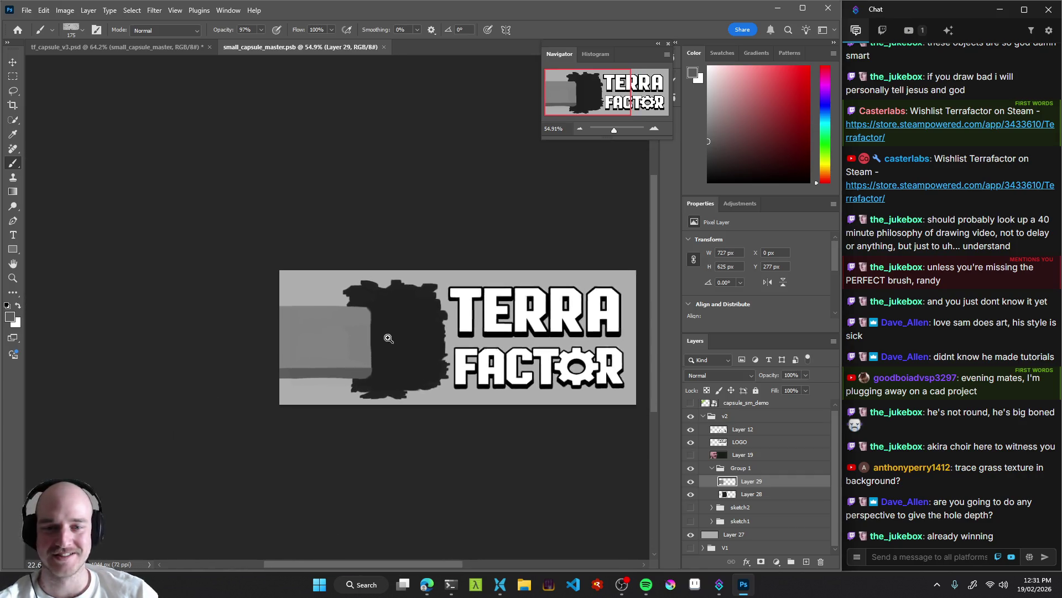
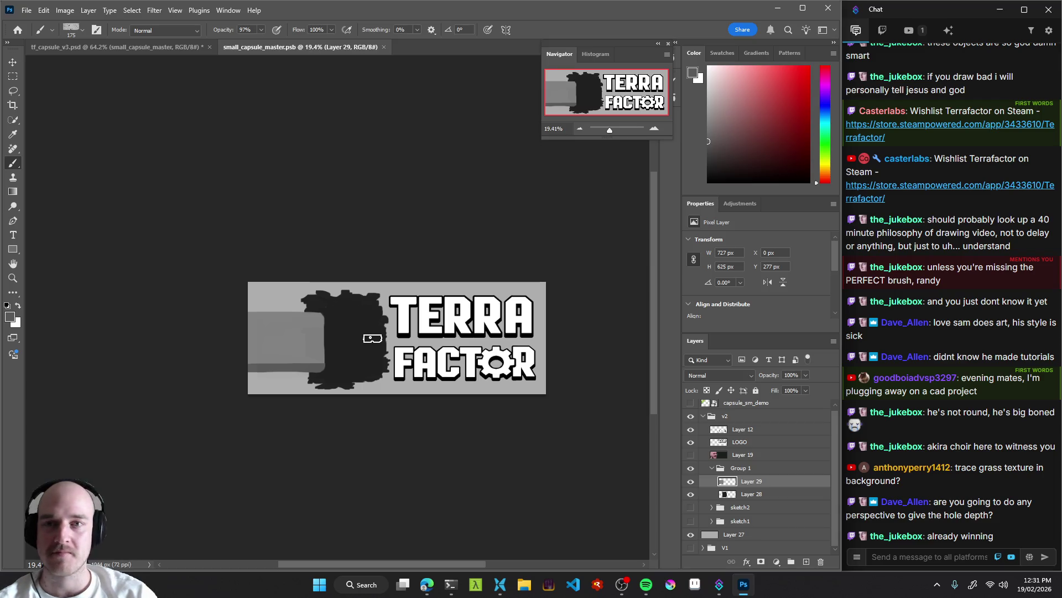
Return to the small_capsule_master document and start a new document via File > New.
{"action": "mouse_move", "coordinate": [380, 337]}
{"action": "left_mouse_down"}
{"action": "mouse_move", "coordinate": [355, 315]}
{"action": "mouse_move", "coordinate": [379, 334]}
{"action": "mouse_move", "coordinate": [439, 327]}
{"action": "mouse_move", "coordinate": [366, 333]}
{"action": "left_mouse_up"}
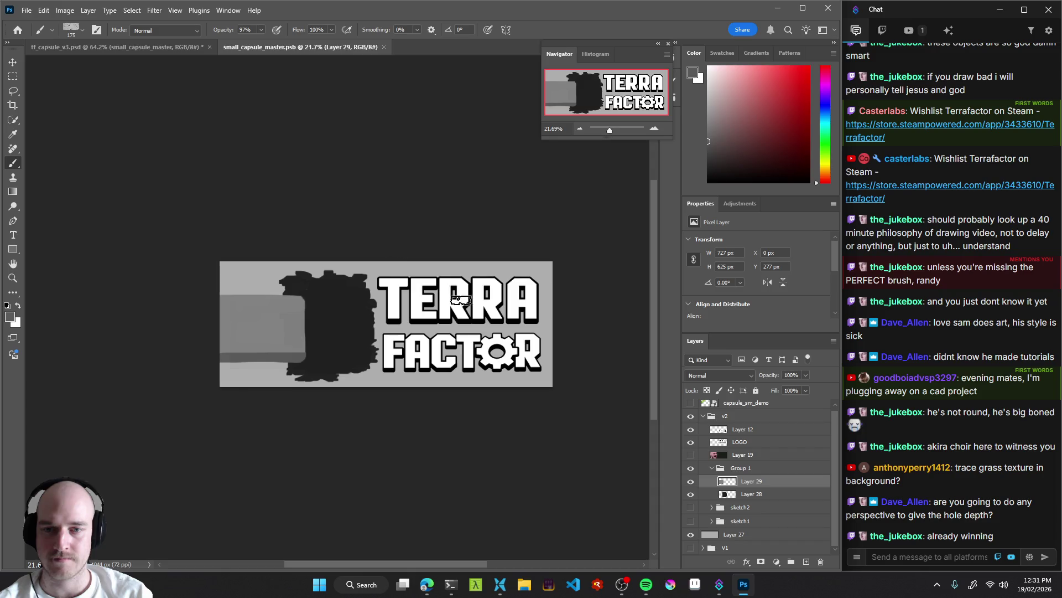
{"action": "left_click", "coordinate": [144, 50]}
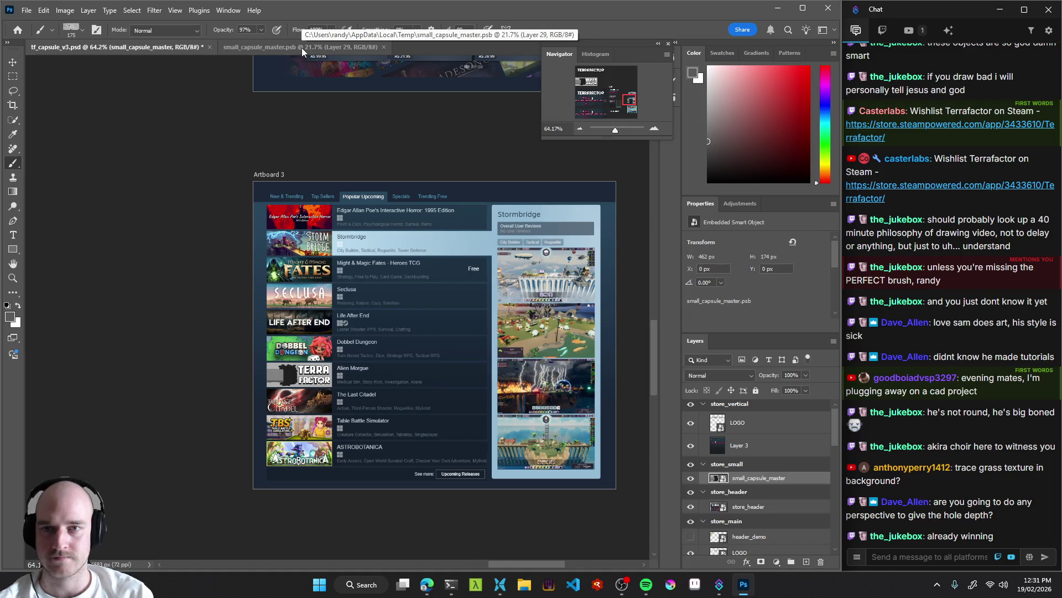
{"action": "left_click", "coordinate": [301, 47]}
{"action": "left_click", "coordinate": [27, 11]}
{"action": "left_click", "coordinate": [42, 22]}
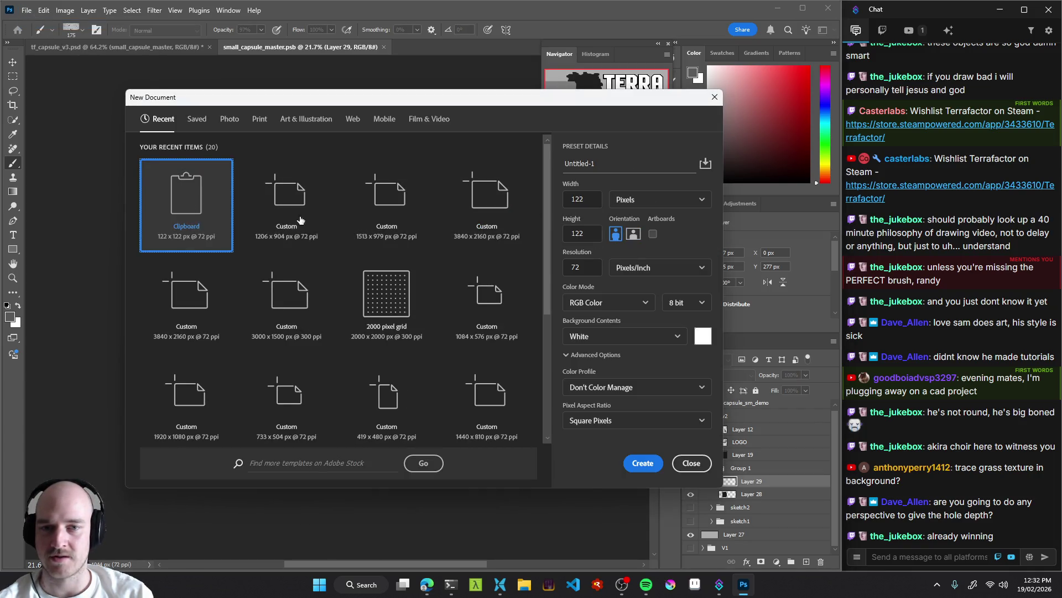
Pick the 3840x2160 size and name it 4k, then cancel the preset save and close the dialog.
{"action": "left_click", "coordinate": [486, 209]}
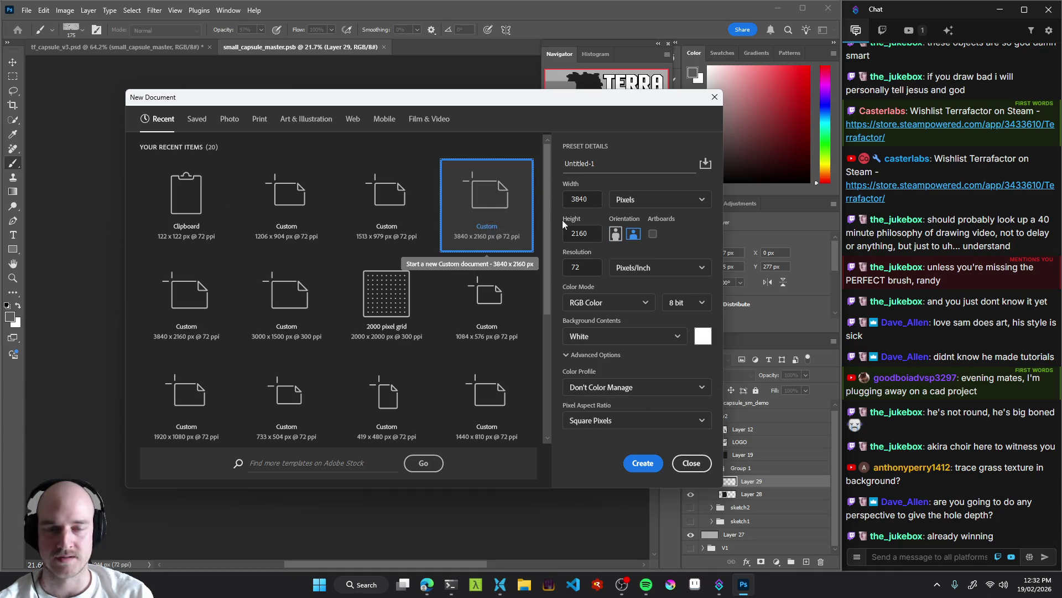
{"action": "left_click", "coordinate": [614, 160]}
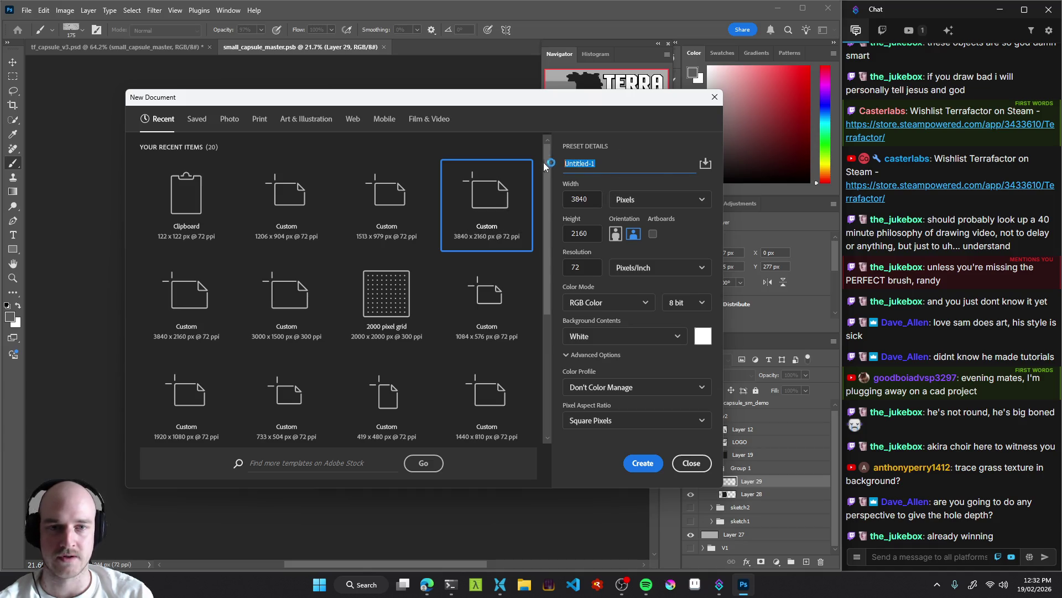
{"action": "type", "text": "4k"}
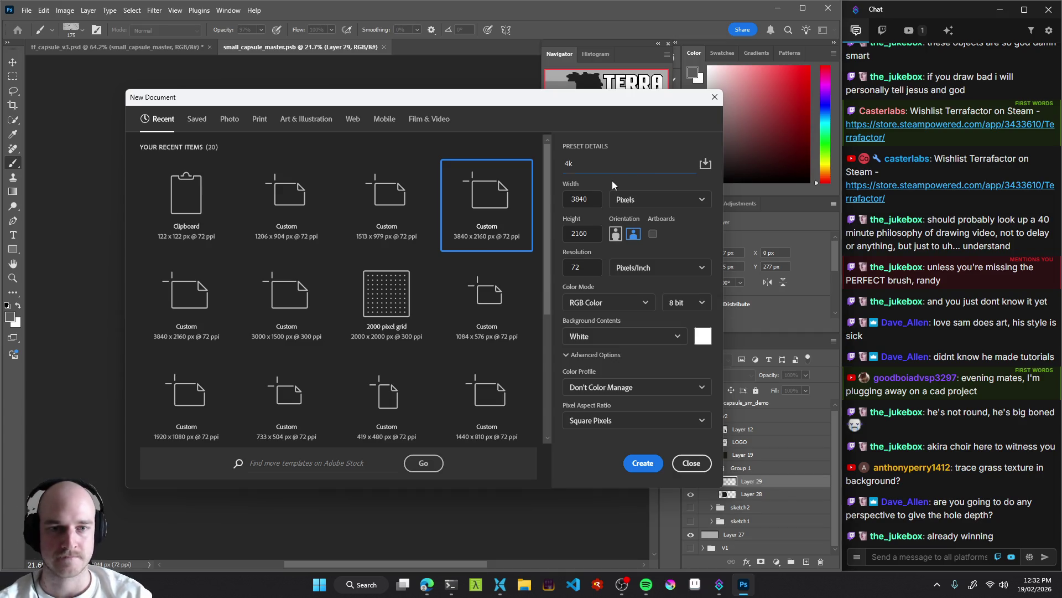
{"action": "left_click", "coordinate": [705, 164]}
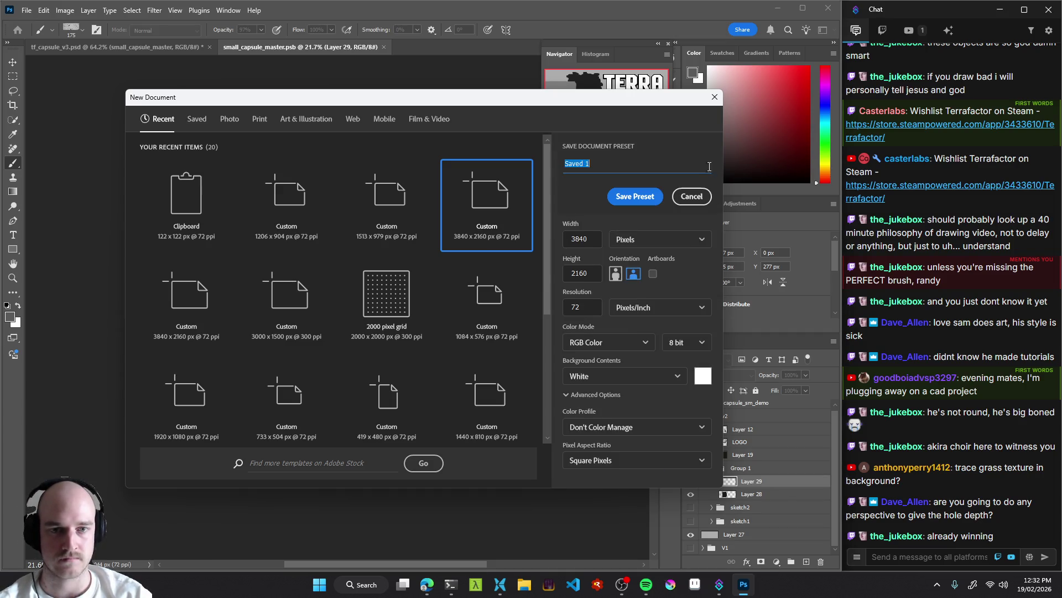
{"action": "left_click", "coordinate": [691, 197]}
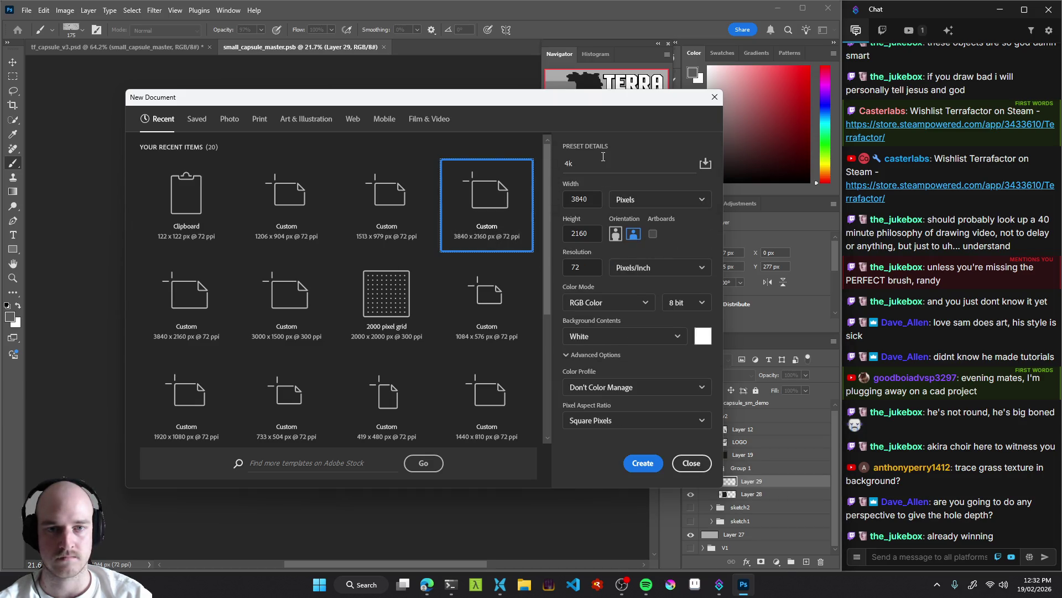
{"action": "left_click", "coordinate": [414, 210]}
{"action": "left_click", "coordinate": [487, 205]}
{"action": "left_click", "coordinate": [600, 161]}
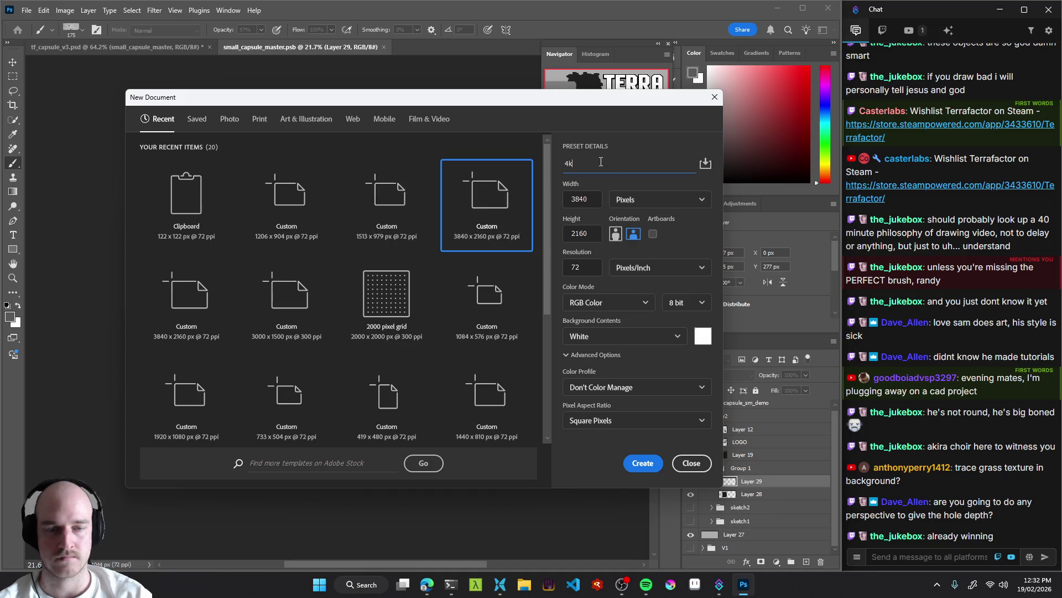
{"action": "key", "text": "Escape"}
Reopen New Document with Ctrl+N and save the 3840x2160 size as preset '4k'.
{"action": "key", "text": "alt+f"}
{"action": "key", "text": "Escape"}
{"action": "key", "text": "ctrl+n"}
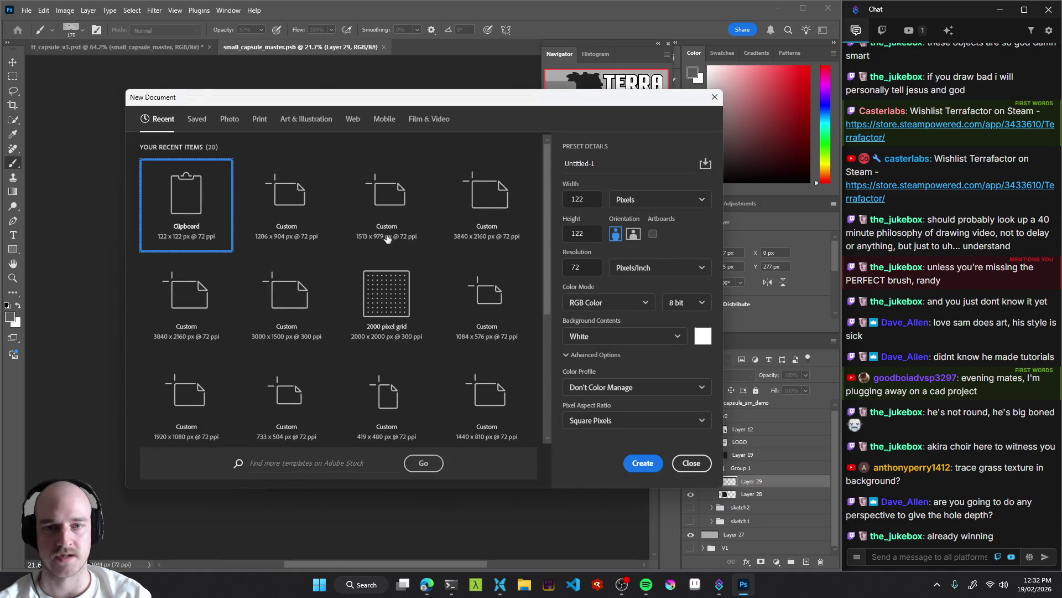
{"action": "left_click", "coordinate": [450, 175]}
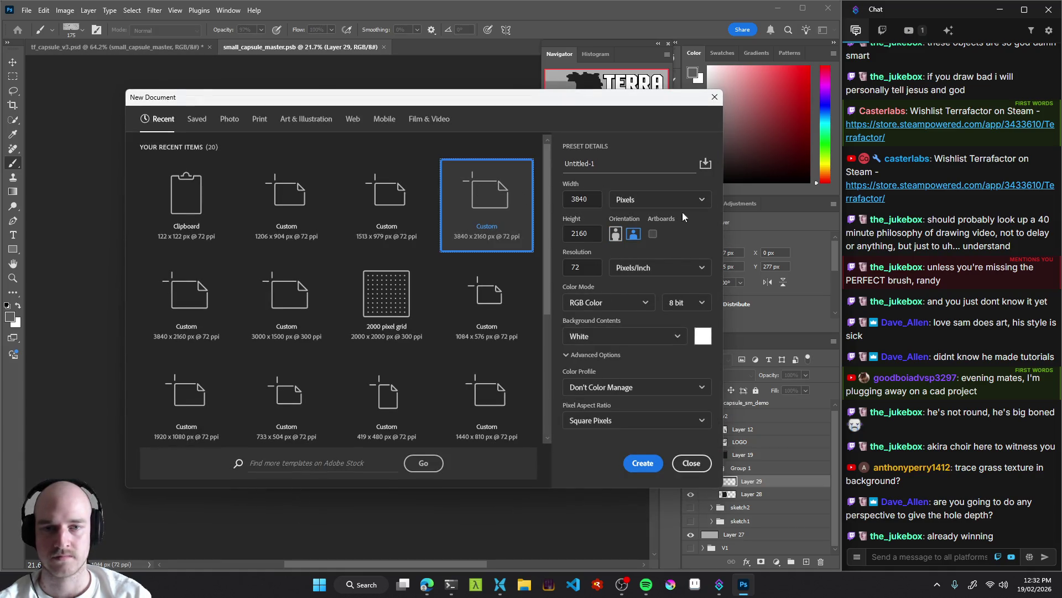
{"action": "left_click", "coordinate": [706, 164]}
{"action": "type", "text": "4k"}
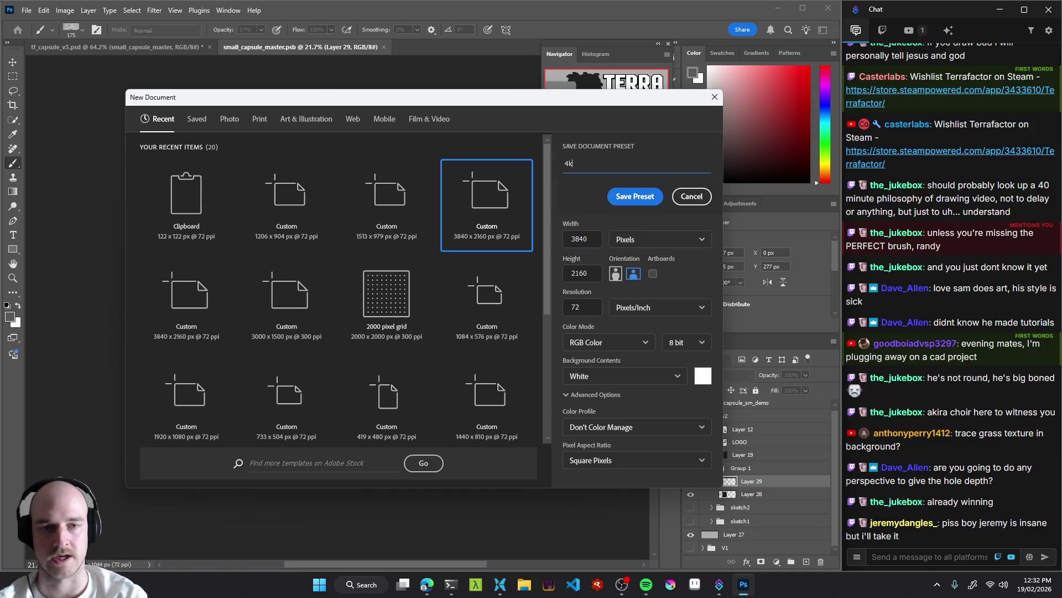
{"action": "left_click", "coordinate": [637, 197]}
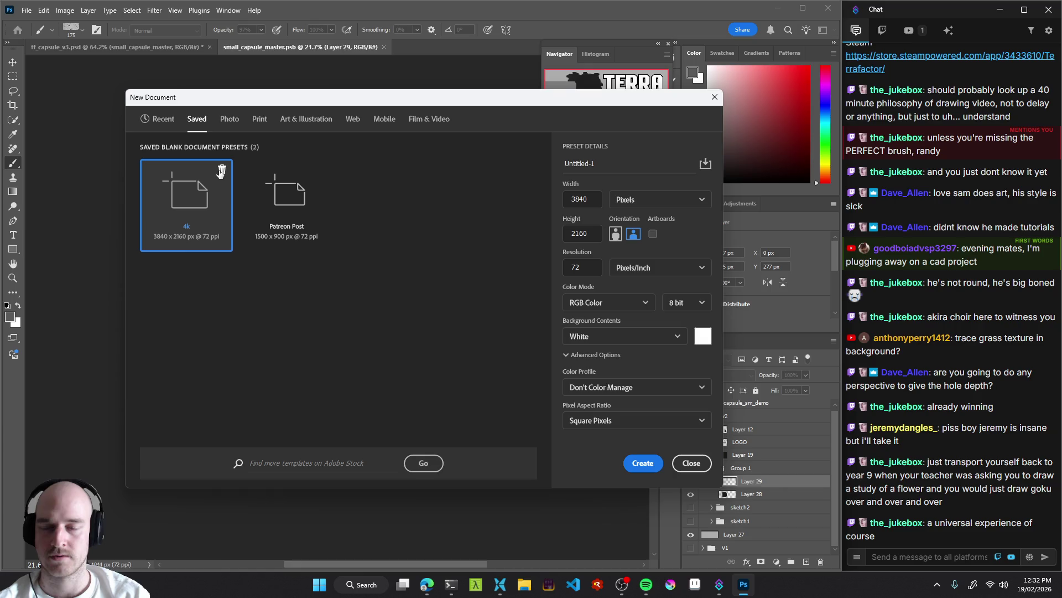
Choose the 3840x2160 size and set its resolution to 300 pixels per inch.
{"action": "left_click", "coordinate": [159, 119]}
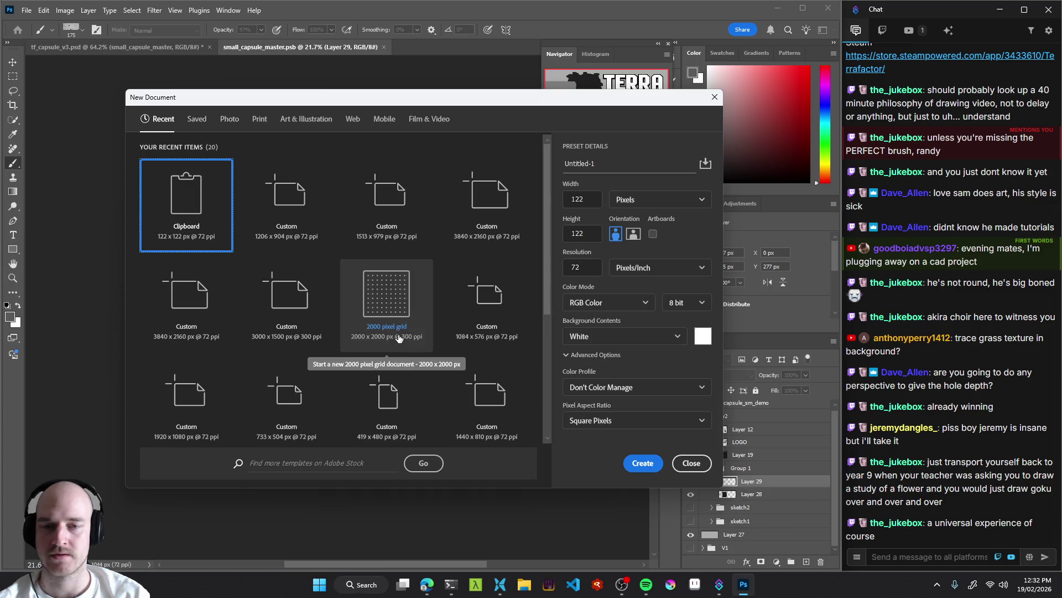
{"action": "left_click", "coordinate": [197, 119]}
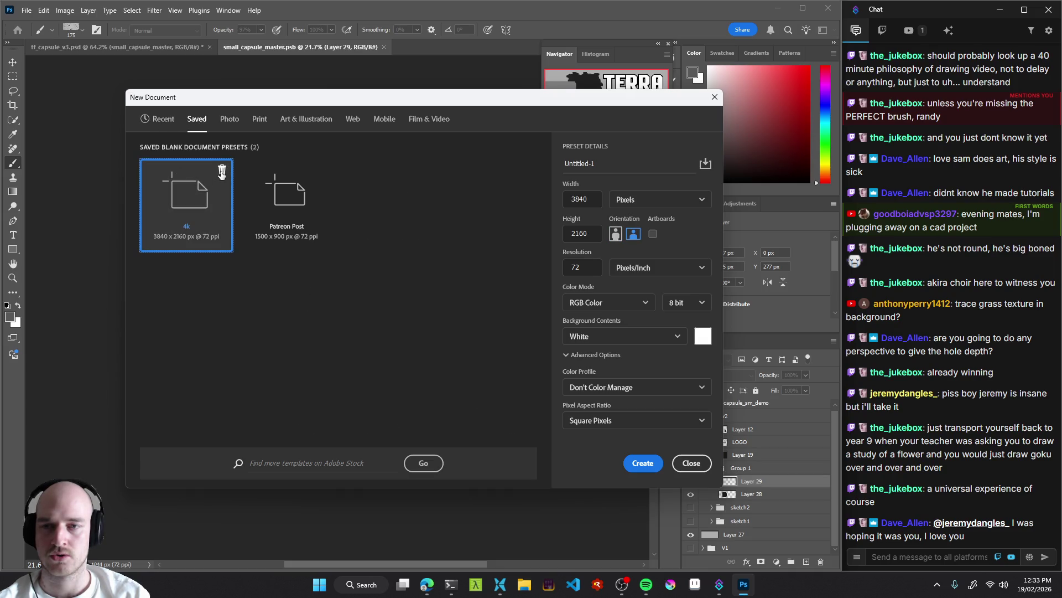
{"action": "left_click", "coordinate": [162, 121]}
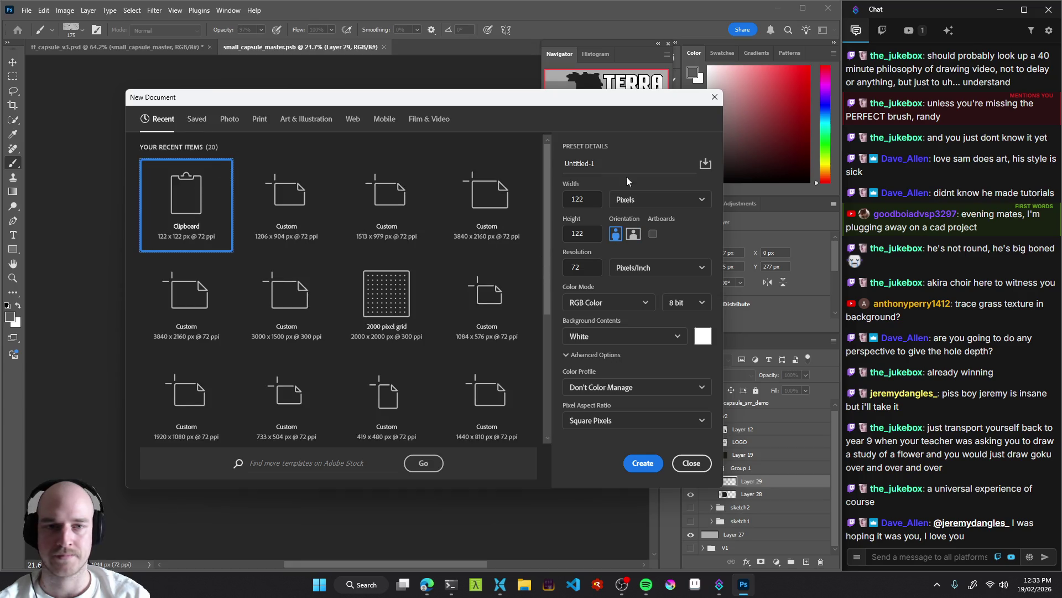
{"action": "left_click", "coordinate": [489, 200]}
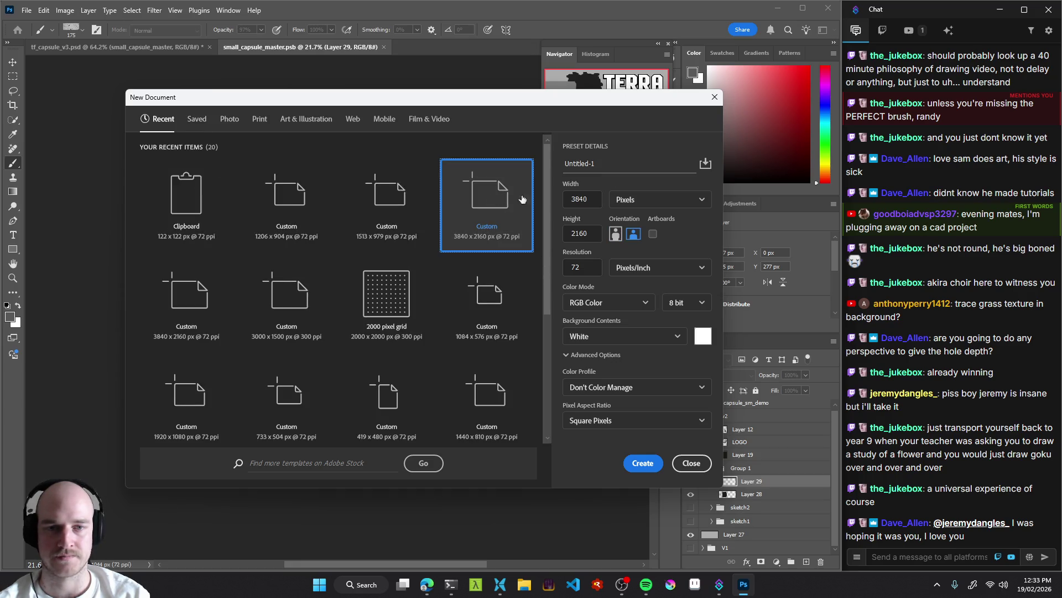
{"action": "double_click", "coordinate": [592, 267]}
{"action": "type", "text": "300"}
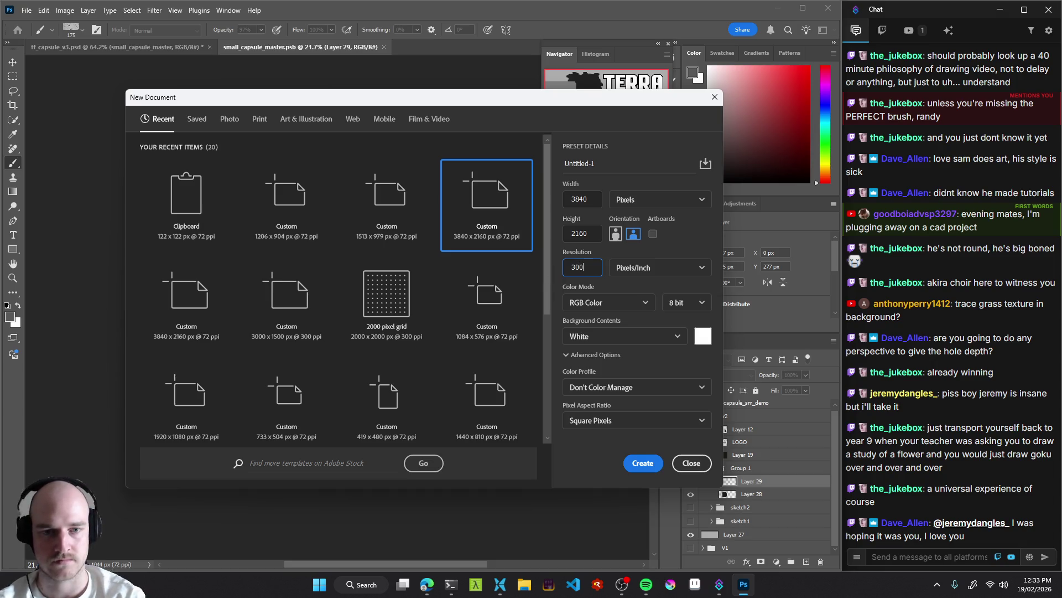
{"action": "left_click", "coordinate": [642, 268]}
{"action": "left_click", "coordinate": [658, 273]}
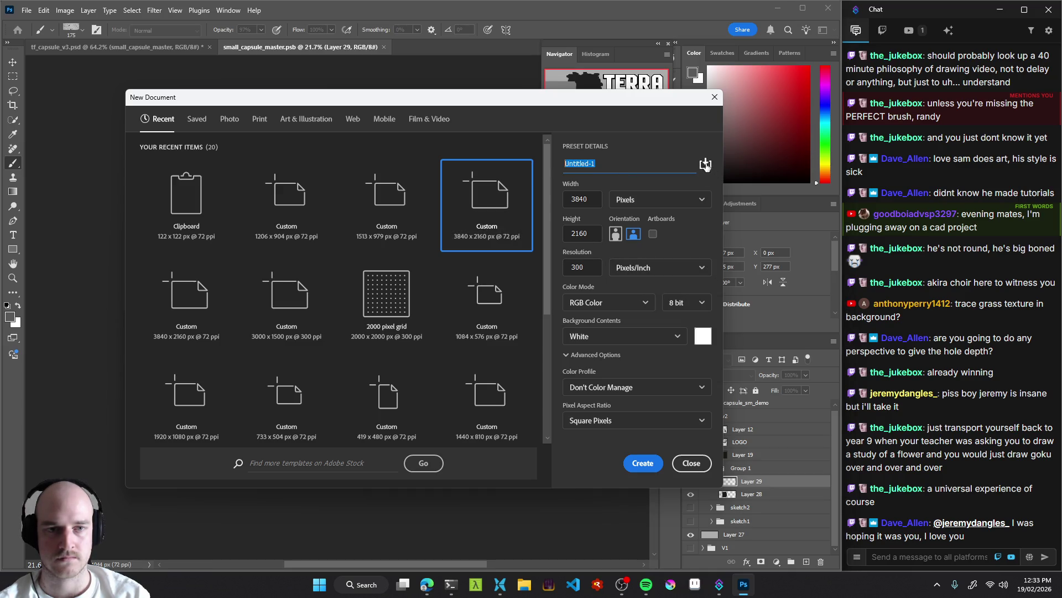
Save the 300 ppi settings over the 4k preset.
{"action": "left_click", "coordinate": [706, 164]}
{"action": "type", "text": "4k"}
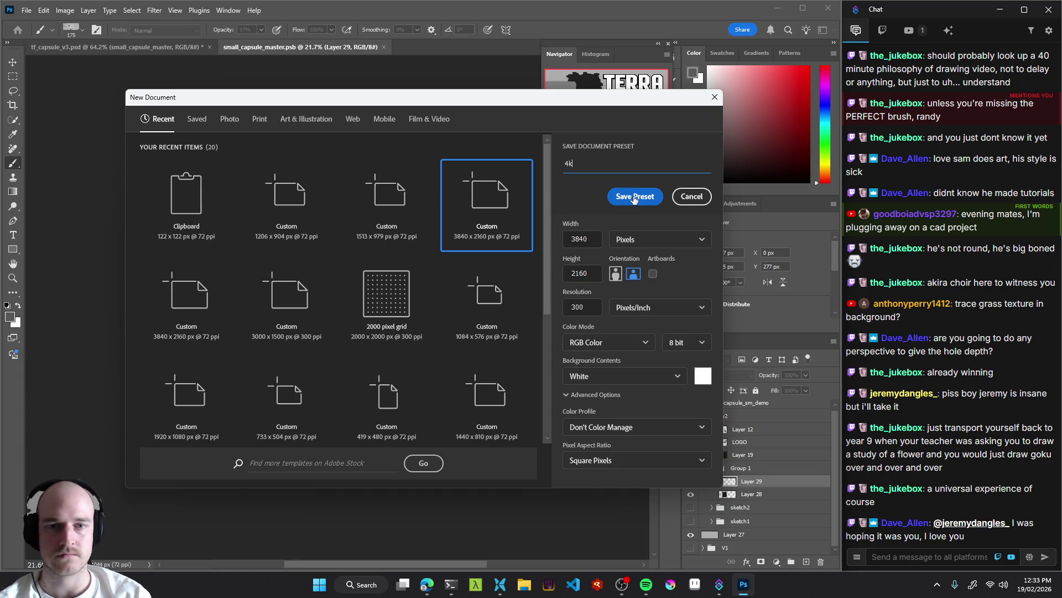
{"action": "left_click", "coordinate": [635, 197]}
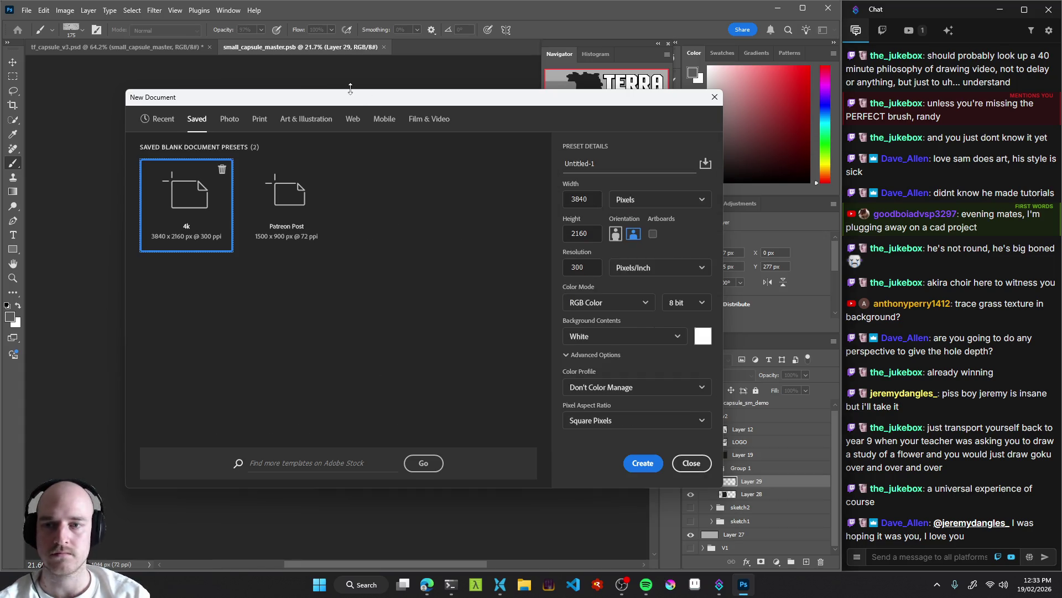
Delete the Patreon Post preset and create the 4k document.
{"action": "left_click", "coordinate": [297, 201]}
{"action": "left_click", "coordinate": [322, 169]}
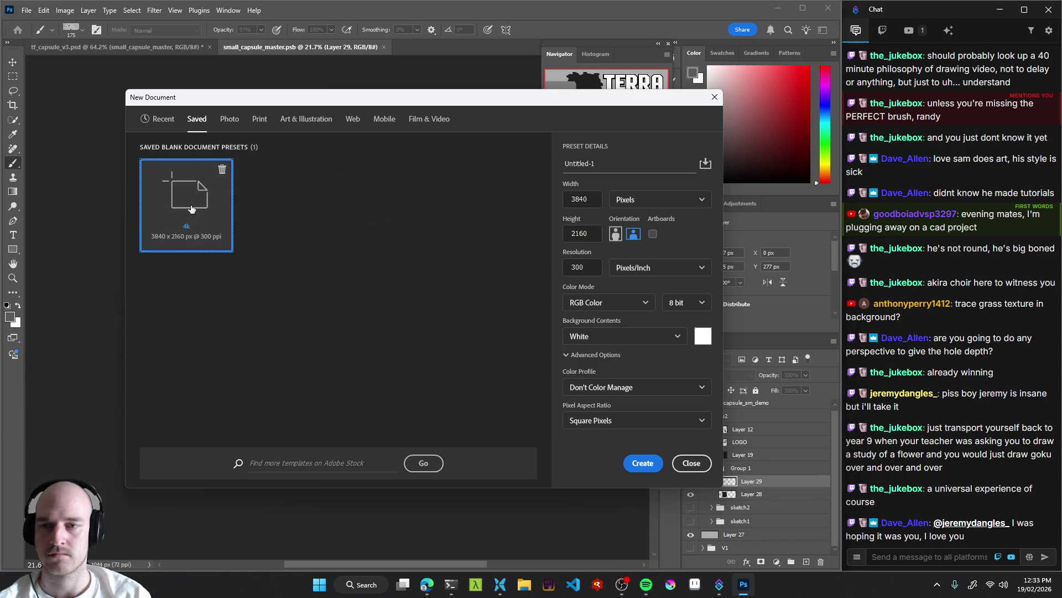
{"action": "left_click", "coordinate": [644, 466]}
Fill the background with dark grey using the Paint Bucket.
{"action": "left_click_drag", "start_coordinate": [256, 320], "coordinate": [331, 280]}
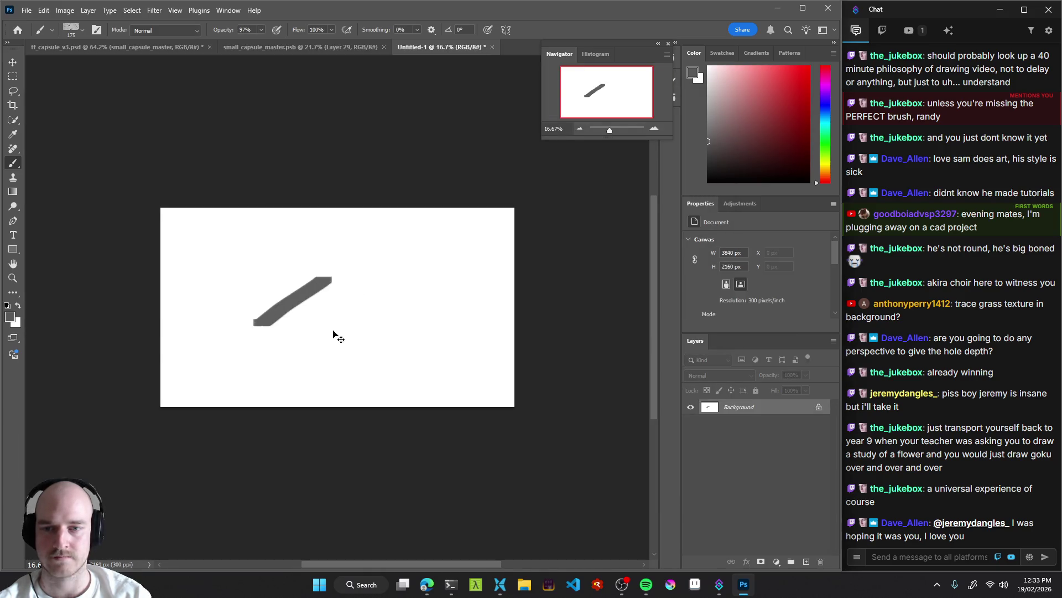
{"action": "key", "text": "ctrl+z"}
{"action": "scroll", "coordinate": [306, 315], "scroll_direction": "up", "scroll_amount": 1}
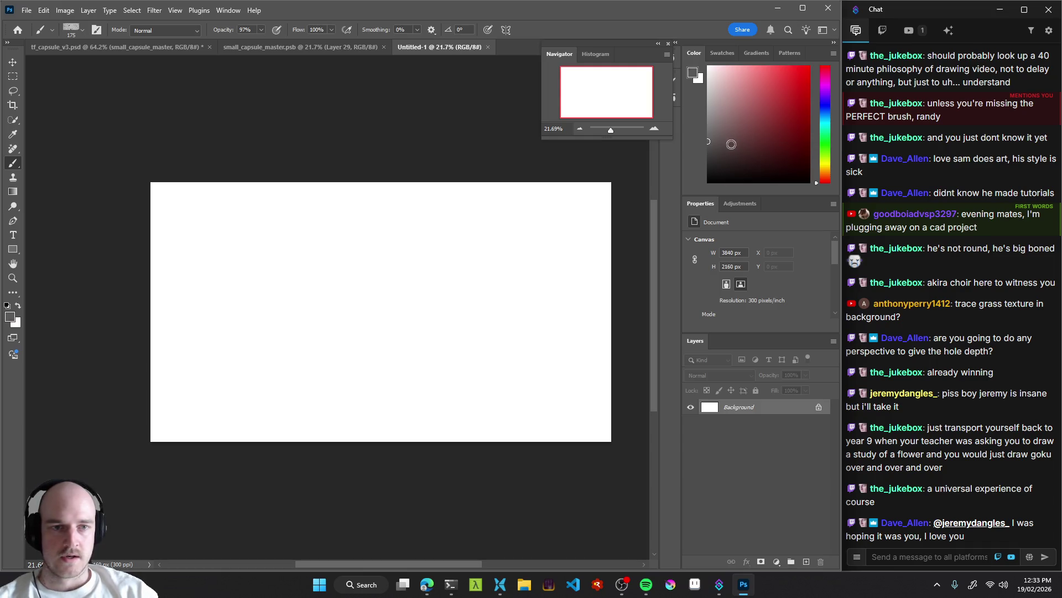
{"action": "key", "text": "g"}
{"action": "left_click", "coordinate": [708, 155]}
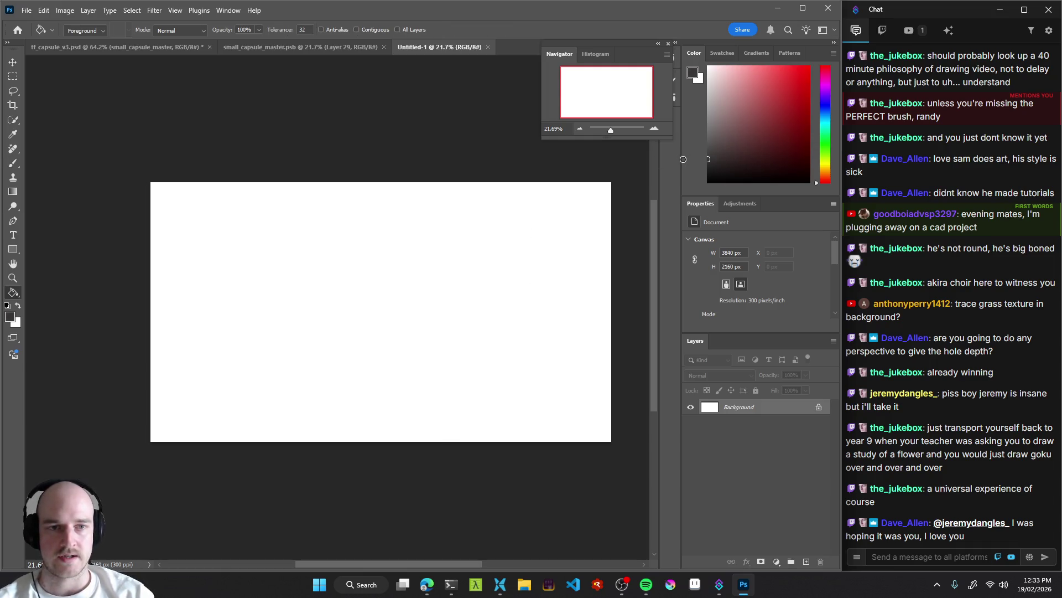
{"action": "left_click", "coordinate": [455, 299]}
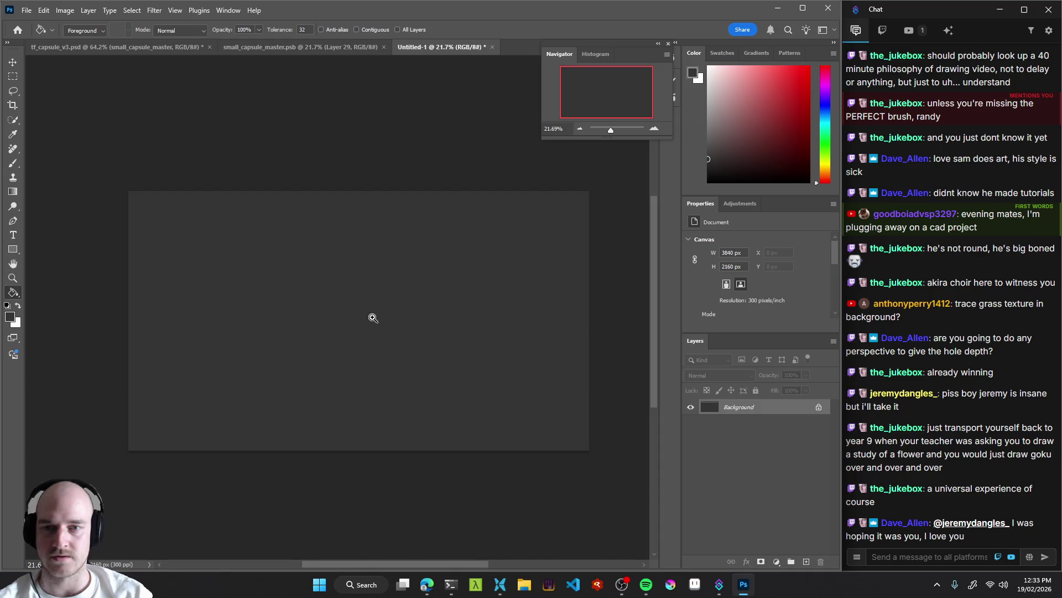
{"action": "scroll", "coordinate": [382, 317], "scroll_direction": "up", "scroll_amount": 1}
Add a new layer and ready a white Brush for drawing.
{"action": "left_click", "coordinate": [806, 561]}
{"action": "key", "text": "x"}
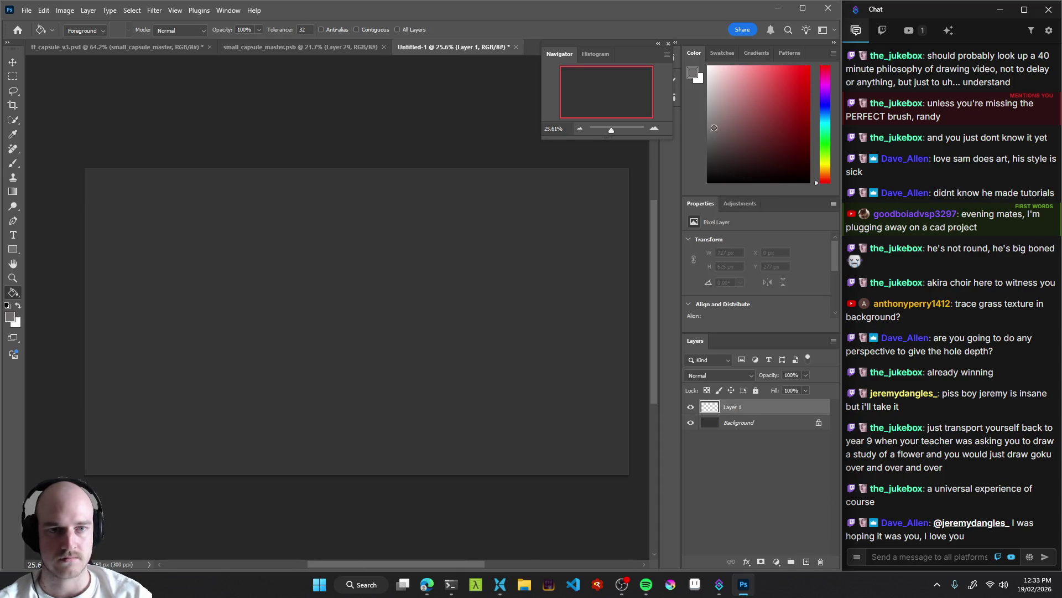
{"action": "key", "text": "b"}
{"action": "left_click_drag", "start_coordinate": [282, 344], "coordinate": [343, 293]}
{"action": "key", "text": "ctrl+z"}
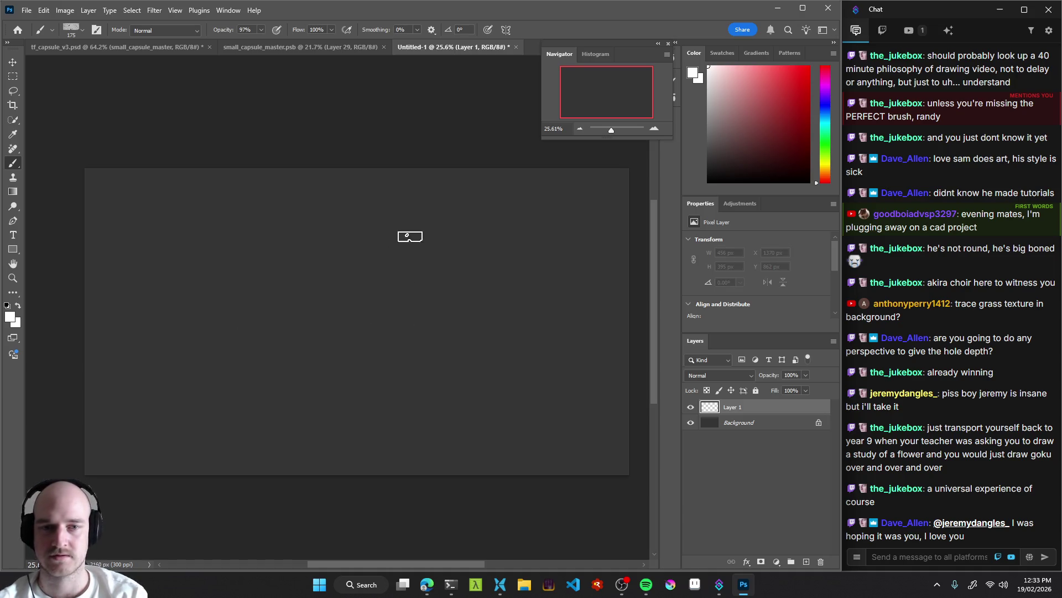
Close the search panel and return to Standard Screen Mode.
{"action": "key", "text": "ctrl+f"}
{"action": "key", "text": "Escape"}
{"action": "key", "text": "f"}
{"action": "key", "text": "f"}
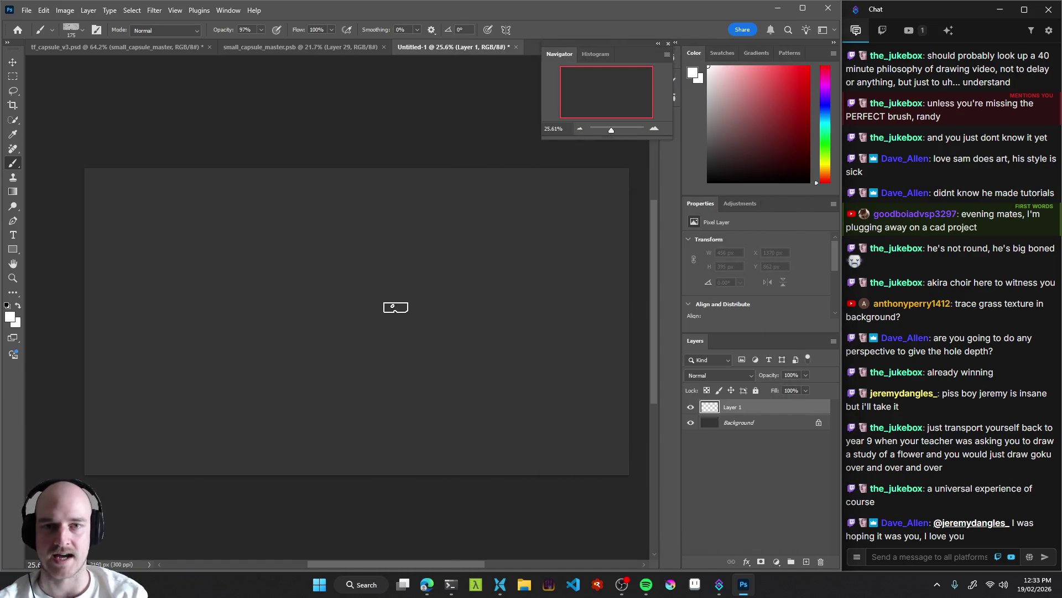
{"action": "key", "text": "f"}
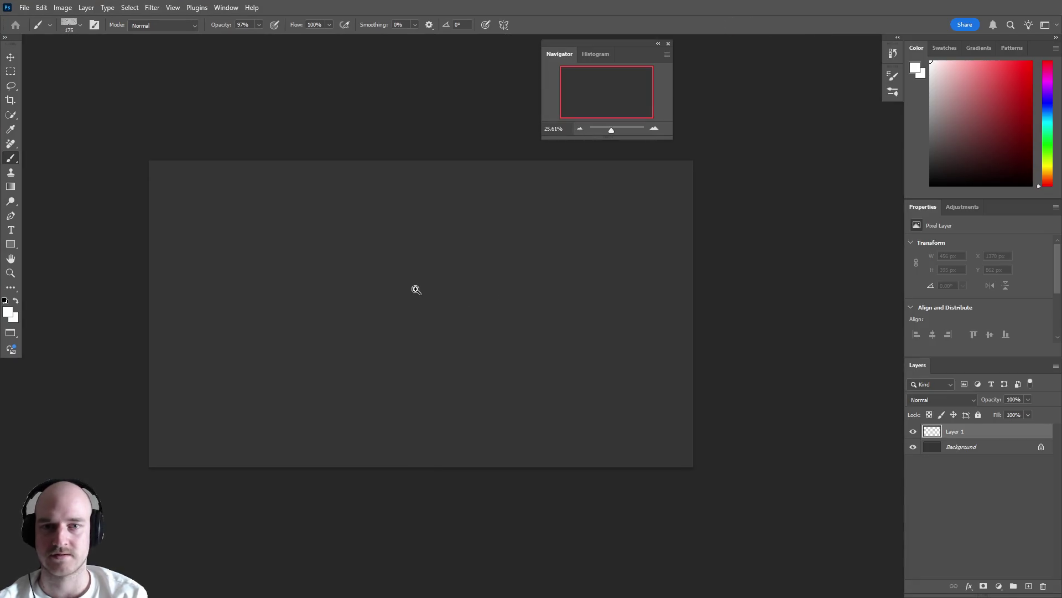
{"action": "mouse_move", "coordinate": [432, 289]}
{"action": "left_mouse_down"}
{"action": "mouse_move", "coordinate": [462, 298]}
{"action": "mouse_move", "coordinate": [432, 295]}
{"action": "left_mouse_up"}
In full screen, draw large freehand circles across the upper and middle canvas.
{"action": "key", "text": "f"}
{"action": "key", "text": "f"}
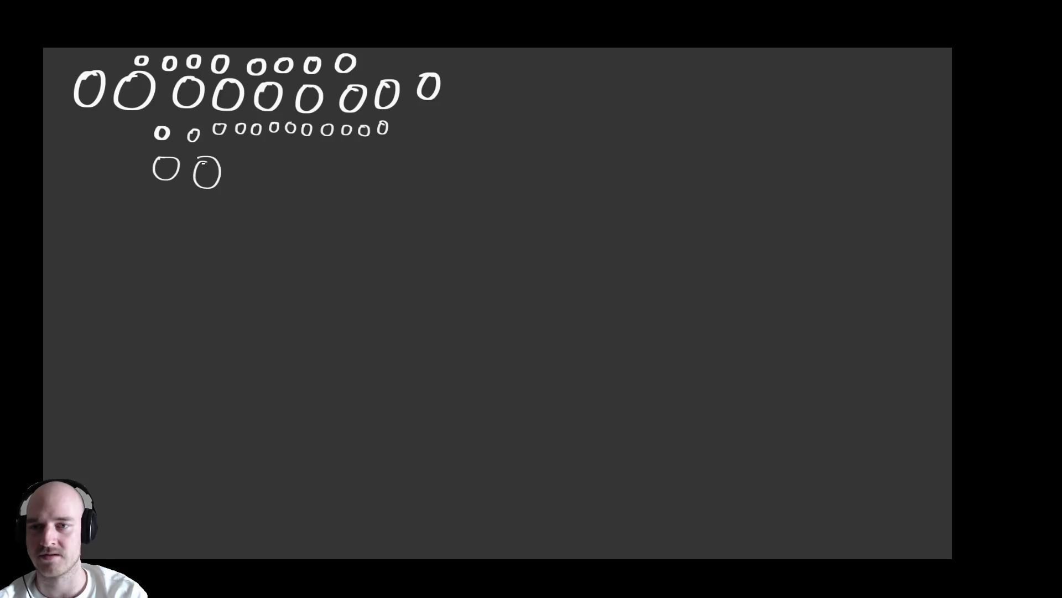
{"action": "left_click_drag", "start_coordinate": [250, 164], "coordinate": [244, 159]}
{"action": "left_click_drag", "start_coordinate": [312, 169], "coordinate": [315, 161]}
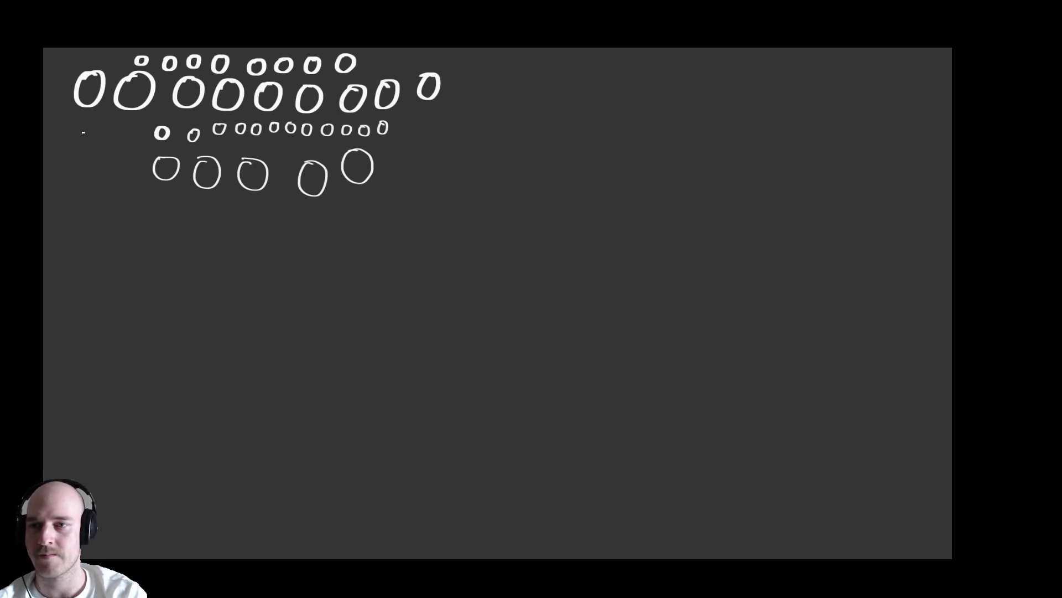
{"action": "mouse_move", "coordinate": [135, 224]}
{"action": "left_mouse_down"}
{"action": "mouse_move", "coordinate": [195, 268]}
{"action": "mouse_move", "coordinate": [132, 227]}
{"action": "left_mouse_up"}
{"action": "mouse_move", "coordinate": [277, 234]}
{"action": "left_mouse_down"}
{"action": "mouse_move", "coordinate": [291, 327]}
{"action": "mouse_move", "coordinate": [281, 233]}
{"action": "left_mouse_up"}
{"action": "mouse_move", "coordinate": [429, 209]}
{"action": "left_mouse_down"}
{"action": "mouse_move", "coordinate": [450, 268]}
{"action": "mouse_move", "coordinate": [388, 216]}
{"action": "left_mouse_up"}
{"action": "left_click_drag", "start_coordinate": [458, 126], "coordinate": [503, 143]}
{"action": "mouse_move", "coordinate": [588, 83]}
{"action": "left_mouse_down"}
{"action": "mouse_move", "coordinate": [535, 131]}
{"action": "mouse_move", "coordinate": [574, 86]}
{"action": "left_mouse_up"}
{"action": "left_click_drag", "start_coordinate": [526, 206], "coordinate": [522, 209]}
{"action": "mouse_move", "coordinate": [468, 311]}
{"action": "left_mouse_down"}
{"action": "mouse_move", "coordinate": [432, 381]}
{"action": "mouse_move", "coordinate": [474, 312]}
{"action": "left_mouse_up"}
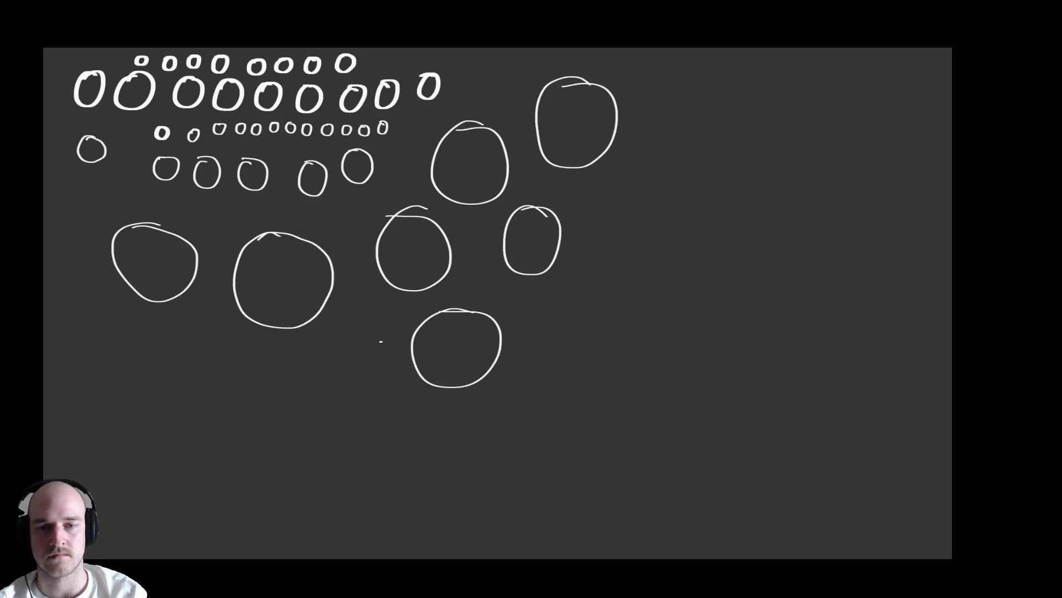
{"action": "left_click_drag", "start_coordinate": [337, 349], "coordinate": [347, 350]}
{"action": "mouse_move", "coordinate": [213, 346]}
{"action": "left_mouse_down"}
{"action": "mouse_move", "coordinate": [190, 402]}
{"action": "mouse_move", "coordinate": [197, 351]}
{"action": "left_mouse_up"}
{"action": "mouse_move", "coordinate": [118, 336]}
{"action": "left_mouse_down"}
{"action": "mouse_move", "coordinate": [147, 354]}
{"action": "mouse_move", "coordinate": [95, 341]}
{"action": "left_mouse_up"}
Draw more circles along the bottom and right side, plus small ones near the centre.
{"action": "mouse_move", "coordinate": [178, 423]}
{"action": "left_mouse_down"}
{"action": "mouse_move", "coordinate": [138, 467]}
{"action": "mouse_move", "coordinate": [166, 422]}
{"action": "left_mouse_up"}
{"action": "mouse_move", "coordinate": [310, 440]}
{"action": "left_mouse_down"}
{"action": "mouse_move", "coordinate": [325, 467]}
{"action": "mouse_move", "coordinate": [279, 440]}
{"action": "left_mouse_up"}
{"action": "mouse_move", "coordinate": [419, 434]}
{"action": "left_mouse_down"}
{"action": "mouse_move", "coordinate": [375, 463]}
{"action": "mouse_move", "coordinate": [378, 440]}
{"action": "left_mouse_up"}
{"action": "mouse_move", "coordinate": [518, 415]}
{"action": "left_mouse_down"}
{"action": "mouse_move", "coordinate": [533, 440]}
{"action": "mouse_move", "coordinate": [518, 408]}
{"action": "left_mouse_up"}
{"action": "mouse_move", "coordinate": [576, 335]}
{"action": "left_mouse_down"}
{"action": "mouse_move", "coordinate": [545, 347]}
{"action": "mouse_move", "coordinate": [551, 339]}
{"action": "left_mouse_up"}
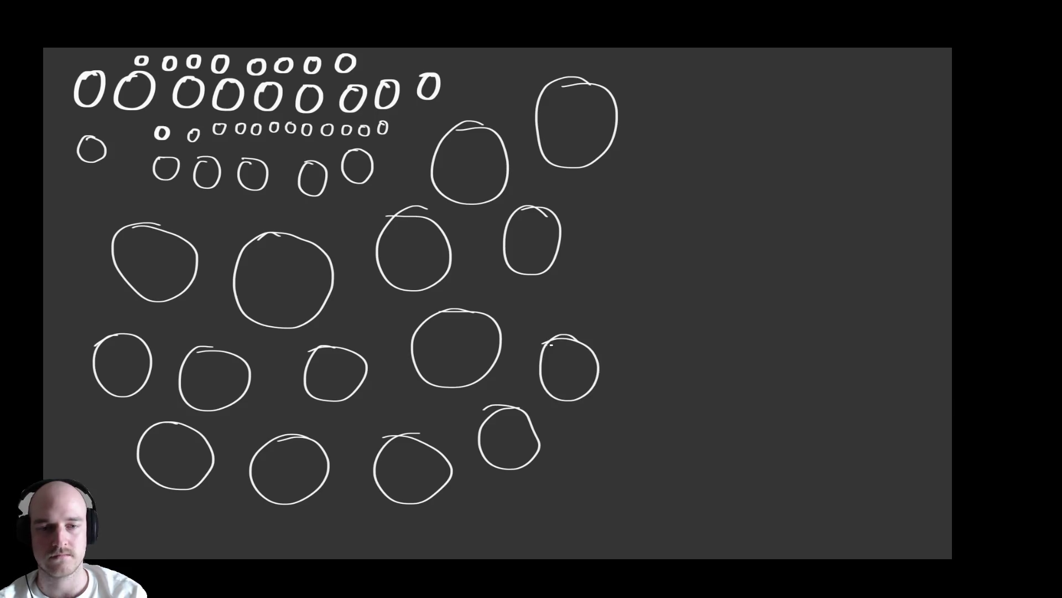
{"action": "mouse_move", "coordinate": [634, 267]}
{"action": "left_mouse_down"}
{"action": "mouse_move", "coordinate": [675, 304]}
{"action": "mouse_move", "coordinate": [615, 265]}
{"action": "left_mouse_up"}
{"action": "left_click_drag", "start_coordinate": [643, 166], "coordinate": [624, 169]}
{"action": "mouse_move", "coordinate": [709, 97]}
{"action": "left_mouse_down"}
{"action": "mouse_move", "coordinate": [732, 114]}
{"action": "mouse_move", "coordinate": [680, 95]}
{"action": "left_mouse_up"}
{"action": "mouse_move", "coordinate": [713, 224]}
{"action": "left_mouse_down"}
{"action": "mouse_move", "coordinate": [710, 268]}
{"action": "mouse_move", "coordinate": [677, 236]}
{"action": "left_mouse_up"}
{"action": "left_click_drag", "start_coordinate": [656, 376], "coordinate": [640, 372]}
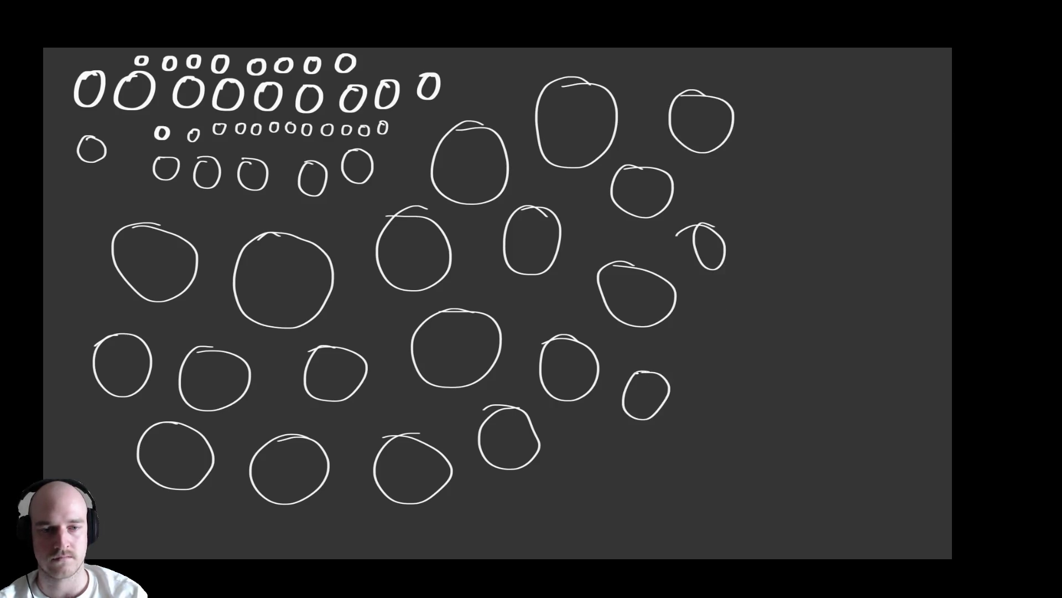
{"action": "mouse_move", "coordinate": [586, 432]}
{"action": "left_mouse_down"}
{"action": "mouse_move", "coordinate": [605, 467]}
{"action": "mouse_move", "coordinate": [578, 433]}
{"action": "left_mouse_up"}
{"action": "mouse_move", "coordinate": [532, 486]}
{"action": "left_mouse_down"}
{"action": "mouse_move", "coordinate": [520, 509]}
{"action": "mouse_move", "coordinate": [539, 486]}
{"action": "left_mouse_up"}
{"action": "mouse_move", "coordinate": [527, 307]}
{"action": "left_mouse_down"}
{"action": "mouse_move", "coordinate": [564, 302]}
{"action": "mouse_move", "coordinate": [540, 294]}
{"action": "mouse_move", "coordinate": [544, 286]}
{"action": "mouse_move", "coordinate": [493, 280]}
{"action": "mouse_move", "coordinate": [485, 257]}
{"action": "mouse_move", "coordinate": [471, 287]}
{"action": "mouse_move", "coordinate": [468, 276]}
{"action": "mouse_move", "coordinate": [474, 296]}
{"action": "mouse_move", "coordinate": [443, 294]}
{"action": "mouse_move", "coordinate": [457, 289]}
{"action": "mouse_move", "coordinate": [391, 327]}
{"action": "mouse_move", "coordinate": [401, 373]}
{"action": "mouse_move", "coordinate": [434, 401]}
{"action": "mouse_move", "coordinate": [493, 383]}
{"action": "mouse_move", "coordinate": [512, 346]}
{"action": "left_mouse_up"}
Ring the central circle with small circles and add more to its left.
{"action": "left_click_drag", "start_coordinate": [511, 330], "coordinate": [510, 332]}
{"action": "left_click_drag", "start_coordinate": [527, 329], "coordinate": [526, 329]}
{"action": "left_click_drag", "start_coordinate": [503, 312], "coordinate": [502, 312]}
{"action": "left_click_drag", "start_coordinate": [501, 298], "coordinate": [499, 300]}
{"action": "left_click_drag", "start_coordinate": [560, 279], "coordinate": [560, 280]}
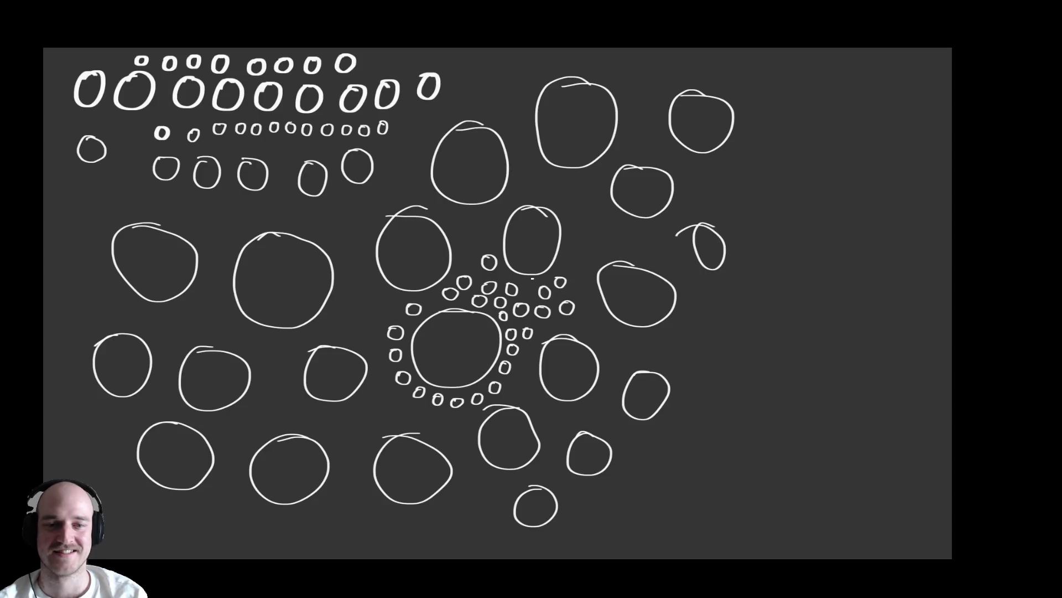
{"action": "mouse_move", "coordinate": [486, 239]}
{"action": "left_mouse_down"}
{"action": "mouse_move", "coordinate": [468, 250]}
{"action": "mouse_move", "coordinate": [458, 227]}
{"action": "left_mouse_up"}
{"action": "left_click_drag", "start_coordinate": [379, 297], "coordinate": [369, 275]}
{"action": "mouse_move", "coordinate": [367, 317]}
{"action": "left_mouse_down"}
{"action": "mouse_move", "coordinate": [361, 326]}
{"action": "mouse_move", "coordinate": [368, 318]}
{"action": "mouse_move", "coordinate": [376, 338]}
{"action": "mouse_move", "coordinate": [385, 317]}
{"action": "mouse_move", "coordinate": [350, 301]}
{"action": "mouse_move", "coordinate": [350, 328]}
{"action": "mouse_move", "coordinate": [324, 328]}
{"action": "mouse_move", "coordinate": [352, 261]}
{"action": "mouse_move", "coordinate": [351, 291]}
{"action": "left_mouse_up"}
{"action": "mouse_move", "coordinate": [364, 246]}
{"action": "left_mouse_down"}
{"action": "mouse_move", "coordinate": [350, 219]}
{"action": "mouse_move", "coordinate": [322, 225]}
{"action": "left_mouse_up"}
{"action": "mouse_move", "coordinate": [377, 203]}
{"action": "left_mouse_down"}
{"action": "mouse_move", "coordinate": [397, 192]}
{"action": "mouse_move", "coordinate": [415, 146]}
{"action": "mouse_move", "coordinate": [421, 129]}
{"action": "mouse_move", "coordinate": [411, 118]}
{"action": "left_mouse_up"}
Add circles toward the top and on the empty right and left edges.
{"action": "left_click_drag", "start_coordinate": [486, 83], "coordinate": [489, 82]}
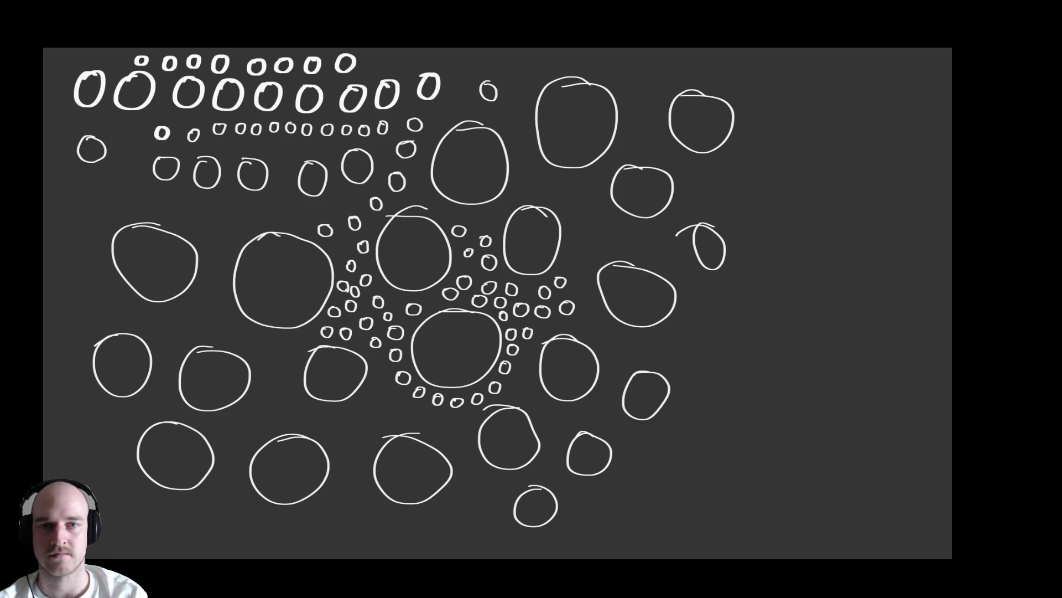
{"action": "left_click_drag", "start_coordinate": [513, 118], "coordinate": [512, 109]}
{"action": "left_click_drag", "start_coordinate": [641, 77], "coordinate": [646, 74]}
{"action": "left_click_drag", "start_coordinate": [641, 143], "coordinate": [635, 128]}
{"action": "mouse_move", "coordinate": [805, 203]}
{"action": "left_mouse_down"}
{"action": "mouse_move", "coordinate": [812, 245]}
{"action": "mouse_move", "coordinate": [816, 203]}
{"action": "left_mouse_up"}
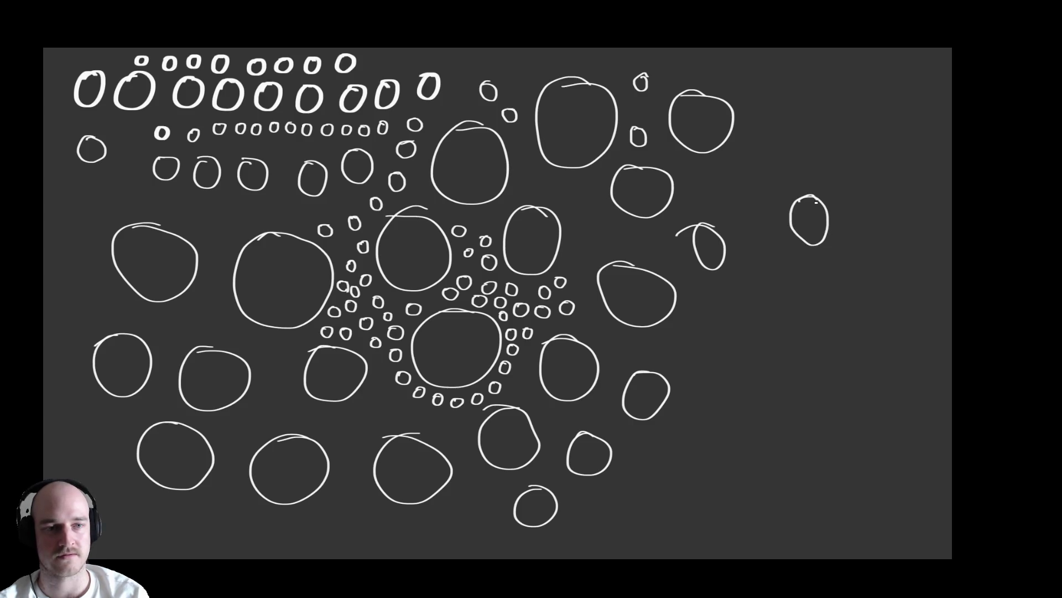
{"action": "mouse_move", "coordinate": [833, 119]}
{"action": "left_mouse_down"}
{"action": "mouse_move", "coordinate": [829, 156]}
{"action": "mouse_move", "coordinate": [831, 120]}
{"action": "left_mouse_up"}
{"action": "mouse_move", "coordinate": [803, 75]}
{"action": "left_mouse_down"}
{"action": "mouse_move", "coordinate": [788, 71]}
{"action": "mouse_move", "coordinate": [808, 77]}
{"action": "left_mouse_up"}
{"action": "left_click_drag", "start_coordinate": [766, 298], "coordinate": [771, 301]}
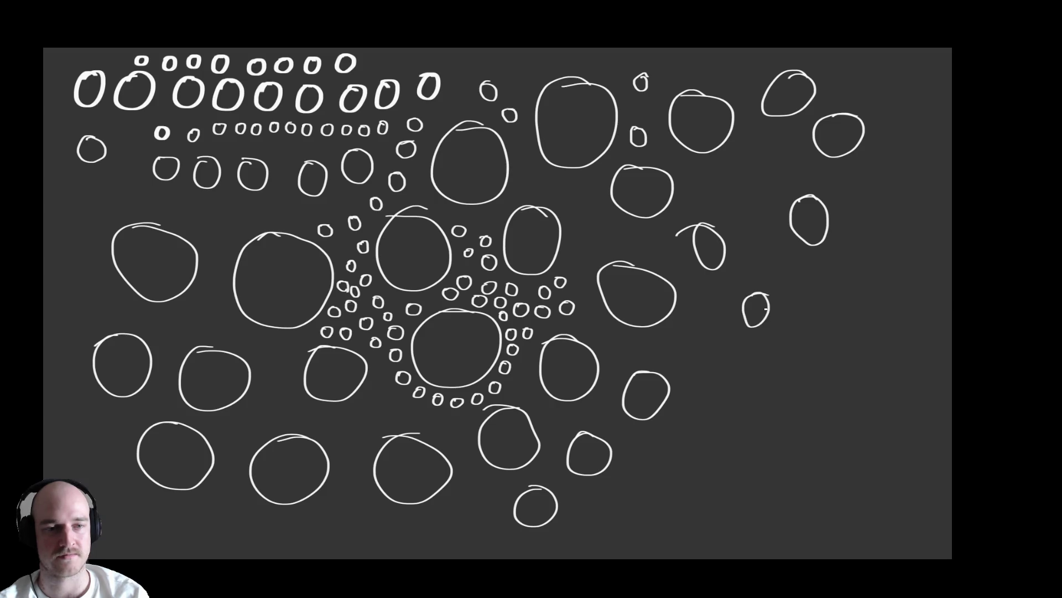
{"action": "mouse_move", "coordinate": [722, 359]}
{"action": "left_mouse_down"}
{"action": "mouse_move", "coordinate": [705, 390]}
{"action": "mouse_move", "coordinate": [754, 354]}
{"action": "left_mouse_up"}
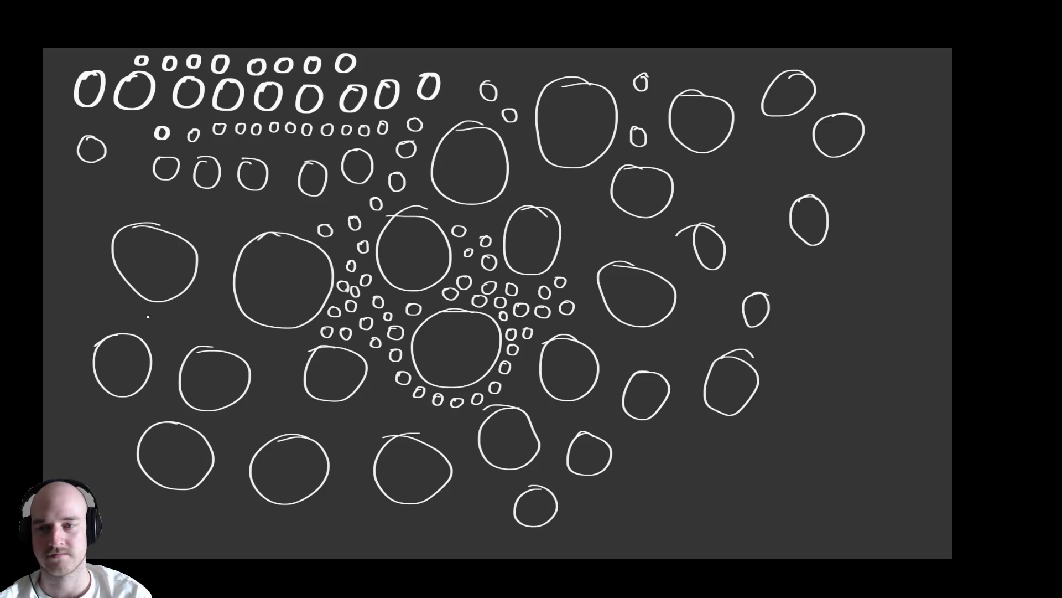
{"action": "left_click_drag", "start_coordinate": [189, 304], "coordinate": [185, 311]}
{"action": "left_click_drag", "start_coordinate": [88, 290], "coordinate": [88, 289]}
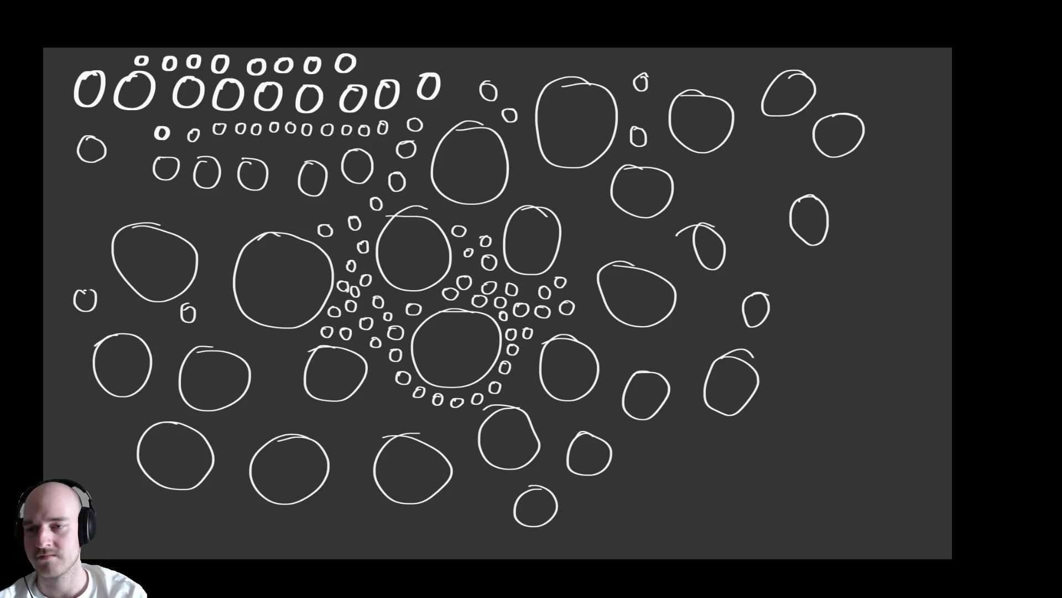
Hide the circle layer and return to a full-screen canvas view.
{"action": "key", "text": "f"}
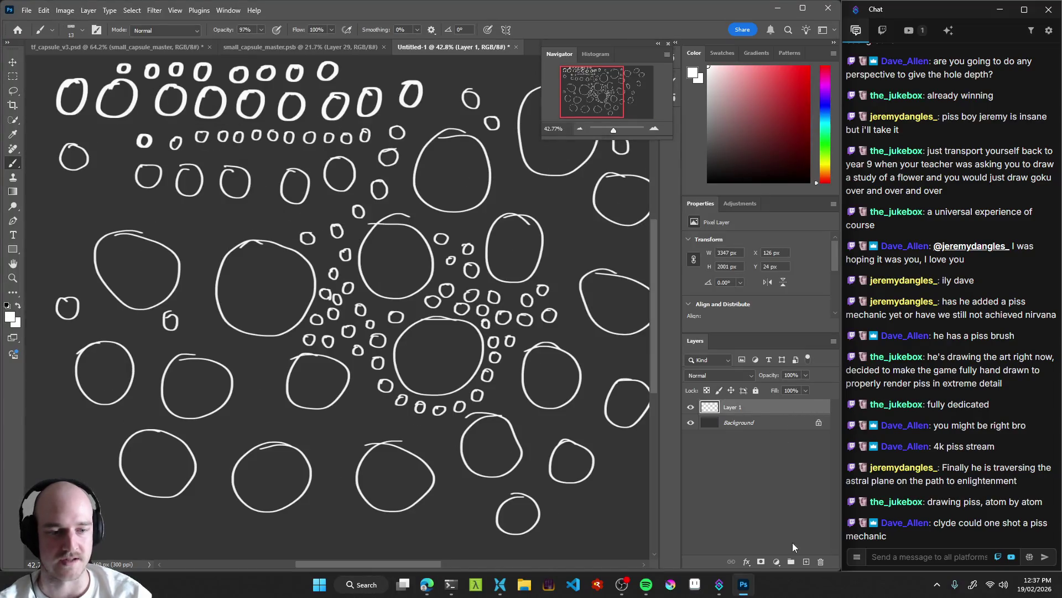
{"action": "left_click", "coordinate": [690, 422]}
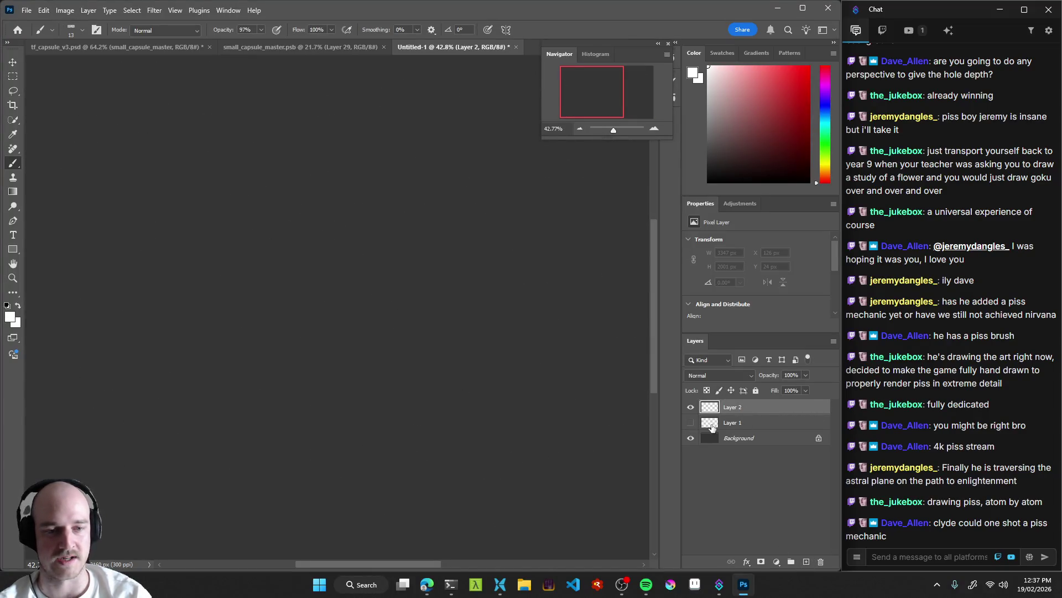
{"action": "key", "text": "f"}
{"action": "key", "text": "f"}
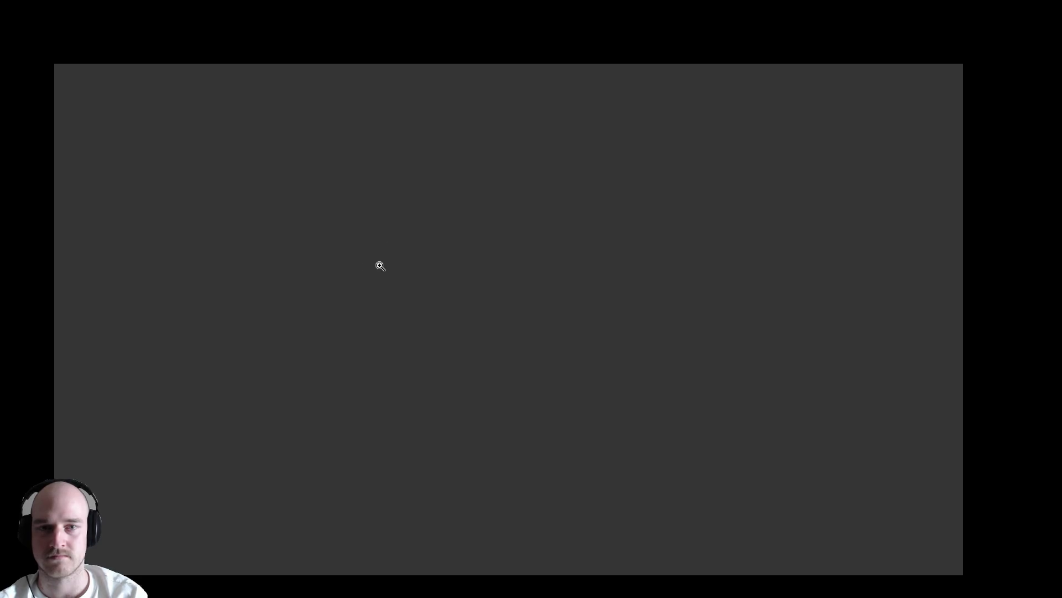
{"action": "scroll", "coordinate": [375, 266], "scroll_direction": "up", "scroll_amount": 2}
Draw a large square at the top-left and begin small squares above it.
{"action": "left_click_drag", "start_coordinate": [217, 179], "coordinate": [228, 157]}
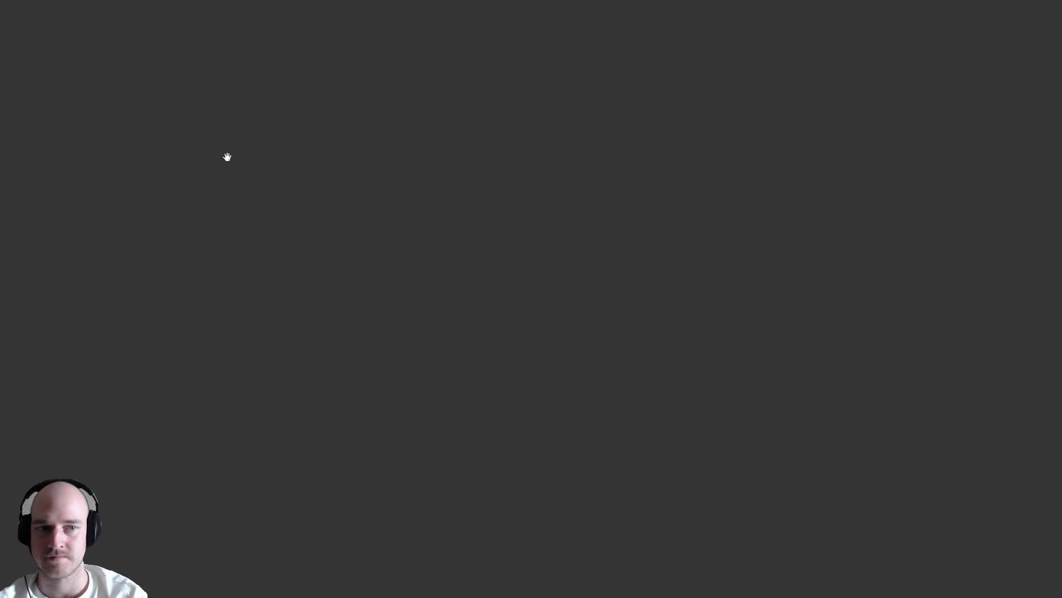
{"action": "mouse_move", "coordinate": [106, 82]}
{"action": "left_mouse_down"}
{"action": "mouse_move", "coordinate": [108, 131]}
{"action": "mouse_move", "coordinate": [111, 99]}
{"action": "mouse_move", "coordinate": [177, 98]}
{"action": "left_mouse_up"}
{"action": "key", "text": "ctrl+z"}
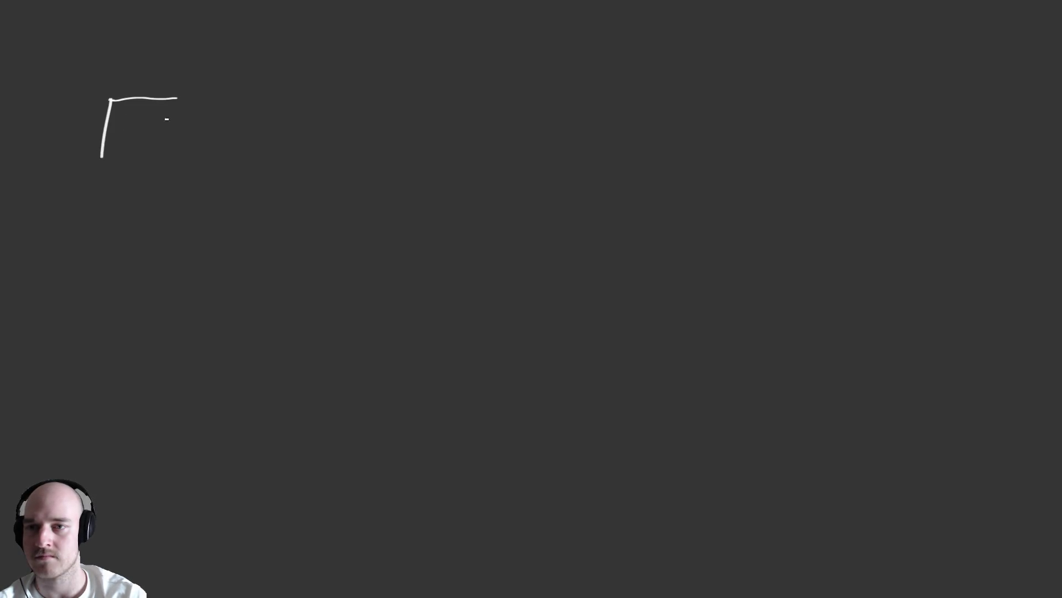
{"action": "left_click_drag", "start_coordinate": [102, 157], "coordinate": [176, 154]}
{"action": "left_click_drag", "start_coordinate": [176, 99], "coordinate": [177, 157]}
{"action": "mouse_move", "coordinate": [110, 22]}
{"action": "left_mouse_down"}
{"action": "mouse_move", "coordinate": [109, 43]}
{"action": "mouse_move", "coordinate": [128, 47]}
{"action": "mouse_move", "coordinate": [133, 19]}
{"action": "mouse_move", "coordinate": [146, 46]}
{"action": "mouse_move", "coordinate": [175, 48]}
{"action": "mouse_move", "coordinate": [180, 22]}
{"action": "left_mouse_up"}
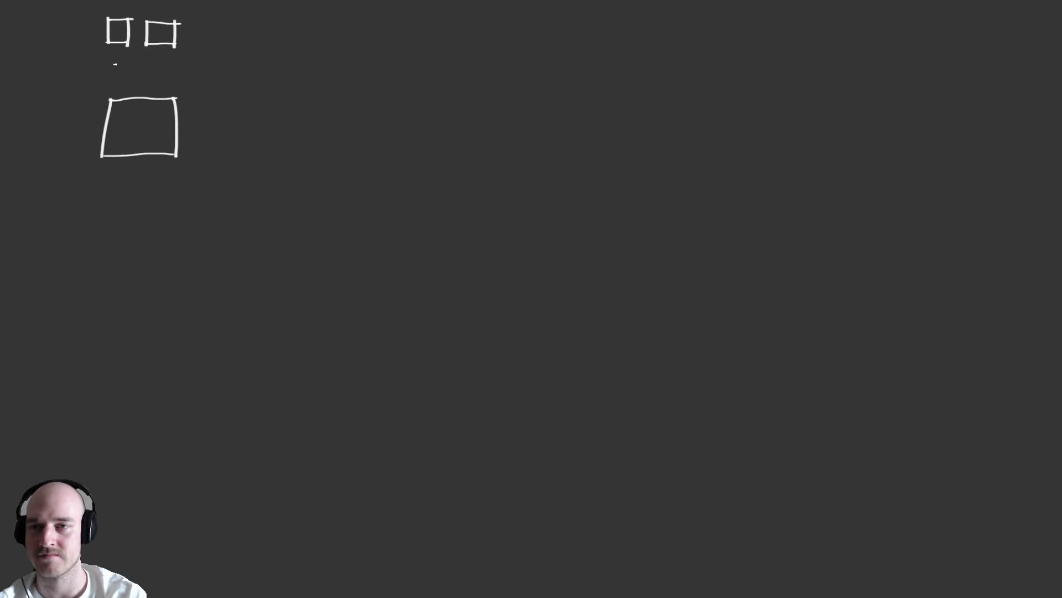
{"action": "left_click_drag", "start_coordinate": [107, 62], "coordinate": [107, 81]}
{"action": "left_click_drag", "start_coordinate": [106, 80], "coordinate": [129, 80]}
{"action": "mouse_move", "coordinate": [128, 62]}
{"action": "left_mouse_down"}
{"action": "mouse_move", "coordinate": [128, 80]}
{"action": "mouse_move", "coordinate": [130, 61]}
{"action": "mouse_move", "coordinate": [142, 80]}
{"action": "mouse_move", "coordinate": [161, 59]}
{"action": "mouse_move", "coordinate": [142, 63]}
{"action": "mouse_move", "coordinate": [175, 79]}
{"action": "left_mouse_up"}
Add more small squares in the top rows, plus larger squares beside them.
{"action": "left_click_drag", "start_coordinate": [174, 79], "coordinate": [192, 79]}
{"action": "mouse_move", "coordinate": [174, 62]}
{"action": "left_mouse_down"}
{"action": "mouse_move", "coordinate": [195, 61]}
{"action": "mouse_move", "coordinate": [188, 42]}
{"action": "mouse_move", "coordinate": [204, 47]}
{"action": "left_mouse_up"}
{"action": "left_click_drag", "start_coordinate": [192, 29], "coordinate": [220, 46]}
{"action": "left_click_drag", "start_coordinate": [220, 46], "coordinate": [237, 45]}
{"action": "left_click_drag", "start_coordinate": [220, 27], "coordinate": [238, 26]}
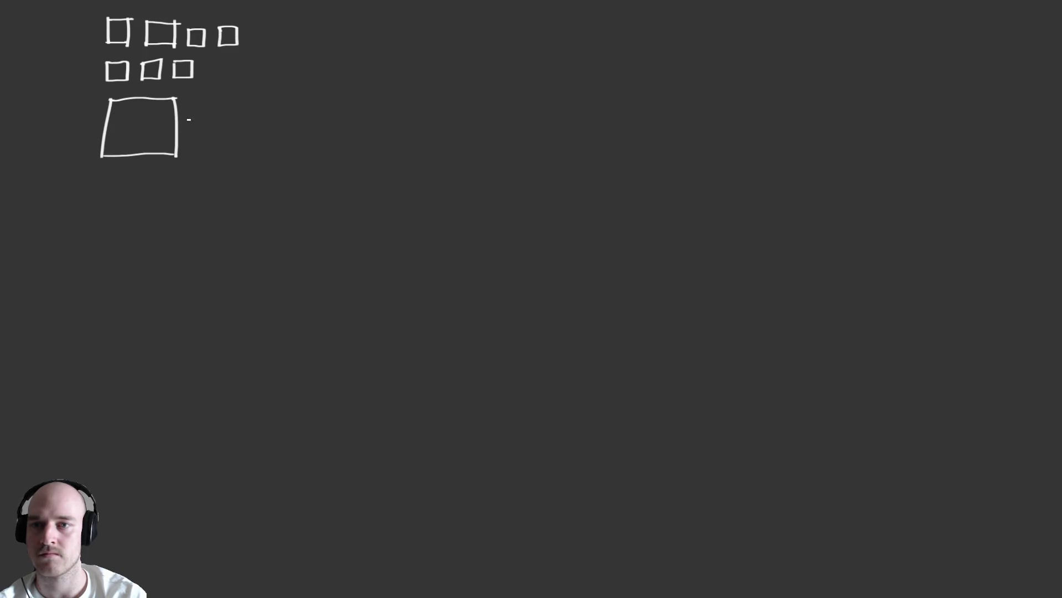
{"action": "mouse_move", "coordinate": [203, 100]}
{"action": "left_mouse_down"}
{"action": "mouse_move", "coordinate": [191, 177]}
{"action": "mouse_move", "coordinate": [290, 186]}
{"action": "mouse_move", "coordinate": [292, 104]}
{"action": "mouse_move", "coordinate": [204, 98]}
{"action": "left_mouse_up"}
{"action": "mouse_move", "coordinate": [265, 41]}
{"action": "left_mouse_down"}
{"action": "mouse_move", "coordinate": [263, 82]}
{"action": "mouse_move", "coordinate": [313, 81]}
{"action": "mouse_move", "coordinate": [313, 40]}
{"action": "mouse_move", "coordinate": [380, 87]}
{"action": "mouse_move", "coordinate": [396, 31]}
{"action": "mouse_move", "coordinate": [344, 37]}
{"action": "left_mouse_up"}
{"action": "left_click_drag", "start_coordinate": [320, 126], "coordinate": [331, 175]}
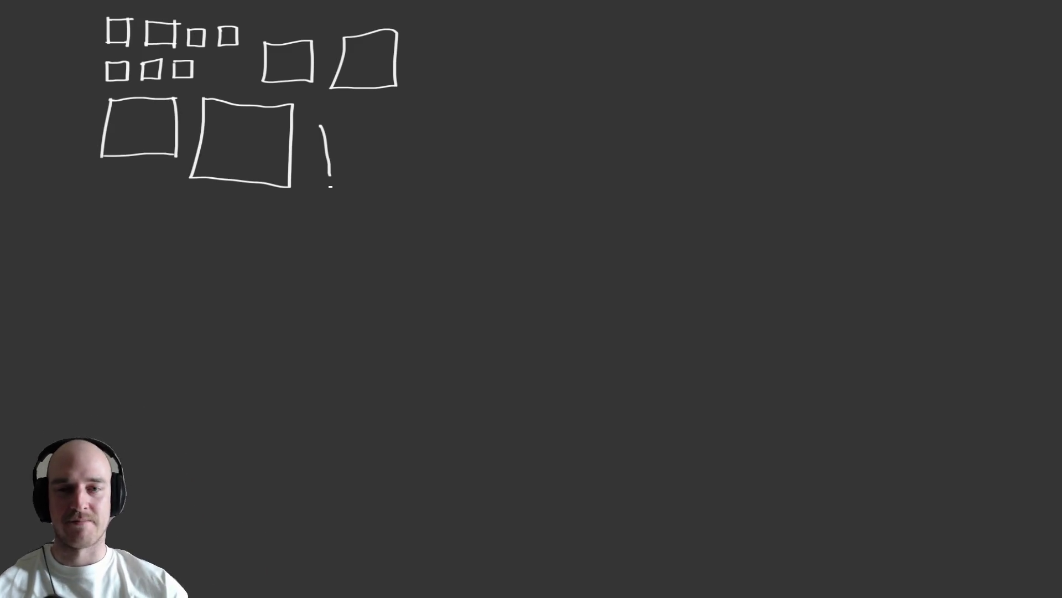
Draw a diamond shape lower on the canvas and start another small square.
{"action": "mouse_move", "coordinate": [260, 368]}
{"action": "left_mouse_down"}
{"action": "mouse_move", "coordinate": [299, 322]}
{"action": "mouse_move", "coordinate": [559, 174]}
{"action": "left_mouse_up"}
{"action": "key", "text": "ctrl+z"}
{"action": "mouse_move", "coordinate": [254, 398]}
{"action": "left_mouse_down"}
{"action": "mouse_move", "coordinate": [287, 360]}
{"action": "mouse_move", "coordinate": [541, 184]}
{"action": "mouse_move", "coordinate": [241, 401]}
{"action": "mouse_move", "coordinate": [484, 245]}
{"action": "left_mouse_up"}
{"action": "key", "text": "ctrl+z"}
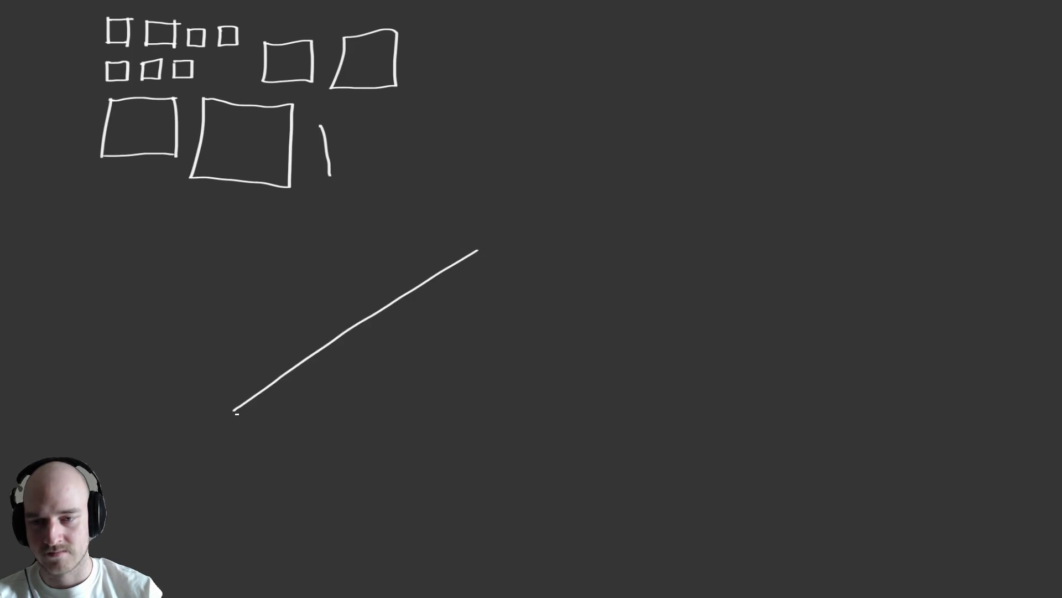
{"action": "mouse_move", "coordinate": [235, 412]}
{"action": "left_mouse_down"}
{"action": "mouse_move", "coordinate": [398, 566]}
{"action": "mouse_move", "coordinate": [606, 394]}
{"action": "left_mouse_up"}
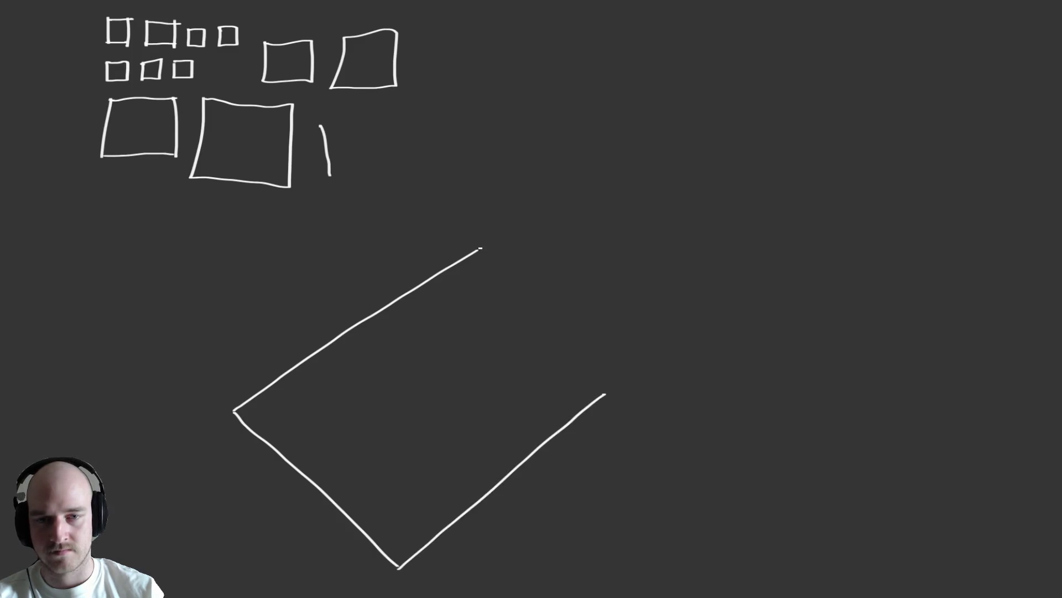
{"action": "mouse_move", "coordinate": [490, 258]}
{"action": "left_mouse_down"}
{"action": "mouse_move", "coordinate": [618, 393]}
{"action": "mouse_move", "coordinate": [621, 381]}
{"action": "left_mouse_up"}
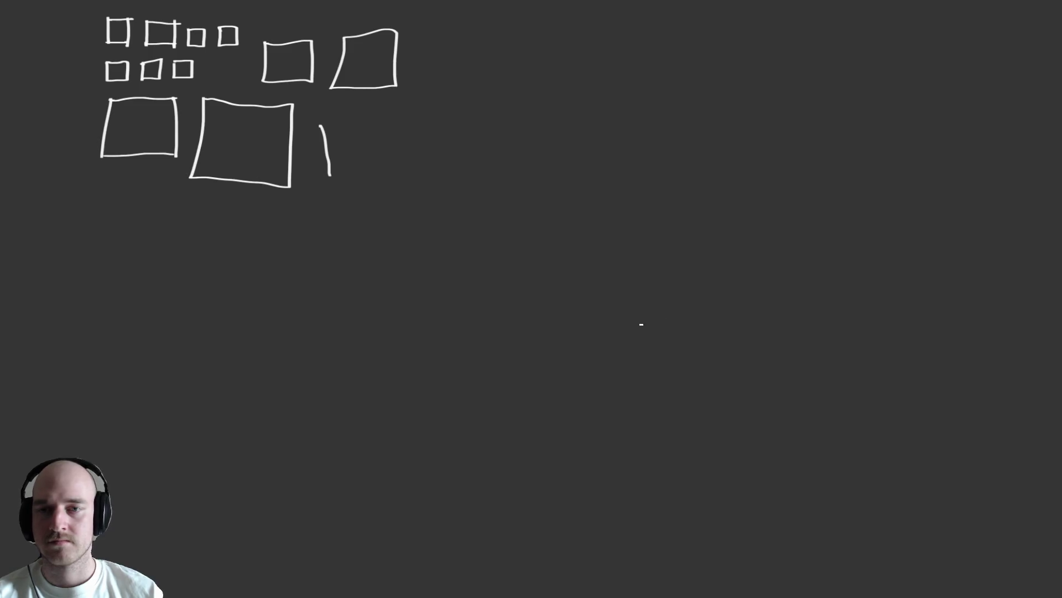
{"action": "mouse_move", "coordinate": [316, 115]}
{"action": "left_mouse_down"}
{"action": "mouse_move", "coordinate": [314, 137]}
{"action": "mouse_move", "coordinate": [349, 133]}
{"action": "mouse_move", "coordinate": [348, 122]}
{"action": "mouse_move", "coordinate": [349, 135]}
{"action": "mouse_move", "coordinate": [354, 112]}
{"action": "left_mouse_up"}
Draw small squares right of the big square, below the cluster, and at the top-left.
{"action": "mouse_move", "coordinate": [314, 157]}
{"action": "left_mouse_down"}
{"action": "mouse_move", "coordinate": [313, 186]}
{"action": "mouse_move", "coordinate": [343, 189]}
{"action": "mouse_move", "coordinate": [348, 155]}
{"action": "left_mouse_up"}
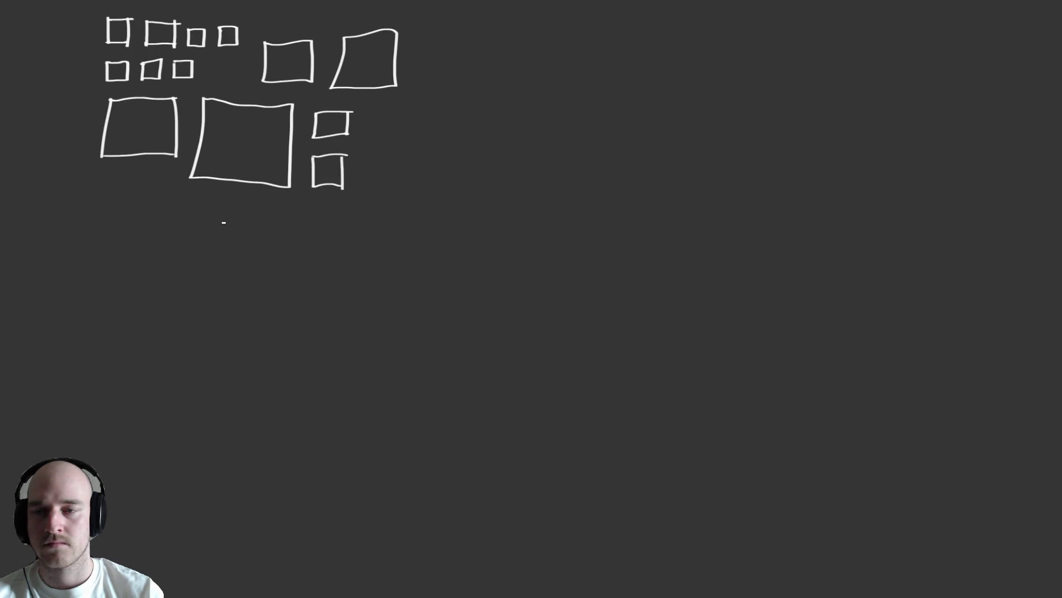
{"action": "mouse_move", "coordinate": [65, 191]}
{"action": "left_mouse_down"}
{"action": "mouse_move", "coordinate": [64, 220]}
{"action": "mouse_move", "coordinate": [97, 218]}
{"action": "mouse_move", "coordinate": [96, 186]}
{"action": "left_mouse_up"}
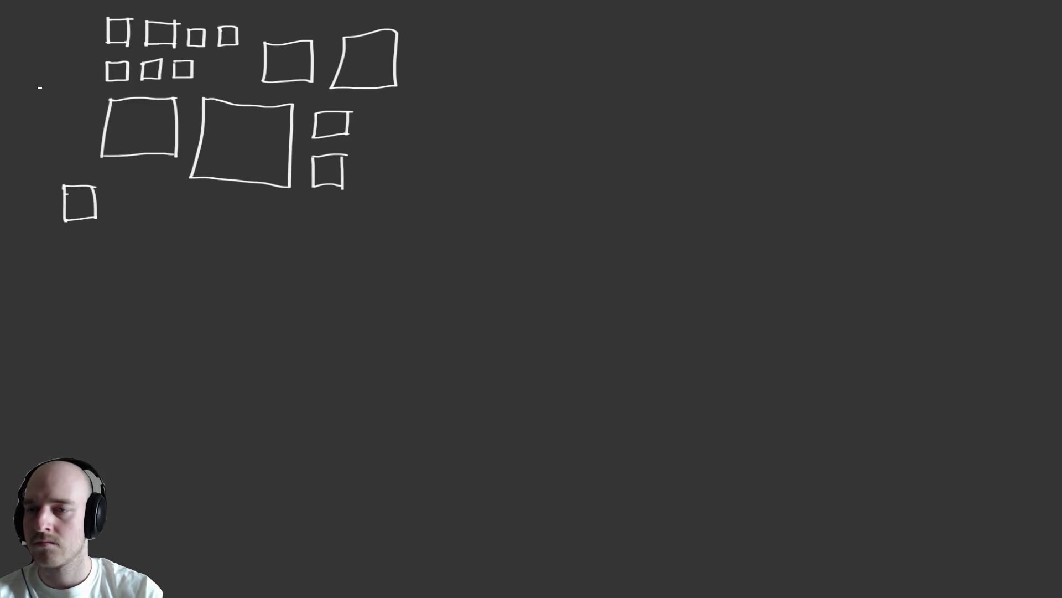
{"action": "mouse_move", "coordinate": [50, 98]}
{"action": "left_mouse_down"}
{"action": "mouse_move", "coordinate": [50, 127]}
{"action": "mouse_move", "coordinate": [75, 127]}
{"action": "mouse_move", "coordinate": [77, 97]}
{"action": "left_mouse_up"}
{"action": "mouse_move", "coordinate": [54, 49]}
{"action": "left_mouse_down"}
{"action": "mouse_move", "coordinate": [53, 75]}
{"action": "mouse_move", "coordinate": [79, 73]}
{"action": "mouse_move", "coordinate": [68, 47]}
{"action": "mouse_move", "coordinate": [56, 57]}
{"action": "left_mouse_up"}
{"action": "mouse_move", "coordinate": [61, 16]}
{"action": "left_mouse_down"}
{"action": "mouse_move", "coordinate": [61, 35]}
{"action": "mouse_move", "coordinate": [80, 33]}
{"action": "left_mouse_up"}
{"action": "mouse_move", "coordinate": [80, 32]}
{"action": "left_mouse_down"}
{"action": "mouse_move", "coordinate": [79, 13]}
{"action": "mouse_move", "coordinate": [24, 44]}
{"action": "mouse_move", "coordinate": [42, 43]}
{"action": "left_mouse_up"}
{"action": "mouse_move", "coordinate": [42, 43]}
{"action": "left_mouse_down"}
{"action": "mouse_move", "coordinate": [41, 21]}
{"action": "mouse_move", "coordinate": [24, 23]}
{"action": "left_mouse_up"}
Add a run of small squares down the cluster's left edge.
{"action": "mouse_move", "coordinate": [25, 64]}
{"action": "left_mouse_down"}
{"action": "mouse_move", "coordinate": [24, 84]}
{"action": "mouse_move", "coordinate": [45, 83]}
{"action": "left_mouse_up"}
{"action": "mouse_move", "coordinate": [44, 83]}
{"action": "left_mouse_down"}
{"action": "mouse_move", "coordinate": [44, 60]}
{"action": "mouse_move", "coordinate": [25, 63]}
{"action": "left_mouse_up"}
{"action": "left_click_drag", "start_coordinate": [19, 109], "coordinate": [19, 130]}
{"action": "mouse_move", "coordinate": [19, 130]}
{"action": "left_mouse_down"}
{"action": "mouse_move", "coordinate": [35, 127]}
{"action": "mouse_move", "coordinate": [34, 106]}
{"action": "left_mouse_up"}
{"action": "left_click_drag", "start_coordinate": [34, 106], "coordinate": [18, 109]}
{"action": "mouse_move", "coordinate": [23, 151]}
{"action": "left_mouse_down"}
{"action": "mouse_move", "coordinate": [23, 174]}
{"action": "mouse_move", "coordinate": [44, 171]}
{"action": "left_mouse_up"}
{"action": "mouse_move", "coordinate": [44, 171]}
{"action": "left_mouse_down"}
{"action": "mouse_move", "coordinate": [43, 150]}
{"action": "mouse_move", "coordinate": [23, 151]}
{"action": "mouse_move", "coordinate": [62, 165]}
{"action": "mouse_move", "coordinate": [81, 144]}
{"action": "mouse_move", "coordinate": [61, 145]}
{"action": "mouse_move", "coordinate": [62, 155]}
{"action": "mouse_move", "coordinate": [116, 182]}
{"action": "mouse_move", "coordinate": [97, 164]}
{"action": "left_mouse_up"}
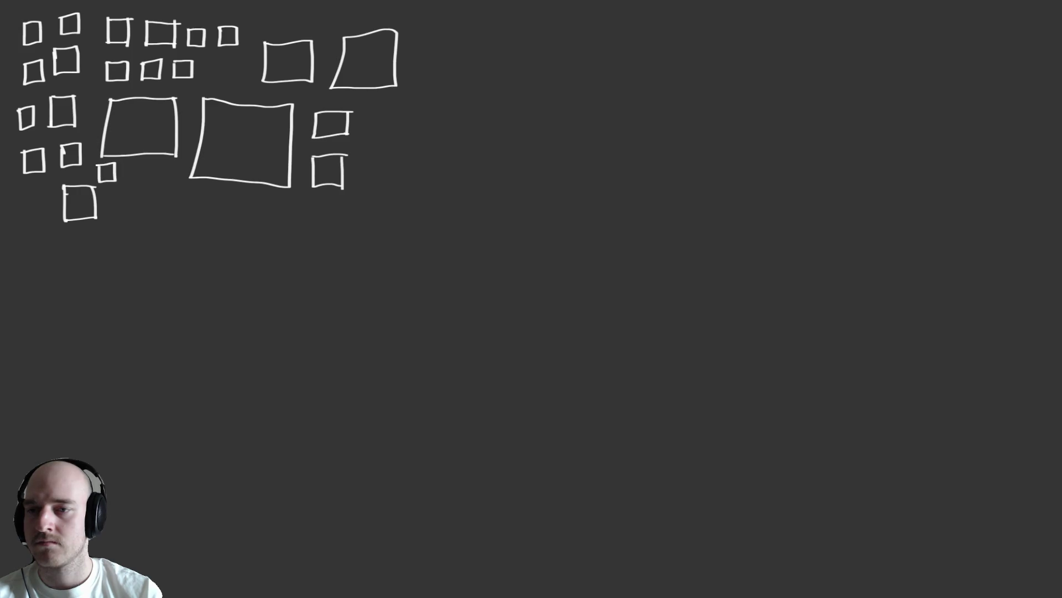
Add small squares at the lower left and below the big squares, then start one to the right.
{"action": "mouse_move", "coordinate": [19, 196]}
{"action": "left_mouse_down"}
{"action": "mouse_move", "coordinate": [40, 221]}
{"action": "mouse_move", "coordinate": [18, 196]}
{"action": "left_mouse_up"}
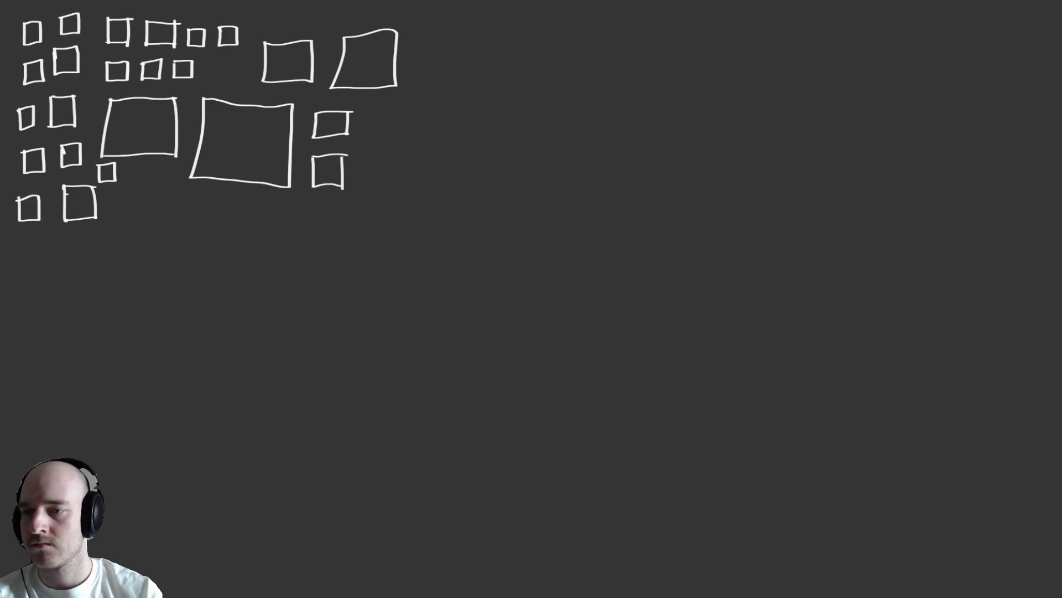
{"action": "mouse_move", "coordinate": [28, 241]}
{"action": "left_mouse_down"}
{"action": "mouse_move", "coordinate": [38, 254]}
{"action": "mouse_move", "coordinate": [32, 236]}
{"action": "mouse_move", "coordinate": [73, 255]}
{"action": "mouse_move", "coordinate": [91, 256]}
{"action": "mouse_move", "coordinate": [93, 235]}
{"action": "mouse_move", "coordinate": [112, 248]}
{"action": "mouse_move", "coordinate": [134, 232]}
{"action": "mouse_move", "coordinate": [111, 226]}
{"action": "mouse_move", "coordinate": [142, 211]}
{"action": "mouse_move", "coordinate": [121, 192]}
{"action": "mouse_move", "coordinate": [157, 194]}
{"action": "mouse_move", "coordinate": [173, 173]}
{"action": "mouse_move", "coordinate": [155, 176]}
{"action": "left_mouse_up"}
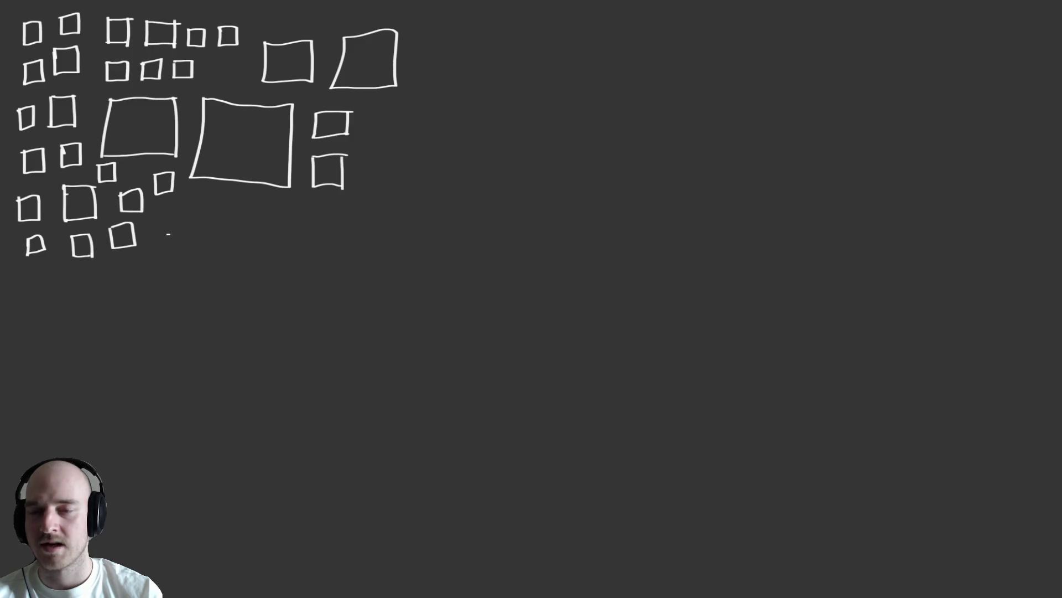
{"action": "mouse_move", "coordinate": [155, 212]}
{"action": "left_mouse_down"}
{"action": "mouse_move", "coordinate": [156, 235]}
{"action": "mouse_move", "coordinate": [175, 229]}
{"action": "mouse_move", "coordinate": [153, 212]}
{"action": "mouse_move", "coordinate": [194, 218]}
{"action": "mouse_move", "coordinate": [210, 197]}
{"action": "mouse_move", "coordinate": [192, 199]}
{"action": "mouse_move", "coordinate": [227, 221]}
{"action": "mouse_move", "coordinate": [248, 197]}
{"action": "mouse_move", "coordinate": [226, 198]}
{"action": "left_mouse_up"}
{"action": "mouse_move", "coordinate": [188, 233]}
{"action": "left_mouse_down"}
{"action": "mouse_move", "coordinate": [205, 259]}
{"action": "mouse_move", "coordinate": [211, 230]}
{"action": "mouse_move", "coordinate": [190, 231]}
{"action": "mouse_move", "coordinate": [165, 259]}
{"action": "mouse_move", "coordinate": [145, 252]}
{"action": "mouse_move", "coordinate": [130, 291]}
{"action": "mouse_move", "coordinate": [127, 259]}
{"action": "mouse_move", "coordinate": [105, 260]}
{"action": "mouse_move", "coordinate": [59, 297]}
{"action": "mouse_move", "coordinate": [76, 274]}
{"action": "mouse_move", "coordinate": [60, 275]}
{"action": "left_mouse_up"}
{"action": "mouse_move", "coordinate": [63, 310]}
{"action": "left_mouse_down"}
{"action": "mouse_move", "coordinate": [60, 320]}
{"action": "mouse_move", "coordinate": [77, 304]}
{"action": "mouse_move", "coordinate": [59, 305]}
{"action": "mouse_move", "coordinate": [86, 319]}
{"action": "mouse_move", "coordinate": [100, 304]}
{"action": "mouse_move", "coordinate": [84, 305]}
{"action": "mouse_move", "coordinate": [92, 278]}
{"action": "left_mouse_up"}
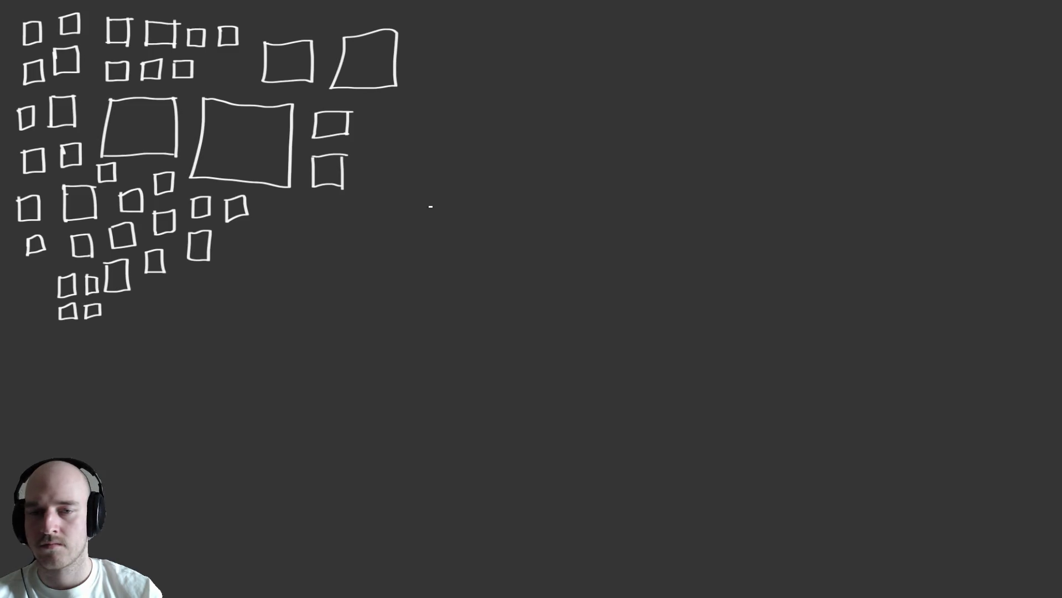
{"action": "mouse_move", "coordinate": [384, 244]}
{"action": "left_mouse_down"}
{"action": "mouse_move", "coordinate": [383, 270]}
{"action": "mouse_move", "coordinate": [421, 269]}
{"action": "mouse_move", "coordinate": [417, 241]}
{"action": "mouse_move", "coordinate": [383, 240]}
{"action": "left_mouse_up"}
Draw a three-by-three grid of squares right of the original cluster.
{"action": "mouse_move", "coordinate": [386, 288]}
{"action": "left_mouse_down"}
{"action": "mouse_move", "coordinate": [385, 320]}
{"action": "mouse_move", "coordinate": [410, 317]}
{"action": "mouse_move", "coordinate": [419, 292]}
{"action": "mouse_move", "coordinate": [385, 290]}
{"action": "left_mouse_up"}
{"action": "mouse_move", "coordinate": [381, 334]}
{"action": "left_mouse_down"}
{"action": "mouse_move", "coordinate": [381, 365]}
{"action": "mouse_move", "coordinate": [417, 366]}
{"action": "left_mouse_up"}
{"action": "left_click_drag", "start_coordinate": [381, 335], "coordinate": [423, 334]}
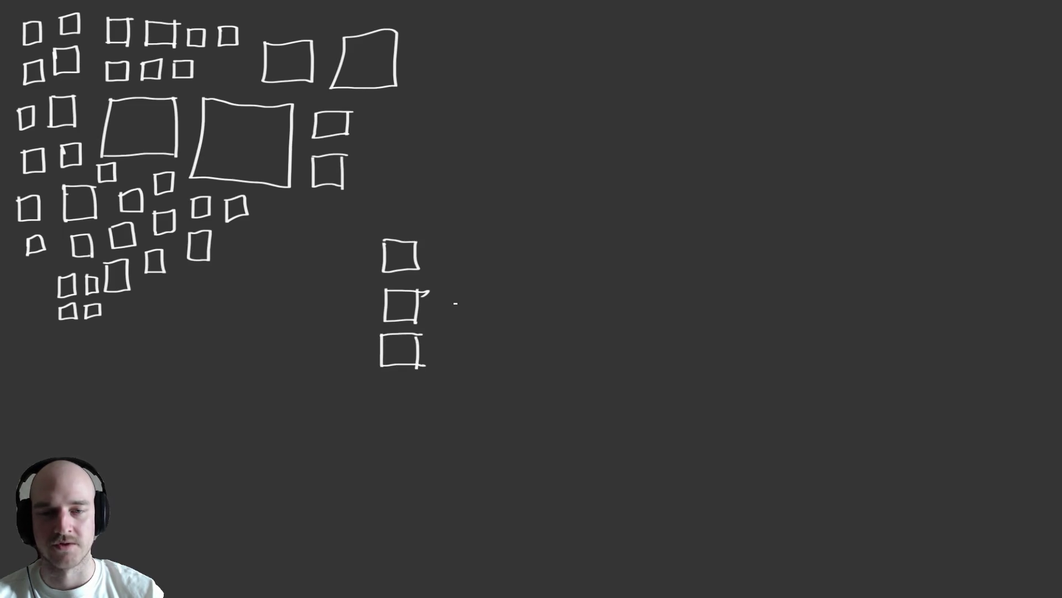
{"action": "mouse_move", "coordinate": [443, 292]}
{"action": "left_mouse_down"}
{"action": "mouse_move", "coordinate": [440, 321]}
{"action": "mouse_move", "coordinate": [477, 330]}
{"action": "mouse_move", "coordinate": [471, 293]}
{"action": "left_mouse_up"}
{"action": "mouse_move", "coordinate": [443, 246]}
{"action": "left_mouse_down"}
{"action": "mouse_move", "coordinate": [442, 268]}
{"action": "mouse_move", "coordinate": [476, 242]}
{"action": "mouse_move", "coordinate": [440, 240]}
{"action": "left_mouse_up"}
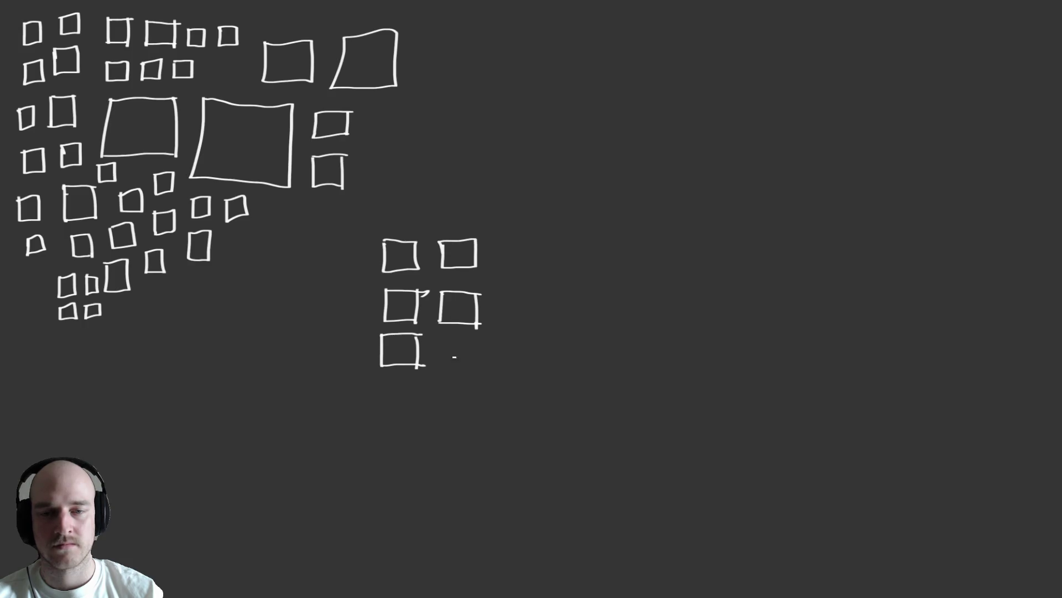
{"action": "mouse_move", "coordinate": [441, 339]}
{"action": "left_mouse_down"}
{"action": "mouse_move", "coordinate": [441, 363]}
{"action": "mouse_move", "coordinate": [476, 370]}
{"action": "mouse_move", "coordinate": [477, 339]}
{"action": "left_mouse_up"}
{"action": "mouse_move", "coordinate": [494, 294]}
{"action": "left_mouse_down"}
{"action": "mouse_move", "coordinate": [495, 326]}
{"action": "mouse_move", "coordinate": [526, 330]}
{"action": "mouse_move", "coordinate": [527, 295]}
{"action": "left_mouse_up"}
{"action": "mouse_move", "coordinate": [496, 239]}
{"action": "left_mouse_down"}
{"action": "mouse_move", "coordinate": [496, 271]}
{"action": "mouse_move", "coordinate": [530, 272]}
{"action": "mouse_move", "coordinate": [530, 239]}
{"action": "left_mouse_up"}
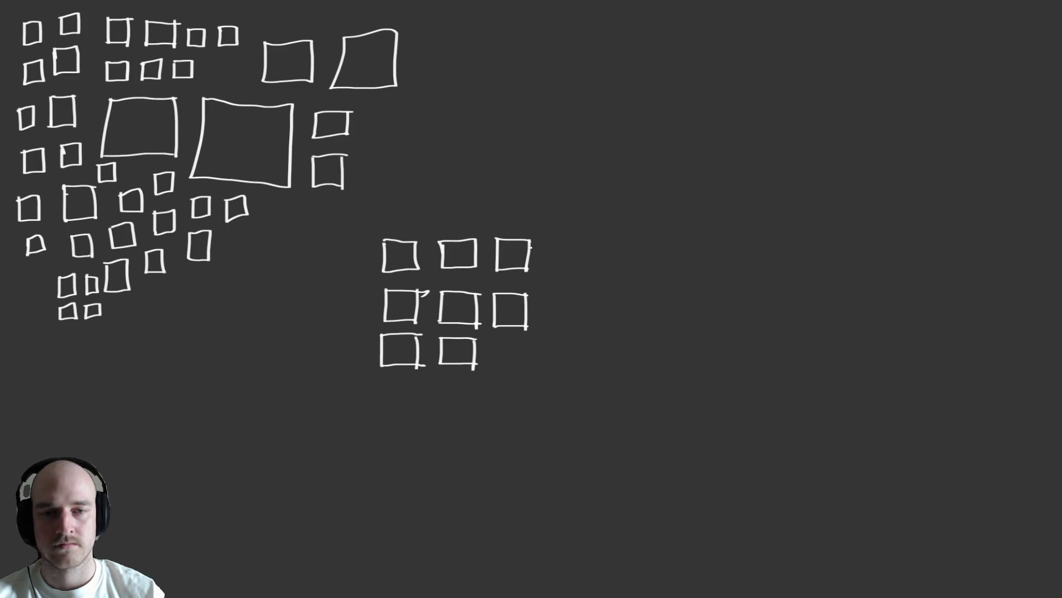
{"action": "mouse_move", "coordinate": [495, 345]}
{"action": "left_mouse_down"}
{"action": "mouse_move", "coordinate": [495, 369]}
{"action": "mouse_move", "coordinate": [529, 369]}
{"action": "mouse_move", "coordinate": [528, 345]}
{"action": "left_mouse_up"}
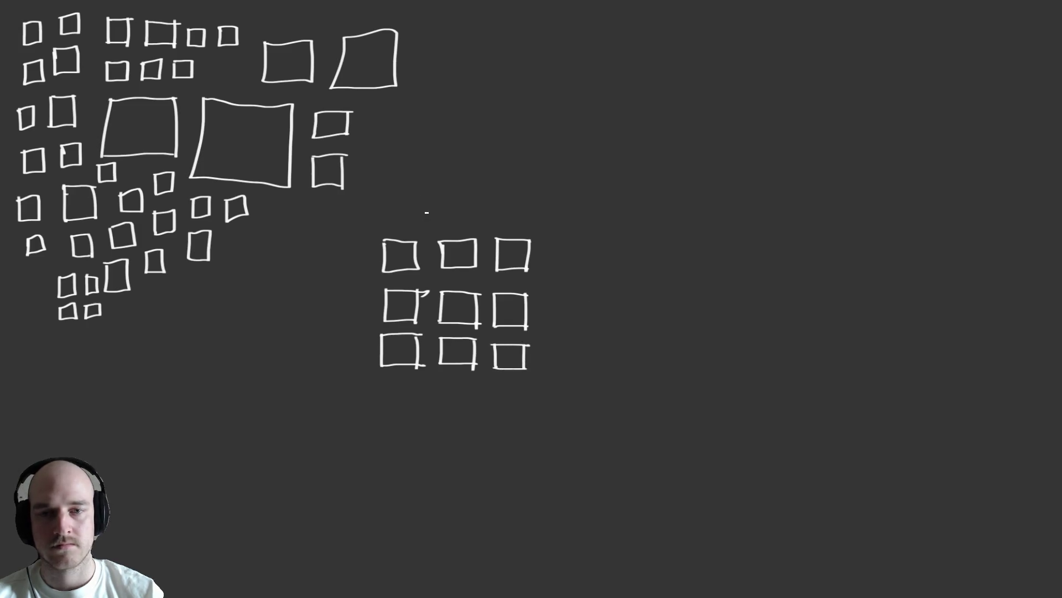
Add two rows of squares above the grid's columns.
{"action": "mouse_move", "coordinate": [386, 197]}
{"action": "left_mouse_down"}
{"action": "mouse_move", "coordinate": [385, 225]}
{"action": "mouse_move", "coordinate": [411, 226]}
{"action": "mouse_move", "coordinate": [411, 195]}
{"action": "mouse_move", "coordinate": [441, 224]}
{"action": "mouse_move", "coordinate": [474, 223]}
{"action": "mouse_move", "coordinate": [478, 197]}
{"action": "mouse_move", "coordinate": [500, 227]}
{"action": "mouse_move", "coordinate": [536, 227]}
{"action": "left_mouse_up"}
{"action": "mouse_move", "coordinate": [535, 199]}
{"action": "left_mouse_down"}
{"action": "mouse_move", "coordinate": [535, 228]}
{"action": "mouse_move", "coordinate": [496, 198]}
{"action": "left_mouse_up"}
{"action": "mouse_move", "coordinate": [385, 161]}
{"action": "left_mouse_down"}
{"action": "mouse_move", "coordinate": [384, 181]}
{"action": "mouse_move", "coordinate": [410, 181]}
{"action": "left_mouse_up"}
{"action": "mouse_move", "coordinate": [410, 158]}
{"action": "left_mouse_down"}
{"action": "mouse_move", "coordinate": [409, 182]}
{"action": "mouse_move", "coordinate": [386, 160]}
{"action": "mouse_move", "coordinate": [443, 183]}
{"action": "left_mouse_up"}
{"action": "left_click_drag", "start_coordinate": [442, 183], "coordinate": [472, 180]}
{"action": "mouse_move", "coordinate": [474, 152]}
{"action": "left_mouse_down"}
{"action": "mouse_move", "coordinate": [443, 154]}
{"action": "mouse_move", "coordinate": [534, 177]}
{"action": "left_mouse_up"}
{"action": "mouse_move", "coordinate": [533, 149]}
{"action": "left_mouse_down"}
{"action": "mouse_move", "coordinate": [532, 179]}
{"action": "mouse_move", "coordinate": [502, 149]}
{"action": "left_mouse_up"}
Extend the left, middle and right columns upward with more small squares at the top.
{"action": "mouse_move", "coordinate": [385, 122]}
{"action": "left_mouse_down"}
{"action": "mouse_move", "coordinate": [385, 143]}
{"action": "mouse_move", "coordinate": [405, 142]}
{"action": "left_mouse_up"}
{"action": "mouse_move", "coordinate": [404, 122]}
{"action": "left_mouse_down"}
{"action": "mouse_move", "coordinate": [404, 142]}
{"action": "mouse_move", "coordinate": [385, 123]}
{"action": "mouse_move", "coordinate": [474, 139]}
{"action": "left_mouse_up"}
{"action": "mouse_move", "coordinate": [472, 114]}
{"action": "left_mouse_down"}
{"action": "mouse_move", "coordinate": [472, 137]}
{"action": "mouse_move", "coordinate": [443, 117]}
{"action": "left_mouse_up"}
{"action": "left_click_drag", "start_coordinate": [508, 113], "coordinate": [509, 135]}
{"action": "left_click_drag", "start_coordinate": [509, 134], "coordinate": [535, 134]}
{"action": "left_click_drag", "start_coordinate": [533, 112], "coordinate": [533, 134]}
{"action": "left_click_drag", "start_coordinate": [536, 112], "coordinate": [508, 112]}
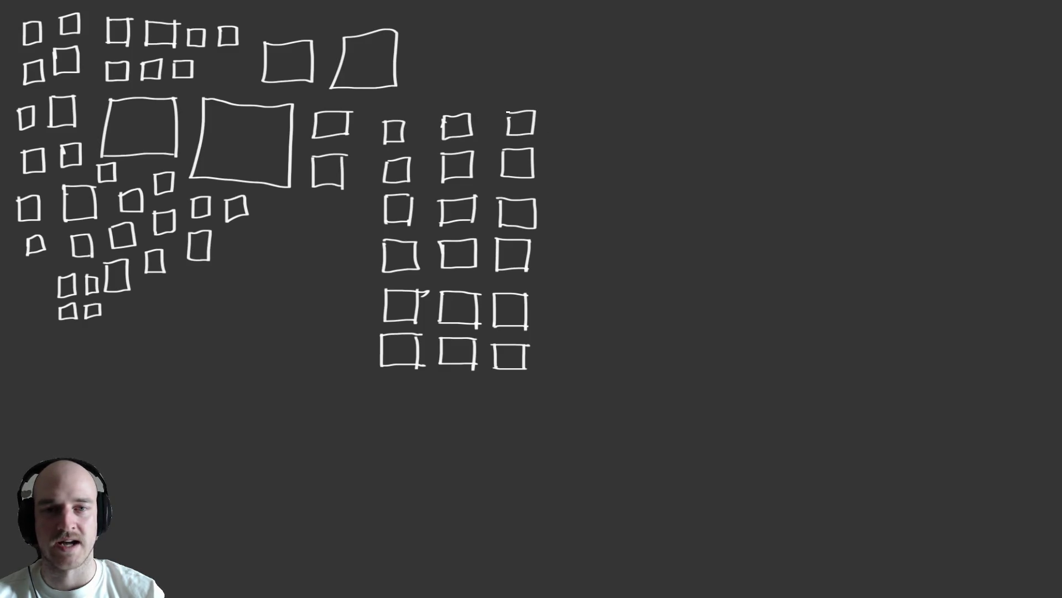
{"action": "mouse_move", "coordinate": [442, 83]}
{"action": "left_mouse_down"}
{"action": "mouse_move", "coordinate": [443, 103]}
{"action": "mouse_move", "coordinate": [468, 102]}
{"action": "left_mouse_up"}
{"action": "mouse_move", "coordinate": [468, 79]}
{"action": "left_mouse_down"}
{"action": "mouse_move", "coordinate": [468, 101]}
{"action": "mouse_move", "coordinate": [443, 82]}
{"action": "mouse_move", "coordinate": [390, 110]}
{"action": "left_mouse_up"}
{"action": "left_click_drag", "start_coordinate": [389, 111], "coordinate": [411, 109]}
{"action": "mouse_move", "coordinate": [411, 92]}
{"action": "left_mouse_down"}
{"action": "mouse_move", "coordinate": [389, 93]}
{"action": "mouse_move", "coordinate": [437, 104]}
{"action": "left_mouse_up"}
Wedge small squares between the left and middle columns.
{"action": "mouse_move", "coordinate": [436, 92]}
{"action": "left_mouse_down"}
{"action": "mouse_move", "coordinate": [436, 104]}
{"action": "mouse_move", "coordinate": [420, 94]}
{"action": "mouse_move", "coordinate": [420, 139]}
{"action": "left_mouse_up"}
{"action": "left_click_drag", "start_coordinate": [420, 138], "coordinate": [432, 138]}
{"action": "mouse_move", "coordinate": [432, 121]}
{"action": "left_mouse_down"}
{"action": "mouse_move", "coordinate": [420, 123]}
{"action": "mouse_move", "coordinate": [420, 173]}
{"action": "mouse_move", "coordinate": [434, 172]}
{"action": "left_mouse_up"}
{"action": "left_click_drag", "start_coordinate": [434, 159], "coordinate": [434, 171]}
{"action": "left_click_drag", "start_coordinate": [421, 207], "coordinate": [421, 220]}
{"action": "left_click_drag", "start_coordinate": [421, 220], "coordinate": [434, 220]}
{"action": "left_click_drag", "start_coordinate": [435, 205], "coordinate": [435, 258]}
{"action": "left_click_drag", "start_coordinate": [435, 247], "coordinate": [423, 248]}
Add small squares beside the grid's leftmost column.
{"action": "left_click_drag", "start_coordinate": [336, 243], "coordinate": [337, 263]}
{"action": "mouse_move", "coordinate": [337, 264]}
{"action": "left_mouse_down"}
{"action": "mouse_move", "coordinate": [359, 261]}
{"action": "mouse_move", "coordinate": [358, 242]}
{"action": "left_mouse_up"}
{"action": "left_click_drag", "start_coordinate": [357, 242], "coordinate": [336, 244]}
{"action": "mouse_move", "coordinate": [349, 199]}
{"action": "left_mouse_down"}
{"action": "mouse_move", "coordinate": [350, 217]}
{"action": "mouse_move", "coordinate": [369, 215]}
{"action": "left_mouse_up"}
{"action": "left_click_drag", "start_coordinate": [370, 215], "coordinate": [369, 197]}
{"action": "mouse_move", "coordinate": [369, 197]}
{"action": "left_mouse_down"}
{"action": "mouse_move", "coordinate": [353, 198]}
{"action": "mouse_move", "coordinate": [354, 183]}
{"action": "left_mouse_up"}
{"action": "mouse_move", "coordinate": [355, 182]}
{"action": "left_mouse_down"}
{"action": "mouse_move", "coordinate": [371, 181]}
{"action": "mouse_move", "coordinate": [370, 165]}
{"action": "left_mouse_up"}
{"action": "mouse_move", "coordinate": [370, 165]}
{"action": "left_mouse_down"}
{"action": "mouse_move", "coordinate": [352, 167]}
{"action": "mouse_move", "coordinate": [380, 108]}
{"action": "mouse_move", "coordinate": [360, 110]}
{"action": "left_mouse_up"}
Zoom out and brush squares into the gap between the two clusters.
{"action": "scroll", "coordinate": [397, 124], "scroll_direction": "up", "scroll_amount": 3}
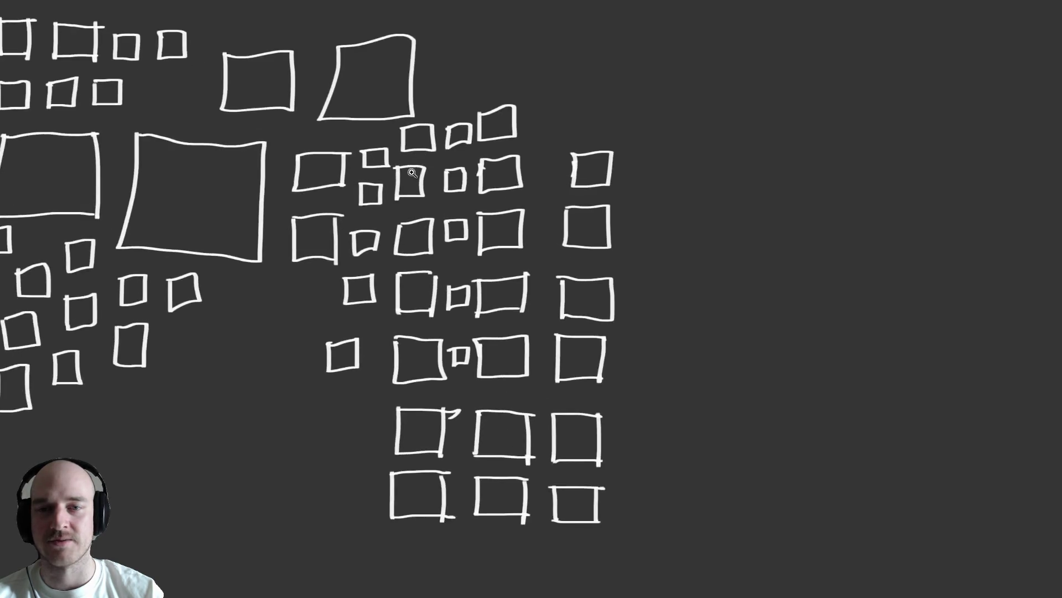
{"action": "scroll", "coordinate": [414, 170], "scroll_direction": "up", "scroll_amount": 3}
{"action": "scroll", "coordinate": [387, 194], "scroll_direction": "up", "scroll_amount": 5}
{"action": "scroll", "coordinate": [490, 193], "scroll_direction": "down", "scroll_amount": 10}
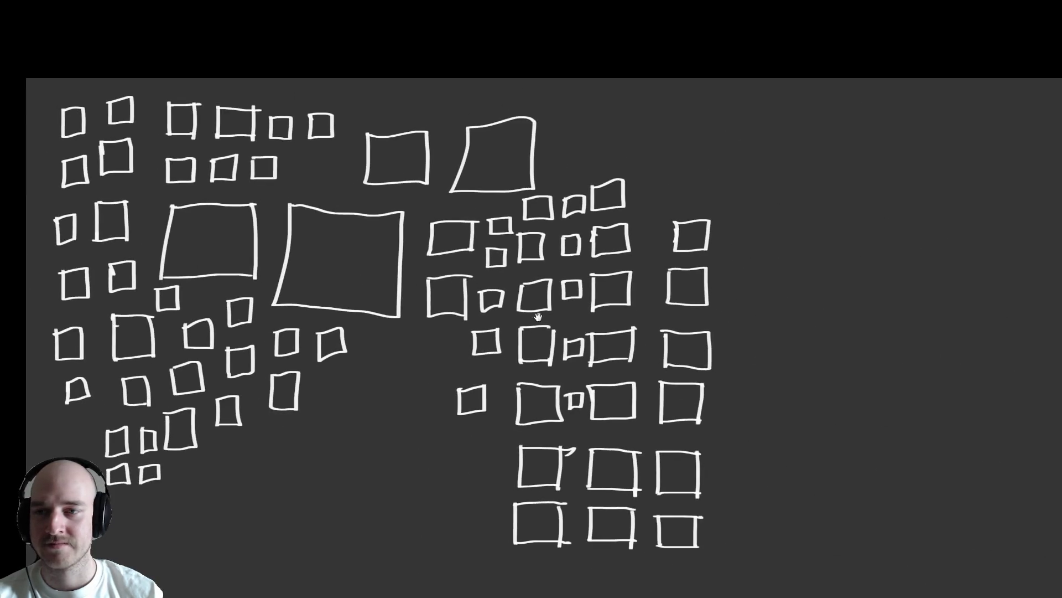
{"action": "scroll", "coordinate": [538, 316], "scroll_direction": "down", "scroll_amount": 3}
{"action": "scroll", "coordinate": [498, 288], "scroll_direction": "down", "scroll_amount": 2}
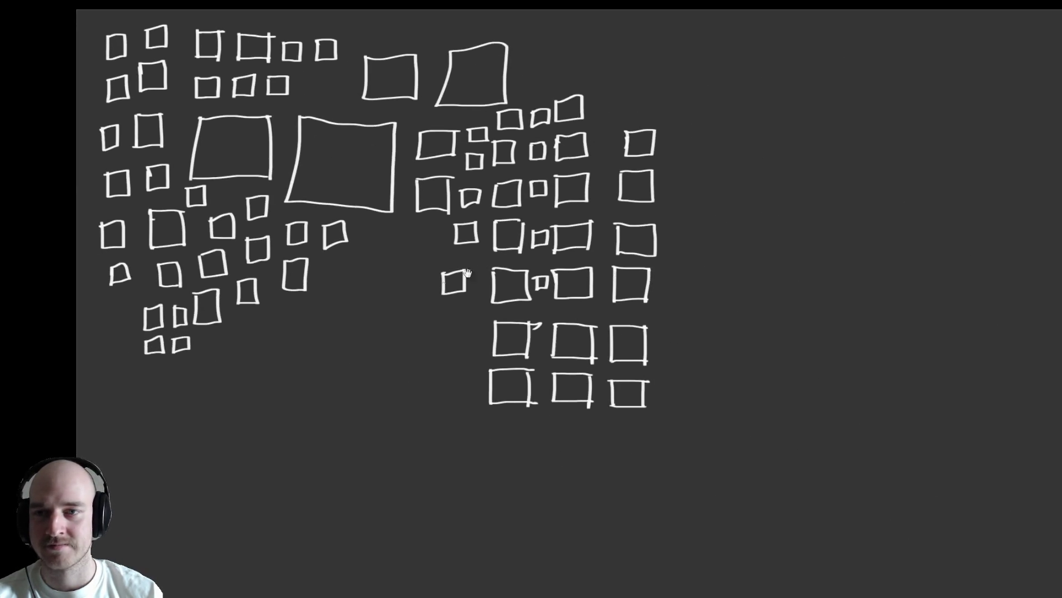
{"action": "mouse_move", "coordinate": [353, 311]}
{"action": "left_mouse_down"}
{"action": "mouse_move", "coordinate": [381, 335]}
{"action": "mouse_move", "coordinate": [367, 306]}
{"action": "mouse_move", "coordinate": [352, 308]}
{"action": "mouse_move", "coordinate": [431, 327]}
{"action": "mouse_move", "coordinate": [405, 307]}
{"action": "left_mouse_up"}
{"action": "mouse_move", "coordinate": [387, 266]}
{"action": "left_mouse_down"}
{"action": "mouse_move", "coordinate": [411, 277]}
{"action": "mouse_move", "coordinate": [413, 252]}
{"action": "left_mouse_up"}
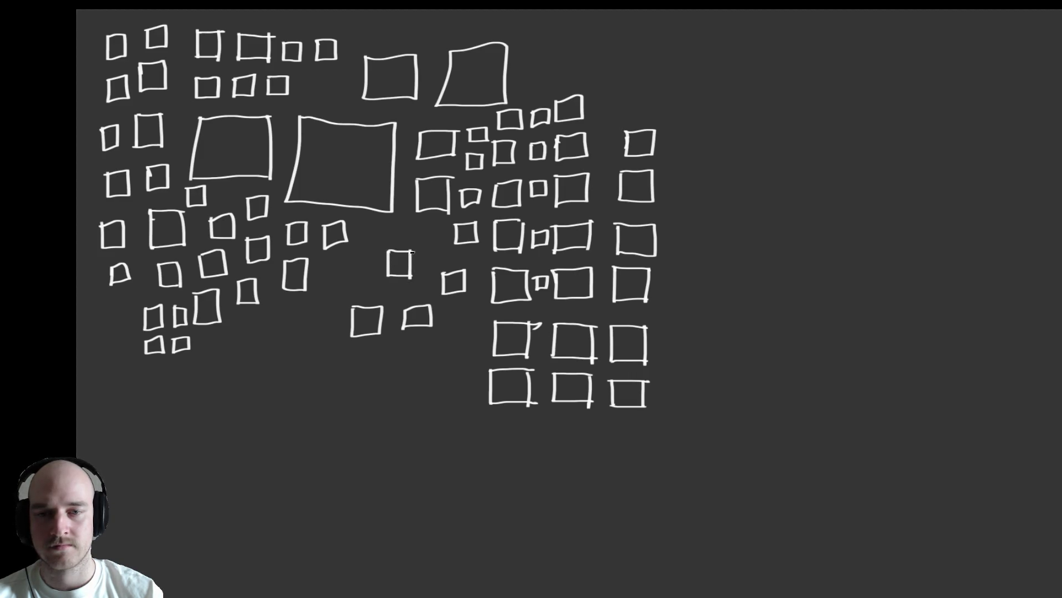
{"action": "mouse_move", "coordinate": [399, 361]}
{"action": "left_mouse_down"}
{"action": "mouse_move", "coordinate": [399, 388]}
{"action": "mouse_move", "coordinate": [426, 390]}
{"action": "mouse_move", "coordinate": [415, 361]}
{"action": "mouse_move", "coordinate": [430, 363]}
{"action": "left_mouse_up"}
Draw a square further down, then start squares further left and along the bottom row.
{"action": "left_click_drag", "start_coordinate": [303, 417], "coordinate": [335, 420]}
{"action": "left_click_drag", "start_coordinate": [300, 450], "coordinate": [336, 450]}
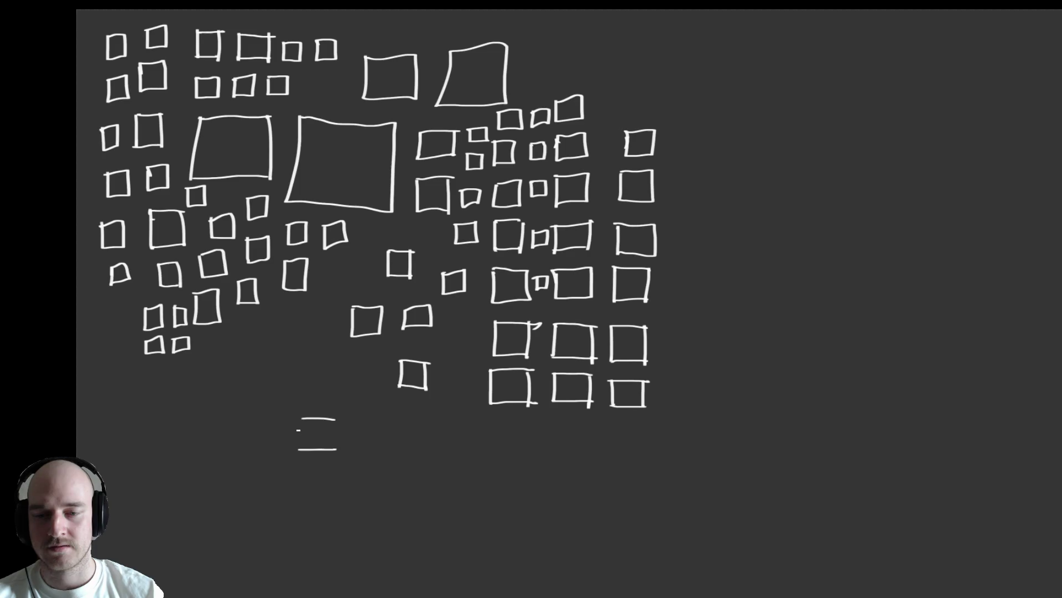
{"action": "mouse_move", "coordinate": [299, 416]}
{"action": "left_mouse_down"}
{"action": "mouse_move", "coordinate": [301, 446]}
{"action": "mouse_move", "coordinate": [338, 453]}
{"action": "left_mouse_up"}
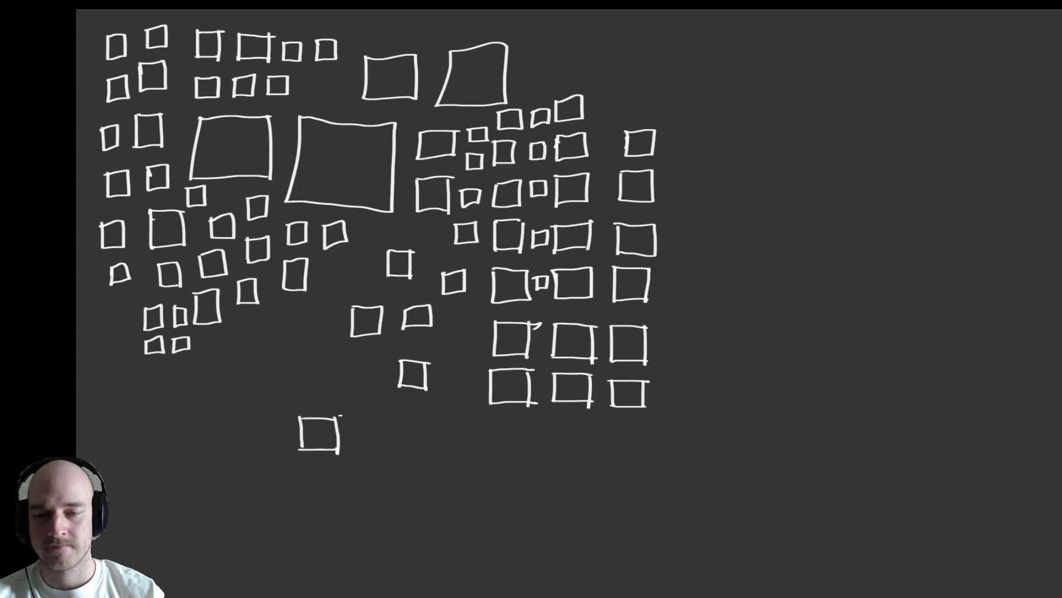
{"action": "mouse_move", "coordinate": [281, 329]}
{"action": "left_mouse_down"}
{"action": "mouse_move", "coordinate": [283, 358]}
{"action": "mouse_move", "coordinate": [321, 355]}
{"action": "mouse_move", "coordinate": [298, 331]}
{"action": "mouse_move", "coordinate": [316, 330]}
{"action": "mouse_move", "coordinate": [315, 353]}
{"action": "mouse_move", "coordinate": [352, 389]}
{"action": "mouse_move", "coordinate": [372, 389]}
{"action": "mouse_move", "coordinate": [375, 368]}
{"action": "left_mouse_up"}
{"action": "mouse_move", "coordinate": [380, 426]}
{"action": "left_mouse_down"}
{"action": "mouse_move", "coordinate": [380, 452]}
{"action": "mouse_move", "coordinate": [407, 451]}
{"action": "mouse_move", "coordinate": [413, 423]}
{"action": "mouse_move", "coordinate": [494, 457]}
{"action": "mouse_move", "coordinate": [536, 457]}
{"action": "mouse_move", "coordinate": [544, 431]}
{"action": "left_mouse_up"}
Pan to the empty right side and draw a first column of three large boxes.
{"action": "mouse_move", "coordinate": [629, 408]}
{"action": "left_mouse_down"}
{"action": "mouse_move", "coordinate": [412, 411]}
{"action": "mouse_move", "coordinate": [358, 335]}
{"action": "left_mouse_up"}
{"action": "mouse_move", "coordinate": [426, 87]}
{"action": "left_mouse_down"}
{"action": "mouse_move", "coordinate": [428, 198]}
{"action": "mouse_move", "coordinate": [570, 199]}
{"action": "mouse_move", "coordinate": [571, 79]}
{"action": "mouse_move", "coordinate": [430, 80]}
{"action": "mouse_move", "coordinate": [423, 97]}
{"action": "left_mouse_up"}
{"action": "mouse_move", "coordinate": [427, 231]}
{"action": "left_mouse_down"}
{"action": "mouse_move", "coordinate": [427, 336]}
{"action": "mouse_move", "coordinate": [529, 336]}
{"action": "left_mouse_up"}
{"action": "left_click_drag", "start_coordinate": [526, 231], "coordinate": [516, 353]}
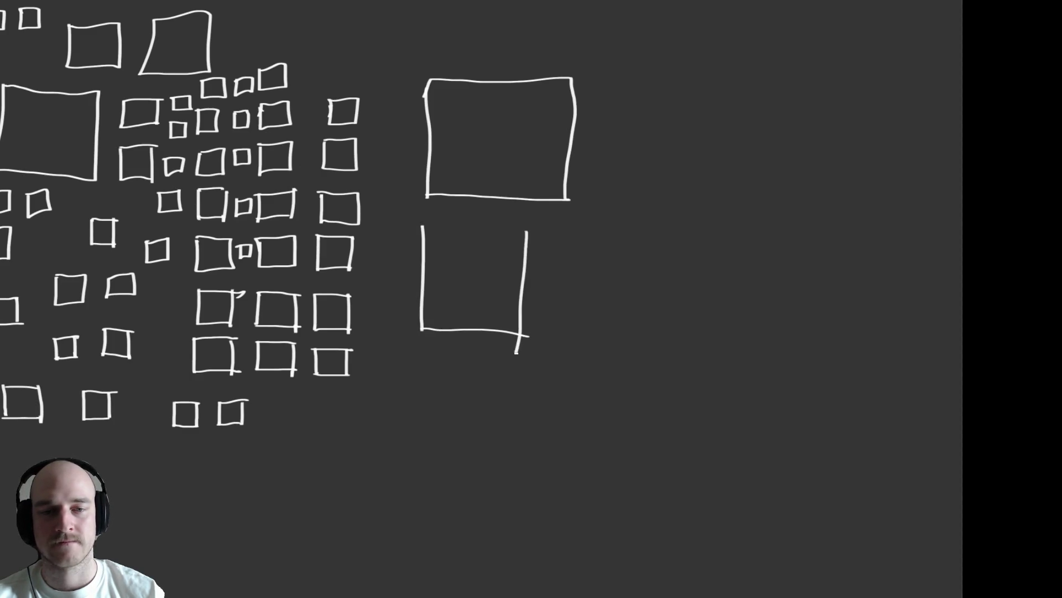
{"action": "left_click_drag", "start_coordinate": [426, 225], "coordinate": [546, 235]}
{"action": "mouse_move", "coordinate": [418, 363]}
{"action": "left_mouse_down"}
{"action": "mouse_move", "coordinate": [418, 459]}
{"action": "mouse_move", "coordinate": [523, 457]}
{"action": "left_mouse_up"}
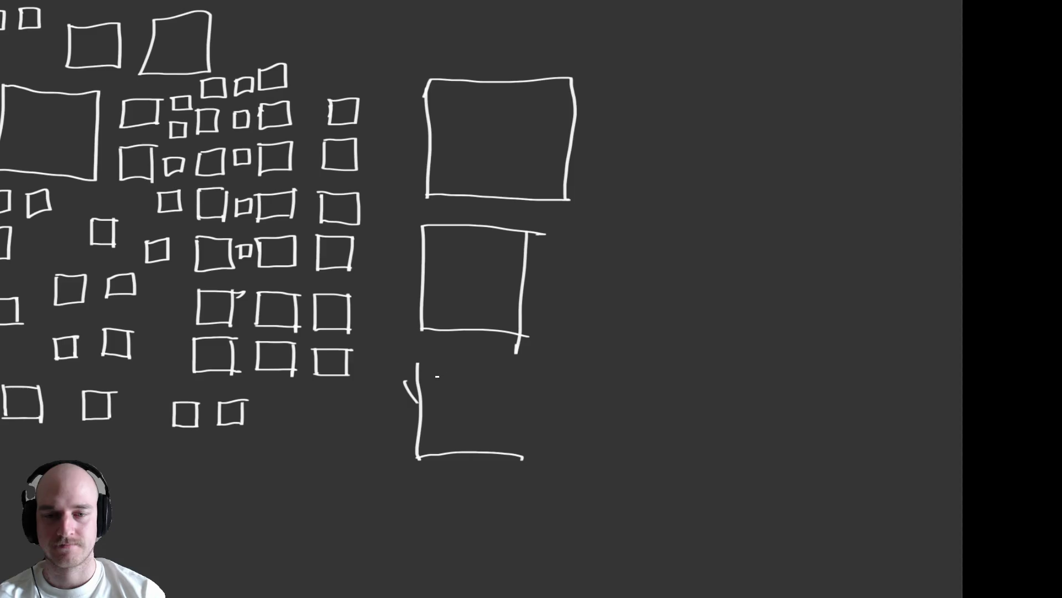
{"action": "mouse_move", "coordinate": [419, 363]}
{"action": "left_mouse_down"}
{"action": "mouse_move", "coordinate": [509, 368]}
{"action": "mouse_move", "coordinate": [509, 458]}
{"action": "left_mouse_up"}
Draw a second column of large boxes, from bottom-right to the top.
{"action": "scroll", "coordinate": [543, 396], "scroll_direction": "right", "scroll_amount": 5}
{"action": "mouse_move", "coordinate": [445, 434]}
{"action": "left_mouse_down"}
{"action": "mouse_move", "coordinate": [462, 356]}
{"action": "mouse_move", "coordinate": [536, 362]}
{"action": "mouse_move", "coordinate": [523, 445]}
{"action": "left_mouse_up"}
{"action": "left_click_drag", "start_coordinate": [444, 436], "coordinate": [525, 445]}
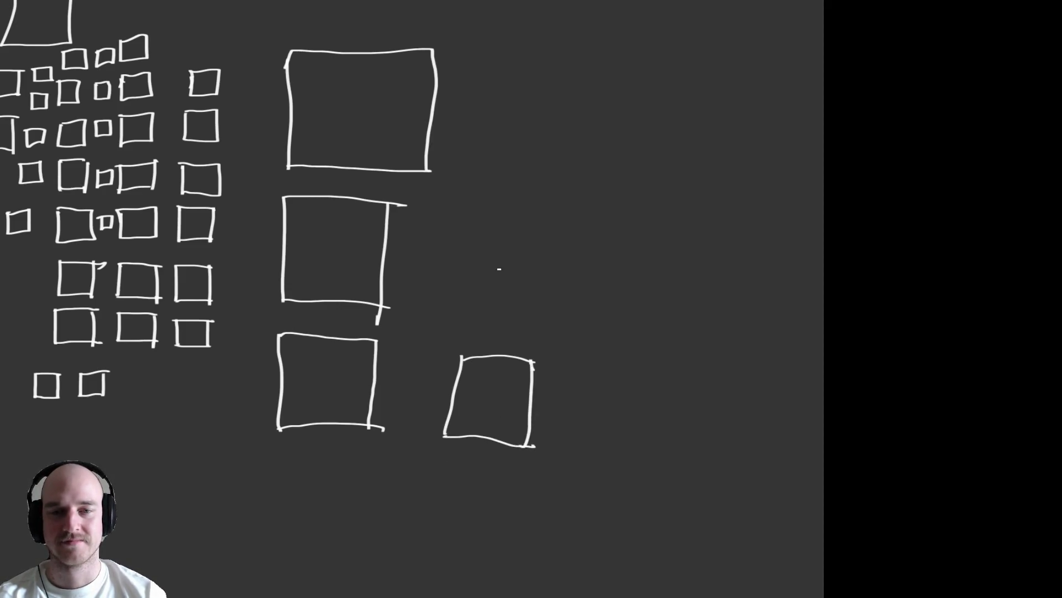
{"action": "mouse_move", "coordinate": [468, 218]}
{"action": "left_mouse_down"}
{"action": "mouse_move", "coordinate": [468, 304]}
{"action": "mouse_move", "coordinate": [565, 302]}
{"action": "mouse_move", "coordinate": [559, 223]}
{"action": "mouse_move", "coordinate": [469, 216]}
{"action": "left_mouse_up"}
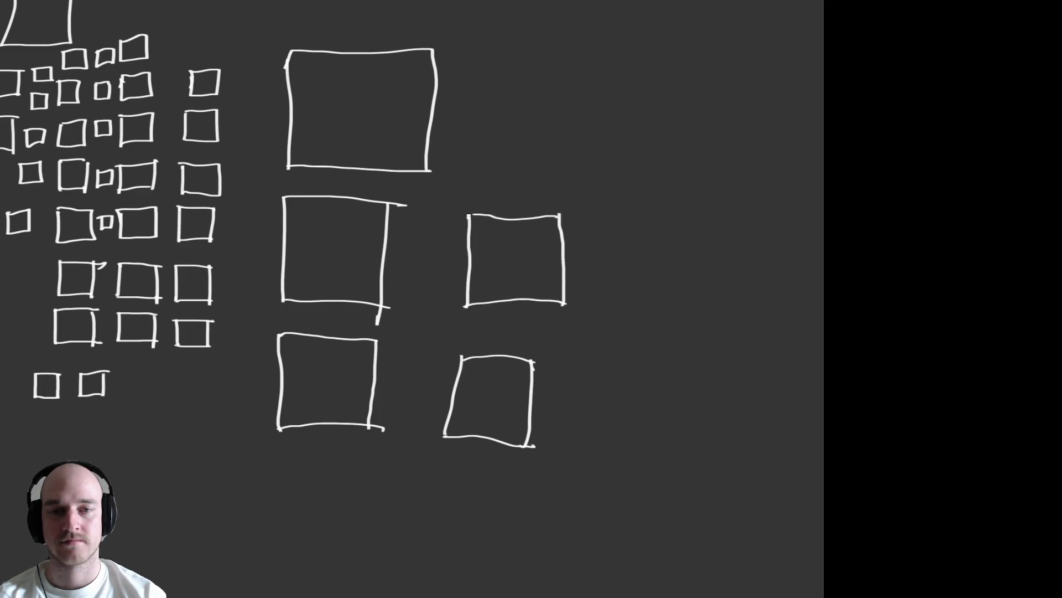
{"action": "mouse_move", "coordinate": [487, 163]}
{"action": "left_mouse_down"}
{"action": "mouse_move", "coordinate": [495, 70]}
{"action": "mouse_move", "coordinate": [565, 70]}
{"action": "mouse_move", "coordinate": [602, 74]}
{"action": "mouse_move", "coordinate": [593, 171]}
{"action": "left_mouse_up"}
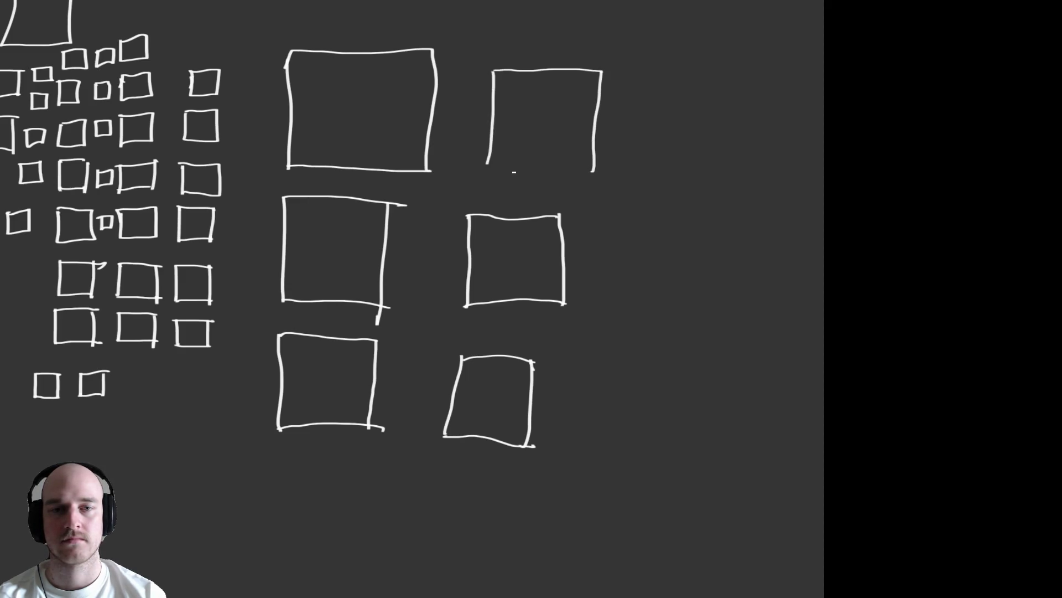
{"action": "left_click_drag", "start_coordinate": [490, 165], "coordinate": [600, 171]}
Add a third column of boxes and more boxes below the middle column.
{"action": "mouse_move", "coordinate": [603, 219]}
{"action": "left_mouse_down"}
{"action": "mouse_move", "coordinate": [602, 331]}
{"action": "mouse_move", "coordinate": [689, 328]}
{"action": "mouse_move", "coordinate": [698, 224]}
{"action": "mouse_move", "coordinate": [606, 218]}
{"action": "left_mouse_up"}
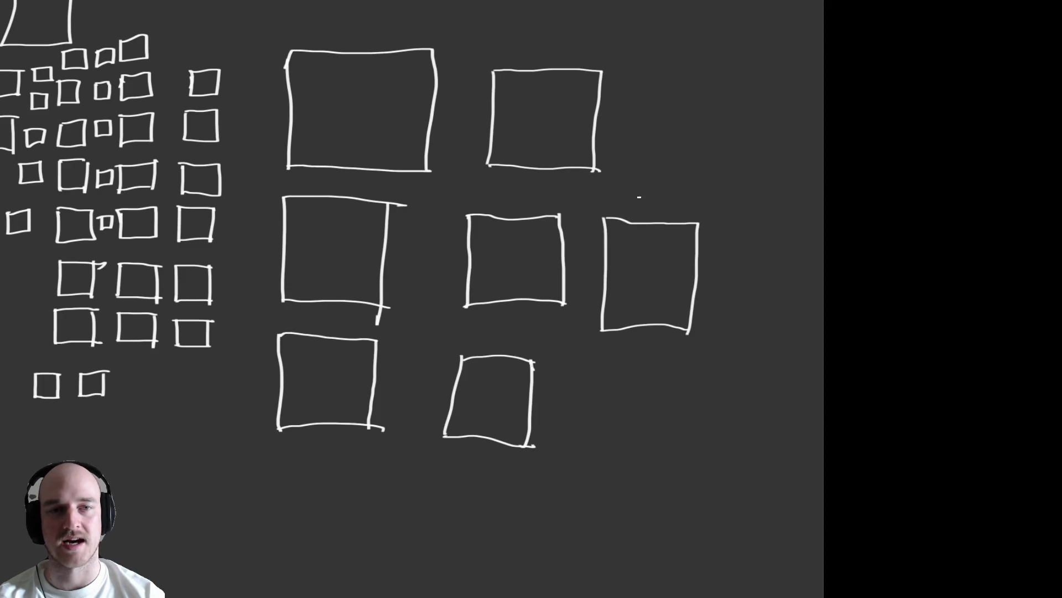
{"action": "mouse_move", "coordinate": [662, 89]}
{"action": "left_mouse_down"}
{"action": "mouse_move", "coordinate": [649, 159]}
{"action": "mouse_move", "coordinate": [738, 164]}
{"action": "mouse_move", "coordinate": [738, 78]}
{"action": "mouse_move", "coordinate": [664, 72]}
{"action": "left_mouse_up"}
{"action": "mouse_move", "coordinate": [586, 375]}
{"action": "left_mouse_down"}
{"action": "mouse_move", "coordinate": [583, 454]}
{"action": "mouse_move", "coordinate": [684, 458]}
{"action": "mouse_move", "coordinate": [681, 387]}
{"action": "mouse_move", "coordinate": [582, 376]}
{"action": "left_mouse_up"}
{"action": "mouse_move", "coordinate": [434, 488]}
{"action": "left_mouse_down"}
{"action": "mouse_move", "coordinate": [433, 501]}
{"action": "mouse_move", "coordinate": [471, 532]}
{"action": "mouse_move", "coordinate": [502, 474]}
{"action": "mouse_move", "coordinate": [436, 472]}
{"action": "mouse_move", "coordinate": [434, 489]}
{"action": "left_mouse_up"}
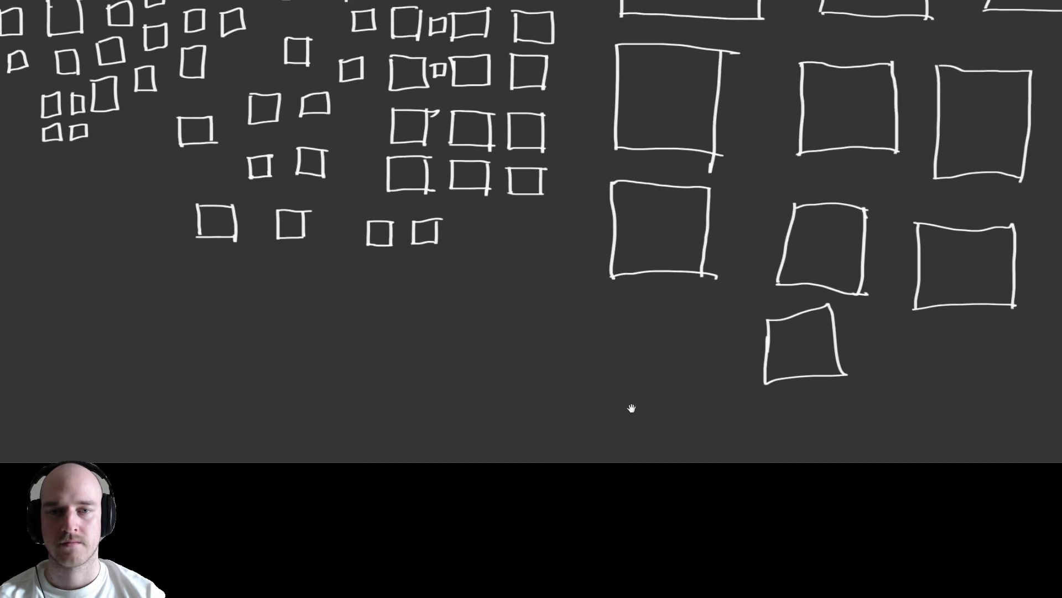
{"action": "mouse_move", "coordinate": [481, 282]}
{"action": "left_mouse_down"}
{"action": "mouse_move", "coordinate": [476, 330]}
{"action": "mouse_move", "coordinate": [542, 324]}
{"action": "mouse_move", "coordinate": [524, 275]}
{"action": "mouse_move", "coordinate": [477, 283]}
{"action": "left_mouse_up"}
Fill the bottom of the page with medium squares, panning over to reach new areas.
{"action": "mouse_move", "coordinate": [346, 321]}
{"action": "left_mouse_down"}
{"action": "mouse_move", "coordinate": [338, 379]}
{"action": "mouse_move", "coordinate": [410, 365]}
{"action": "mouse_move", "coordinate": [368, 314]}
{"action": "mouse_move", "coordinate": [343, 323]}
{"action": "left_mouse_up"}
{"action": "mouse_move", "coordinate": [457, 370]}
{"action": "left_mouse_down"}
{"action": "mouse_move", "coordinate": [459, 424]}
{"action": "mouse_move", "coordinate": [508, 363]}
{"action": "mouse_move", "coordinate": [455, 372]}
{"action": "left_mouse_up"}
{"action": "mouse_move", "coordinate": [548, 371]}
{"action": "left_mouse_down"}
{"action": "mouse_move", "coordinate": [423, 361]}
{"action": "mouse_move", "coordinate": [419, 389]}
{"action": "mouse_move", "coordinate": [490, 384]}
{"action": "mouse_move", "coordinate": [492, 311]}
{"action": "mouse_move", "coordinate": [426, 323]}
{"action": "left_mouse_up"}
{"action": "mouse_move", "coordinate": [515, 326]}
{"action": "left_mouse_down"}
{"action": "mouse_move", "coordinate": [516, 387]}
{"action": "mouse_move", "coordinate": [581, 382]}
{"action": "mouse_move", "coordinate": [574, 327]}
{"action": "mouse_move", "coordinate": [499, 335]}
{"action": "mouse_move", "coordinate": [468, 392]}
{"action": "mouse_move", "coordinate": [529, 372]}
{"action": "mouse_move", "coordinate": [505, 324]}
{"action": "mouse_move", "coordinate": [472, 344]}
{"action": "left_mouse_up"}
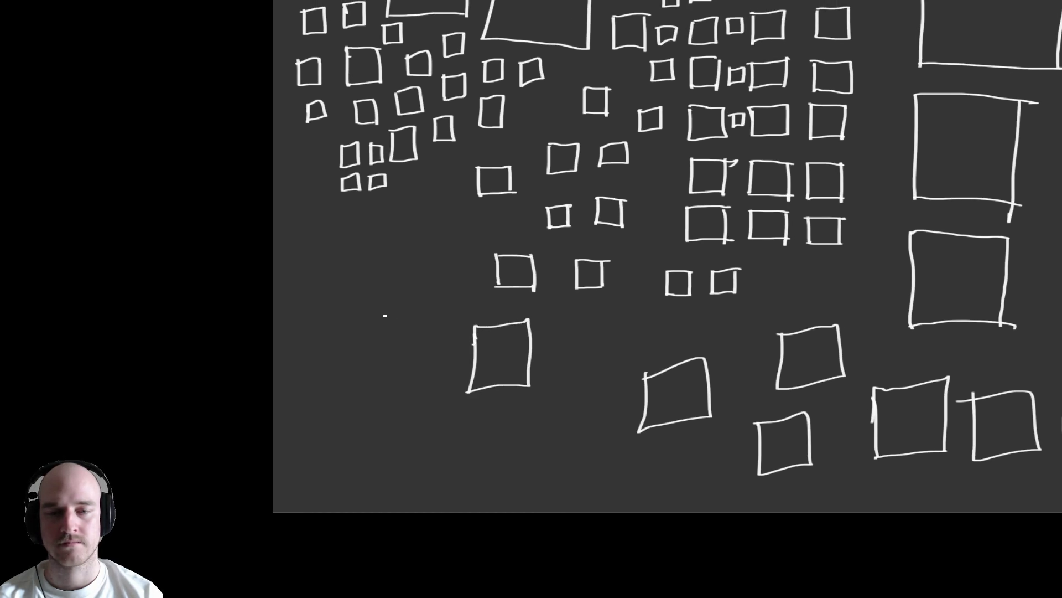
{"action": "mouse_move", "coordinate": [385, 315]}
{"action": "left_mouse_down"}
{"action": "mouse_move", "coordinate": [383, 342]}
{"action": "mouse_move", "coordinate": [424, 342]}
{"action": "mouse_move", "coordinate": [381, 314]}
{"action": "left_mouse_up"}
{"action": "mouse_move", "coordinate": [383, 263]}
{"action": "left_mouse_down"}
{"action": "mouse_move", "coordinate": [386, 299]}
{"action": "mouse_move", "coordinate": [419, 265]}
{"action": "mouse_move", "coordinate": [384, 264]}
{"action": "left_mouse_up"}
{"action": "left_click_drag", "start_coordinate": [523, 261], "coordinate": [380, 303]}
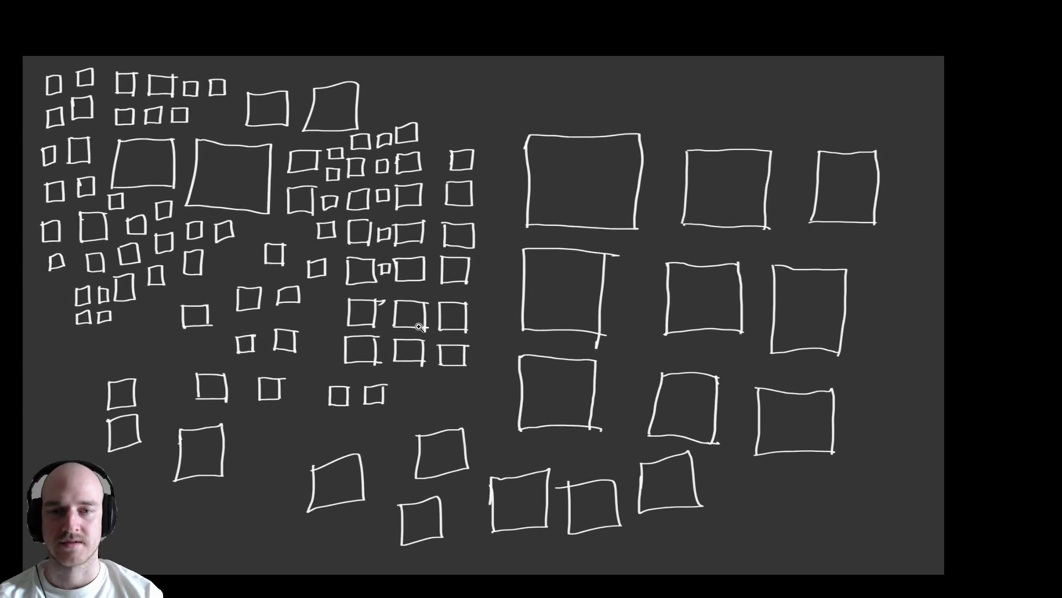
{"action": "key", "text": "Escape"}
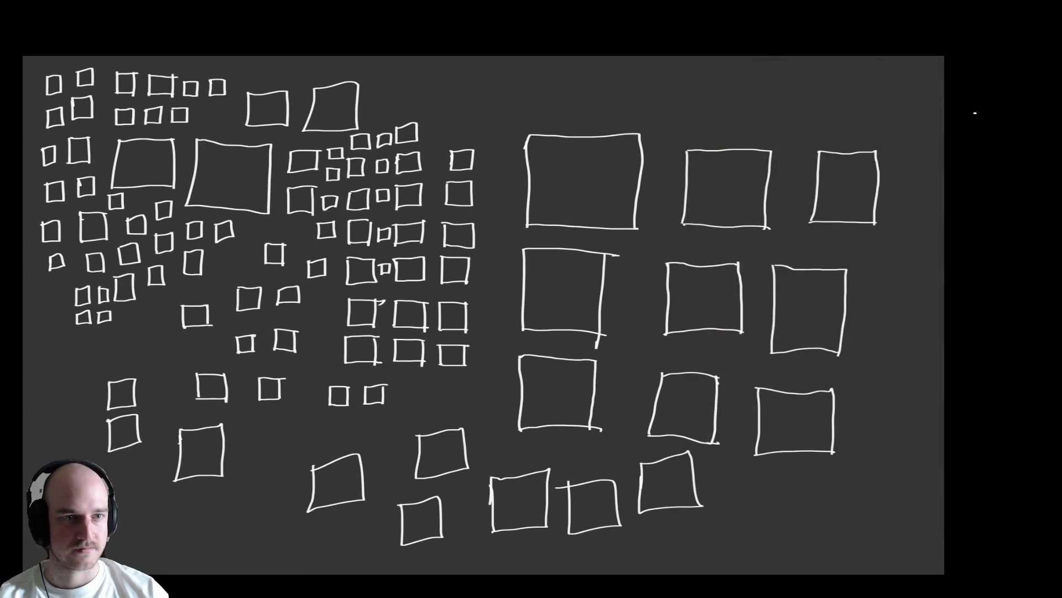
Add an empty Layer 3, hide the squares on Layer 2, and zoom in on the blank canvas.
{"action": "key", "text": "f"}
{"action": "left_click", "coordinate": [806, 561]}
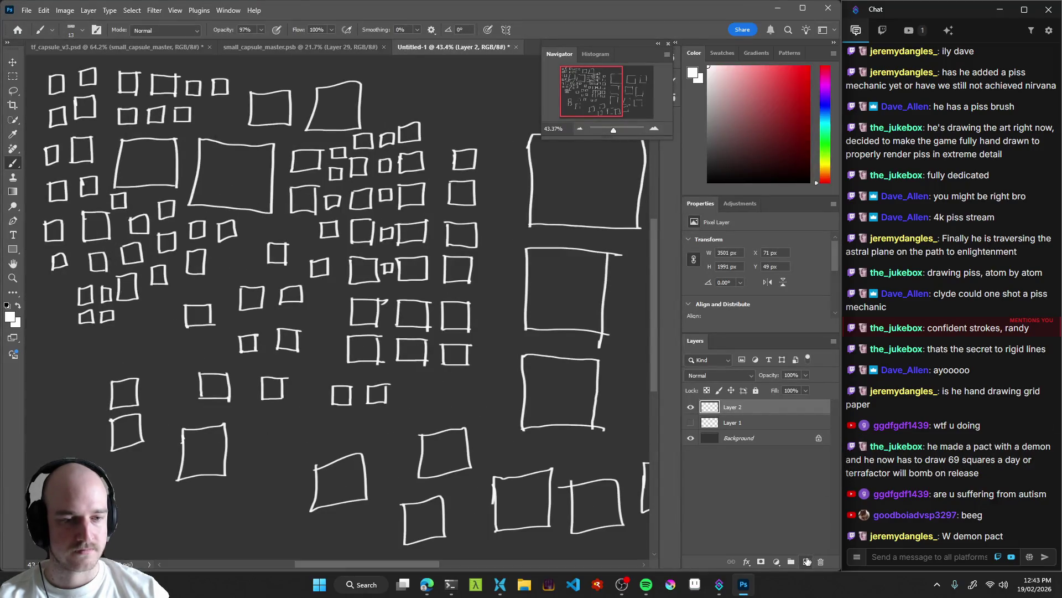
{"action": "left_click", "coordinate": [691, 423]}
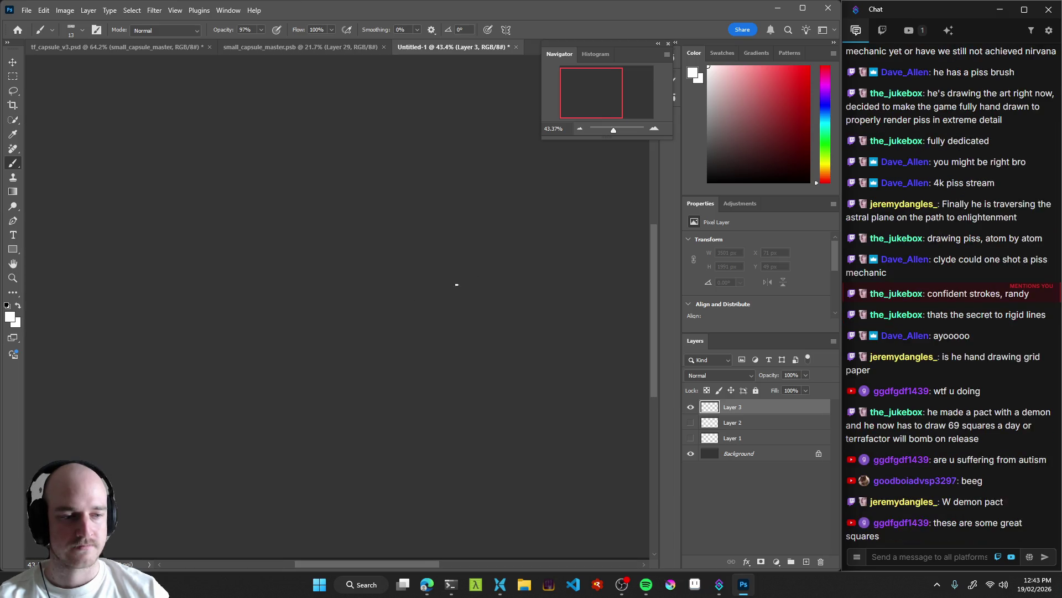
{"action": "key", "text": "f"}
{"action": "key", "text": "f"}
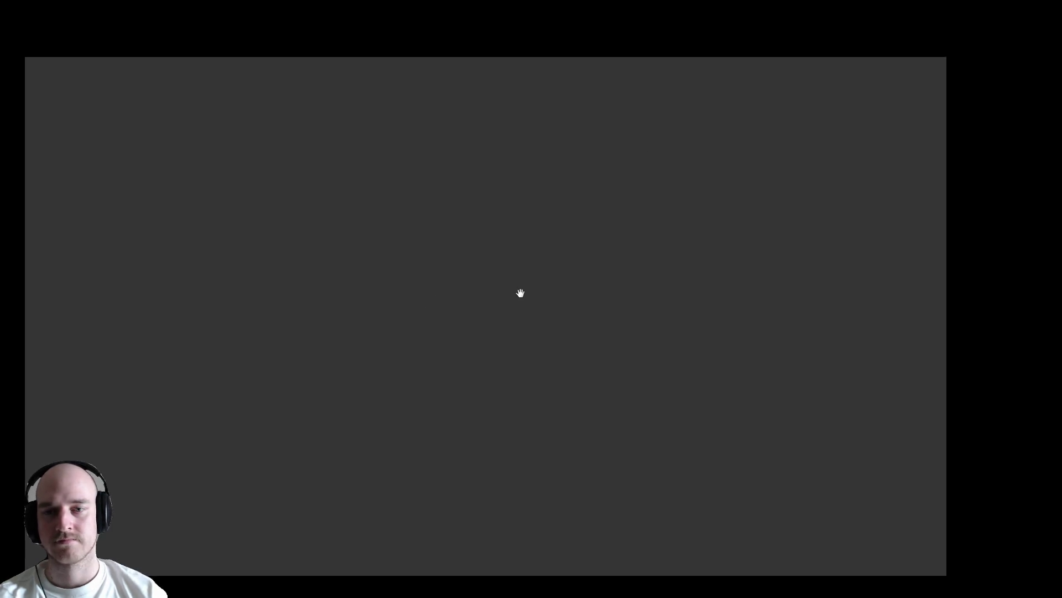
{"action": "left_click", "coordinate": [465, 292], "text": "ctrl"}
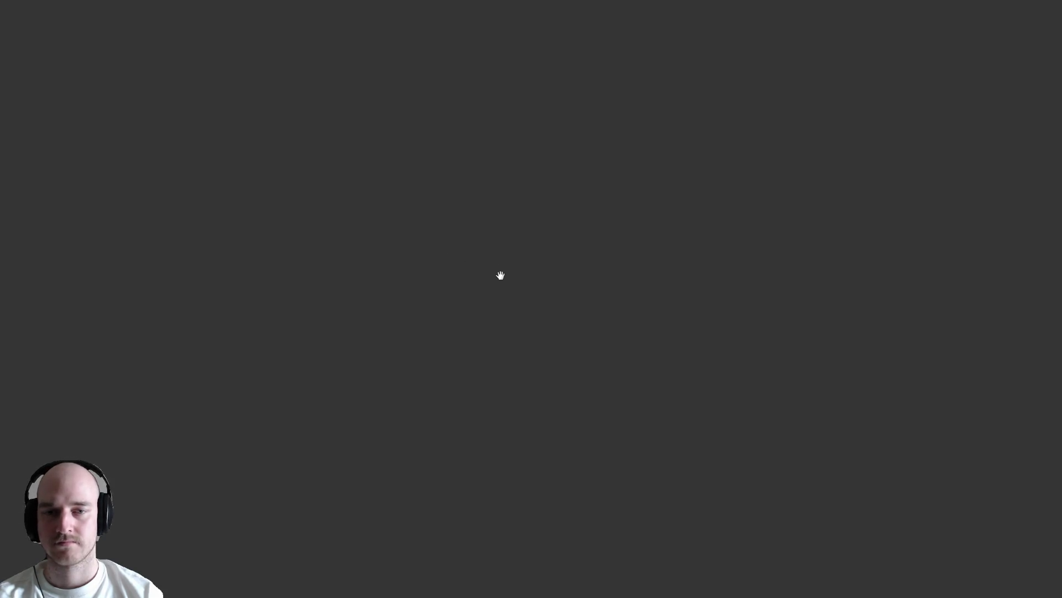
Draw a small white wireframe cube, including its hidden back edges.
{"action": "mouse_move", "coordinate": [217, 231]}
{"action": "left_mouse_down"}
{"action": "mouse_move", "coordinate": [227, 177]}
{"action": "mouse_move", "coordinate": [284, 178]}
{"action": "mouse_move", "coordinate": [285, 234]}
{"action": "mouse_move", "coordinate": [232, 233]}
{"action": "mouse_move", "coordinate": [289, 232]}
{"action": "left_mouse_up"}
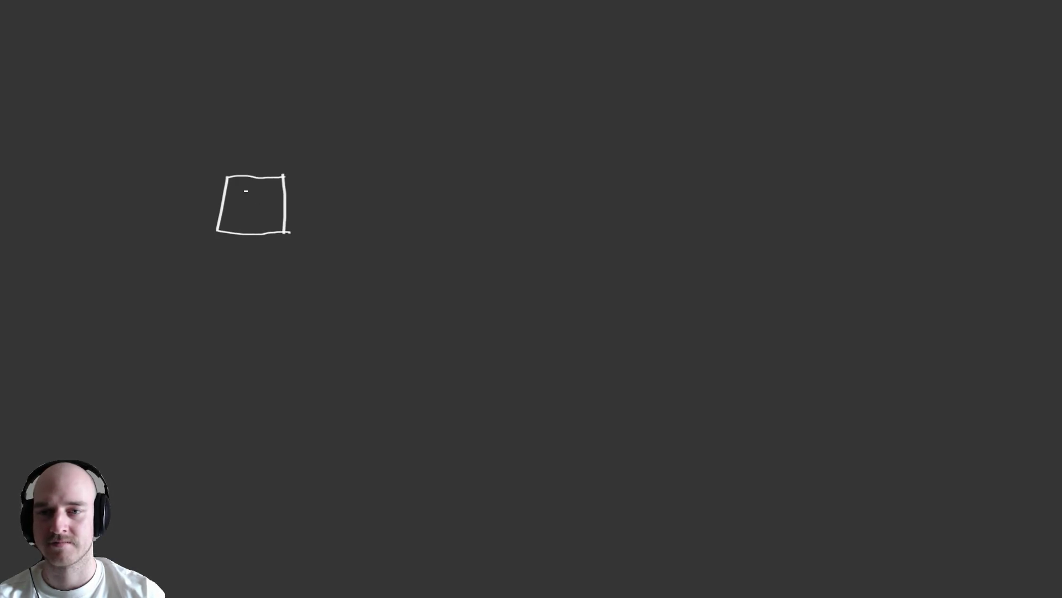
{"action": "left_click_drag", "start_coordinate": [228, 177], "coordinate": [283, 165]}
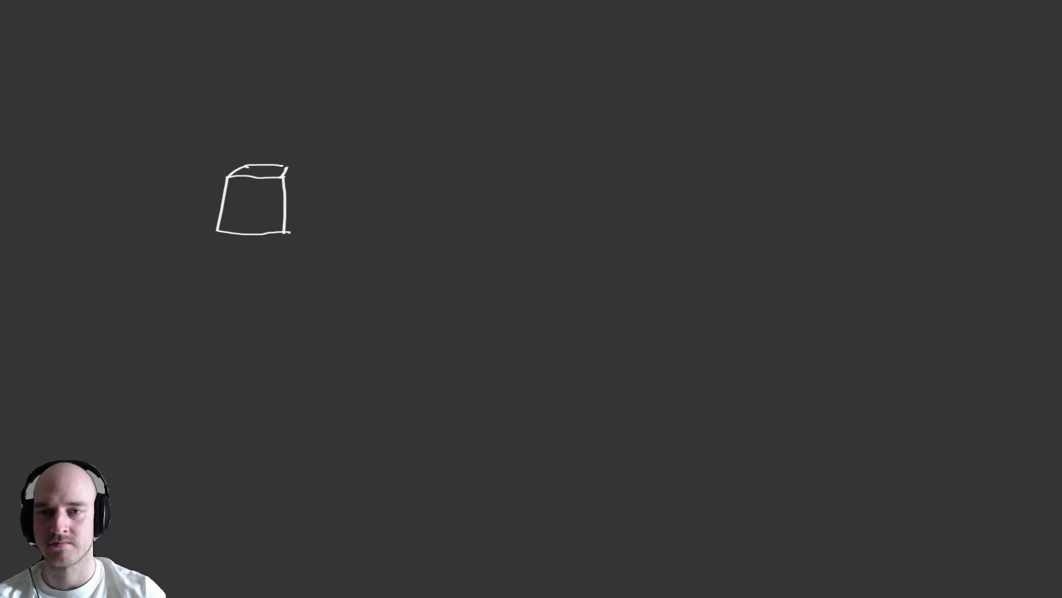
{"action": "left_click_drag", "start_coordinate": [286, 232], "coordinate": [290, 219]}
{"action": "left_click_drag", "start_coordinate": [287, 167], "coordinate": [292, 222]}
{"action": "left_click_drag", "start_coordinate": [220, 228], "coordinate": [232, 222]}
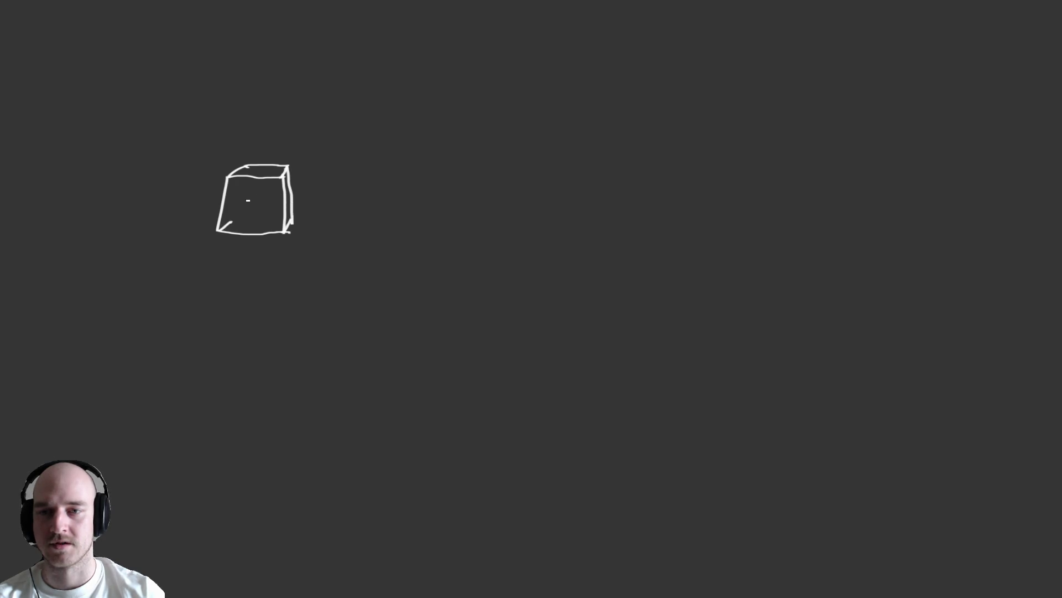
{"action": "mouse_move", "coordinate": [245, 168]}
{"action": "left_mouse_down"}
{"action": "mouse_move", "coordinate": [236, 220]}
{"action": "mouse_move", "coordinate": [290, 220]}
{"action": "left_mouse_up"}
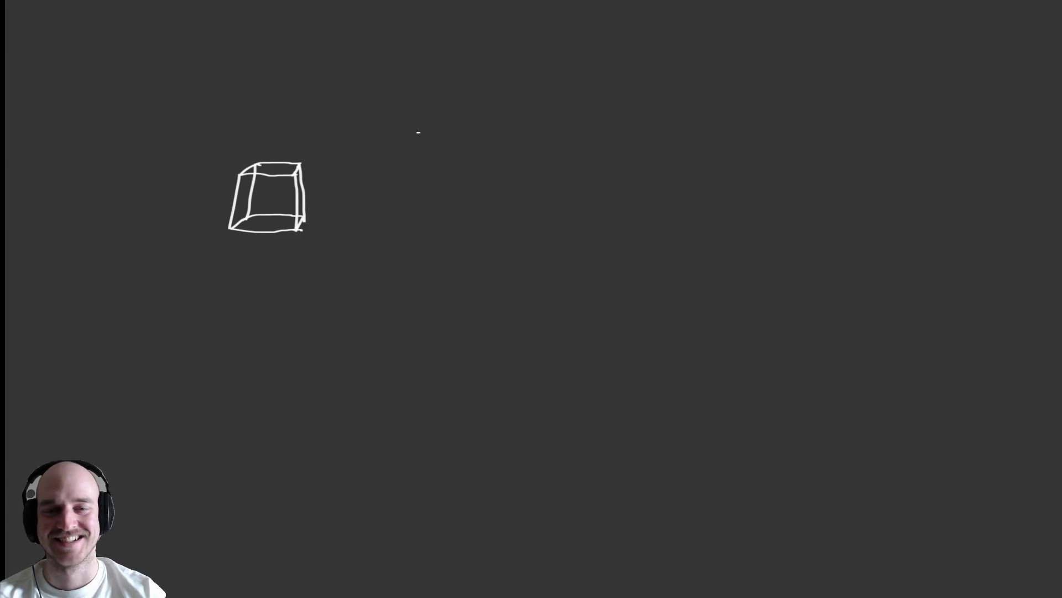
Draw a larger cube's tilted top face and vertical edges, undoing the unwanted lower strokes.
{"action": "left_click_drag", "start_coordinate": [411, 139], "coordinate": [477, 51]}
{"action": "mouse_move", "coordinate": [413, 140]}
{"action": "left_mouse_down"}
{"action": "mouse_move", "coordinate": [518, 189]}
{"action": "mouse_move", "coordinate": [583, 87]}
{"action": "left_mouse_up"}
{"action": "left_click_drag", "start_coordinate": [477, 51], "coordinate": [591, 84]}
{"action": "left_click_drag", "start_coordinate": [413, 140], "coordinate": [435, 212]}
{"action": "left_click_drag", "start_coordinate": [513, 188], "coordinate": [509, 231]}
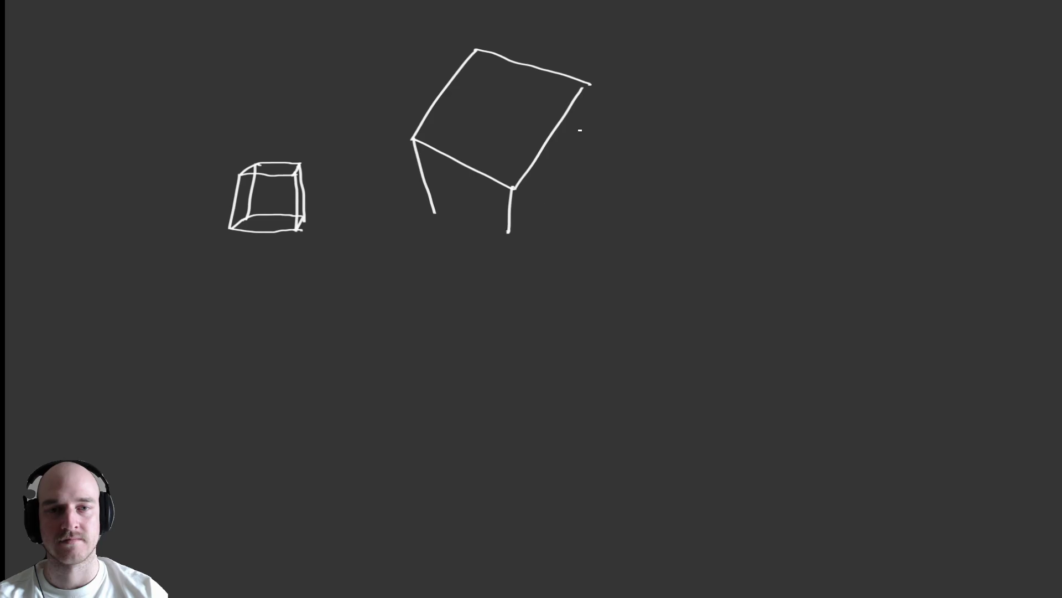
{"action": "left_click_drag", "start_coordinate": [583, 86], "coordinate": [585, 168]}
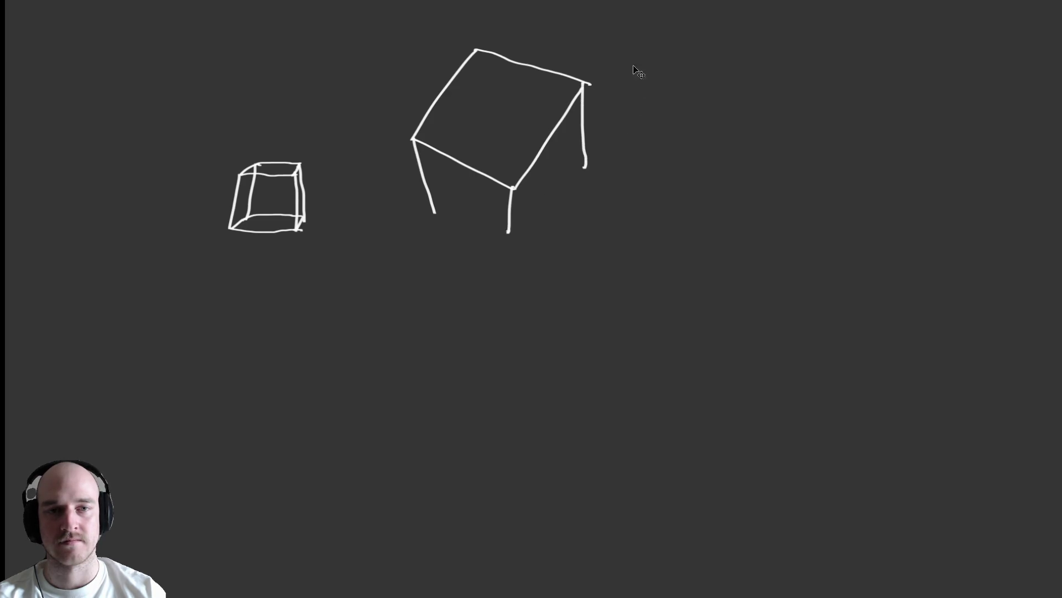
{"action": "left_click_drag", "start_coordinate": [509, 232], "coordinate": [585, 164]}
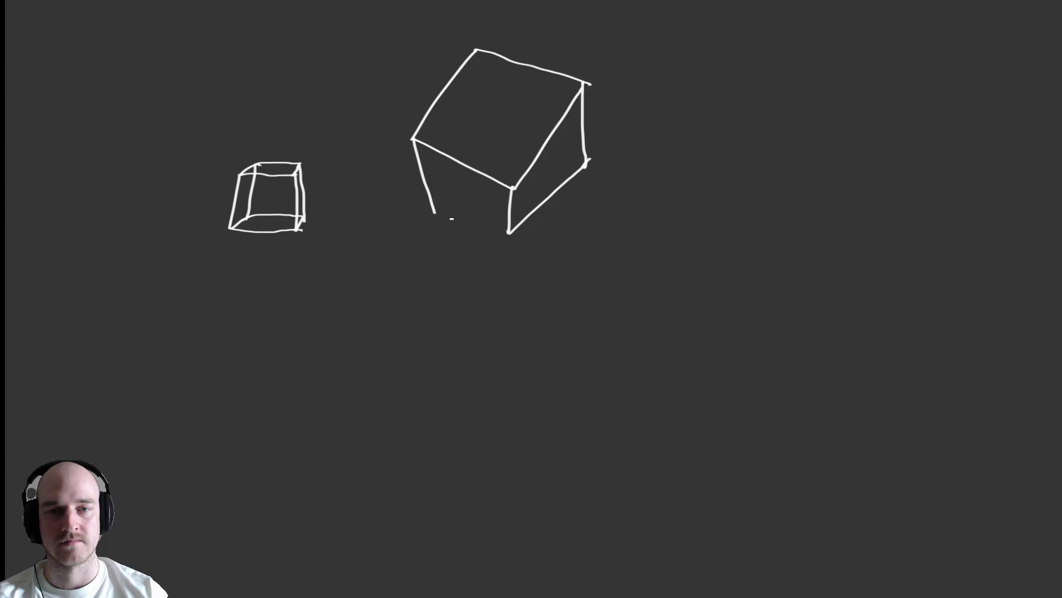
{"action": "left_click_drag", "start_coordinate": [433, 210], "coordinate": [503, 230]}
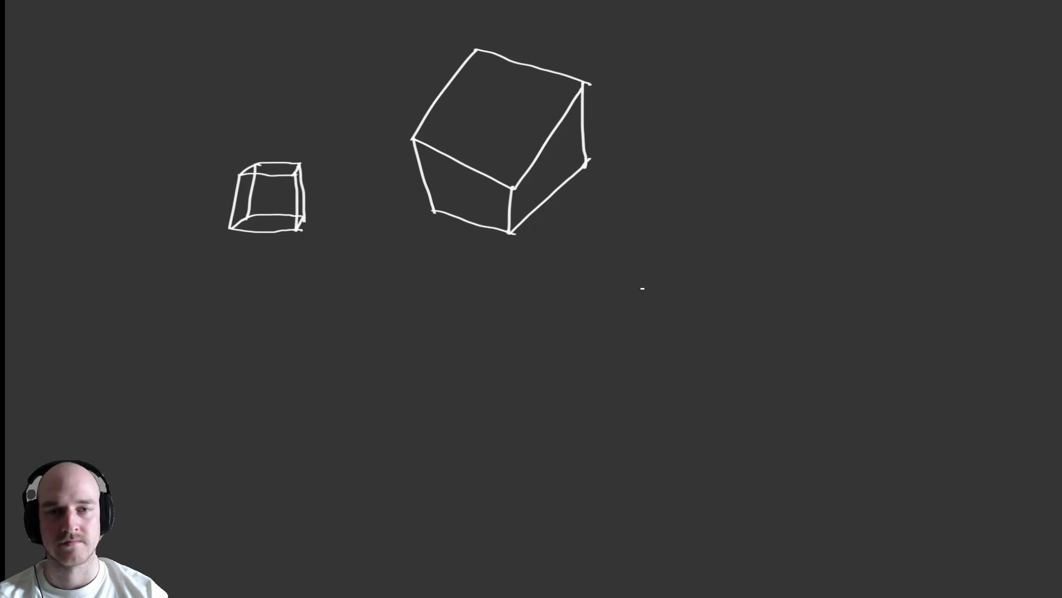
{"action": "key", "text": "ctrl+z"}
{"action": "key", "text": "ctrl+z"}
{"action": "key", "text": "ctrl+z"}
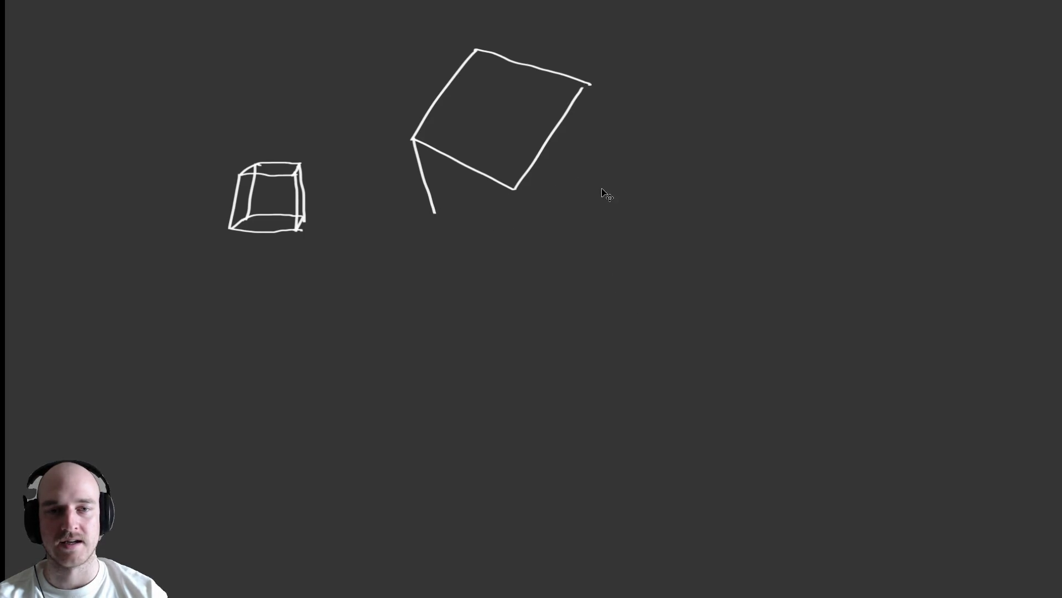
{"action": "left_click_drag", "start_coordinate": [513, 190], "coordinate": [514, 231]}
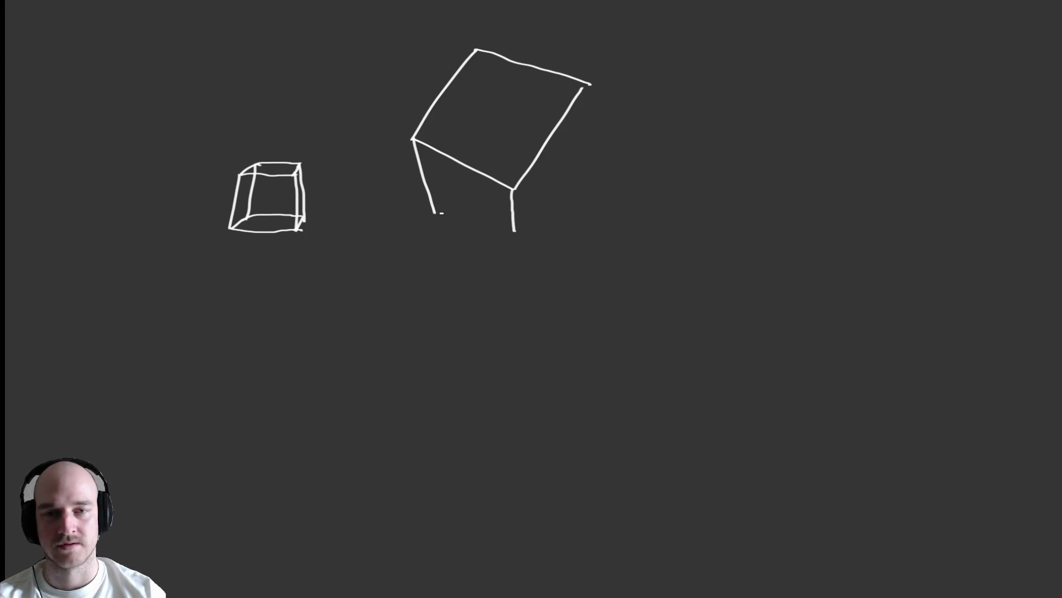
Finish the large cube's bottom-left, right vertical and lower-right diagonal edges, redoing shaky strokes.
{"action": "left_click_drag", "start_coordinate": [435, 212], "coordinate": [516, 249]}
{"action": "left_click_drag", "start_coordinate": [589, 85], "coordinate": [594, 155]}
{"action": "key", "text": "ctrl+z"}
{"action": "left_click_drag", "start_coordinate": [588, 84], "coordinate": [591, 158]}
{"action": "left_click_drag", "start_coordinate": [515, 249], "coordinate": [594, 156]}
{"action": "key", "text": "ctrl+z"}
{"action": "left_click_drag", "start_coordinate": [516, 248], "coordinate": [590, 157]}
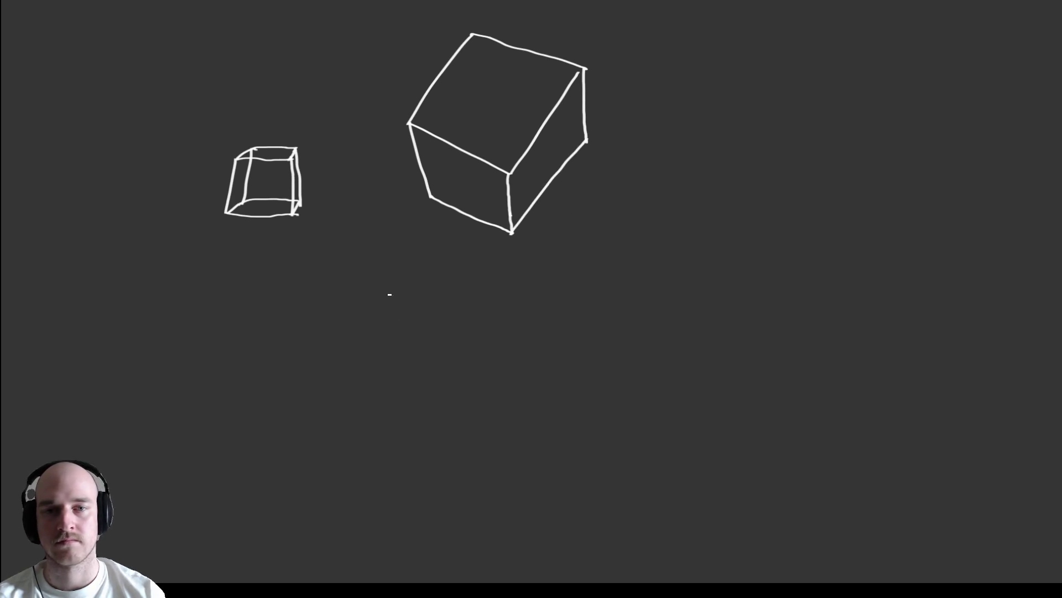
Sketch a smaller white cube below the large one, redoing its stray side edges.
{"action": "mouse_move", "coordinate": [382, 280]}
{"action": "left_mouse_down"}
{"action": "mouse_move", "coordinate": [387, 334]}
{"action": "mouse_move", "coordinate": [369, 315]}
{"action": "mouse_move", "coordinate": [396, 364]}
{"action": "mouse_move", "coordinate": [443, 335]}
{"action": "left_mouse_up"}
{"action": "key", "text": "ctrl+z"}
{"action": "mouse_move", "coordinate": [417, 279]}
{"action": "left_mouse_down"}
{"action": "mouse_move", "coordinate": [452, 334]}
{"action": "mouse_move", "coordinate": [439, 337]}
{"action": "left_mouse_up"}
{"action": "left_click_drag", "start_coordinate": [362, 303], "coordinate": [418, 280]}
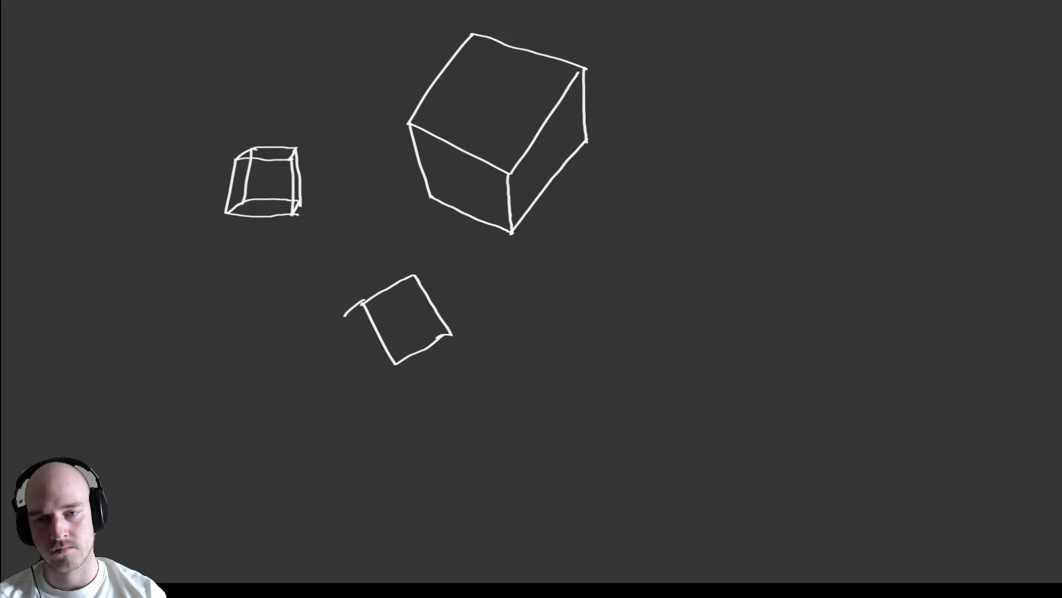
{"action": "mouse_move", "coordinate": [337, 297]}
{"action": "left_mouse_down"}
{"action": "mouse_move", "coordinate": [362, 306]}
{"action": "mouse_move", "coordinate": [414, 275]}
{"action": "left_mouse_up"}
{"action": "key", "text": "ctrl+z"}
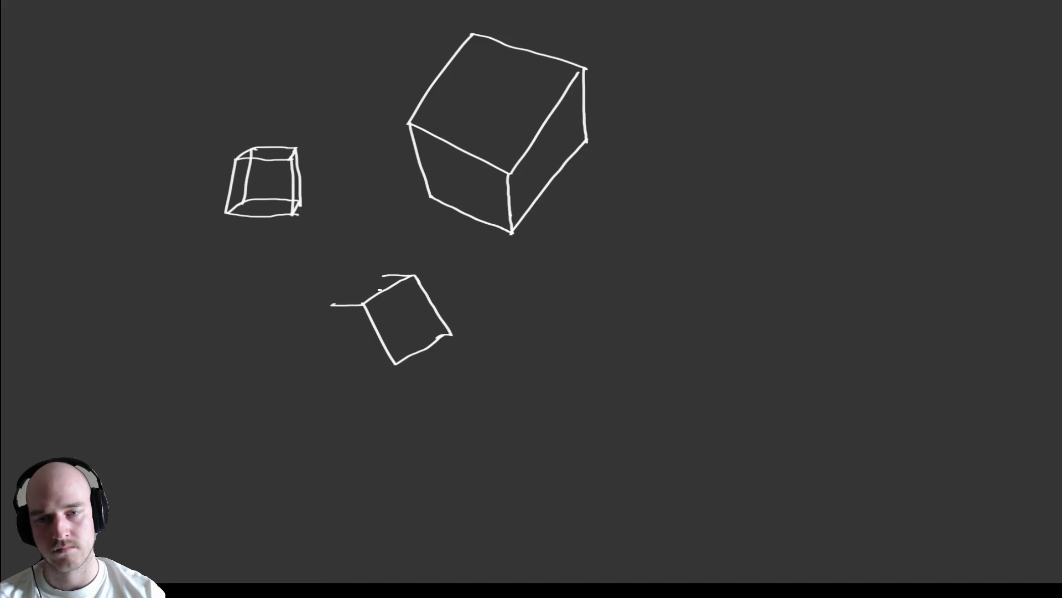
{"action": "left_click_drag", "start_coordinate": [332, 304], "coordinate": [385, 275]}
{"action": "left_click_drag", "start_coordinate": [332, 305], "coordinate": [360, 357]}
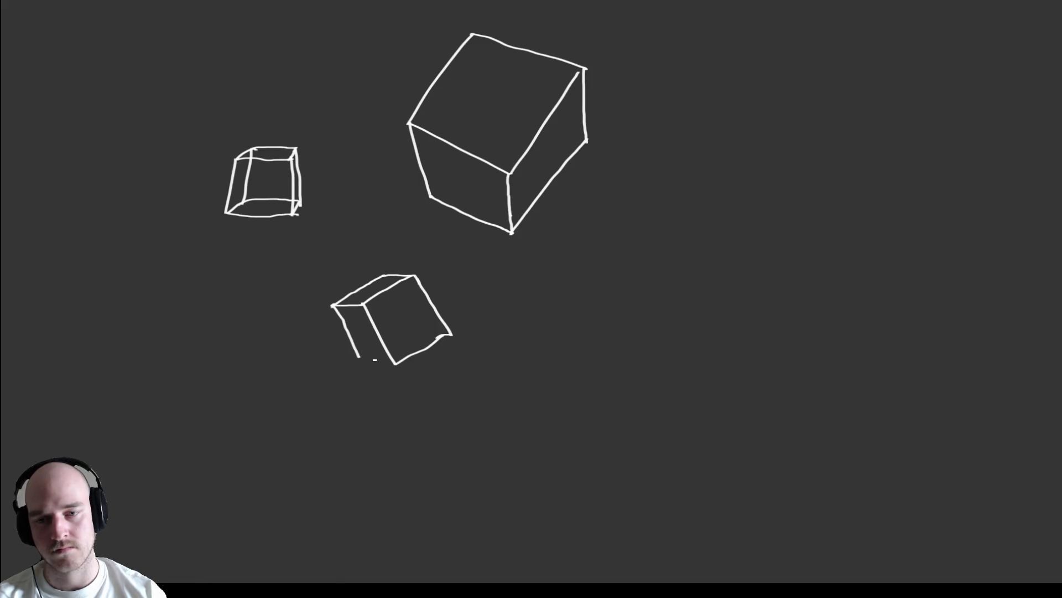
{"action": "key", "text": "ctrl+z"}
{"action": "mouse_move", "coordinate": [334, 306]}
{"action": "left_mouse_down"}
{"action": "mouse_move", "coordinate": [360, 360]}
{"action": "mouse_move", "coordinate": [397, 364]}
{"action": "left_mouse_up"}
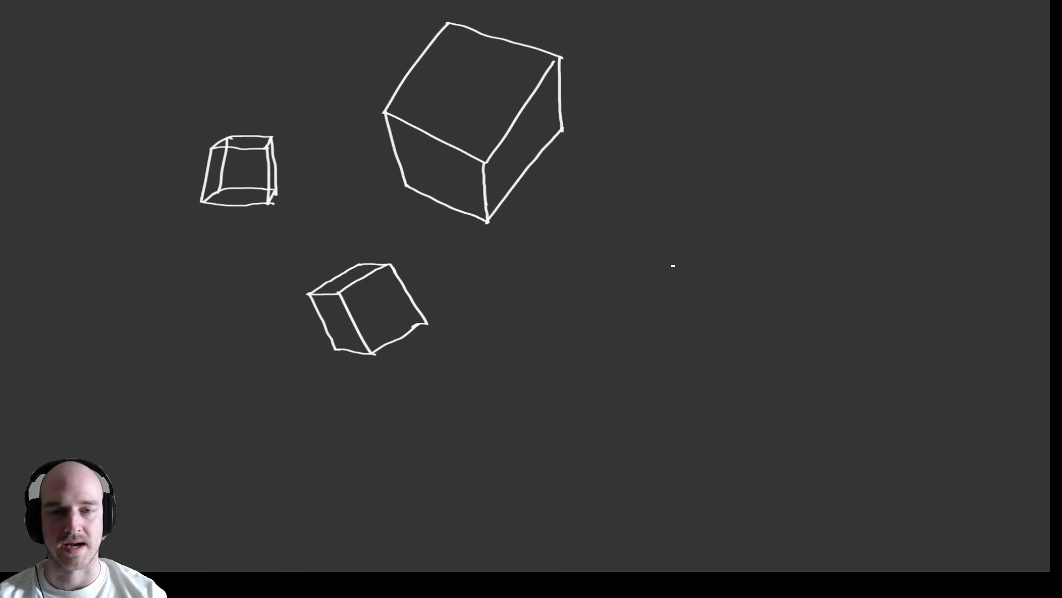
Draw another small tilted cube to the right of the lower cube.
{"action": "left_click_drag", "start_coordinate": [532, 328], "coordinate": [565, 287]}
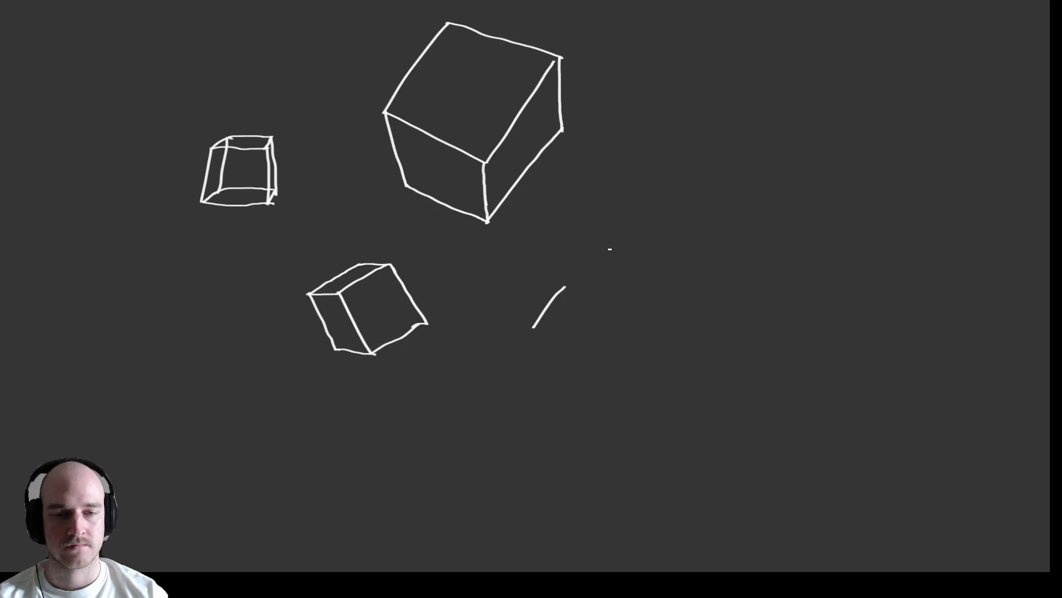
{"action": "mouse_move", "coordinate": [534, 328]}
{"action": "left_mouse_down"}
{"action": "mouse_move", "coordinate": [585, 352]}
{"action": "mouse_move", "coordinate": [619, 305]}
{"action": "left_mouse_up"}
{"action": "mouse_move", "coordinate": [534, 327]}
{"action": "left_mouse_down"}
{"action": "mouse_move", "coordinate": [544, 360]}
{"action": "mouse_move", "coordinate": [584, 374]}
{"action": "left_mouse_up"}
{"action": "left_click_drag", "start_coordinate": [618, 306], "coordinate": [616, 343]}
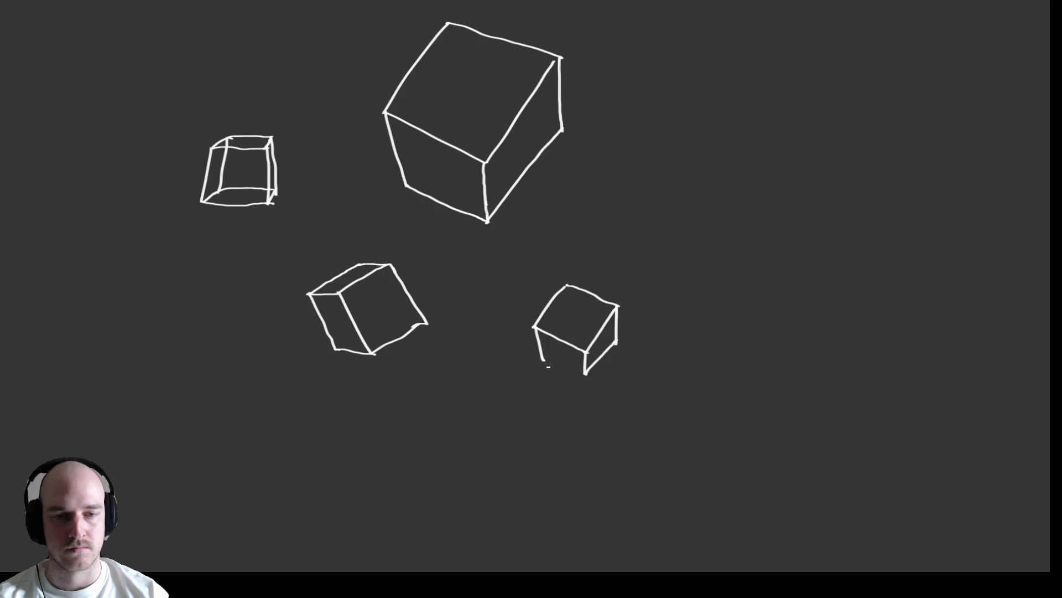
{"action": "left_click_drag", "start_coordinate": [546, 358], "coordinate": [585, 374]}
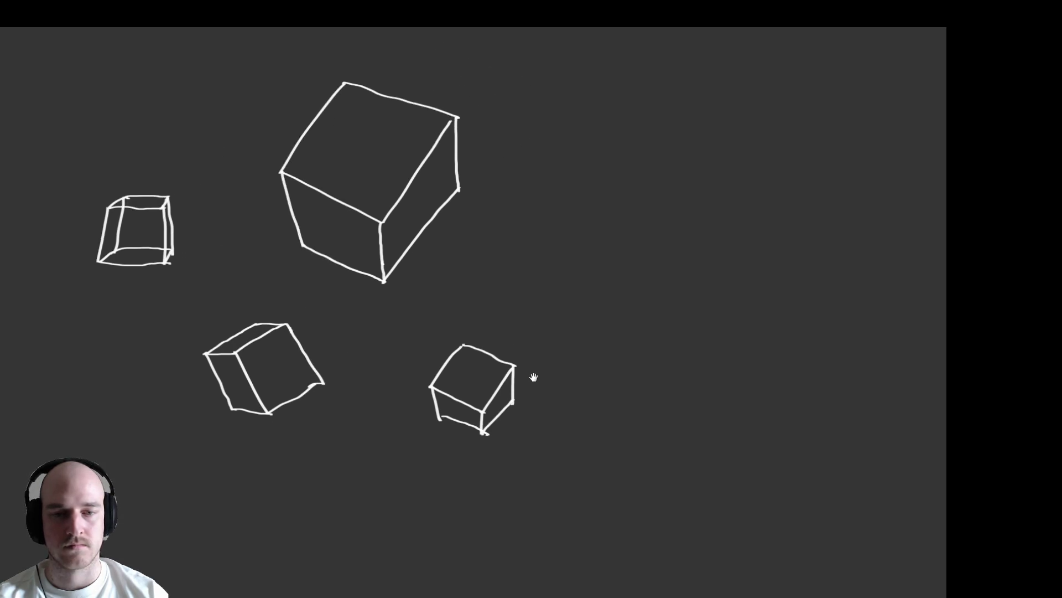
Draw a second large white cube to the right of the first big cube.
{"action": "left_click_drag", "start_coordinate": [514, 264], "coordinate": [574, 160]}
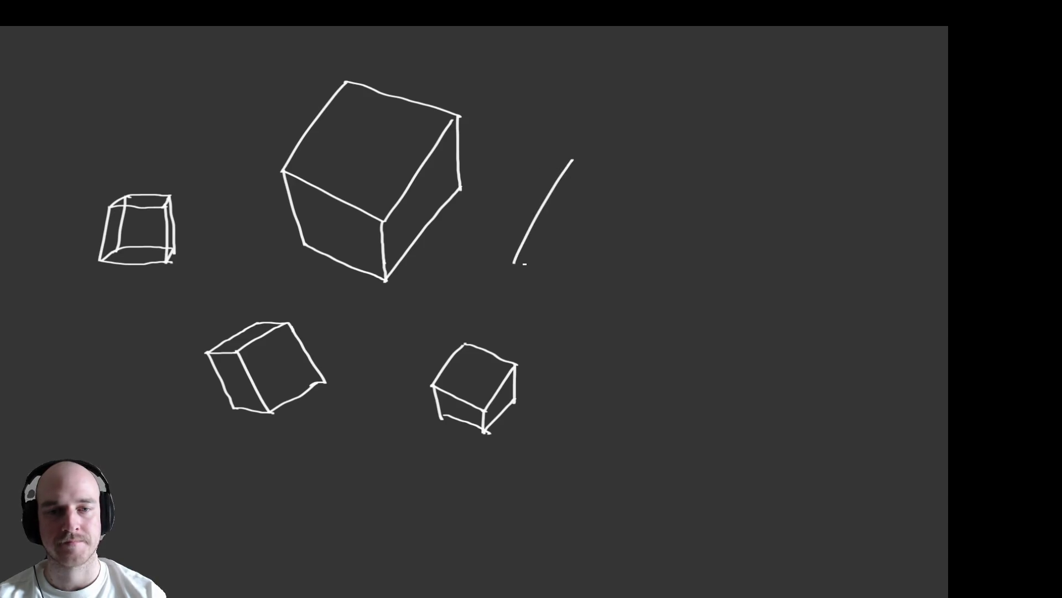
{"action": "mouse_move", "coordinate": [514, 264]}
{"action": "left_mouse_down"}
{"action": "mouse_move", "coordinate": [622, 308]}
{"action": "mouse_move", "coordinate": [693, 194]}
{"action": "left_mouse_up"}
{"action": "left_click_drag", "start_coordinate": [575, 157], "coordinate": [692, 194]}
{"action": "left_click_drag", "start_coordinate": [516, 264], "coordinate": [528, 306]}
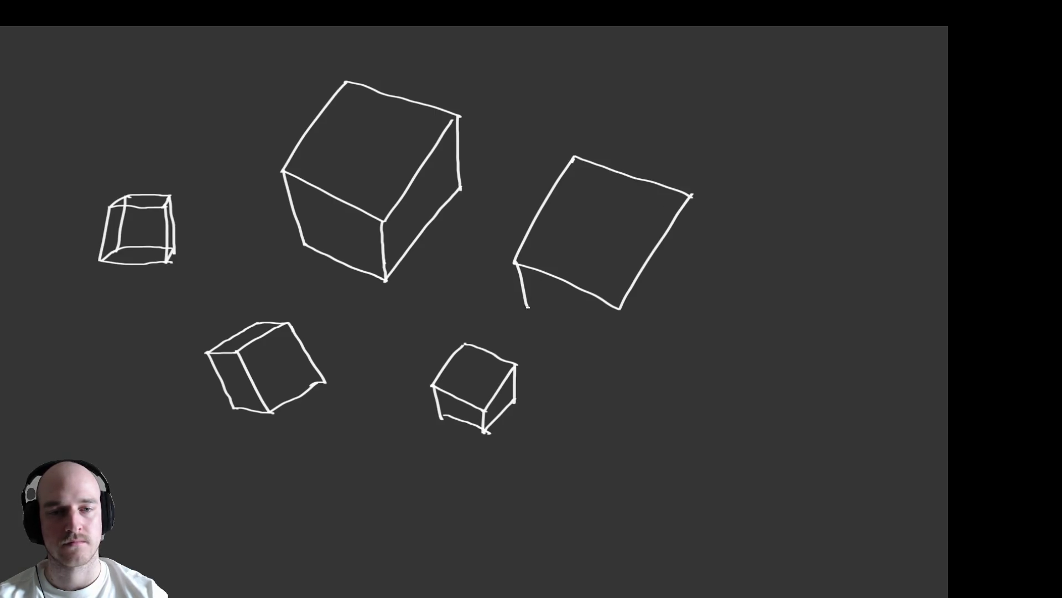
{"action": "left_click_drag", "start_coordinate": [618, 309], "coordinate": [617, 343]}
{"action": "mouse_move", "coordinate": [525, 303]}
{"action": "left_mouse_down"}
{"action": "mouse_move", "coordinate": [532, 320]}
{"action": "mouse_move", "coordinate": [618, 351]}
{"action": "mouse_move", "coordinate": [618, 326]}
{"action": "left_mouse_up"}
{"action": "left_click_drag", "start_coordinate": [692, 197], "coordinate": [696, 239]}
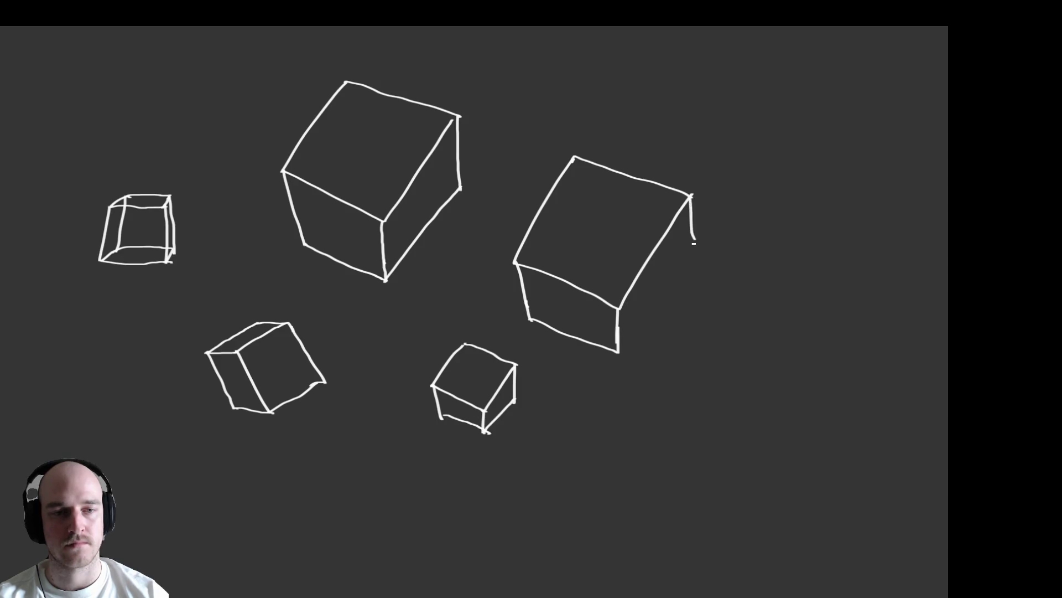
{"action": "mouse_move", "coordinate": [690, 196]}
{"action": "left_mouse_down"}
{"action": "mouse_move", "coordinate": [694, 284]}
{"action": "mouse_move", "coordinate": [619, 358]}
{"action": "left_mouse_up"}
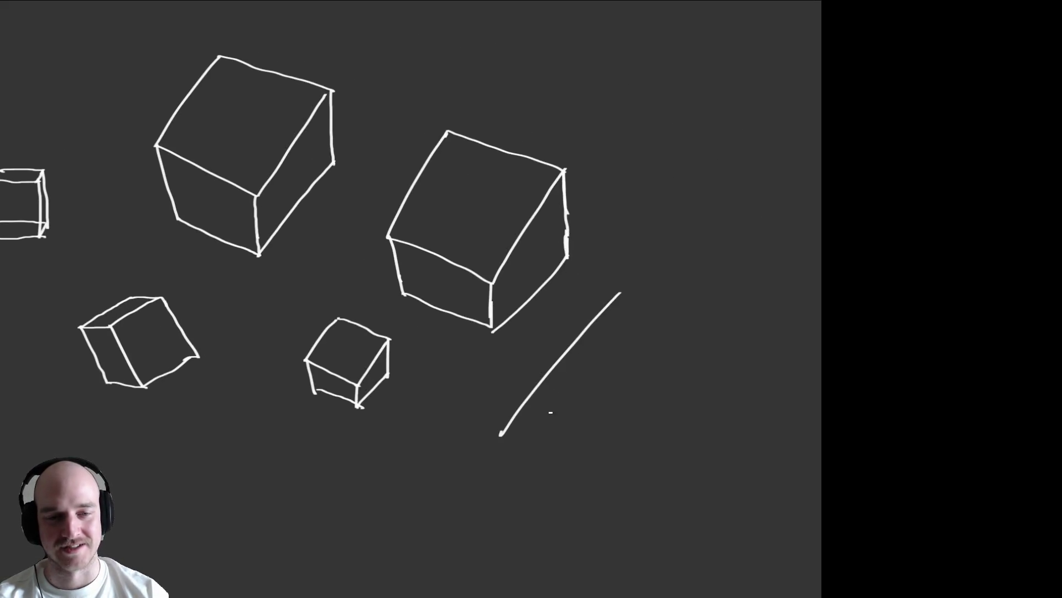
Draw a small cube below the new large cube.
{"action": "left_click_drag", "start_coordinate": [553, 360], "coordinate": [530, 395]}
{"action": "mouse_move", "coordinate": [553, 361]}
{"action": "left_mouse_down"}
{"action": "mouse_move", "coordinate": [582, 381]}
{"action": "mouse_move", "coordinate": [560, 416]}
{"action": "left_mouse_up"}
{"action": "left_click_drag", "start_coordinate": [587, 373], "coordinate": [560, 415]}
{"action": "mouse_move", "coordinate": [519, 381]}
{"action": "left_mouse_down"}
{"action": "mouse_move", "coordinate": [521, 403]}
{"action": "mouse_move", "coordinate": [546, 412]}
{"action": "left_mouse_up"}
{"action": "mouse_move", "coordinate": [570, 365]}
{"action": "left_mouse_down"}
{"action": "mouse_move", "coordinate": [567, 395]}
{"action": "mouse_move", "coordinate": [578, 380]}
{"action": "left_mouse_up"}
{"action": "left_click_drag", "start_coordinate": [521, 405], "coordinate": [546, 413]}
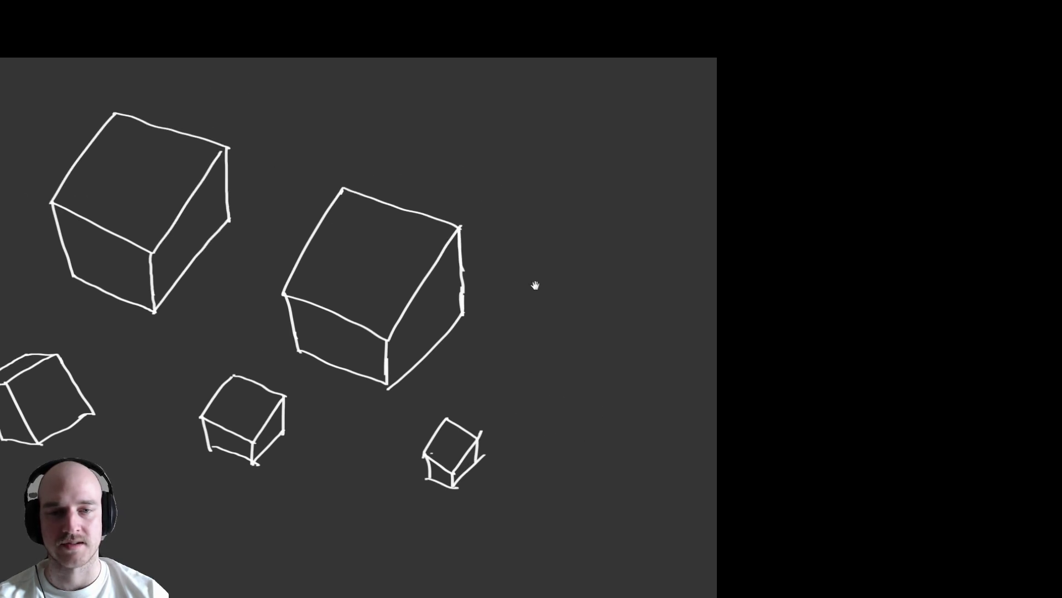
Add a small cube at the upper right and a small diamond shape lower down.
{"action": "mouse_move", "coordinate": [560, 192]}
{"action": "left_mouse_down"}
{"action": "mouse_move", "coordinate": [545, 224]}
{"action": "mouse_move", "coordinate": [576, 236]}
{"action": "left_mouse_up"}
{"action": "left_click_drag", "start_coordinate": [593, 199], "coordinate": [576, 236]}
{"action": "left_click_drag", "start_coordinate": [560, 193], "coordinate": [594, 197]}
{"action": "mouse_move", "coordinate": [546, 225]}
{"action": "left_mouse_down"}
{"action": "mouse_move", "coordinate": [557, 248]}
{"action": "mouse_move", "coordinate": [575, 250]}
{"action": "left_mouse_up"}
{"action": "left_click_drag", "start_coordinate": [594, 198], "coordinate": [579, 250]}
{"action": "mouse_move", "coordinate": [539, 357]}
{"action": "left_mouse_down"}
{"action": "mouse_move", "coordinate": [568, 332]}
{"action": "mouse_move", "coordinate": [566, 382]}
{"action": "left_mouse_up"}
{"action": "mouse_move", "coordinate": [569, 333]}
{"action": "left_mouse_down"}
{"action": "mouse_move", "coordinate": [592, 358]}
{"action": "mouse_move", "coordinate": [567, 383]}
{"action": "mouse_move", "coordinate": [548, 382]}
{"action": "mouse_move", "coordinate": [565, 392]}
{"action": "mouse_move", "coordinate": [592, 369]}
{"action": "mouse_move", "coordinate": [569, 394]}
{"action": "left_mouse_up"}
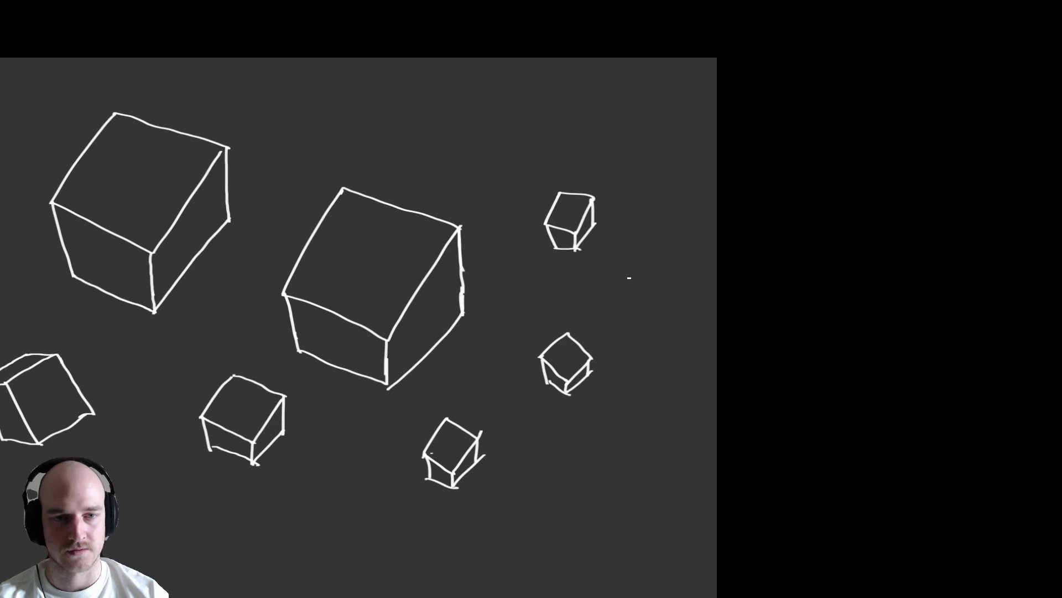
Add edges to several small cubes, then undo two strokes of a new top-right cube.
{"action": "mouse_move", "coordinate": [631, 257]}
{"action": "left_mouse_down"}
{"action": "mouse_move", "coordinate": [619, 280]}
{"action": "mouse_move", "coordinate": [645, 289]}
{"action": "mouse_move", "coordinate": [660, 265]}
{"action": "mouse_move", "coordinate": [626, 294]}
{"action": "mouse_move", "coordinate": [643, 299]}
{"action": "mouse_move", "coordinate": [659, 265]}
{"action": "mouse_move", "coordinate": [644, 299]}
{"action": "left_mouse_up"}
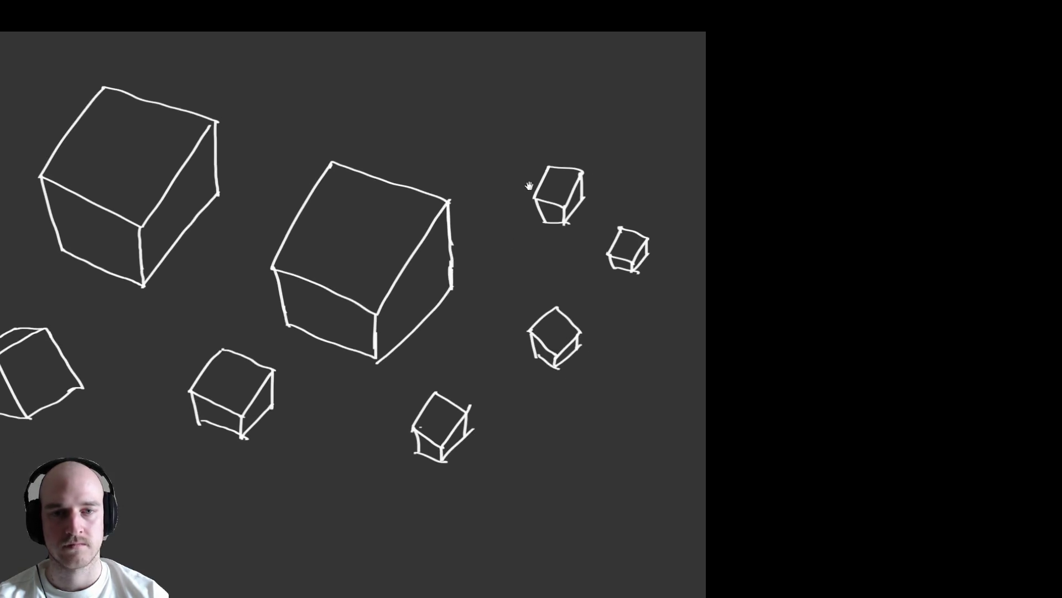
{"action": "mouse_move", "coordinate": [497, 194]}
{"action": "left_mouse_down"}
{"action": "mouse_move", "coordinate": [518, 173]}
{"action": "mouse_move", "coordinate": [520, 211]}
{"action": "mouse_move", "coordinate": [537, 192]}
{"action": "mouse_move", "coordinate": [503, 207]}
{"action": "mouse_move", "coordinate": [534, 204]}
{"action": "mouse_move", "coordinate": [519, 221]}
{"action": "left_mouse_up"}
{"action": "mouse_move", "coordinate": [510, 263]}
{"action": "left_mouse_down"}
{"action": "mouse_move", "coordinate": [521, 273]}
{"action": "mouse_move", "coordinate": [537, 262]}
{"action": "mouse_move", "coordinate": [525, 252]}
{"action": "mouse_move", "coordinate": [538, 262]}
{"action": "mouse_move", "coordinate": [515, 277]}
{"action": "mouse_move", "coordinate": [538, 270]}
{"action": "left_mouse_up"}
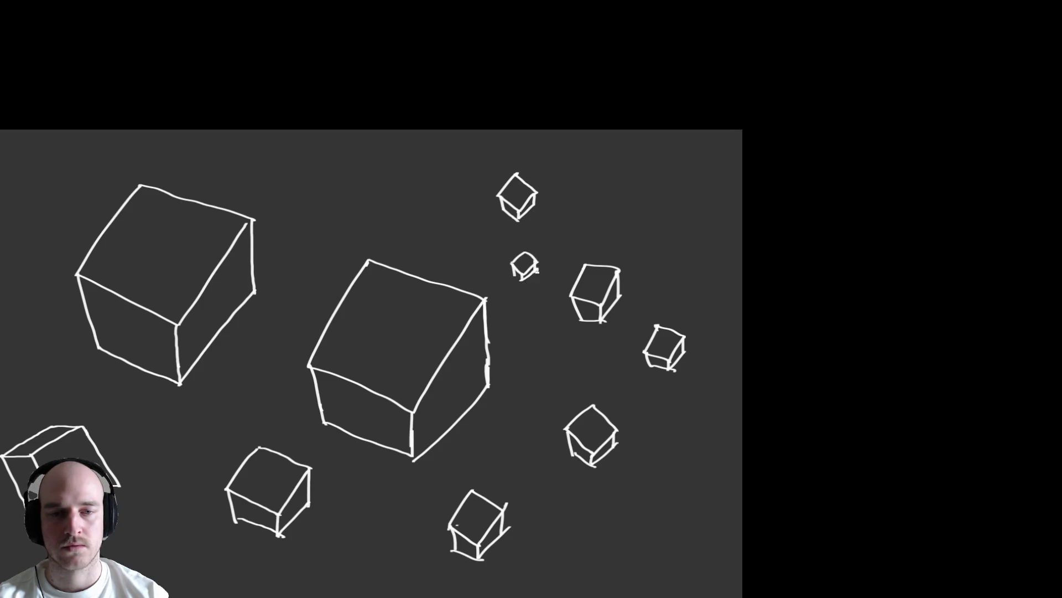
{"action": "left_click_drag", "start_coordinate": [657, 263], "coordinate": [595, 308]}
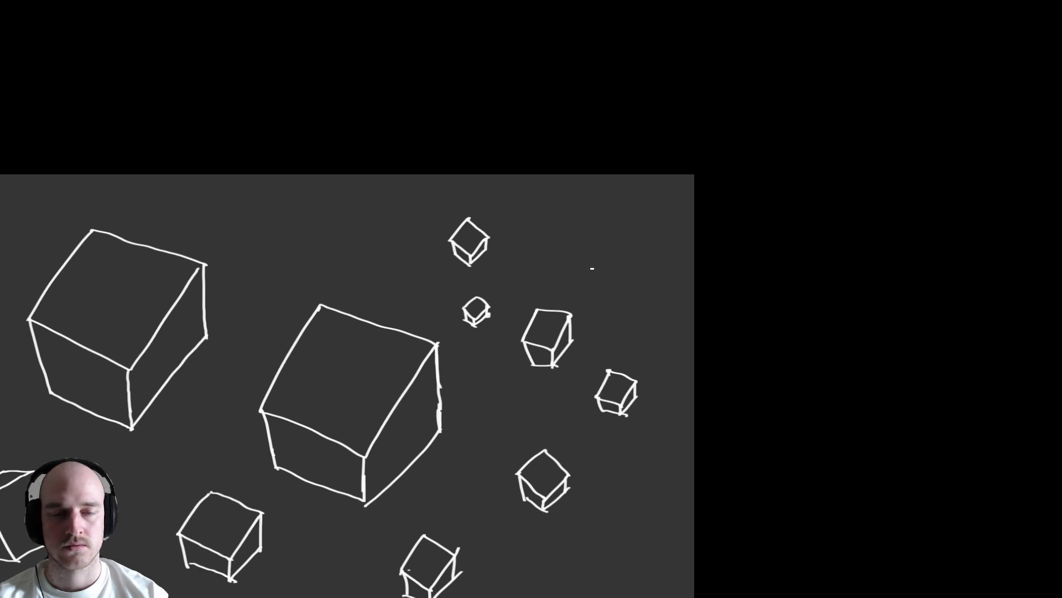
{"action": "left_click_drag", "start_coordinate": [575, 251], "coordinate": [600, 214]}
{"action": "left_click_drag", "start_coordinate": [574, 252], "coordinate": [611, 279]}
{"action": "key", "text": "ctrl+z"}
{"action": "key", "text": "ctrl+z"}
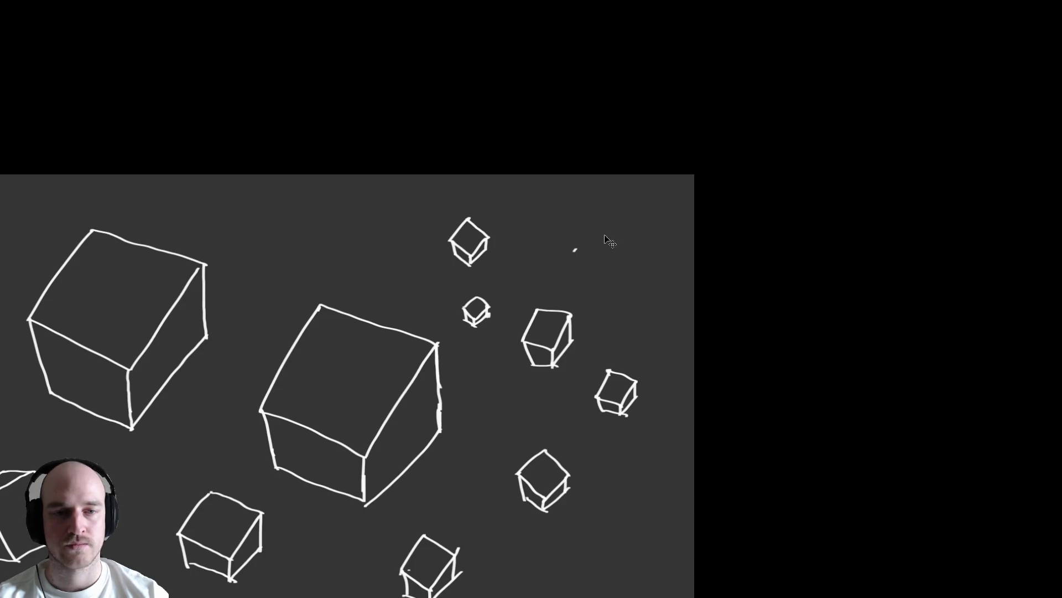
Draw a new small cube with top face, side and bottom edges, removing a stray circle.
{"action": "mouse_move", "coordinate": [564, 241]}
{"action": "left_mouse_down"}
{"action": "mouse_move", "coordinate": [603, 225]}
{"action": "mouse_move", "coordinate": [587, 254]}
{"action": "mouse_move", "coordinate": [604, 261]}
{"action": "mouse_move", "coordinate": [632, 240]}
{"action": "left_mouse_up"}
{"action": "mouse_move", "coordinate": [565, 243]}
{"action": "left_mouse_down"}
{"action": "mouse_move", "coordinate": [573, 274]}
{"action": "mouse_move", "coordinate": [604, 280]}
{"action": "left_mouse_up"}
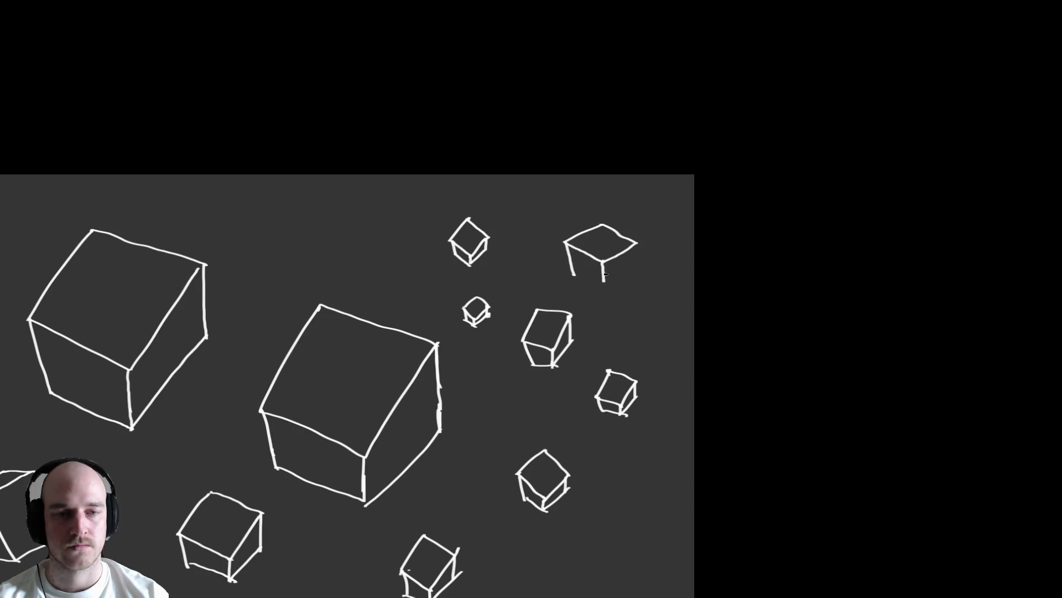
{"action": "left_click_drag", "start_coordinate": [637, 244], "coordinate": [634, 263]}
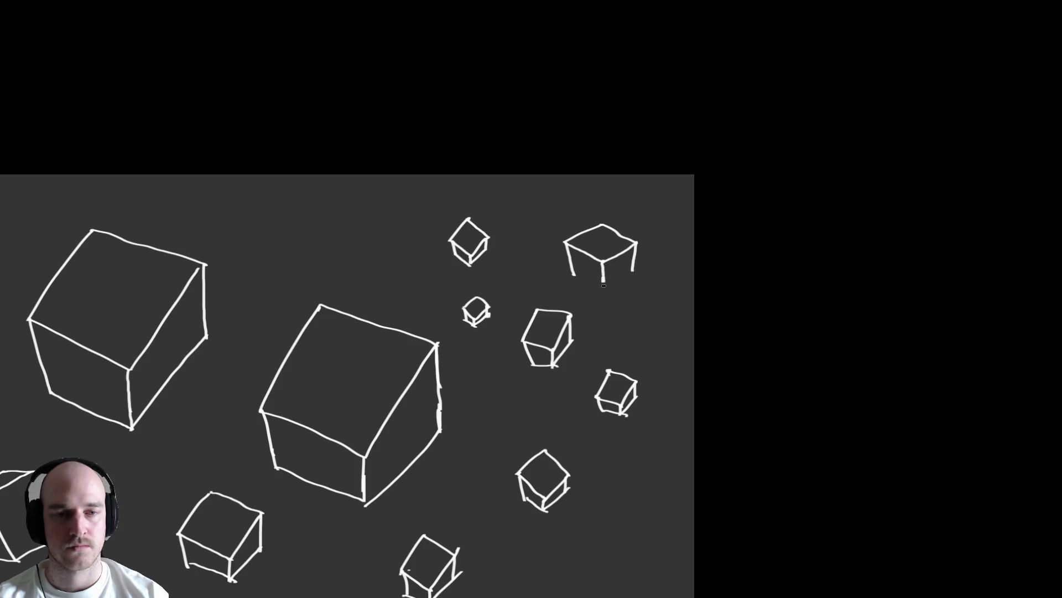
{"action": "mouse_move", "coordinate": [574, 275]}
{"action": "left_mouse_down"}
{"action": "mouse_move", "coordinate": [602, 294]}
{"action": "mouse_move", "coordinate": [629, 281]}
{"action": "left_mouse_up"}
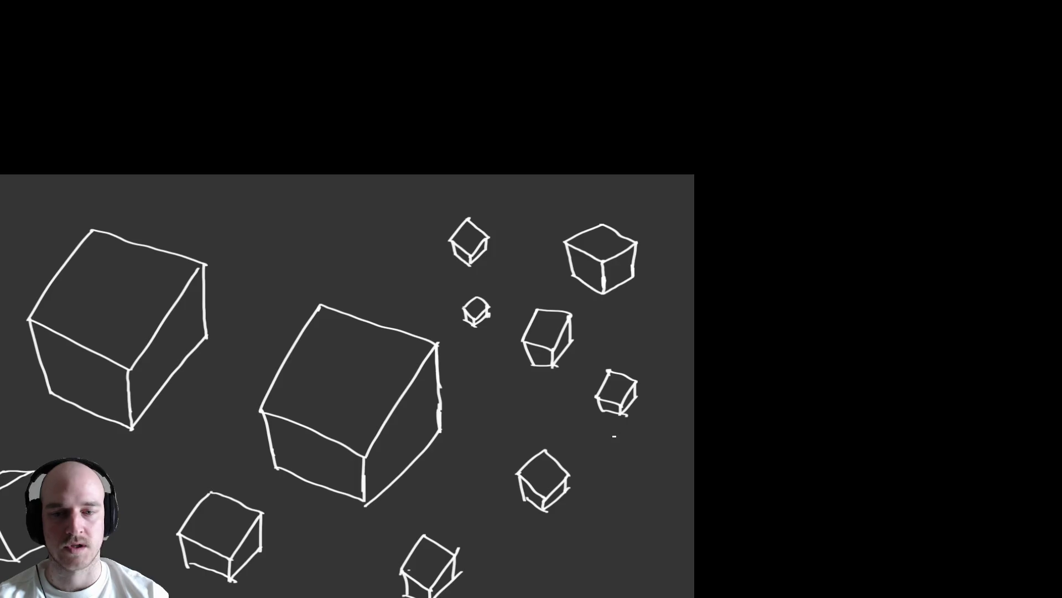
{"action": "mouse_move", "coordinate": [629, 204]}
{"action": "left_mouse_down"}
{"action": "mouse_move", "coordinate": [650, 310]}
{"action": "mouse_move", "coordinate": [603, 223]}
{"action": "left_mouse_up"}
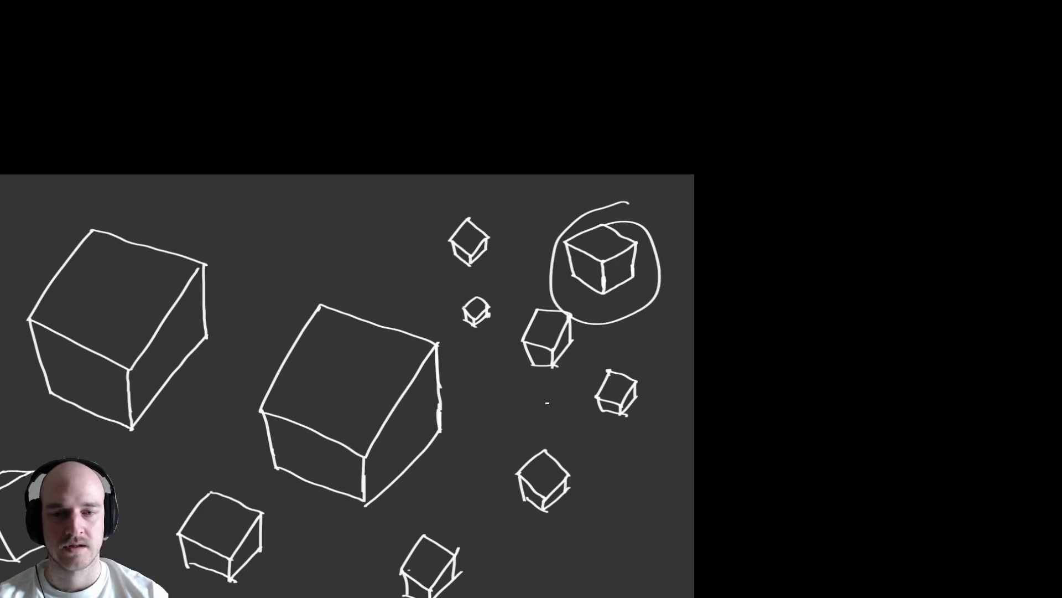
{"action": "key", "text": "ctrl+z"}
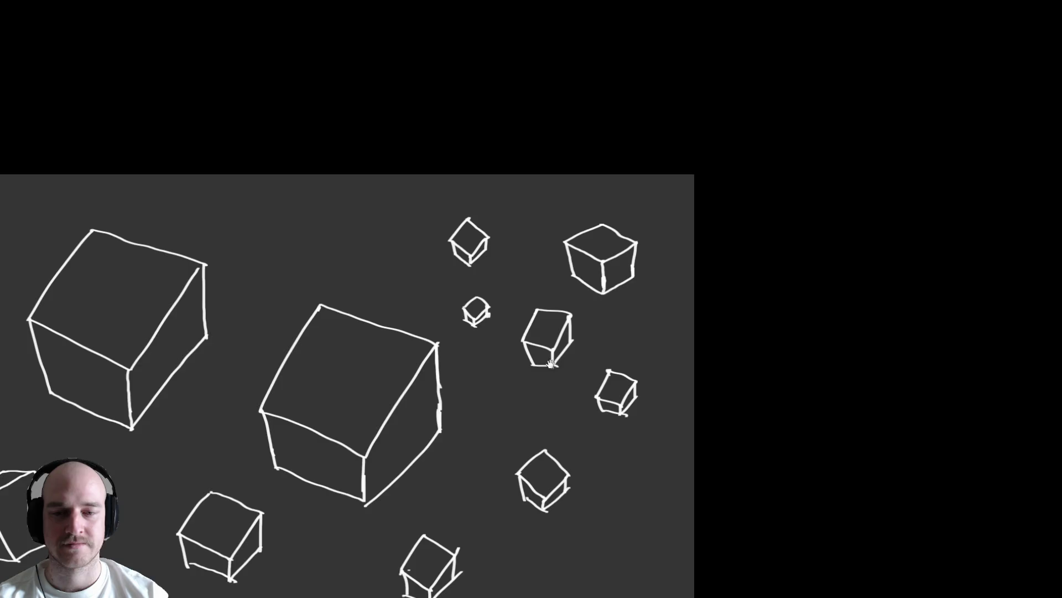
Undo the stroke retracing the middle cube's top and begin erasing the wobbly middle cube.
{"action": "mouse_move", "coordinate": [354, 296]}
{"action": "left_mouse_down"}
{"action": "mouse_move", "coordinate": [333, 318]}
{"action": "mouse_move", "coordinate": [303, 404]}
{"action": "mouse_move", "coordinate": [412, 443]}
{"action": "mouse_move", "coordinate": [465, 316]}
{"action": "left_mouse_up"}
{"action": "key", "text": "ctrl+z"}
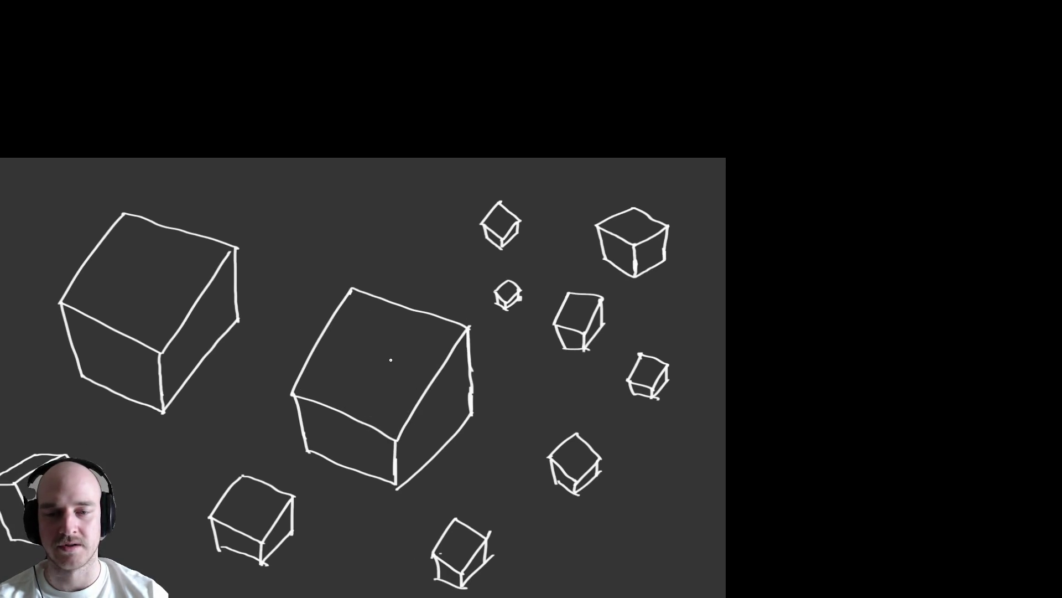
{"action": "mouse_move", "coordinate": [373, 335]}
{"action": "left_mouse_down"}
{"action": "mouse_move", "coordinate": [372, 287]}
{"action": "mouse_move", "coordinate": [328, 424]}
{"action": "mouse_move", "coordinate": [451, 396]}
{"action": "mouse_move", "coordinate": [398, 332]}
{"action": "left_mouse_up"}
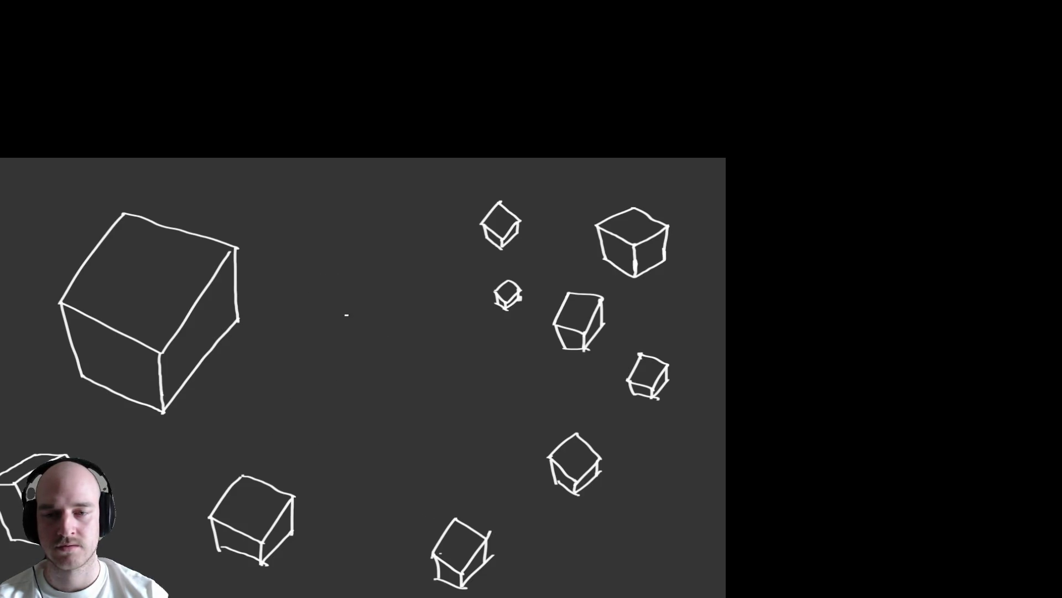
Redraw the middle cube with a rhombus top face, three vertical edges and a bottom edge.
{"action": "left_click_drag", "start_coordinate": [304, 352], "coordinate": [386, 309]}
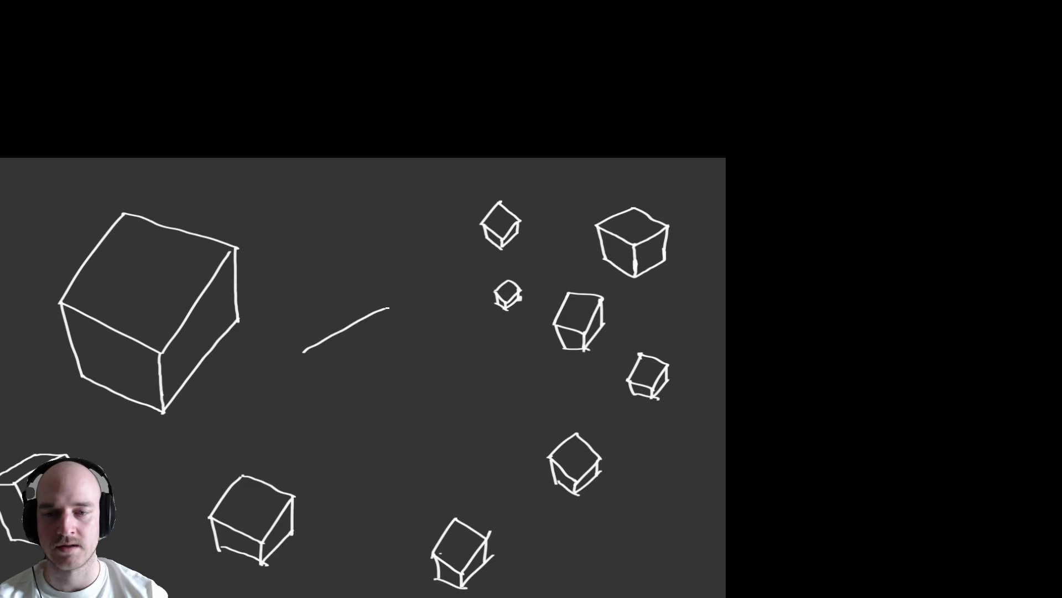
{"action": "mouse_move", "coordinate": [304, 350]}
{"action": "left_mouse_down"}
{"action": "mouse_move", "coordinate": [395, 388]}
{"action": "mouse_move", "coordinate": [458, 346]}
{"action": "left_mouse_up"}
{"action": "mouse_move", "coordinate": [389, 306]}
{"action": "left_mouse_down"}
{"action": "mouse_move", "coordinate": [464, 336]}
{"action": "mouse_move", "coordinate": [474, 345]}
{"action": "mouse_move", "coordinate": [462, 353]}
{"action": "left_mouse_up"}
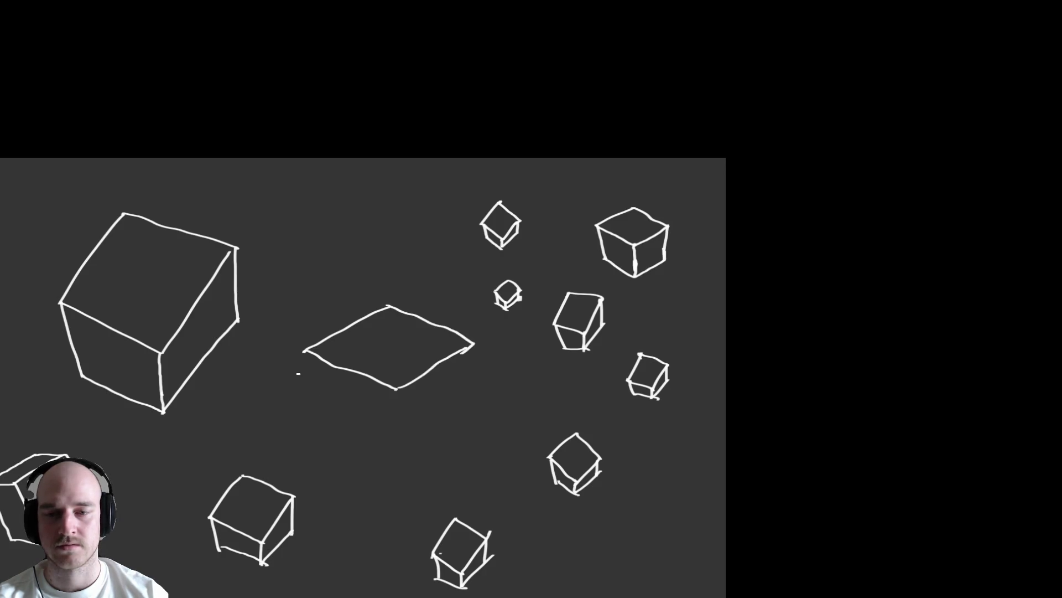
{"action": "left_click_drag", "start_coordinate": [304, 350], "coordinate": [323, 422]}
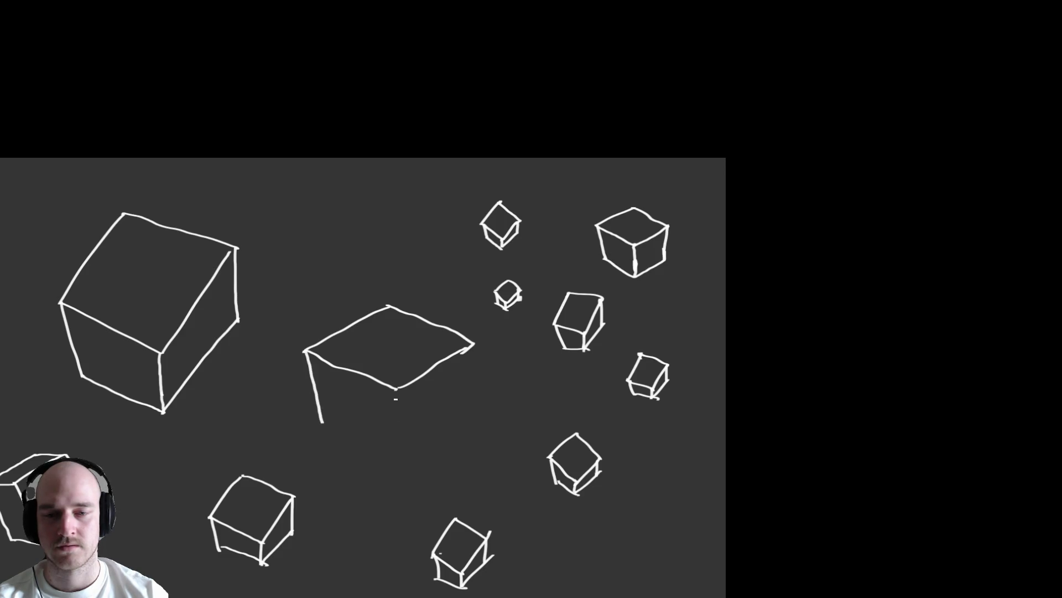
{"action": "left_click_drag", "start_coordinate": [392, 400], "coordinate": [396, 427]}
{"action": "left_click_drag", "start_coordinate": [468, 347], "coordinate": [469, 419]}
{"action": "mouse_move", "coordinate": [392, 434]}
{"action": "left_mouse_down"}
{"action": "mouse_move", "coordinate": [394, 456]}
{"action": "mouse_move", "coordinate": [472, 420]}
{"action": "left_mouse_up"}
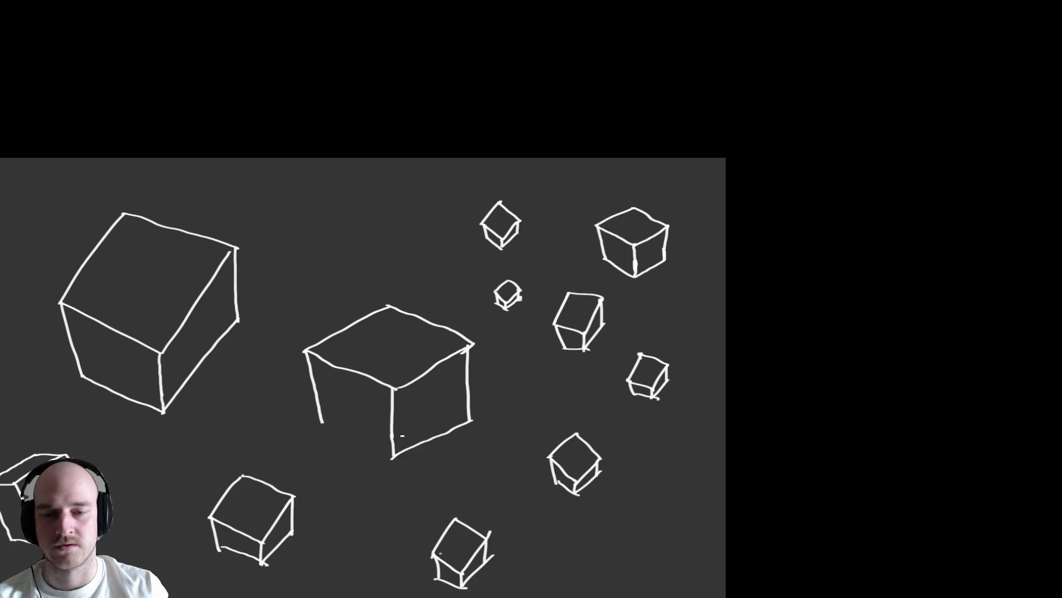
{"action": "left_click_drag", "start_coordinate": [322, 422], "coordinate": [389, 459]}
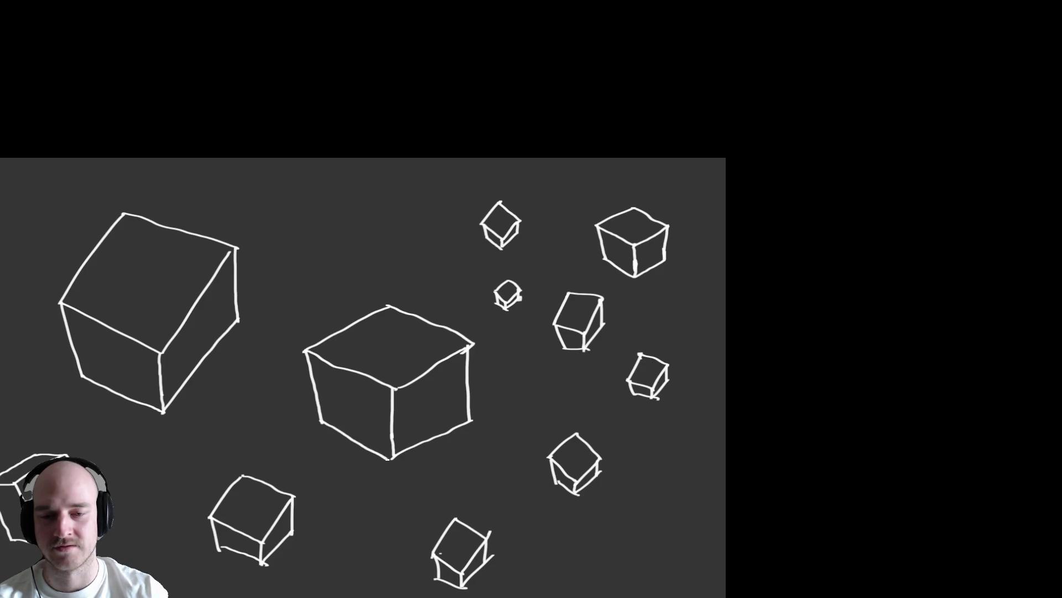
{"action": "left_click_drag", "start_coordinate": [541, 455], "coordinate": [623, 392]}
Erase part of the large upper cube, then undo to restore it intact.
{"action": "scroll", "coordinate": [622, 392], "scroll_direction": "left", "scroll_amount": 5}
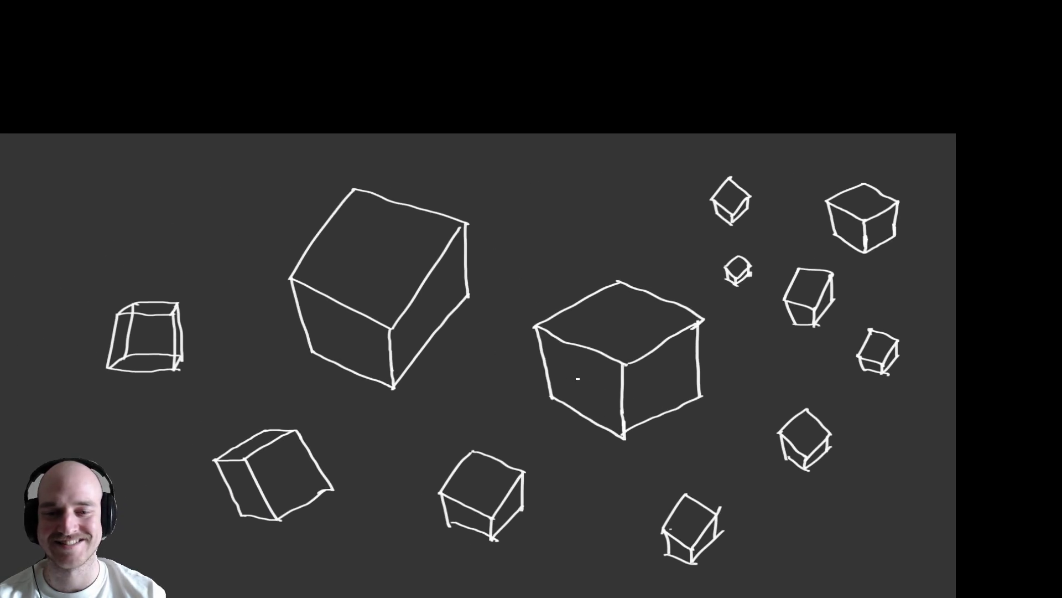
{"action": "mouse_move", "coordinate": [321, 265]}
{"action": "left_mouse_down"}
{"action": "mouse_move", "coordinate": [339, 216]}
{"action": "mouse_move", "coordinate": [381, 339]}
{"action": "mouse_move", "coordinate": [420, 320]}
{"action": "left_mouse_up"}
{"action": "key", "text": "ctrl+z"}
{"action": "key", "text": "ctrl+z"}
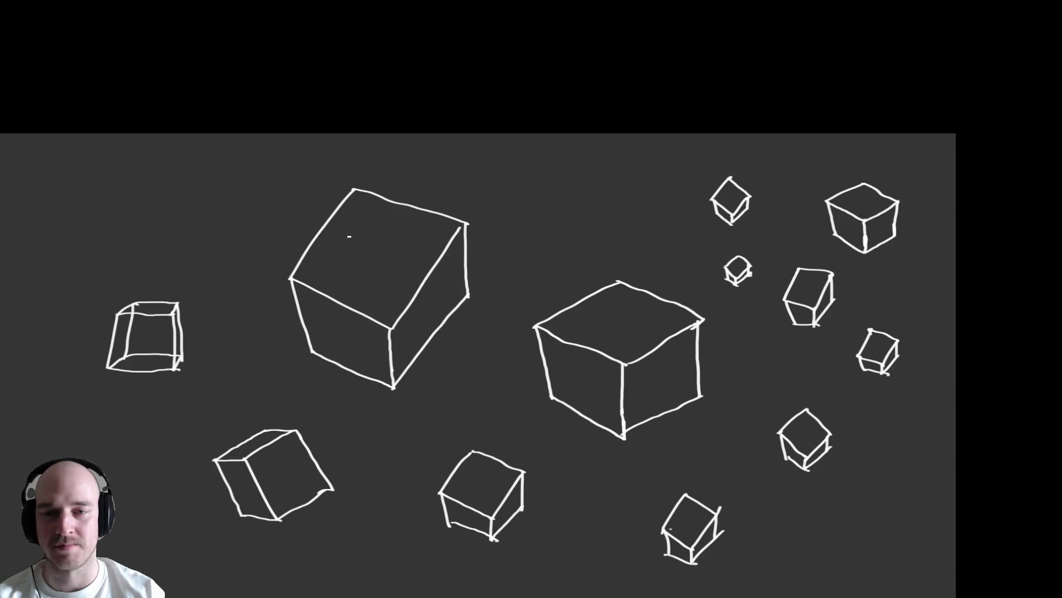
{"action": "scroll", "coordinate": [428, 260], "scroll_direction": "left", "scroll_amount": 5}
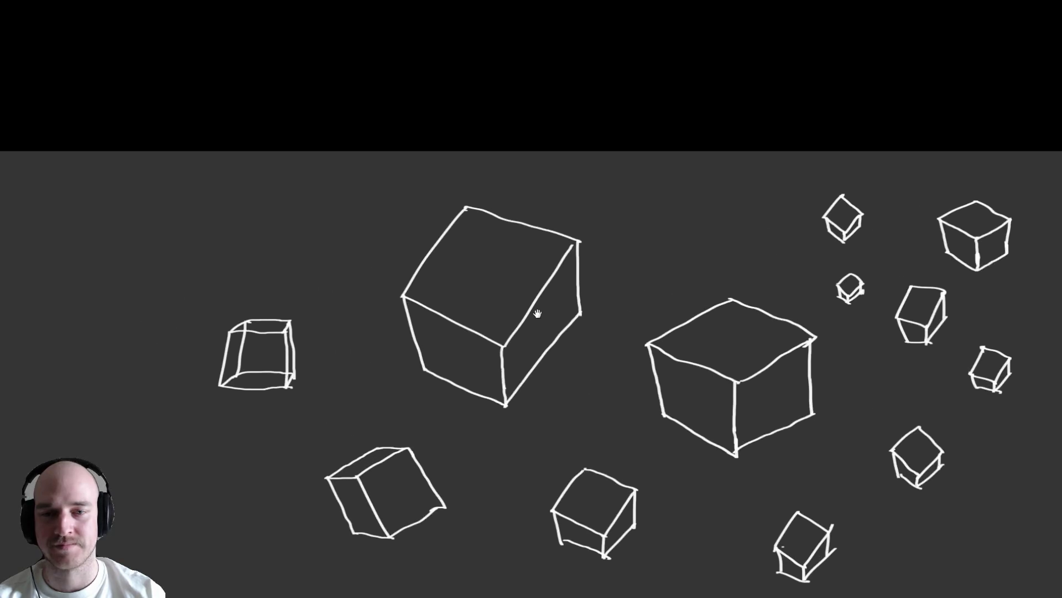
Draw a new white cube with a rhombus top face at the upper left of the canvas.
{"action": "left_click_drag", "start_coordinate": [311, 256], "coordinate": [373, 219]}
{"action": "mouse_move", "coordinate": [311, 256]}
{"action": "left_mouse_down"}
{"action": "mouse_move", "coordinate": [377, 279]}
{"action": "mouse_move", "coordinate": [433, 249]}
{"action": "left_mouse_up"}
{"action": "left_click_drag", "start_coordinate": [372, 221], "coordinate": [437, 246]}
{"action": "mouse_move", "coordinate": [310, 259]}
{"action": "left_mouse_down"}
{"action": "mouse_move", "coordinate": [324, 308]}
{"action": "mouse_move", "coordinate": [377, 314]}
{"action": "left_mouse_up"}
{"action": "mouse_move", "coordinate": [433, 247]}
{"action": "left_mouse_down"}
{"action": "mouse_move", "coordinate": [427, 300]}
{"action": "mouse_move", "coordinate": [399, 313]}
{"action": "mouse_move", "coordinate": [427, 298]}
{"action": "left_mouse_up"}
{"action": "left_click_drag", "start_coordinate": [319, 305], "coordinate": [372, 328]}
{"action": "scroll", "coordinate": [379, 319], "scroll_direction": "down", "scroll_amount": 2}
{"action": "mouse_move", "coordinate": [439, 372]}
{"action": "left_mouse_down"}
{"action": "mouse_move", "coordinate": [265, 313]}
{"action": "mouse_move", "coordinate": [143, 337]}
{"action": "mouse_move", "coordinate": [593, 218]}
{"action": "mouse_move", "coordinate": [642, 316]}
{"action": "mouse_move", "coordinate": [356, 159]}
{"action": "mouse_move", "coordinate": [357, 324]}
{"action": "mouse_move", "coordinate": [396, 330]}
{"action": "left_mouse_up"}
Draw a small cube with a rhombus top face in the lower-left area.
{"action": "mouse_move", "coordinate": [335, 356]}
{"action": "left_mouse_down"}
{"action": "mouse_move", "coordinate": [396, 379]}
{"action": "mouse_move", "coordinate": [451, 352]}
{"action": "left_mouse_up"}
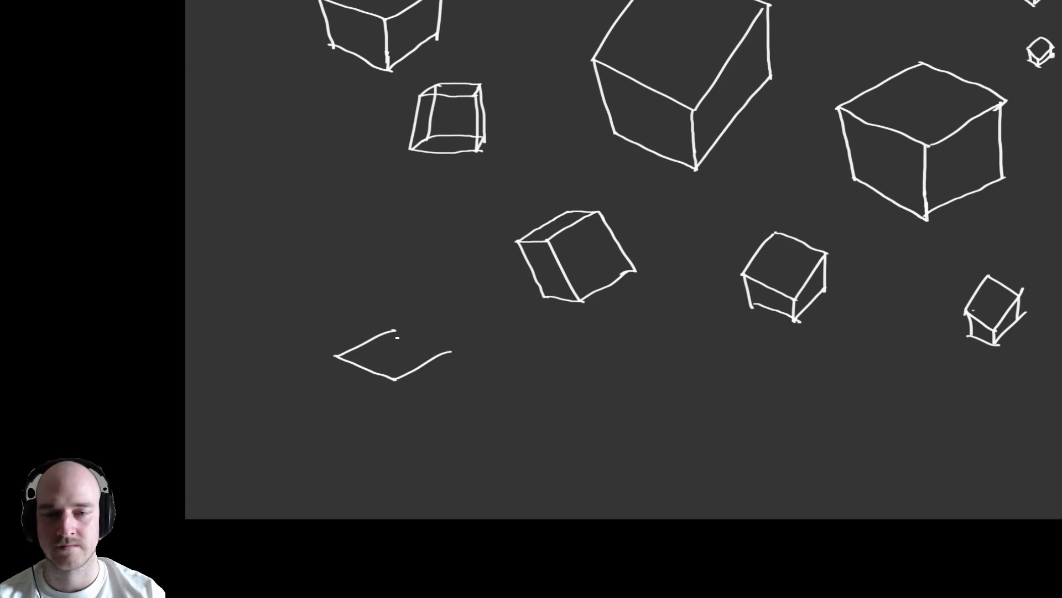
{"action": "left_click_drag", "start_coordinate": [394, 331], "coordinate": [459, 352]}
{"action": "mouse_move", "coordinate": [336, 355]}
{"action": "left_mouse_down"}
{"action": "mouse_move", "coordinate": [354, 405]}
{"action": "mouse_move", "coordinate": [398, 412]}
{"action": "left_mouse_up"}
{"action": "mouse_move", "coordinate": [453, 351]}
{"action": "left_mouse_down"}
{"action": "mouse_move", "coordinate": [446, 404]}
{"action": "mouse_move", "coordinate": [402, 424]}
{"action": "mouse_move", "coordinate": [448, 401]}
{"action": "left_mouse_up"}
{"action": "left_click_drag", "start_coordinate": [353, 404], "coordinate": [395, 419]}
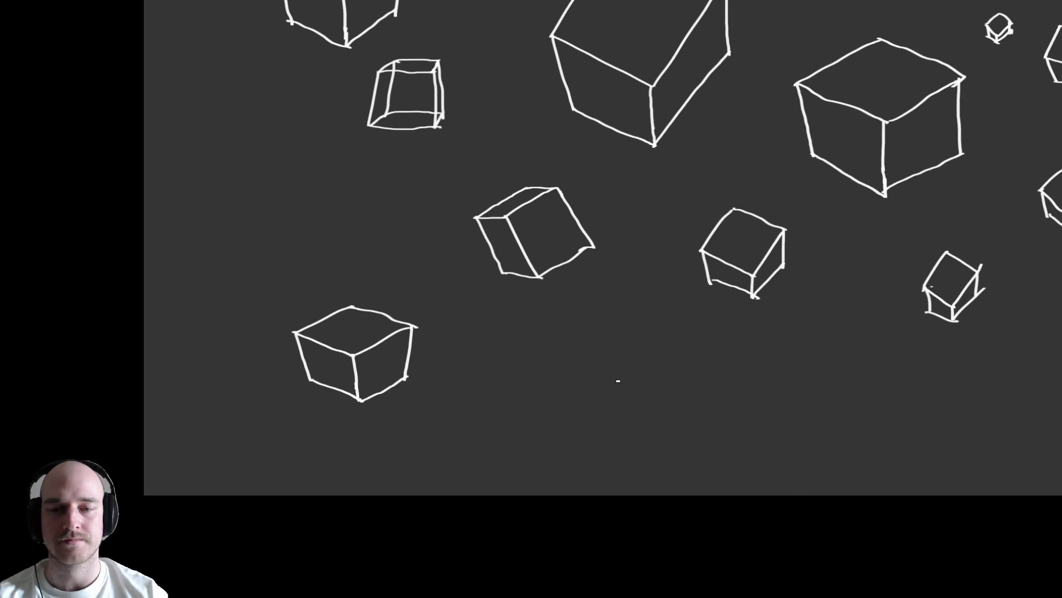
Draw a wide, flat box beside it, redrawing its misplaced receding bottom edge.
{"action": "left_click_drag", "start_coordinate": [531, 383], "coordinate": [623, 324]}
{"action": "mouse_move", "coordinate": [532, 384]}
{"action": "left_mouse_down"}
{"action": "mouse_move", "coordinate": [686, 385]}
{"action": "mouse_move", "coordinate": [737, 345]}
{"action": "left_mouse_up"}
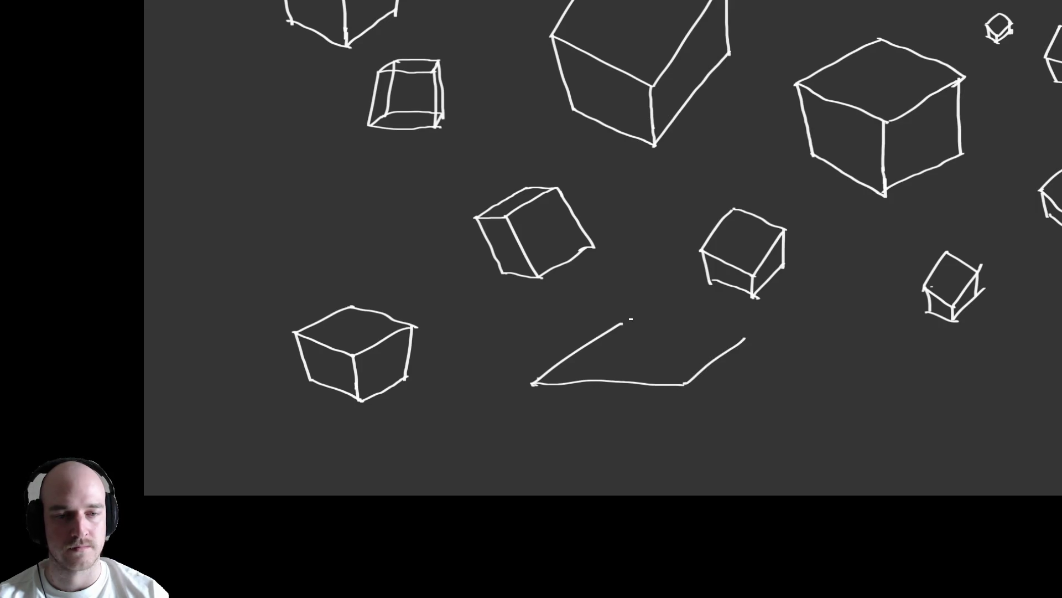
{"action": "mouse_move", "coordinate": [642, 322]}
{"action": "left_mouse_down"}
{"action": "mouse_move", "coordinate": [752, 329]}
{"action": "mouse_move", "coordinate": [730, 348]}
{"action": "left_mouse_up"}
{"action": "mouse_move", "coordinate": [580, 422]}
{"action": "left_mouse_down"}
{"action": "mouse_move", "coordinate": [507, 416]}
{"action": "mouse_move", "coordinate": [446, 391]}
{"action": "left_mouse_up"}
{"action": "left_click_drag", "start_coordinate": [396, 353], "coordinate": [403, 432]}
{"action": "left_click_drag", "start_coordinate": [545, 355], "coordinate": [547, 447]}
{"action": "mouse_move", "coordinate": [403, 429]}
{"action": "left_mouse_down"}
{"action": "mouse_move", "coordinate": [405, 448]}
{"action": "mouse_move", "coordinate": [555, 450]}
{"action": "mouse_move", "coordinate": [548, 442]}
{"action": "mouse_move", "coordinate": [630, 388]}
{"action": "left_mouse_up"}
{"action": "key", "text": "ctrl+z"}
{"action": "left_click_drag", "start_coordinate": [550, 449], "coordinate": [629, 389]}
{"action": "mouse_move", "coordinate": [619, 302]}
{"action": "left_mouse_down"}
{"action": "mouse_move", "coordinate": [619, 399]}
{"action": "mouse_move", "coordinate": [631, 393]}
{"action": "left_mouse_up"}
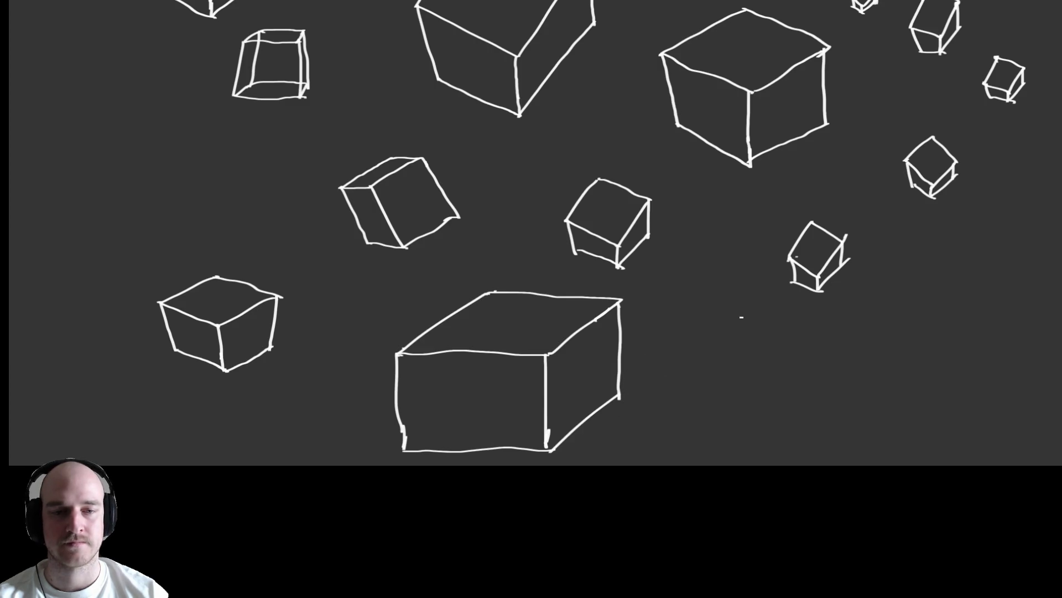
{"action": "scroll", "coordinate": [556, 346], "scroll_direction": "down", "scroll_amount": 5}
{"action": "scroll", "coordinate": [556, 346], "scroll_direction": "down", "scroll_amount": 1}
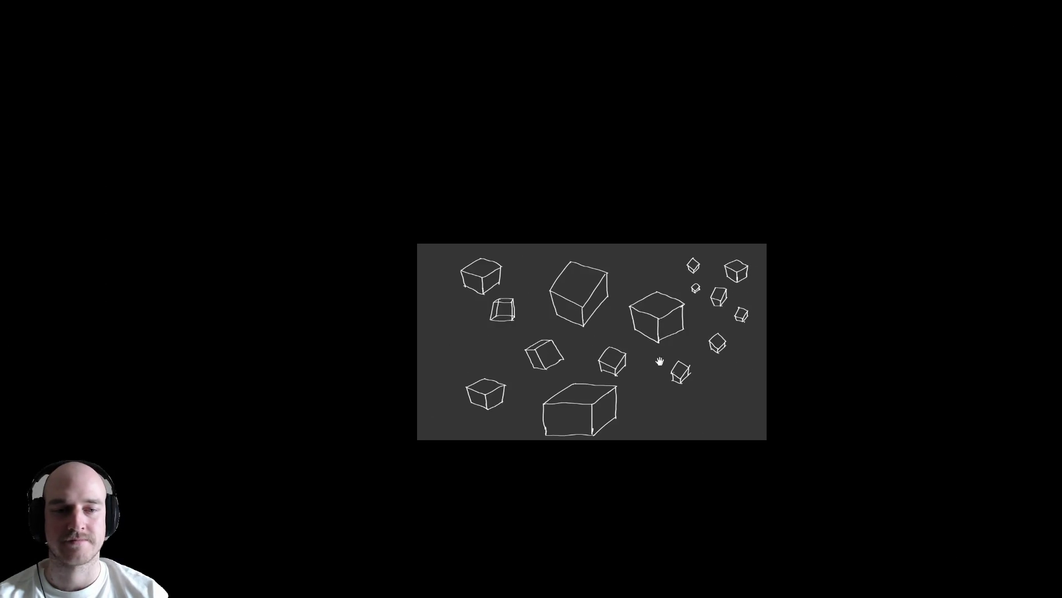
Draw a tall cube right of the wide flat box, undoing two bad strokes.
{"action": "scroll", "coordinate": [653, 361], "scroll_direction": "up", "scroll_amount": 4}
{"action": "mouse_move", "coordinate": [561, 379]}
{"action": "left_mouse_down"}
{"action": "mouse_move", "coordinate": [546, 415]}
{"action": "mouse_move", "coordinate": [596, 415]}
{"action": "mouse_move", "coordinate": [592, 376]}
{"action": "mouse_move", "coordinate": [562, 380]}
{"action": "mouse_move", "coordinate": [535, 419]}
{"action": "mouse_move", "coordinate": [596, 417]}
{"action": "mouse_move", "coordinate": [565, 403]}
{"action": "mouse_move", "coordinate": [558, 430]}
{"action": "left_mouse_up"}
{"action": "key", "text": "ctrl+z"}
{"action": "key", "text": "ctrl+z"}
{"action": "key", "text": "ctrl+z"}
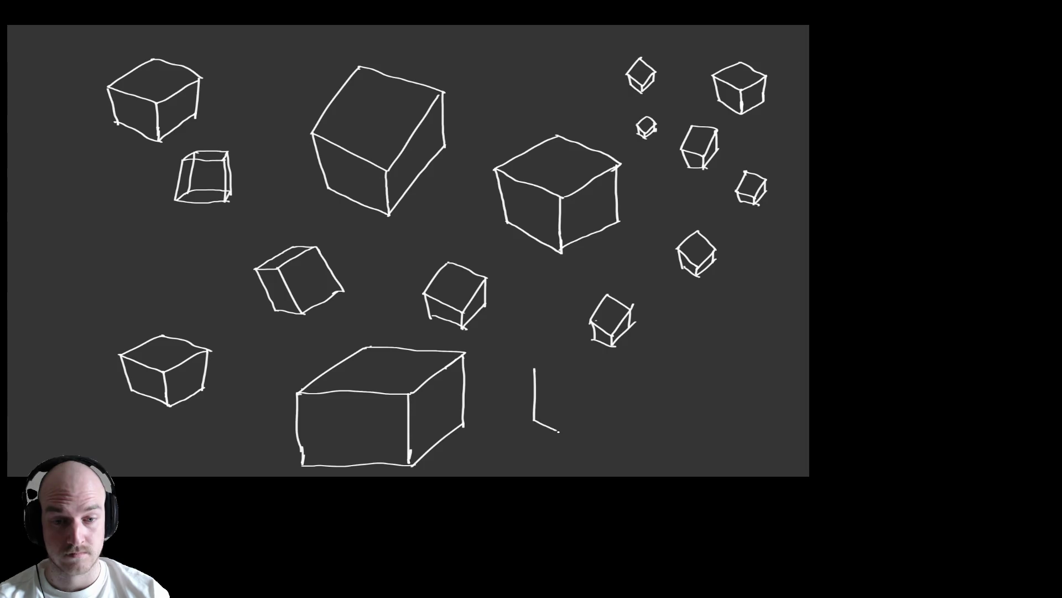
{"action": "mouse_move", "coordinate": [543, 372]}
{"action": "left_mouse_down"}
{"action": "mouse_move", "coordinate": [567, 385]}
{"action": "mouse_move", "coordinate": [569, 437]}
{"action": "left_mouse_up"}
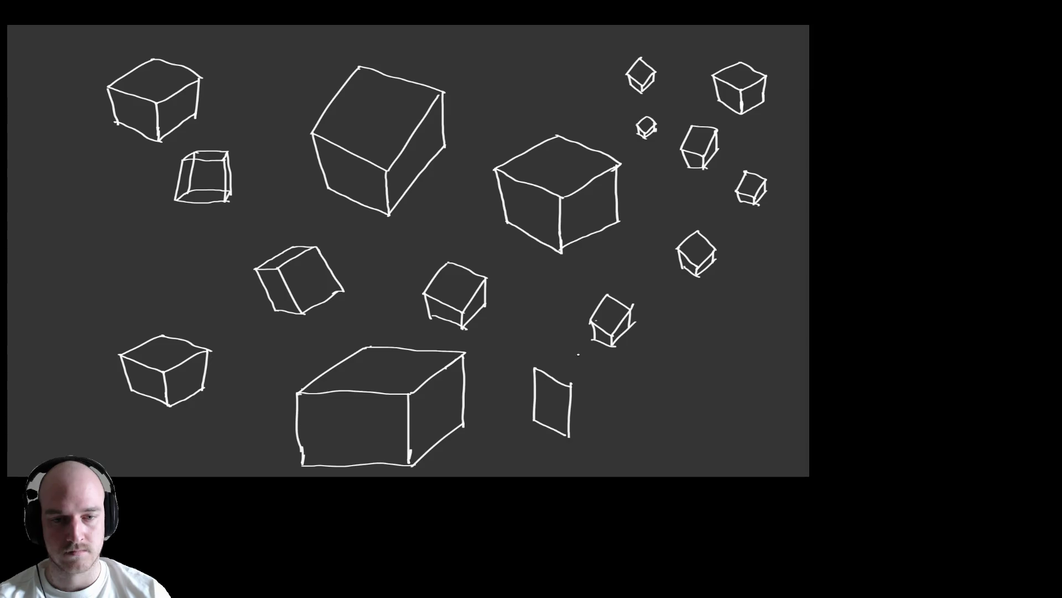
{"action": "mouse_move", "coordinate": [535, 366]}
{"action": "left_mouse_down"}
{"action": "mouse_move", "coordinate": [566, 355]}
{"action": "mouse_move", "coordinate": [594, 375]}
{"action": "mouse_move", "coordinate": [585, 363]}
{"action": "left_mouse_up"}
{"action": "left_click_drag", "start_coordinate": [585, 427], "coordinate": [591, 418]}
{"action": "key", "text": "ctrl+z"}
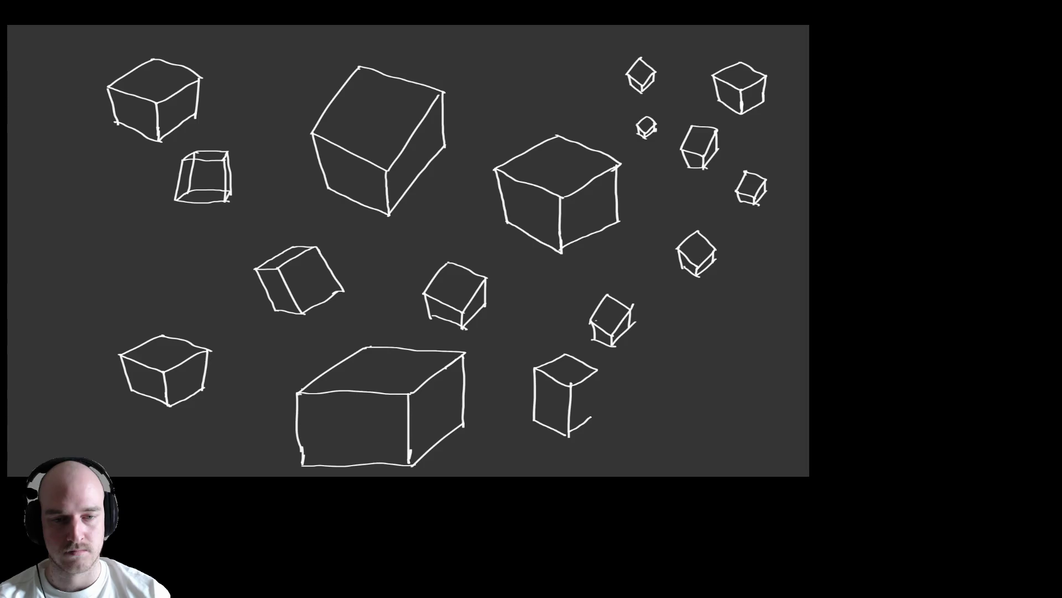
{"action": "left_click_drag", "start_coordinate": [595, 369], "coordinate": [596, 412]}
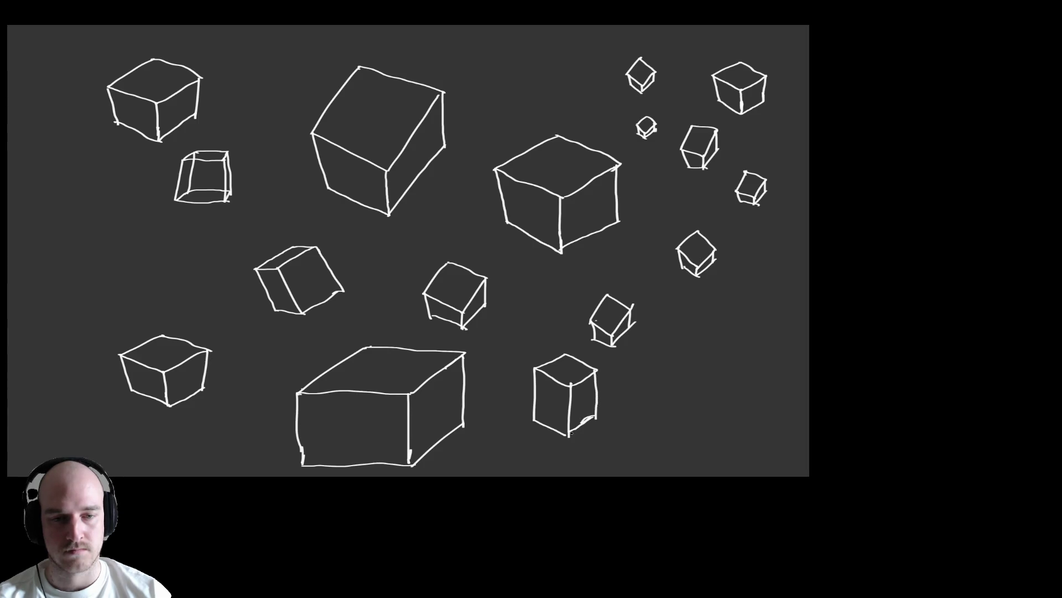
Zoom out and leave full-screen mode so the panels and layers show again.
{"action": "scroll", "coordinate": [625, 399], "scroll_direction": "down", "scroll_amount": 5}
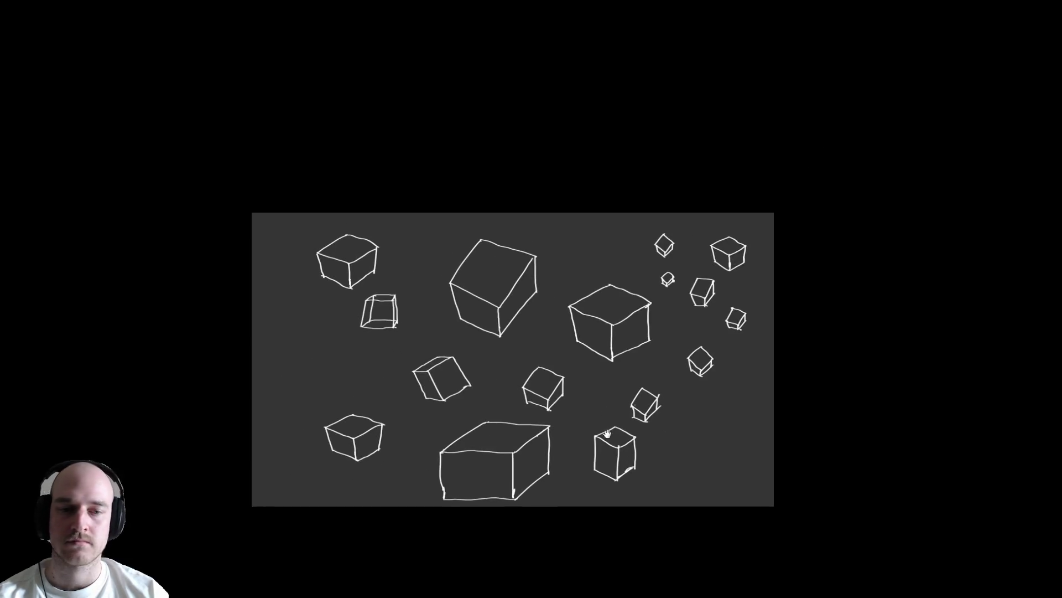
{"action": "scroll", "coordinate": [657, 371], "scroll_direction": "down", "scroll_amount": 1}
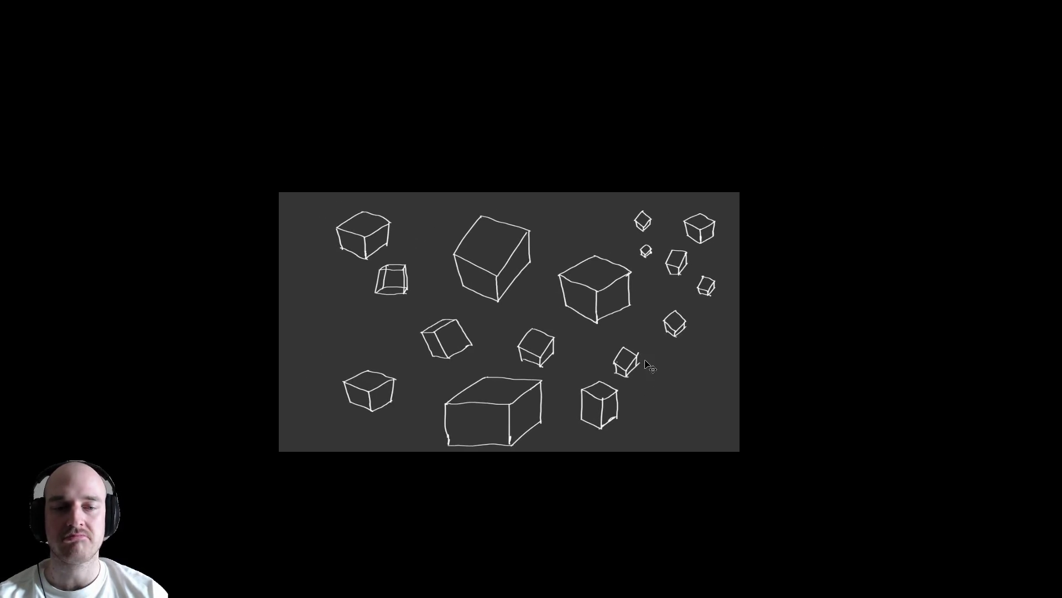
{"action": "key", "text": "ctrl+f"}
{"action": "key", "text": "Escape"}
{"action": "key", "text": "Escape"}
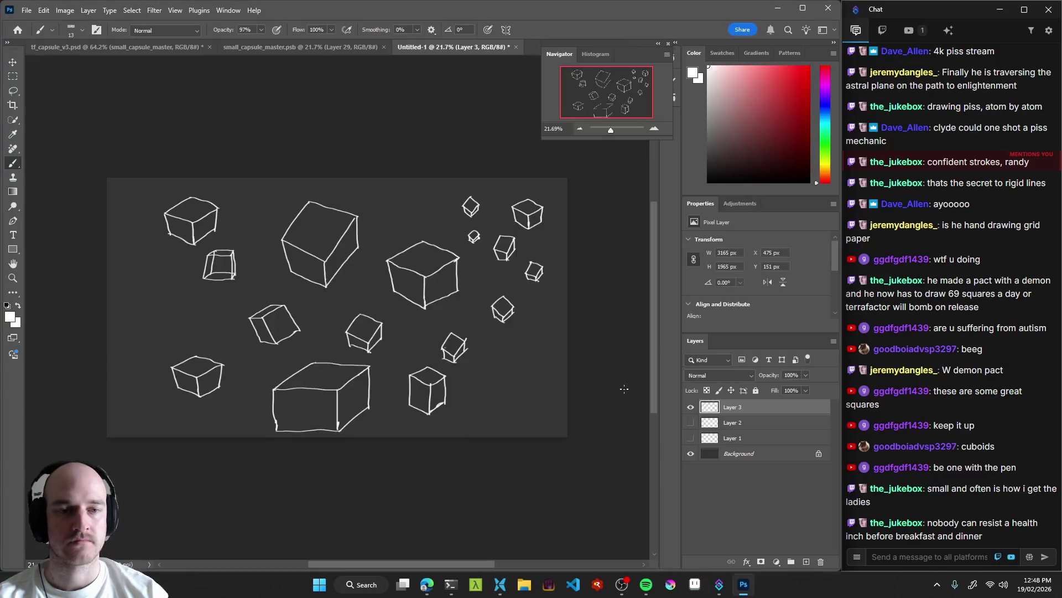
Hide Layers 3, 2 and 1 so only the dark-gray background shows, then bring the browser forward.
{"action": "left_click_drag", "start_coordinate": [391, 305], "coordinate": [366, 299]}
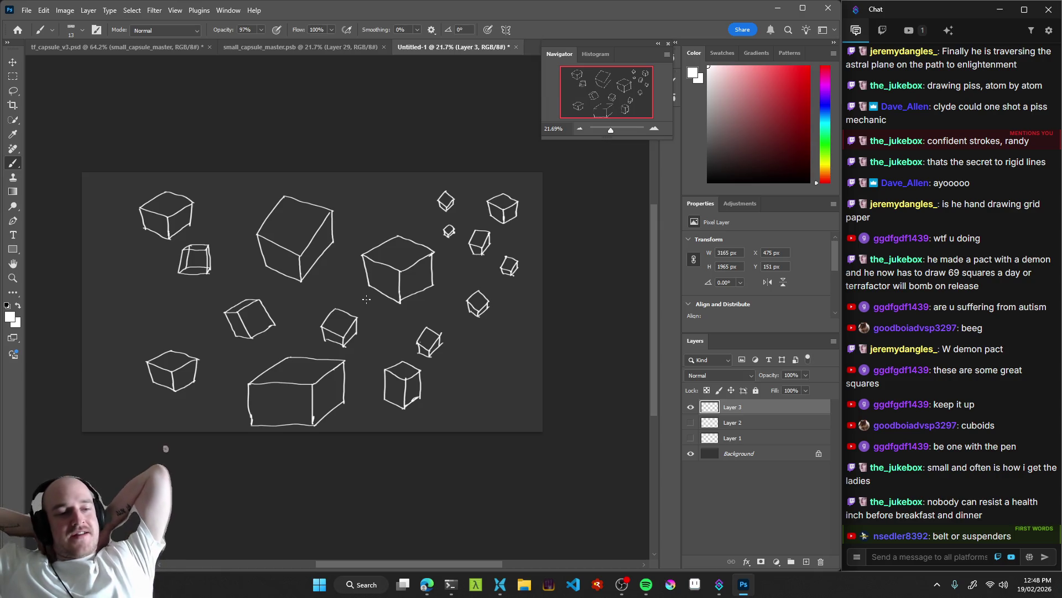
{"action": "left_click", "coordinate": [691, 410]}
{"action": "left_click", "coordinate": [691, 422]}
{"action": "left_click", "coordinate": [691, 422]}
{"action": "left_click", "coordinate": [690, 438]}
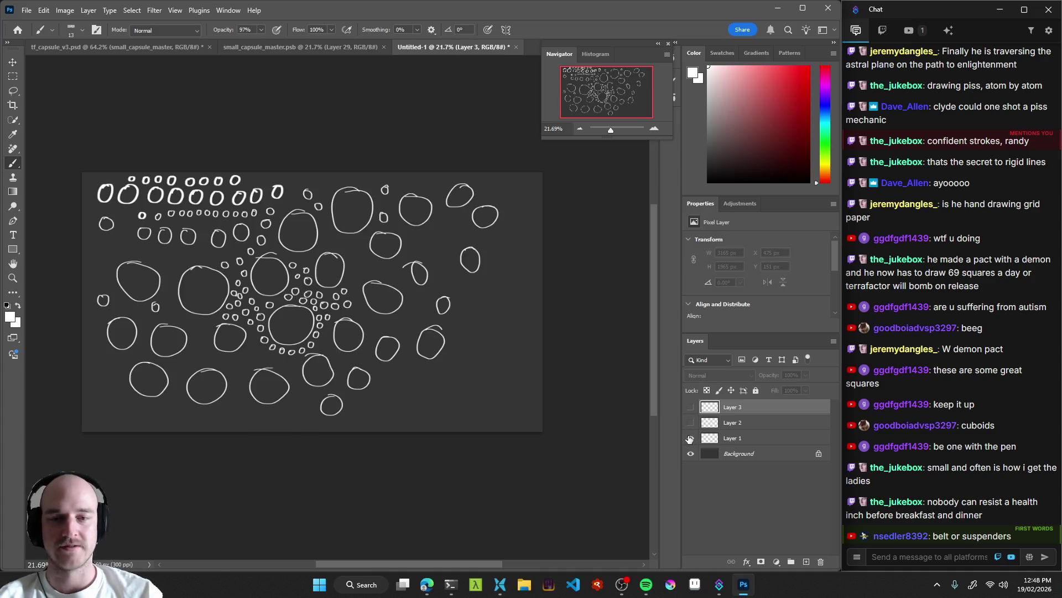
{"action": "left_click", "coordinate": [691, 438]}
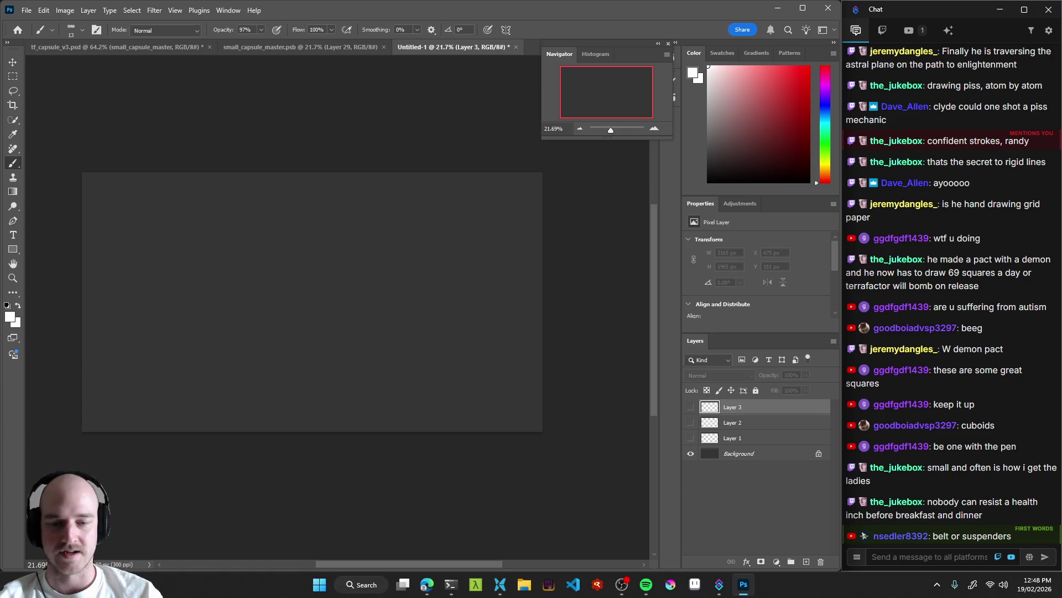
{"action": "left_click", "coordinate": [427, 584]}
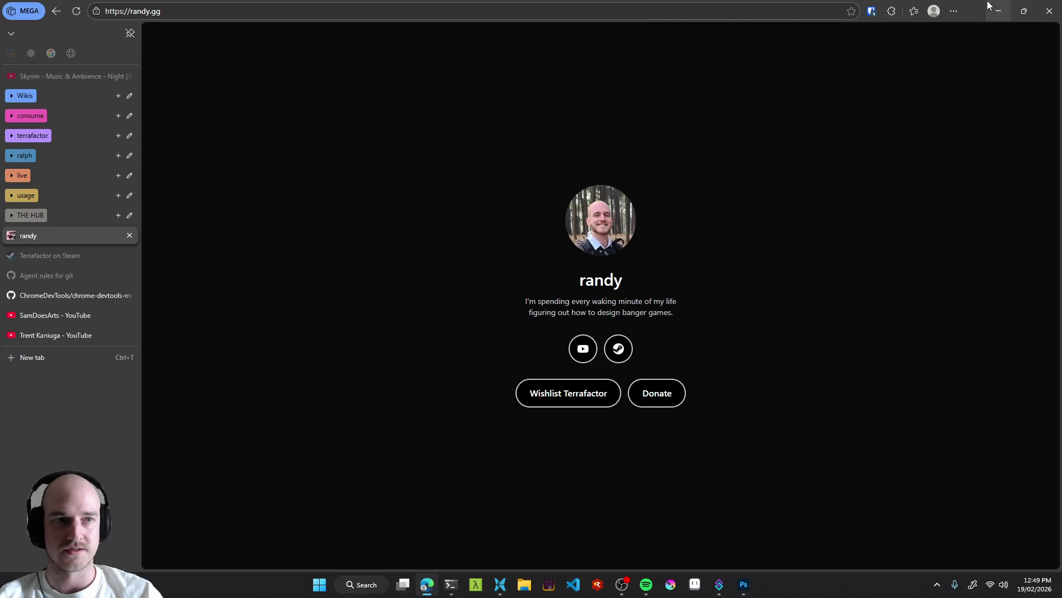
Save the canvas as '2026-02-19 practice board.psd' and return to the browser.
{"action": "left_click", "coordinate": [999, 9]}
{"action": "left_click", "coordinate": [138, 288]}
{"action": "key", "text": "ctrl+a"}
{"action": "type", "text": "2026-02-19"}
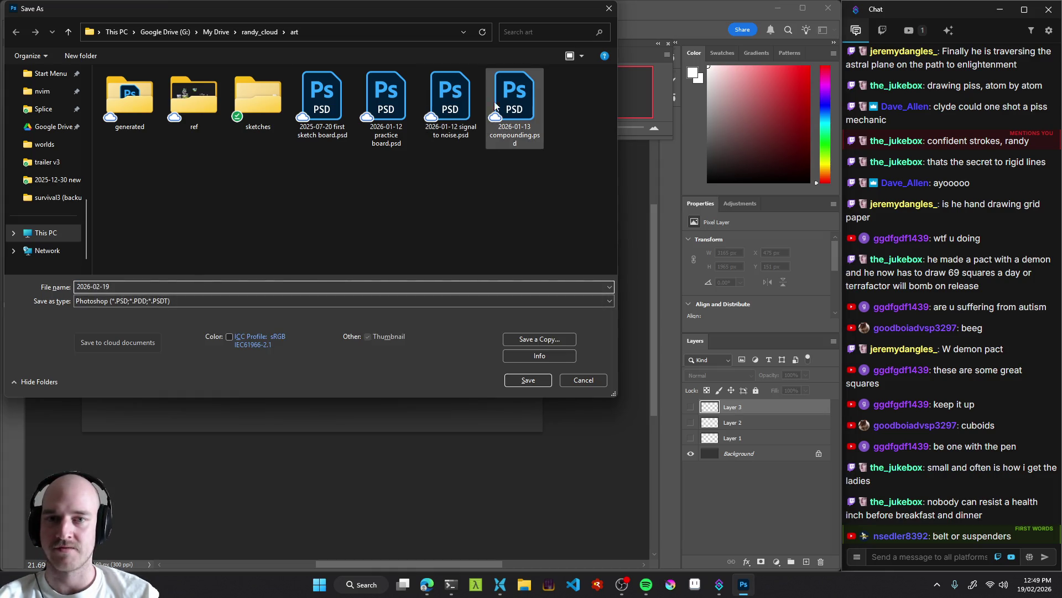
{"action": "type", "text": " sketch"}
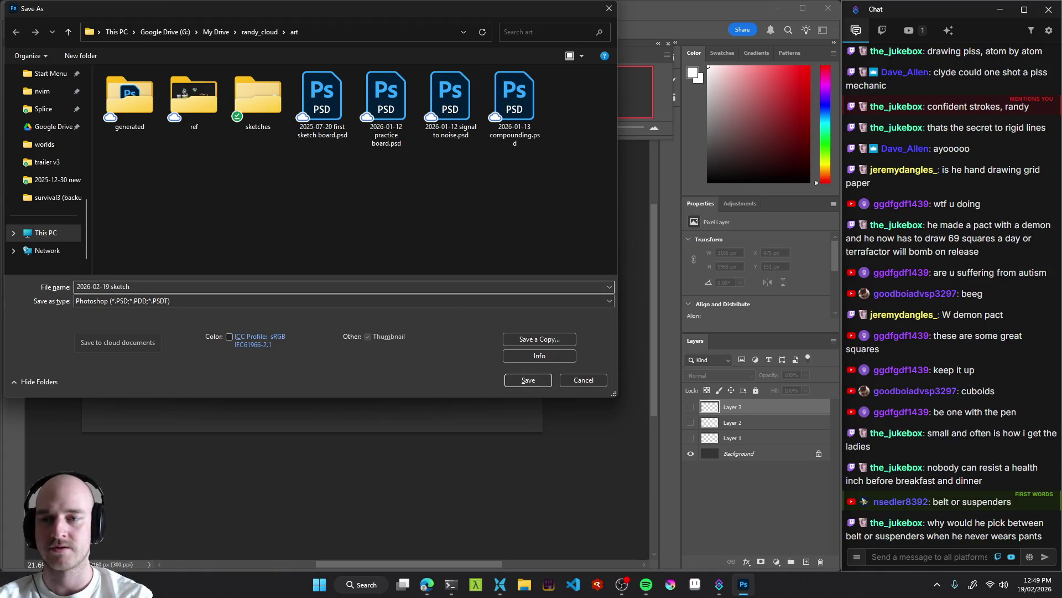
{"action": "key", "text": "BackSpace"}
{"action": "key", "text": "BackSpace"}
{"action": "key", "text": "BackSpace"}
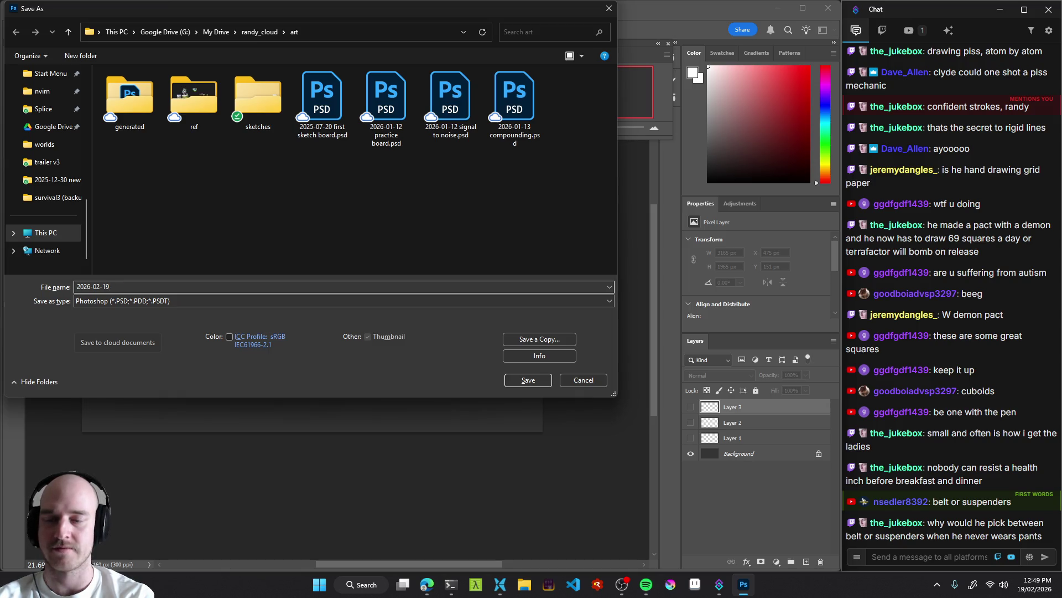
{"action": "type", "text": "practiceboard"}
{"action": "key", "text": "Return"}
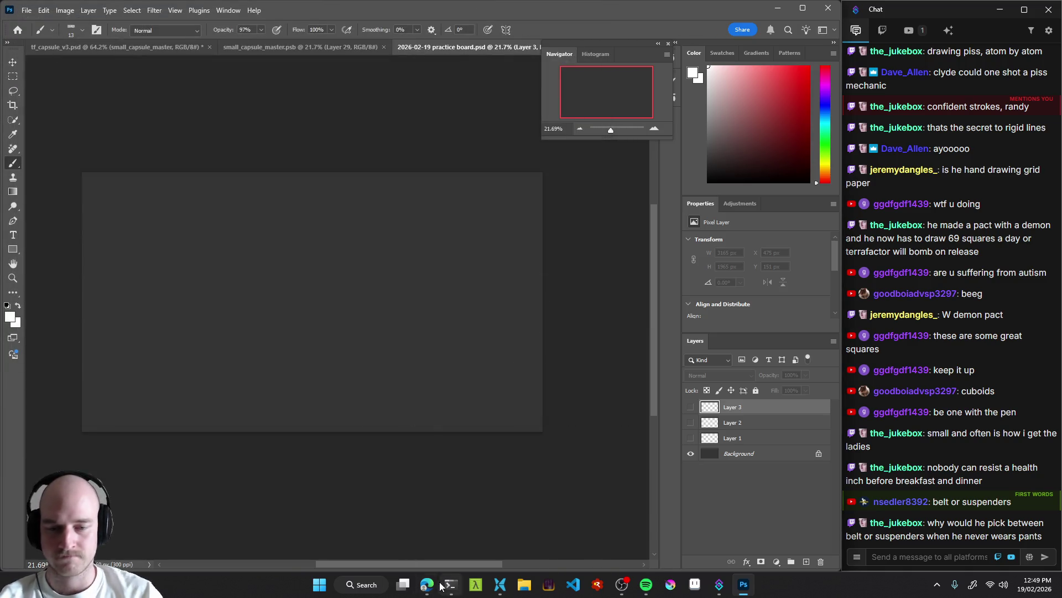
{"action": "left_click", "coordinate": [429, 584]}
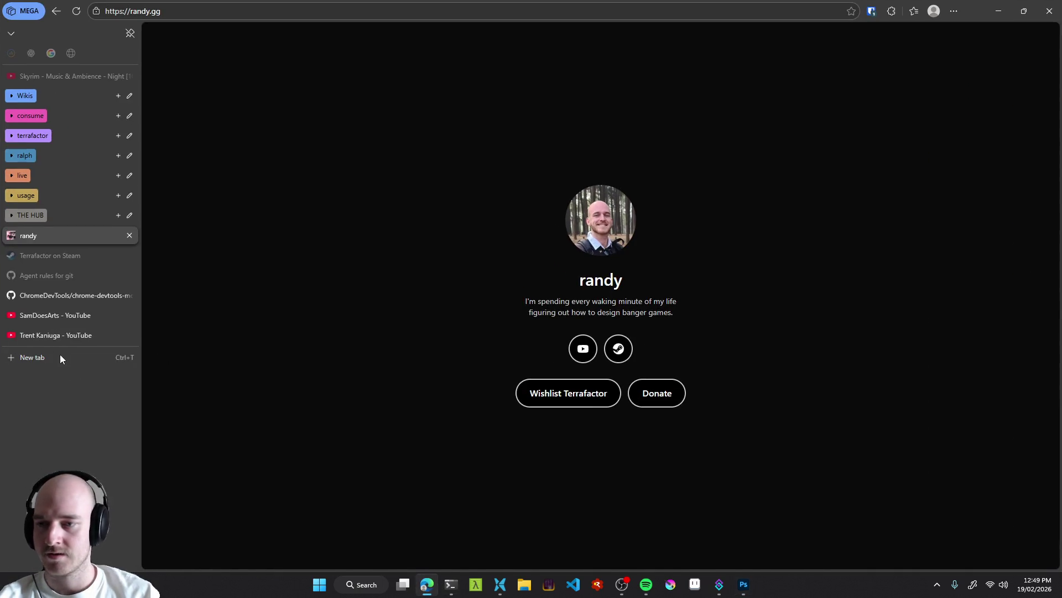
Open Pinterest in a new browser tab.
{"action": "left_click", "coordinate": [59, 358]}
{"action": "type", "text": "pinterest"}
{"action": "key", "text": "Return"}
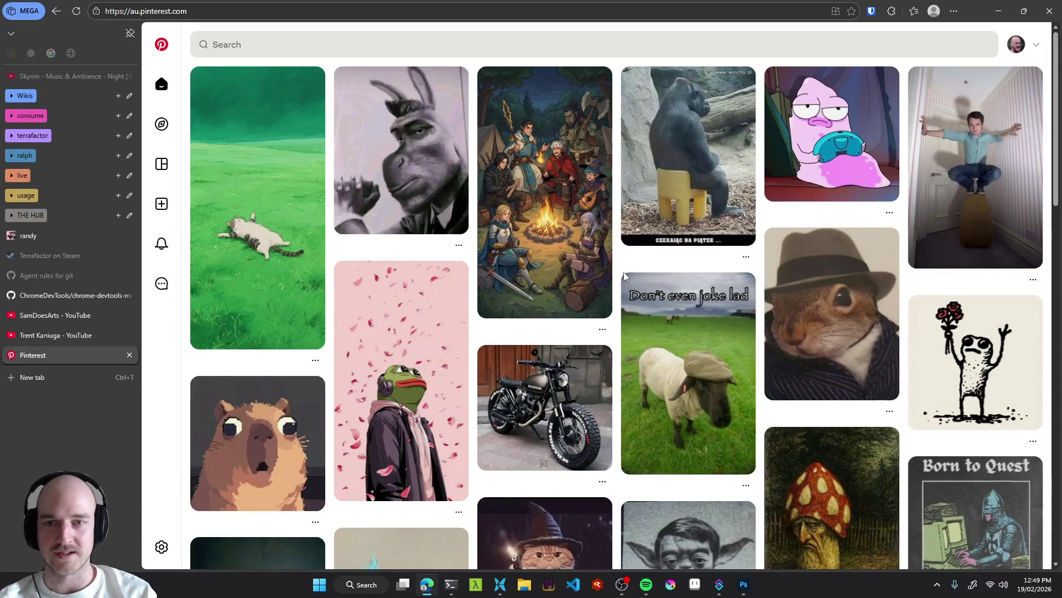
Browse the home feed and open the 'Born to Quest / Forced to Clock In' knight pin.
{"action": "scroll", "coordinate": [623, 257], "scroll_direction": "down", "scroll_amount": 1}
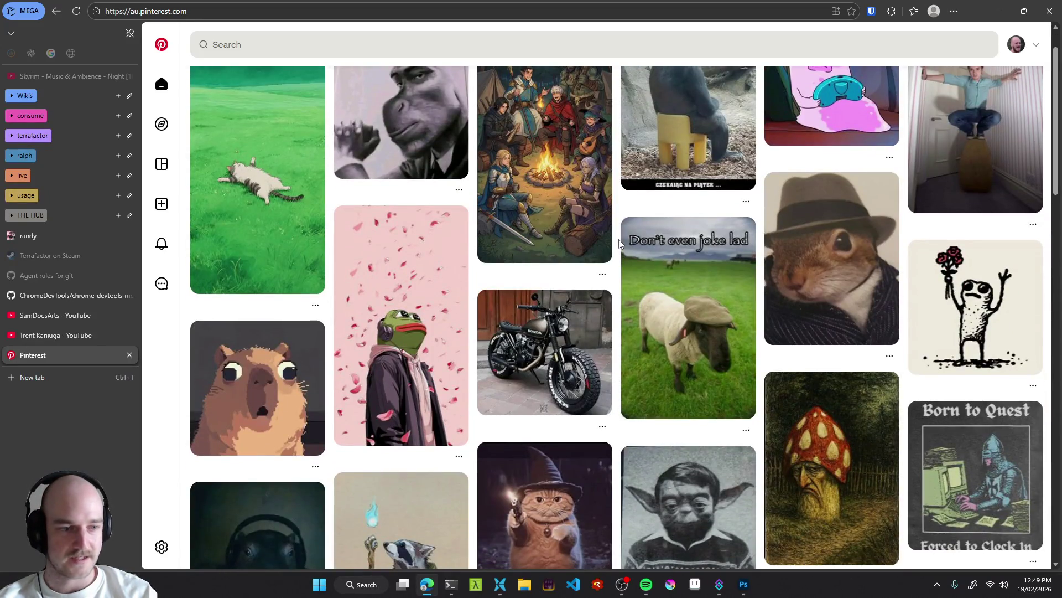
{"action": "scroll", "coordinate": [619, 244], "scroll_direction": "down", "scroll_amount": 1}
{"action": "scroll", "coordinate": [620, 243], "scroll_direction": "down", "scroll_amount": 1}
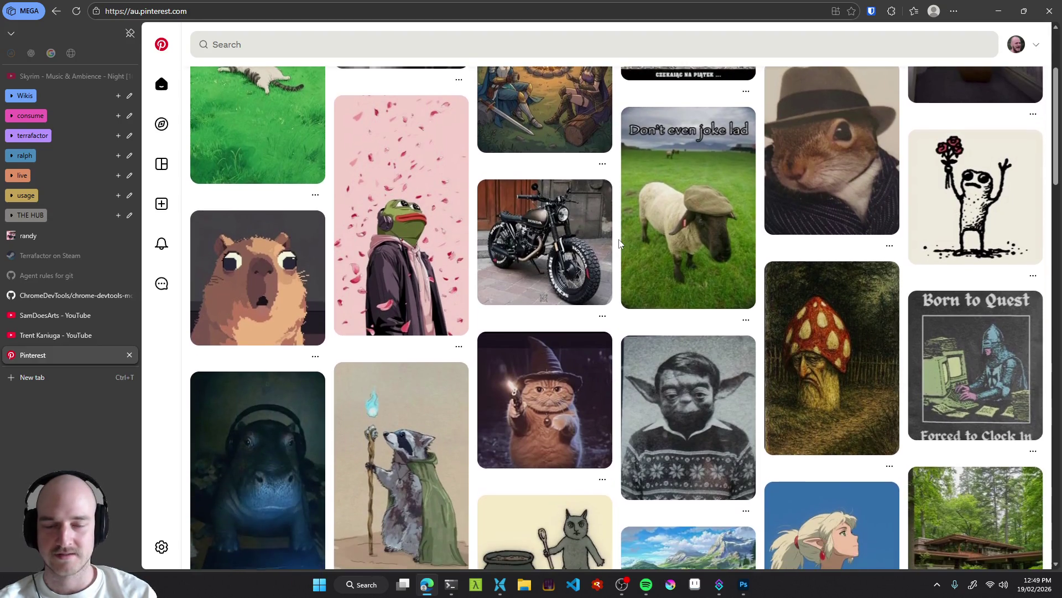
{"action": "scroll", "coordinate": [619, 244], "scroll_direction": "down", "scroll_amount": 1}
{"action": "scroll", "coordinate": [619, 243], "scroll_direction": "down", "scroll_amount": 1}
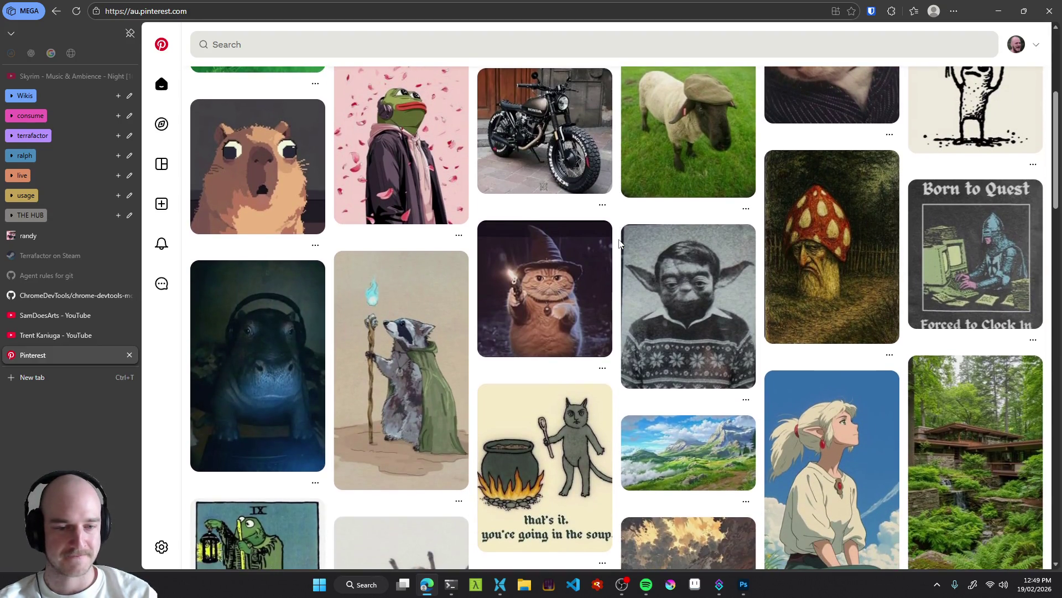
{"action": "scroll", "coordinate": [620, 244], "scroll_direction": "down", "scroll_amount": 2}
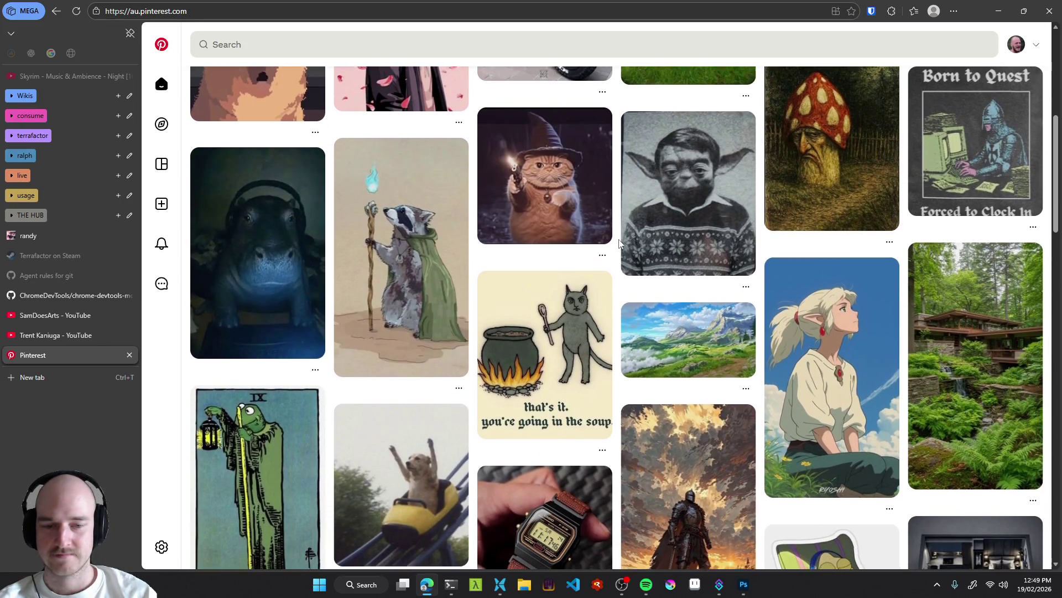
{"action": "scroll", "coordinate": [618, 240], "scroll_direction": "down", "scroll_amount": 2}
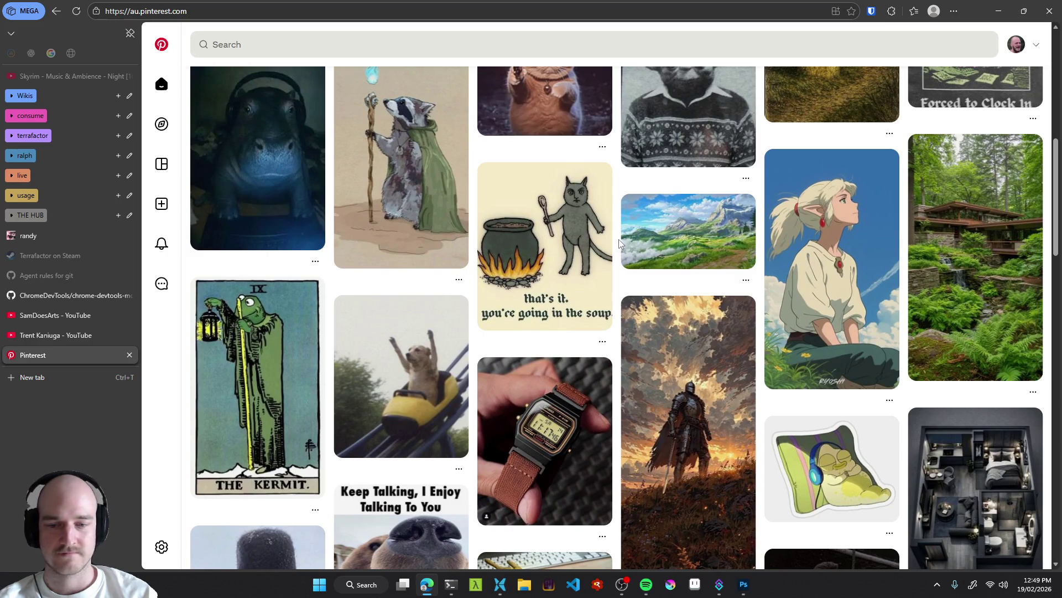
{"action": "scroll", "coordinate": [619, 240], "scroll_direction": "up", "scroll_amount": 4}
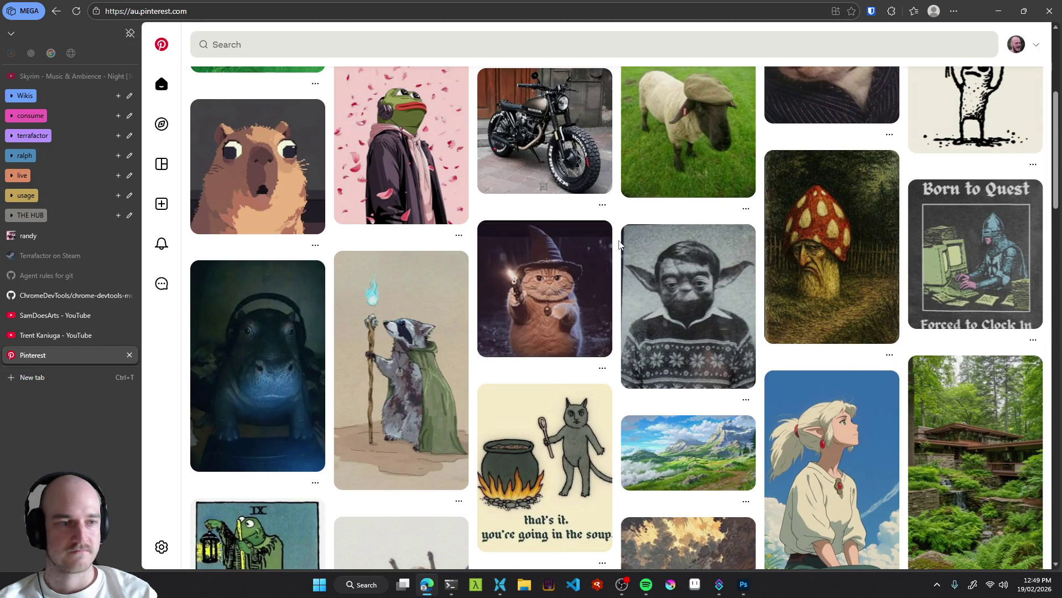
{"action": "left_click", "coordinate": [961, 262]}
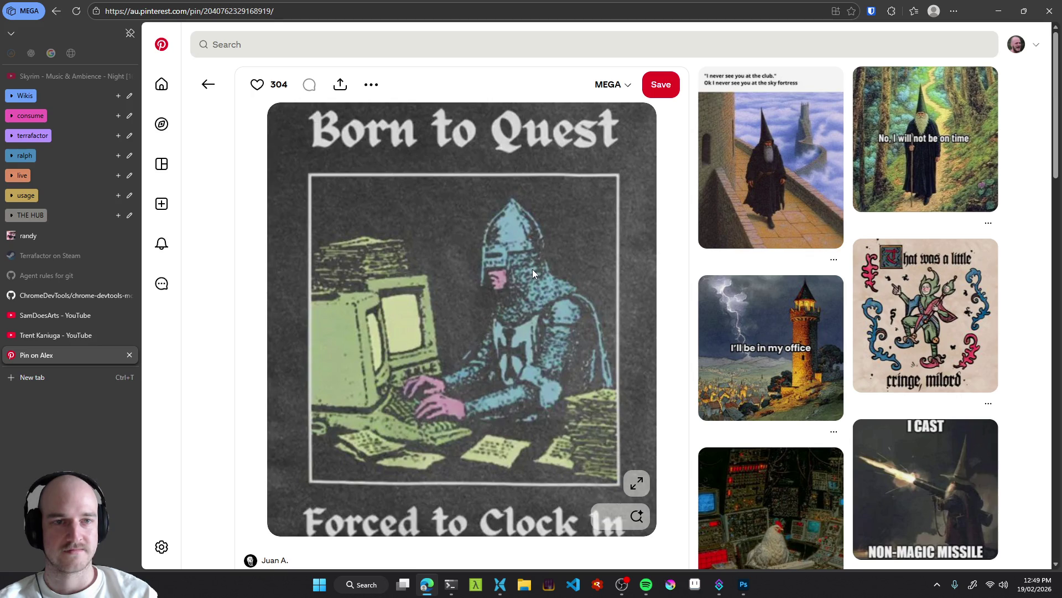
Check the Born to Quest image's options, then go back to the Pinterest home feed.
{"action": "right_click", "coordinate": [504, 244]}
{"action": "key", "text": "Escape"}
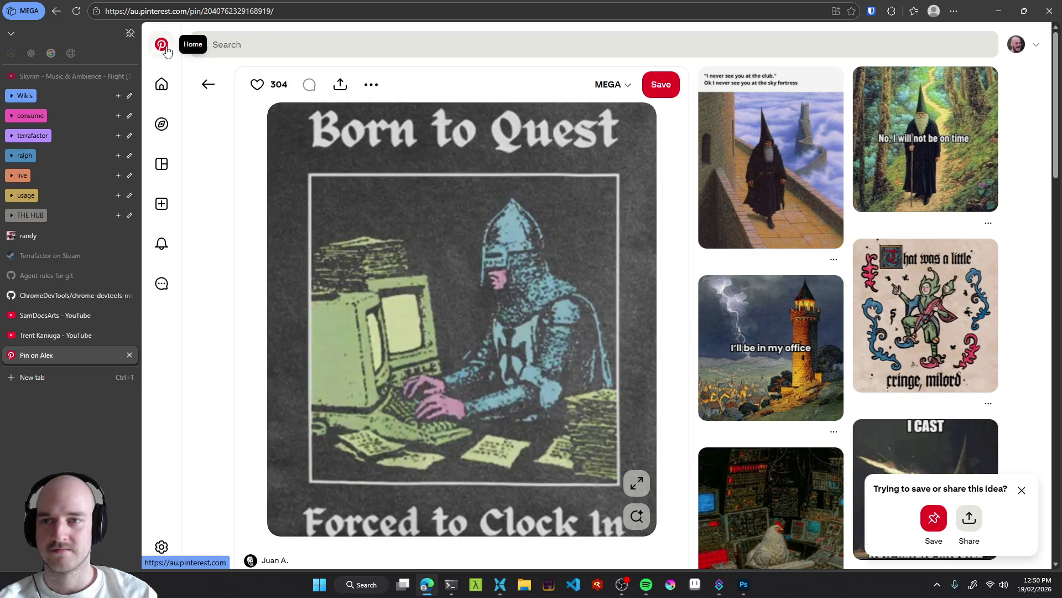
{"action": "left_click", "coordinate": [161, 86]}
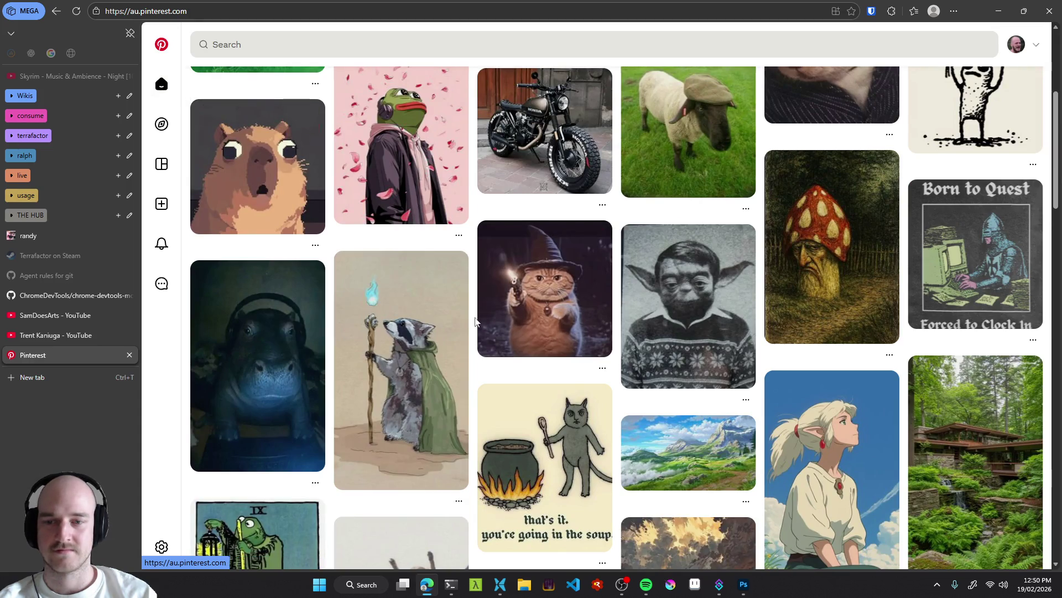
{"action": "scroll", "coordinate": [475, 321], "scroll_direction": "up", "scroll_amount": 3}
{"action": "scroll", "coordinate": [475, 321], "scroll_direction": "up", "scroll_amount": 2}
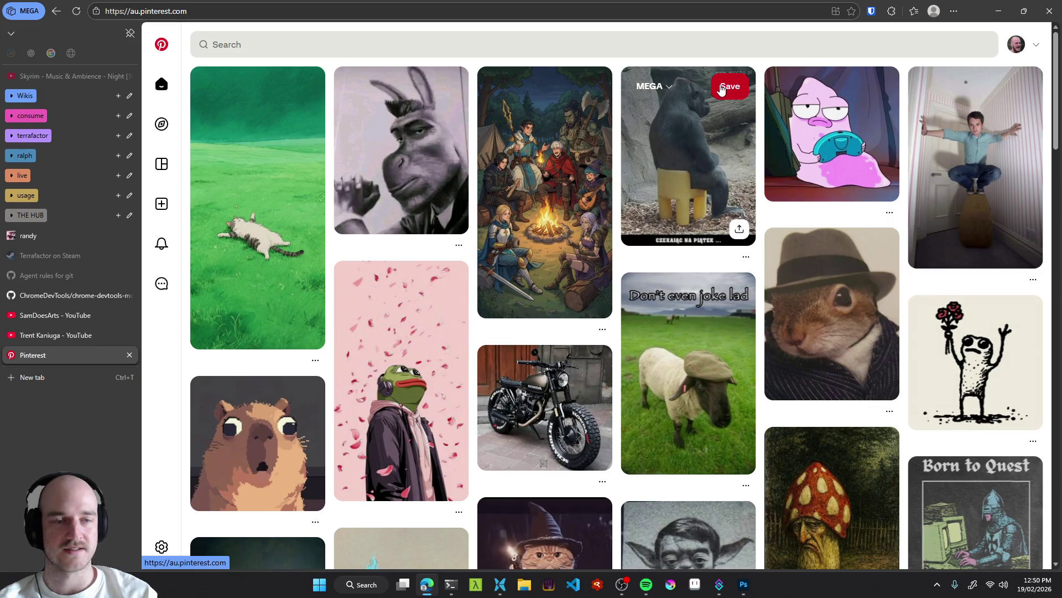
Save the gorilla pin to the MEGA board.
{"action": "left_click", "coordinate": [729, 87]}
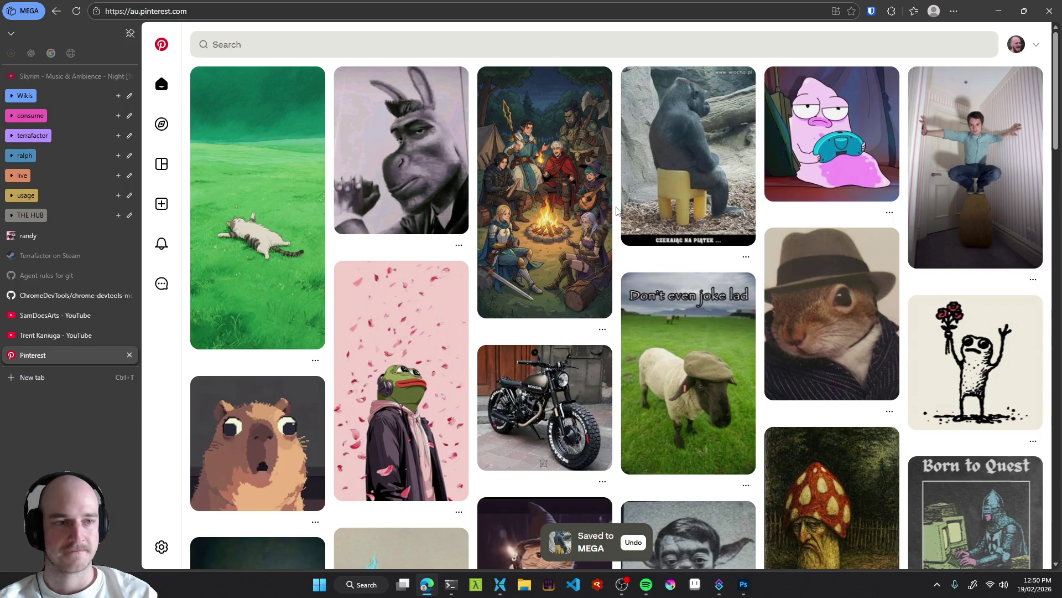
{"action": "scroll", "coordinate": [616, 210], "scroll_direction": "down", "scroll_amount": 1}
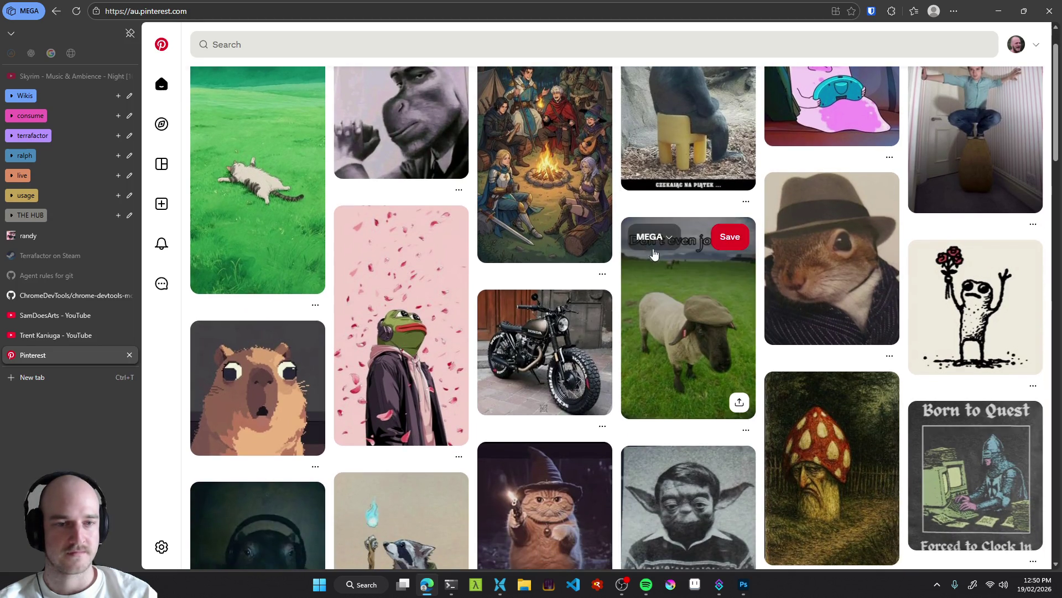
{"action": "scroll", "coordinate": [618, 243], "scroll_direction": "up", "scroll_amount": 1}
Minimize the browser to reveal Photoshop, then restore Pinterest and browse the home feed.
{"action": "left_click", "coordinate": [998, 12]}
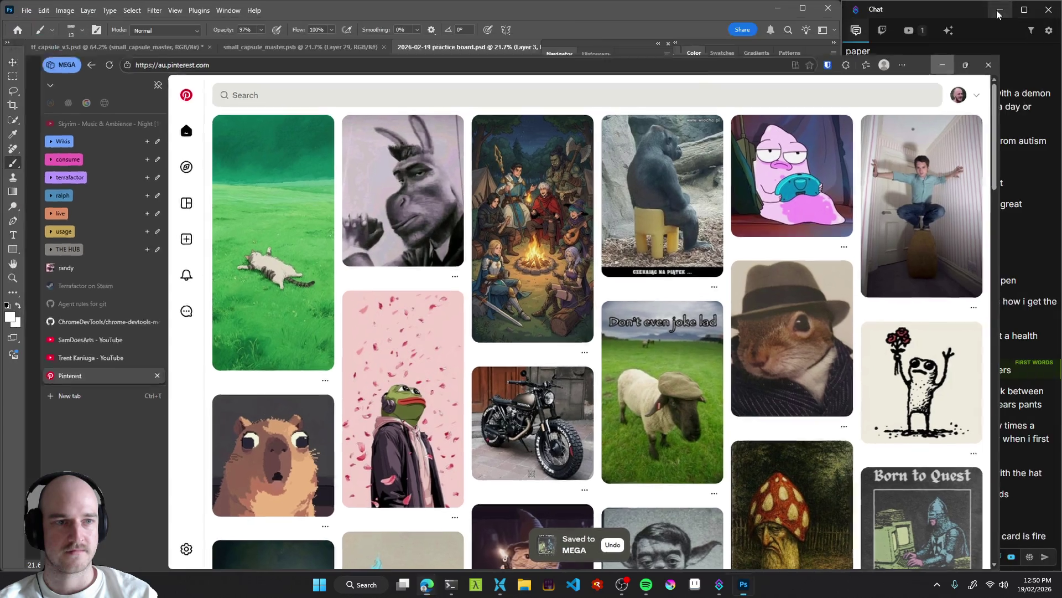
{"action": "scroll", "coordinate": [417, 280], "scroll_direction": "up", "scroll_amount": 3}
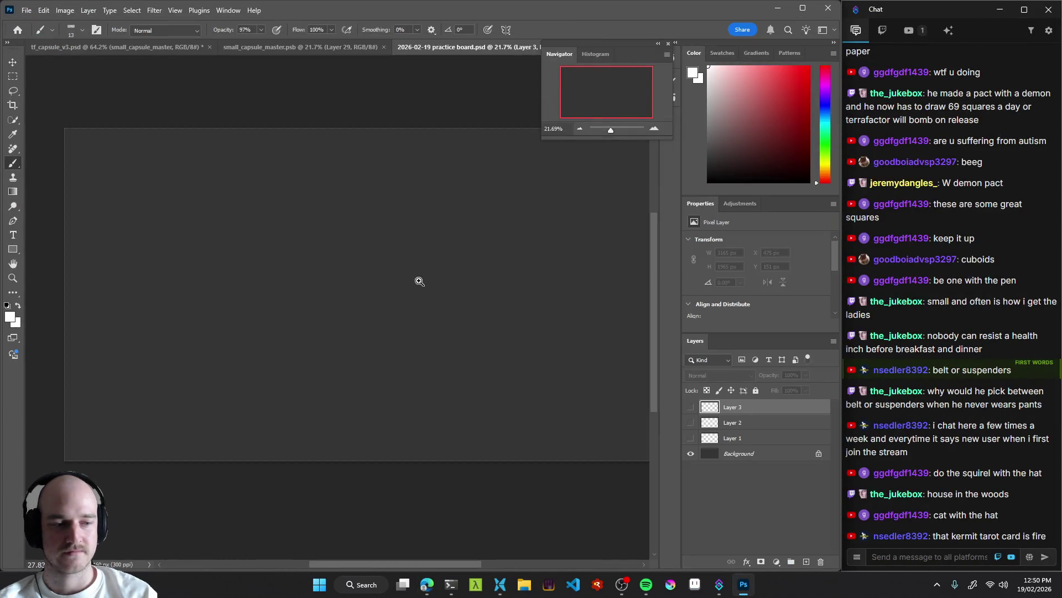
{"action": "left_click", "coordinate": [427, 584]}
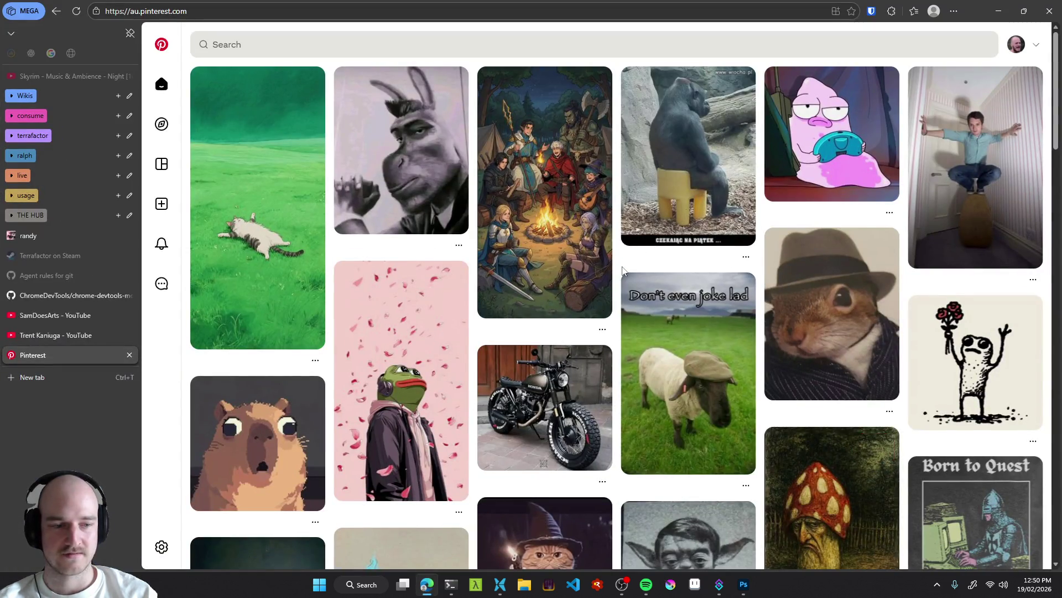
{"action": "scroll", "coordinate": [618, 268], "scroll_direction": "down", "scroll_amount": 1}
{"action": "scroll", "coordinate": [618, 268], "scroll_direction": "down", "scroll_amount": 1}
{"action": "scroll", "coordinate": [618, 267], "scroll_direction": "down", "scroll_amount": 2}
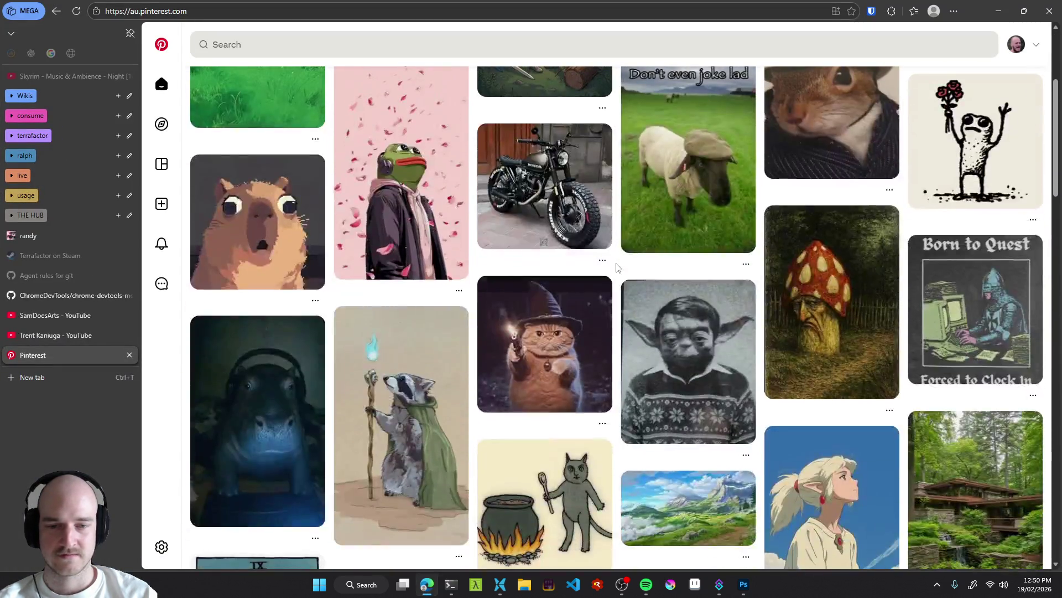
{"action": "scroll", "coordinate": [618, 268], "scroll_direction": "up", "scroll_amount": 4}
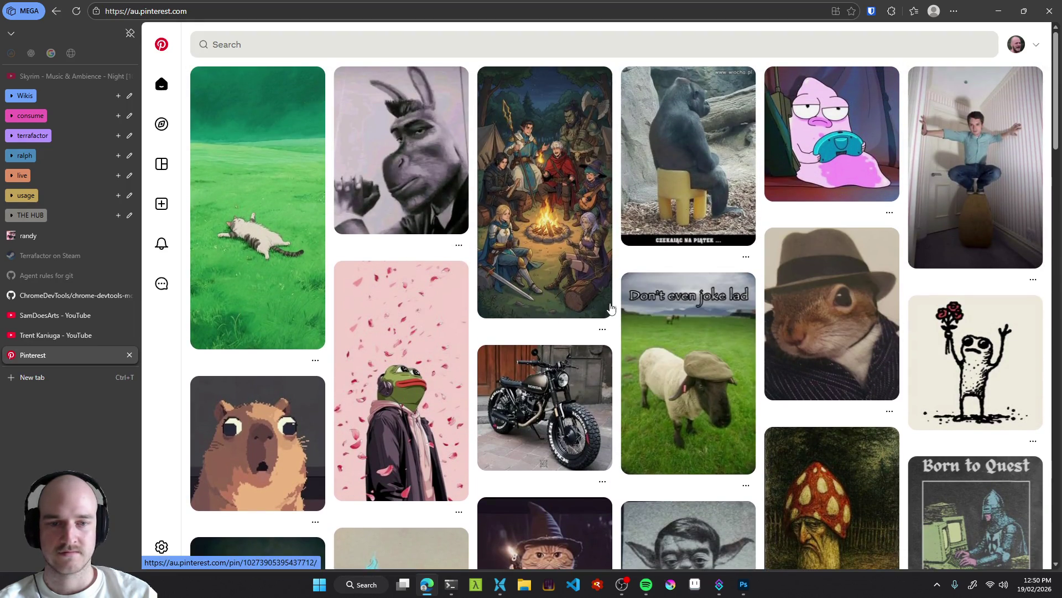
{"action": "scroll", "coordinate": [621, 308], "scroll_direction": "down", "scroll_amount": 2}
{"action": "scroll", "coordinate": [621, 309], "scroll_direction": "down", "scroll_amount": 6}
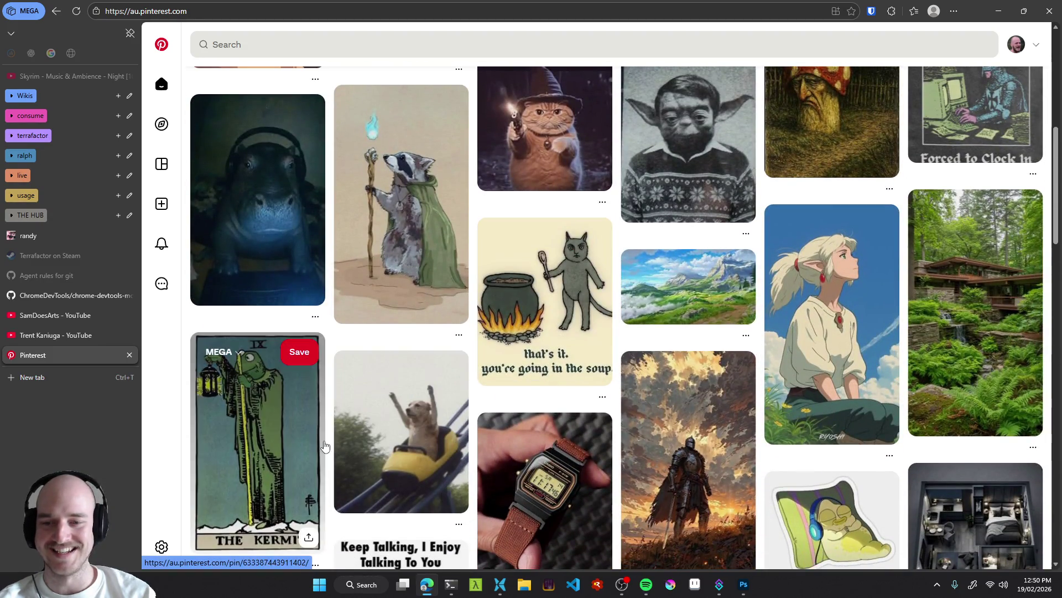
{"action": "scroll", "coordinate": [326, 442], "scroll_direction": "down", "scroll_amount": 2}
{"action": "scroll", "coordinate": [336, 437], "scroll_direction": "down", "scroll_amount": 1}
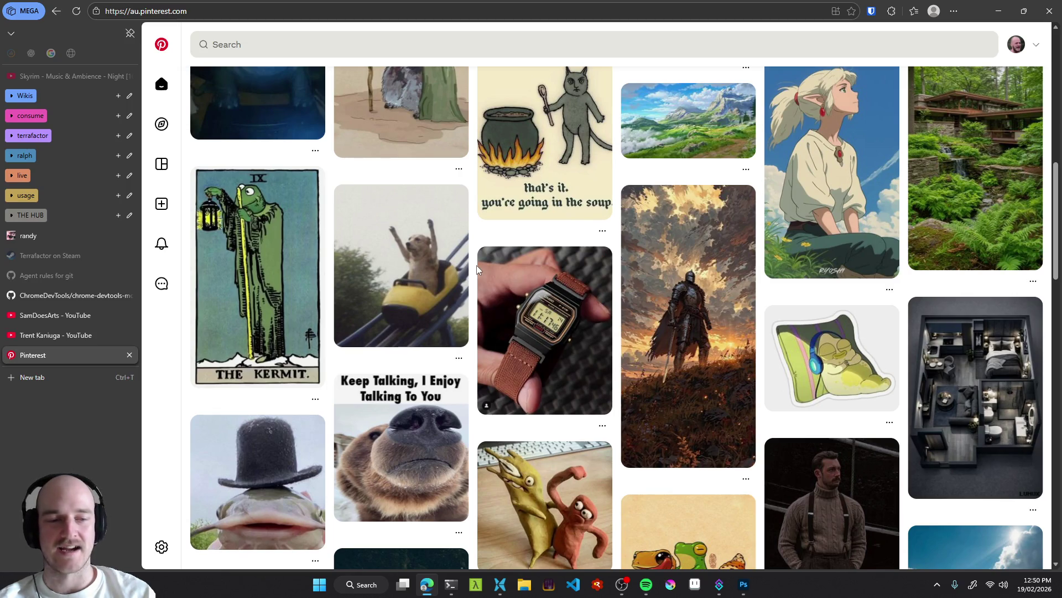
{"action": "scroll", "coordinate": [476, 264], "scroll_direction": "up", "scroll_amount": 2}
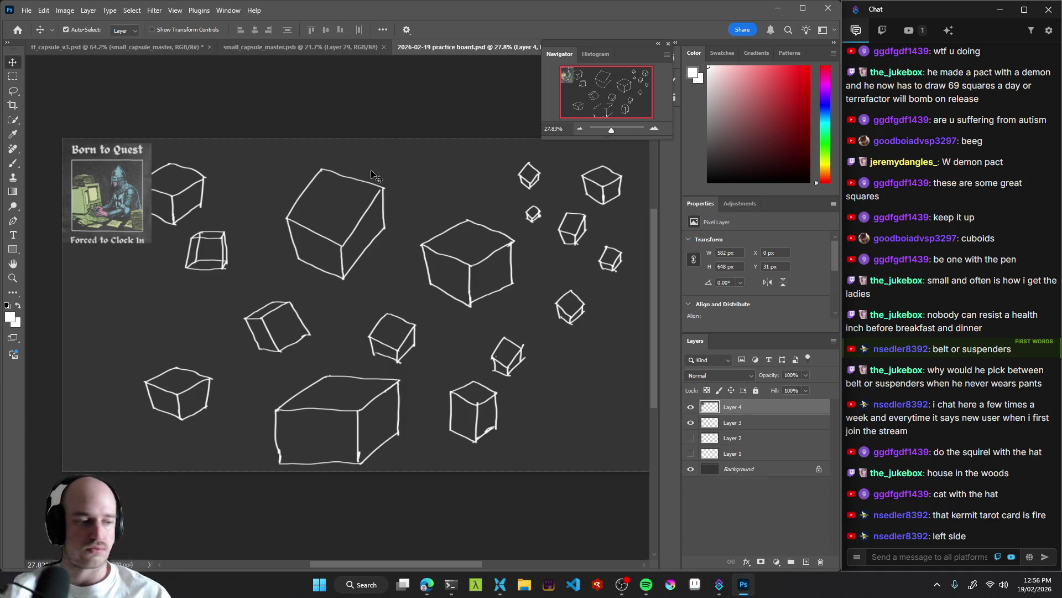
Bring up OBS, minimize it, and switch to the Spotify window.
{"action": "left_click", "coordinate": [622, 584]}
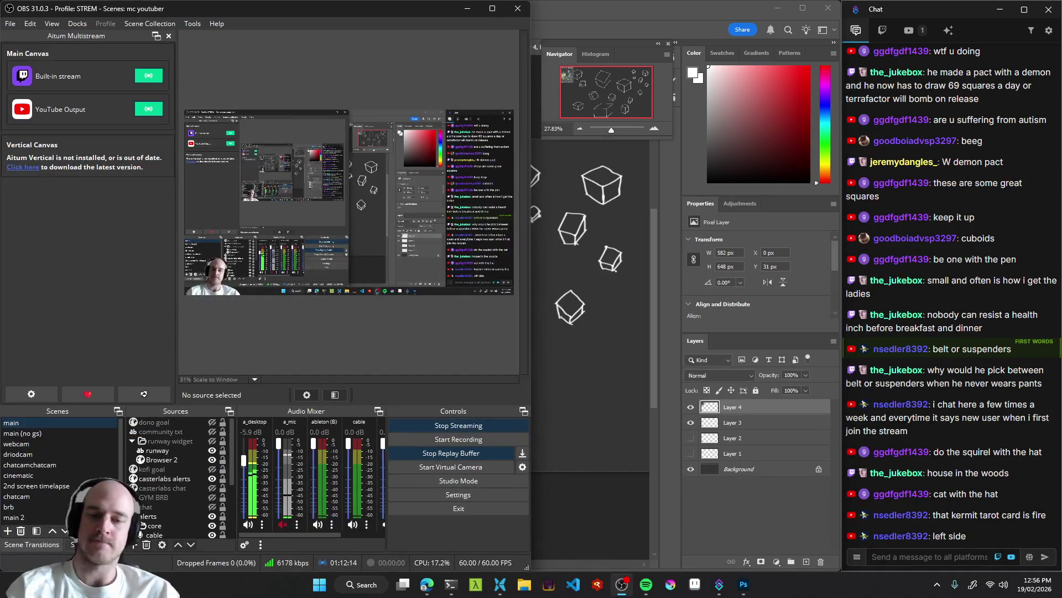
{"action": "left_click", "coordinate": [465, 14]}
{"action": "left_click", "coordinate": [646, 583]}
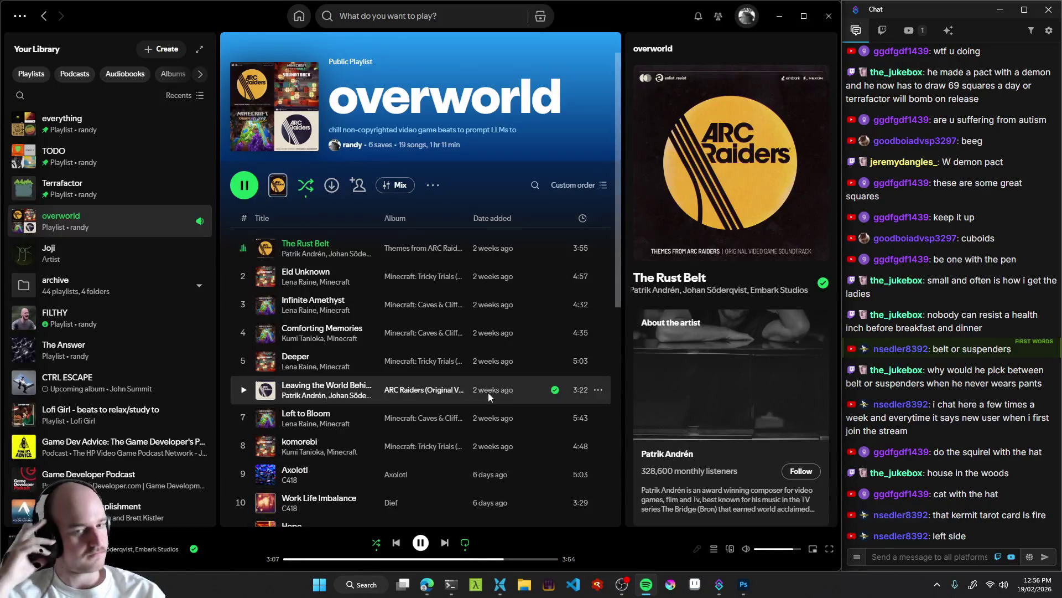
{"action": "scroll", "coordinate": [488, 393], "scroll_direction": "down", "scroll_amount": 8}
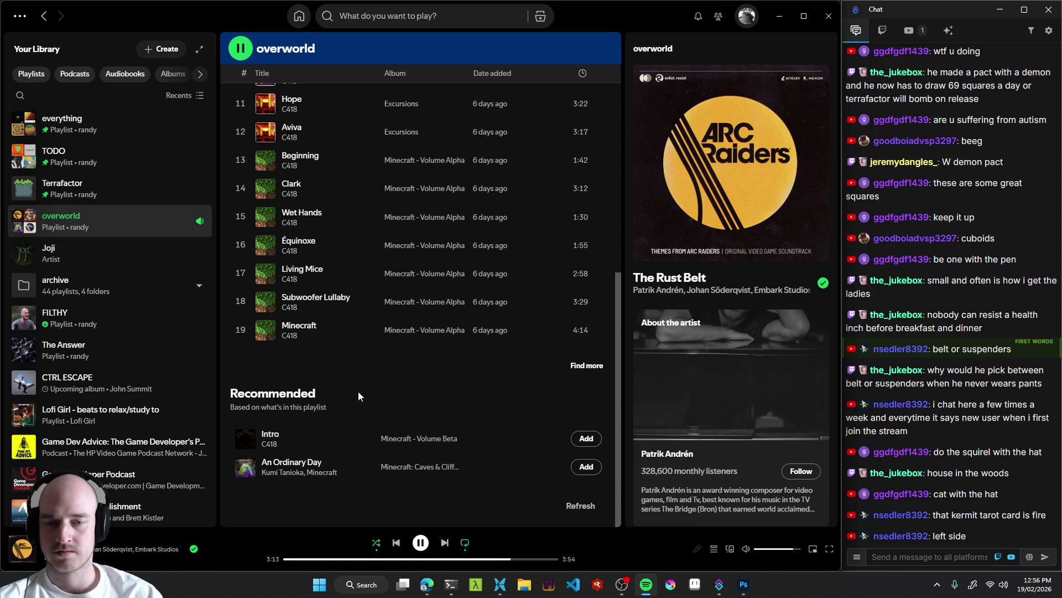
Preview the recommended tracks Intro, skipping to 1:30, and An Ordinary Day.
{"action": "left_click", "coordinate": [242, 442]}
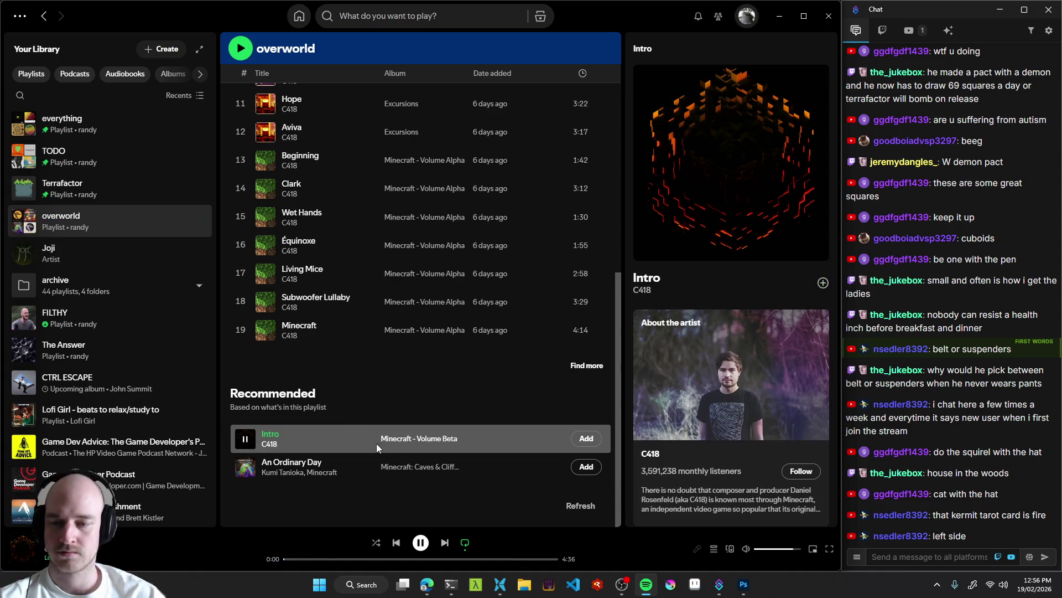
{"action": "left_click", "coordinate": [374, 560]}
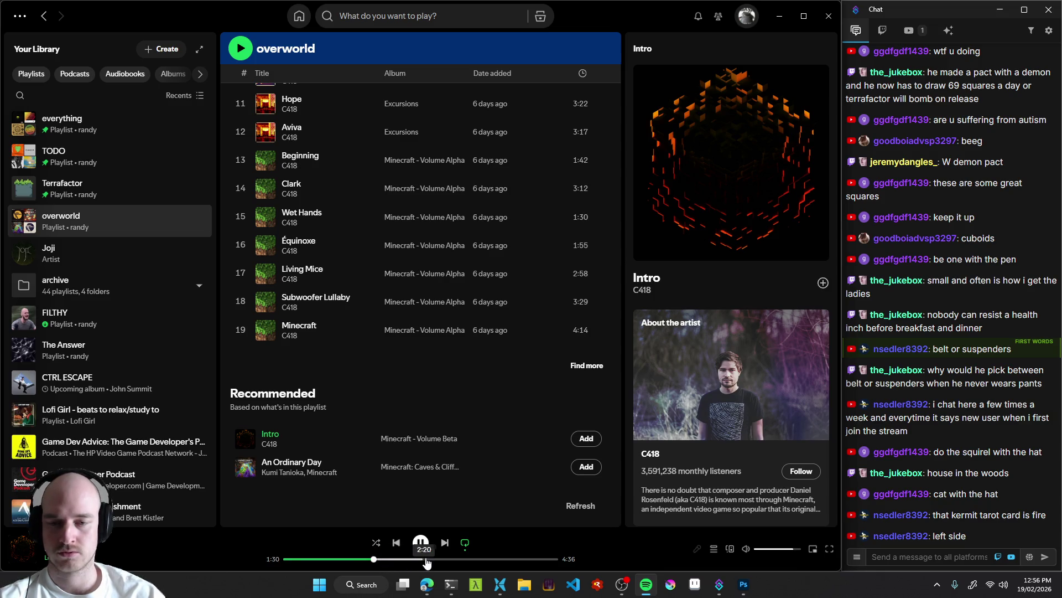
{"action": "left_click", "coordinate": [242, 470]}
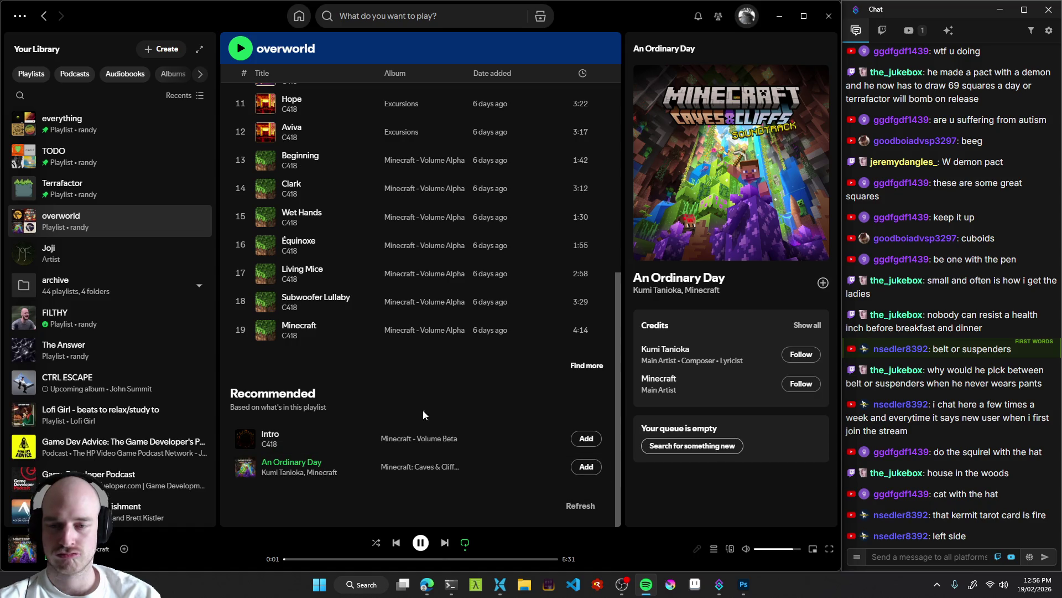
Try Find more, close the search, and open the C418 artist page.
{"action": "left_click", "coordinate": [586, 366]}
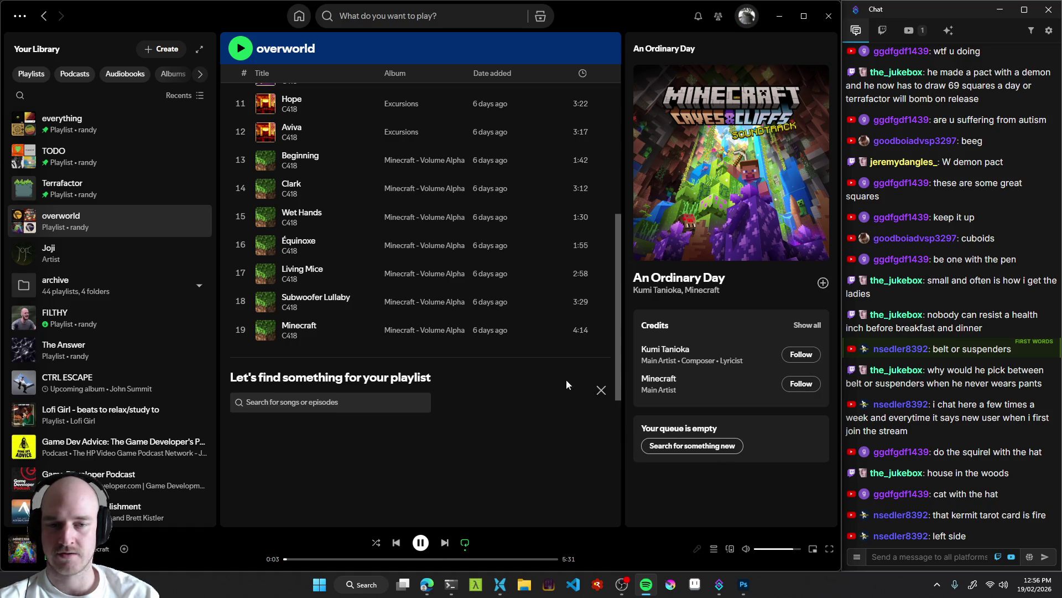
{"action": "left_click", "coordinate": [601, 390]}
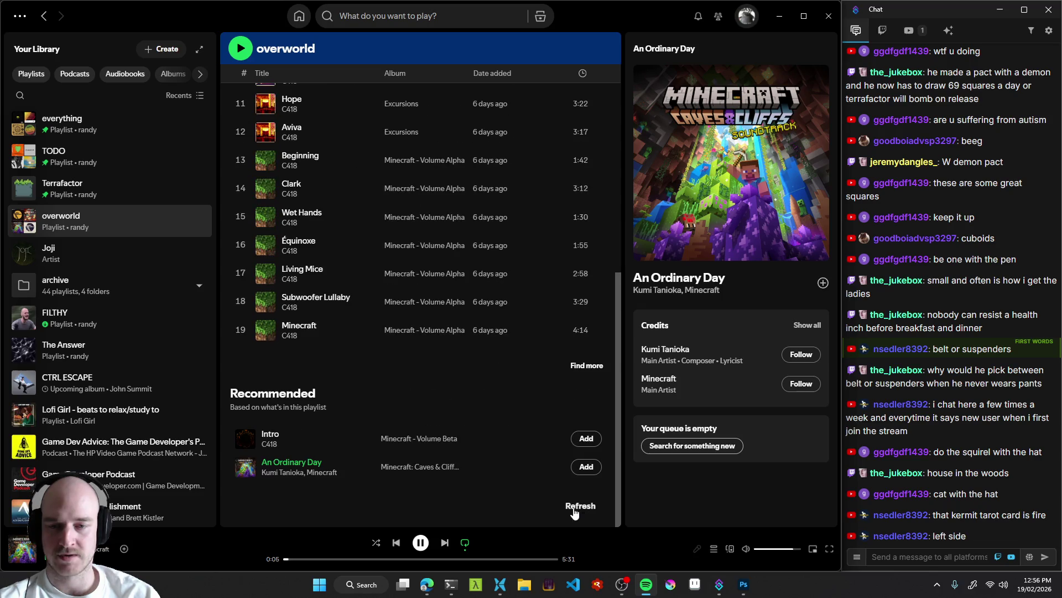
{"action": "scroll", "coordinate": [390, 374], "scroll_direction": "up", "scroll_amount": 10}
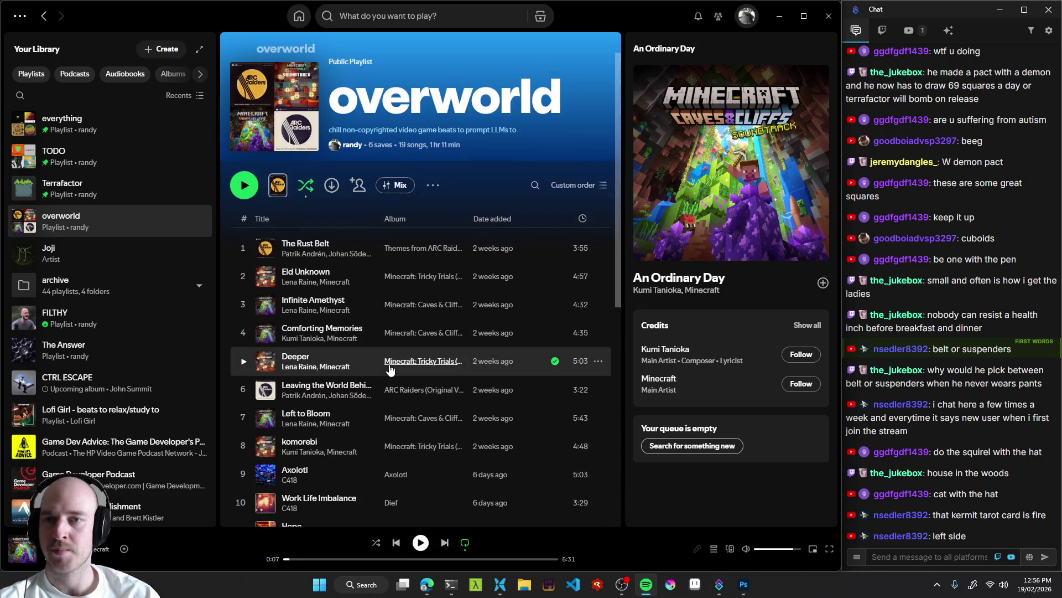
{"action": "scroll", "coordinate": [333, 317], "scroll_direction": "down", "scroll_amount": 4}
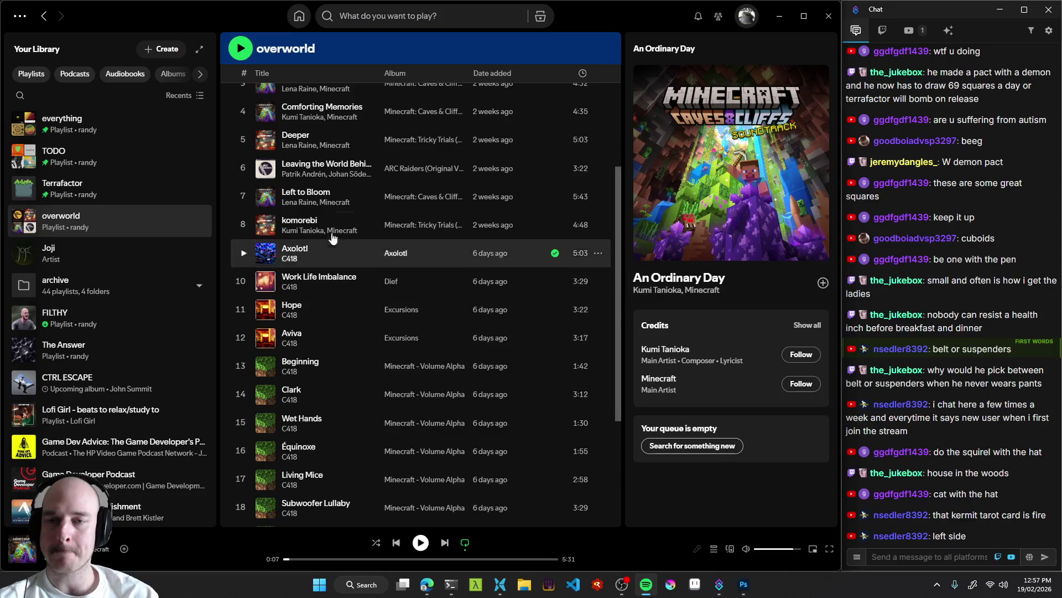
{"action": "left_click", "coordinate": [291, 259]}
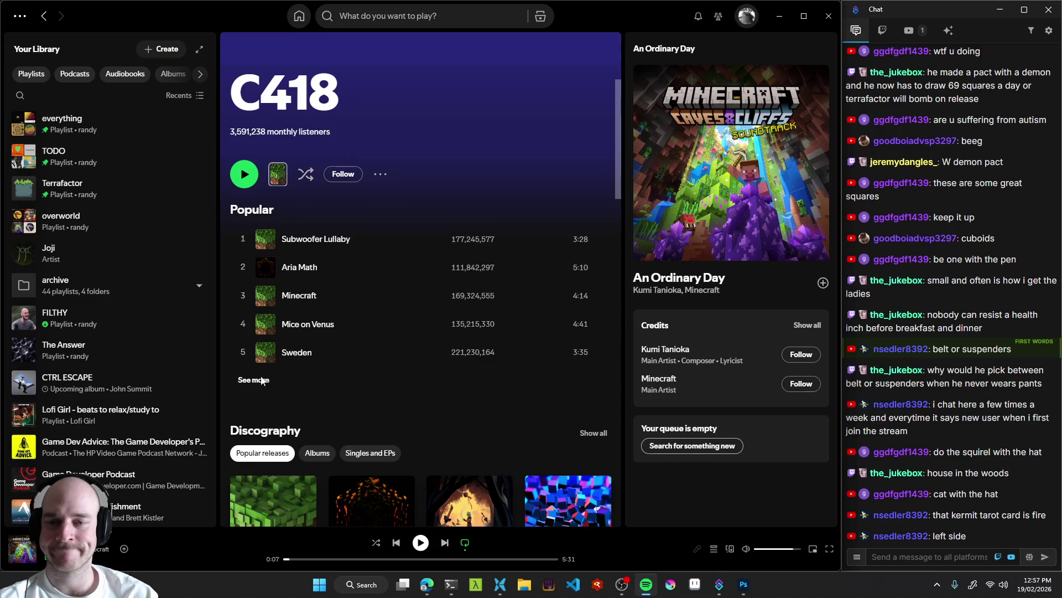
Expand C418's popular tracks, preview Aria Math, and add it to overworld.
{"action": "left_click", "coordinate": [253, 380]}
{"action": "left_click", "coordinate": [244, 269]}
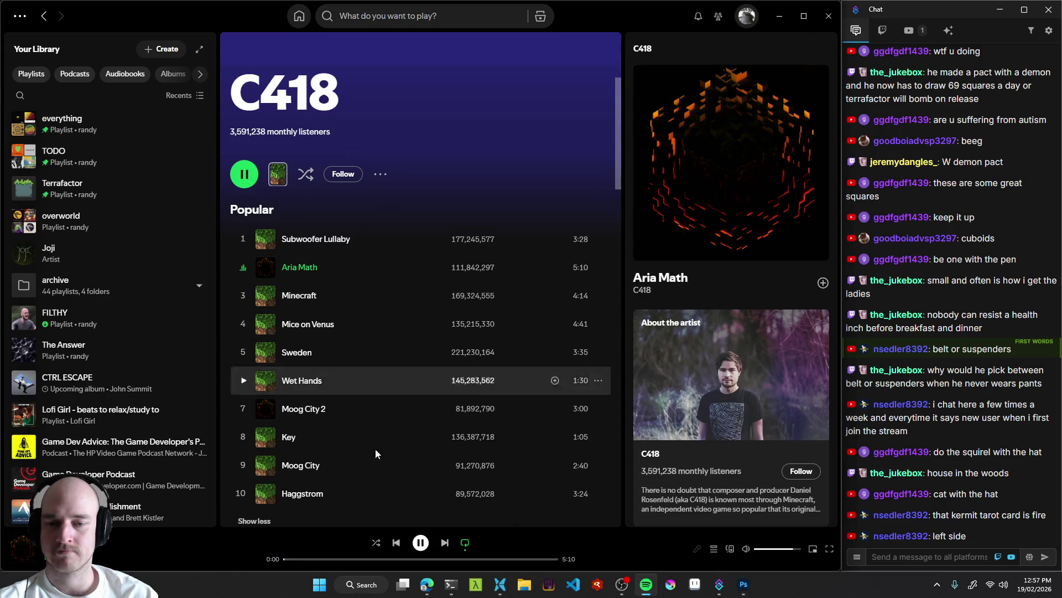
{"action": "left_click", "coordinate": [331, 558]}
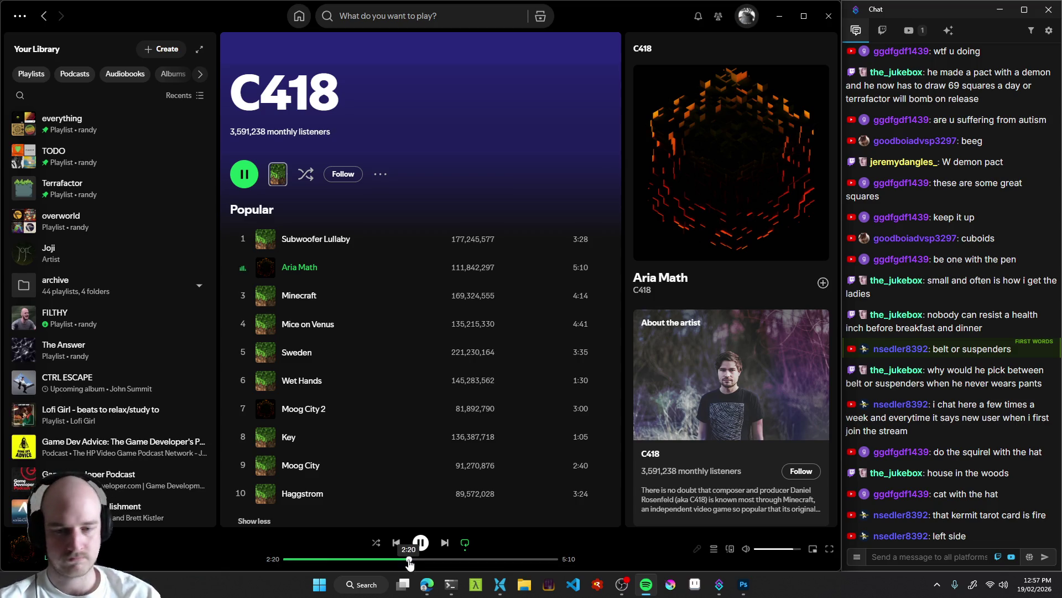
{"action": "left_click", "coordinate": [462, 564]}
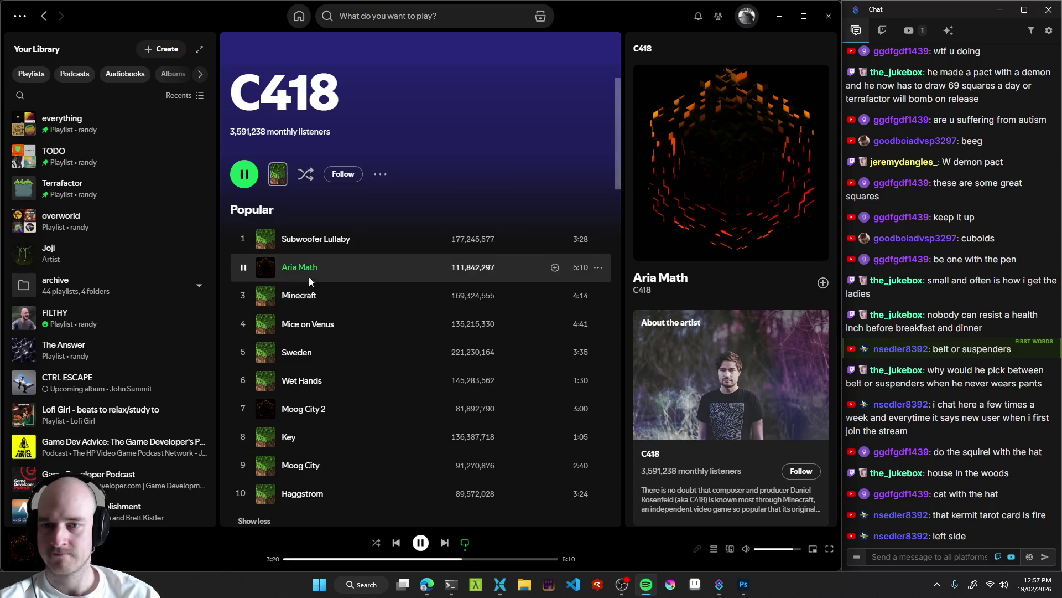
{"action": "left_click_drag", "start_coordinate": [327, 271], "coordinate": [81, 227]}
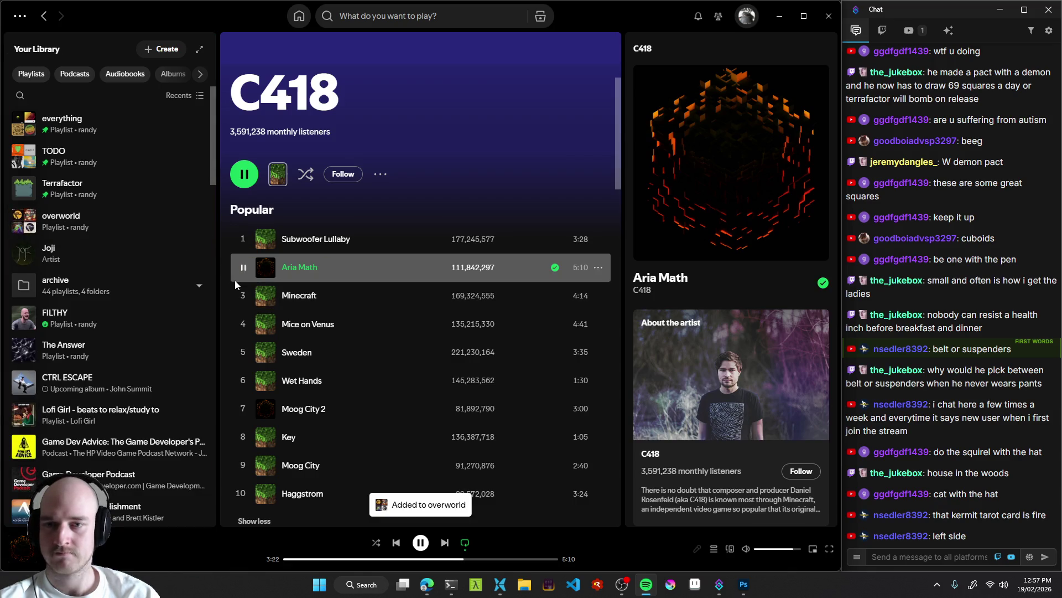
Preview Mice on Venus and add it to the overworld playlist.
{"action": "left_click", "coordinate": [243, 325]}
{"action": "left_click", "coordinate": [313, 559]}
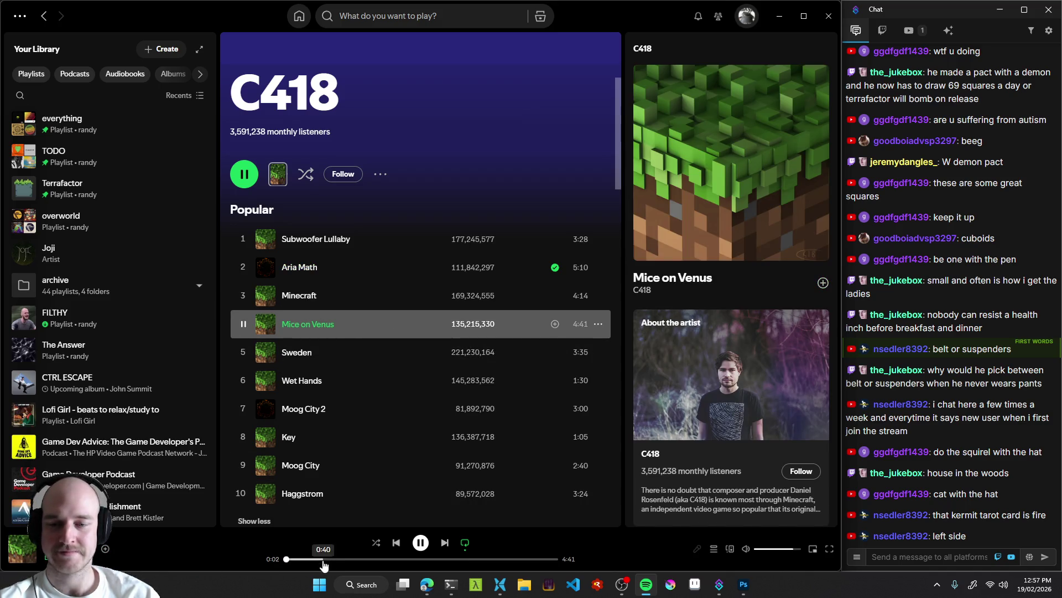
{"action": "left_click", "coordinate": [357, 559]}
{"action": "left_click", "coordinate": [445, 559]}
{"action": "left_click", "coordinate": [482, 559]}
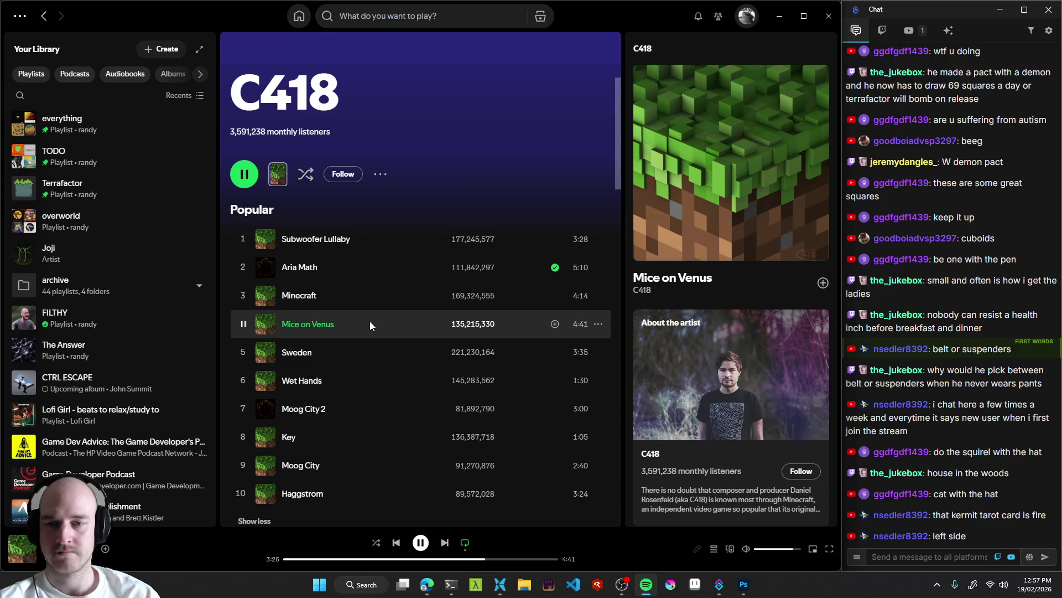
{"action": "mouse_move", "coordinate": [314, 326]}
{"action": "left_mouse_down"}
{"action": "mouse_move", "coordinate": [74, 201]}
{"action": "mouse_move", "coordinate": [75, 219]}
{"action": "left_mouse_up"}
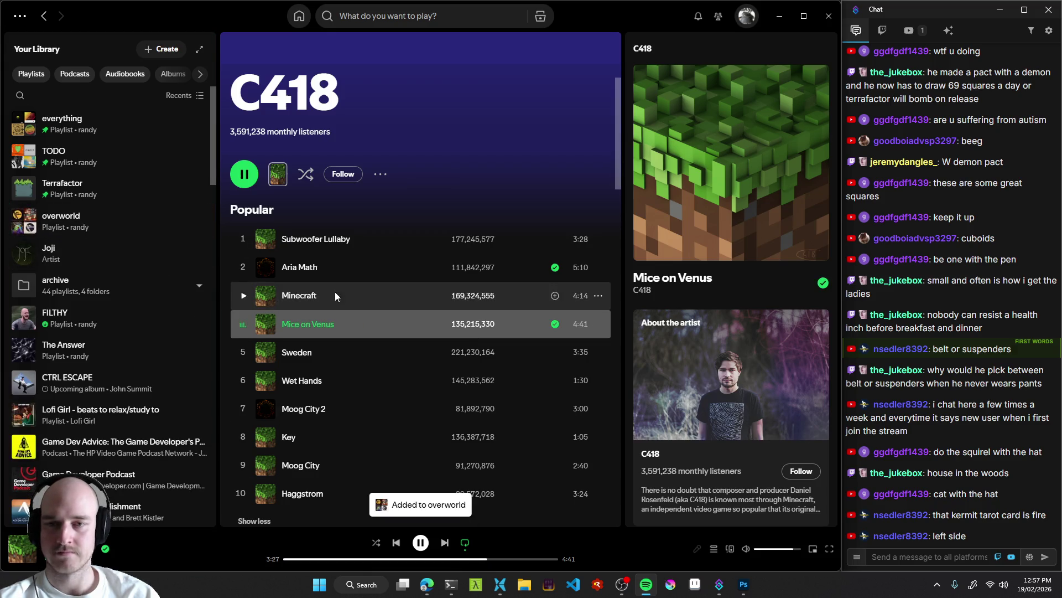
Preview Subwoofer Lullaby, add it to overworld, and open the playlist.
{"action": "left_click", "coordinate": [243, 239]}
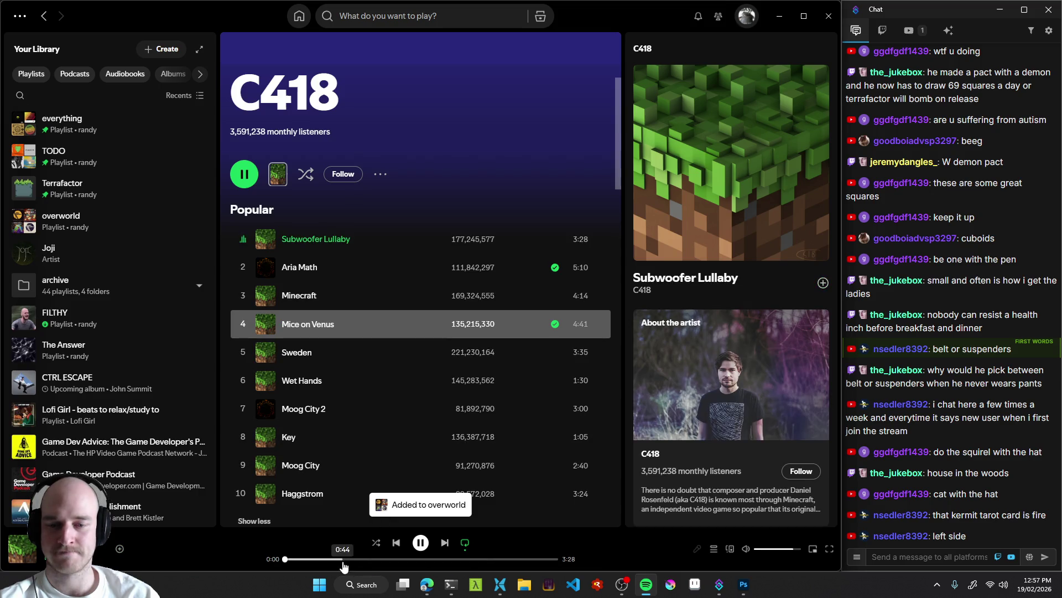
{"action": "left_click", "coordinate": [405, 558]}
{"action": "left_click_drag", "start_coordinate": [406, 559], "coordinate": [498, 559]}
{"action": "left_click_drag", "start_coordinate": [338, 244], "coordinate": [117, 223]}
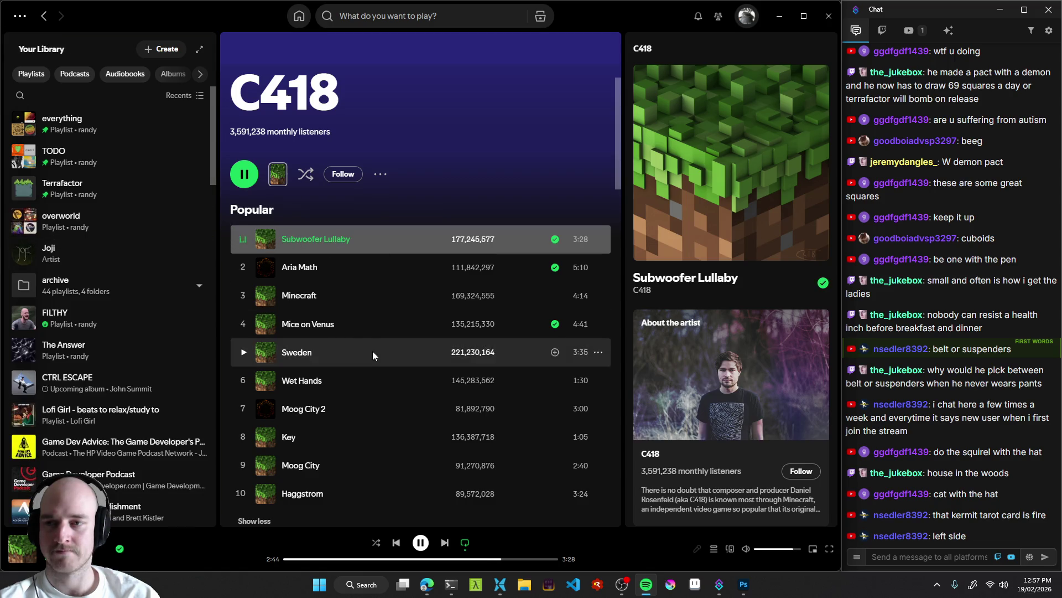
{"action": "left_click", "coordinate": [166, 224]}
{"action": "scroll", "coordinate": [336, 251], "scroll_direction": "down", "scroll_amount": 6}
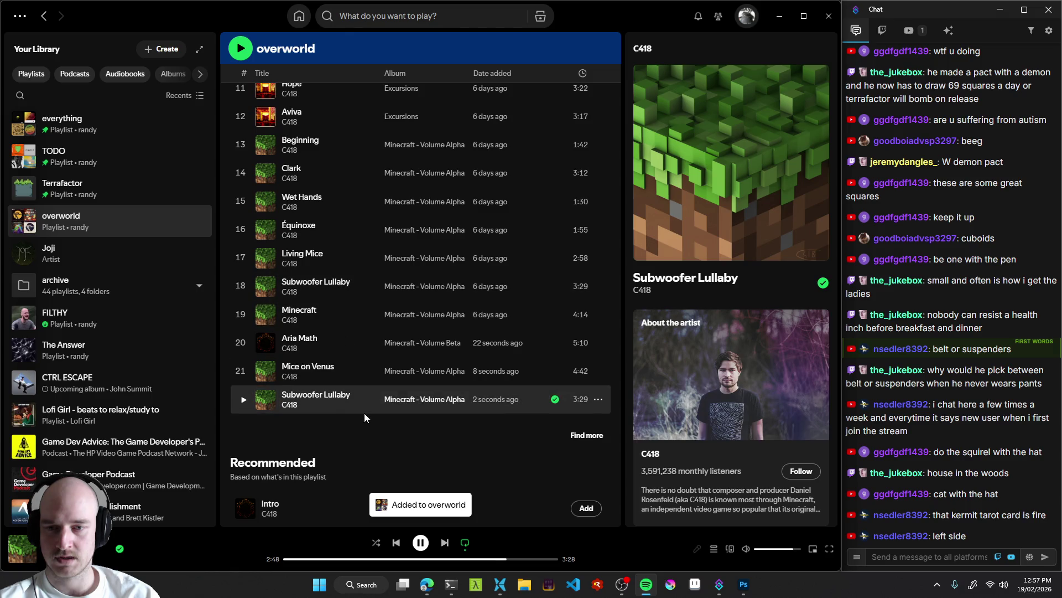
Remove the duplicate Subwoofer Lullaby from the overworld playlist.
{"action": "scroll", "coordinate": [353, 402], "scroll_direction": "up", "scroll_amount": 1}
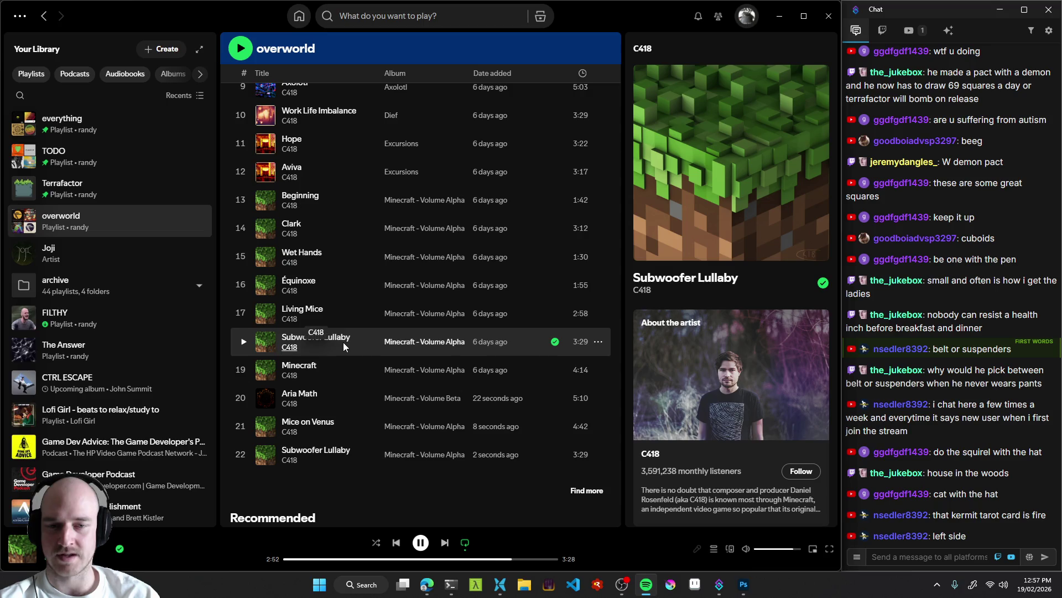
{"action": "right_click", "coordinate": [344, 455]}
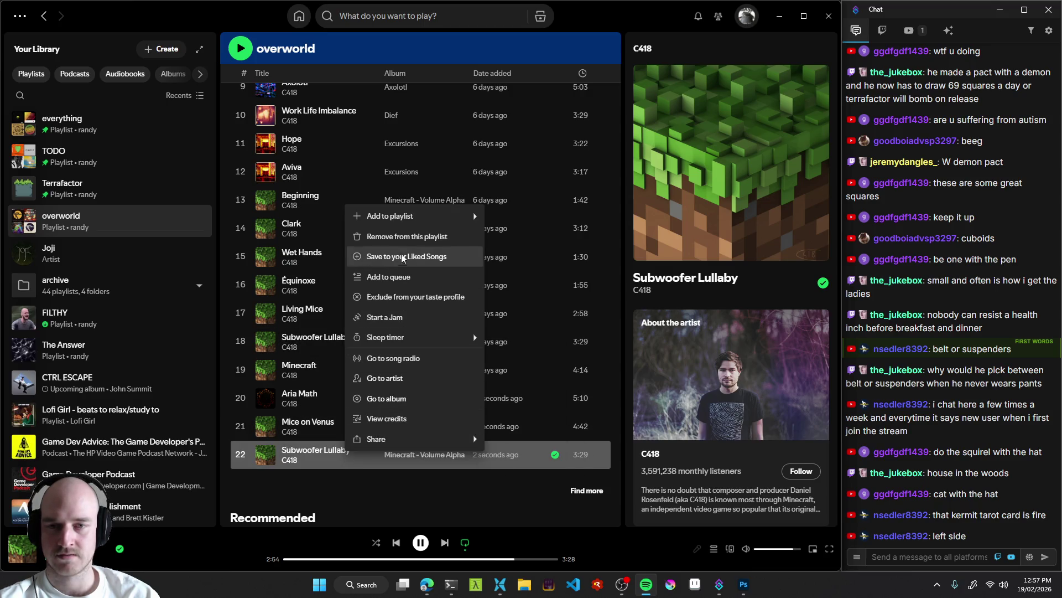
{"action": "left_click", "coordinate": [404, 235]}
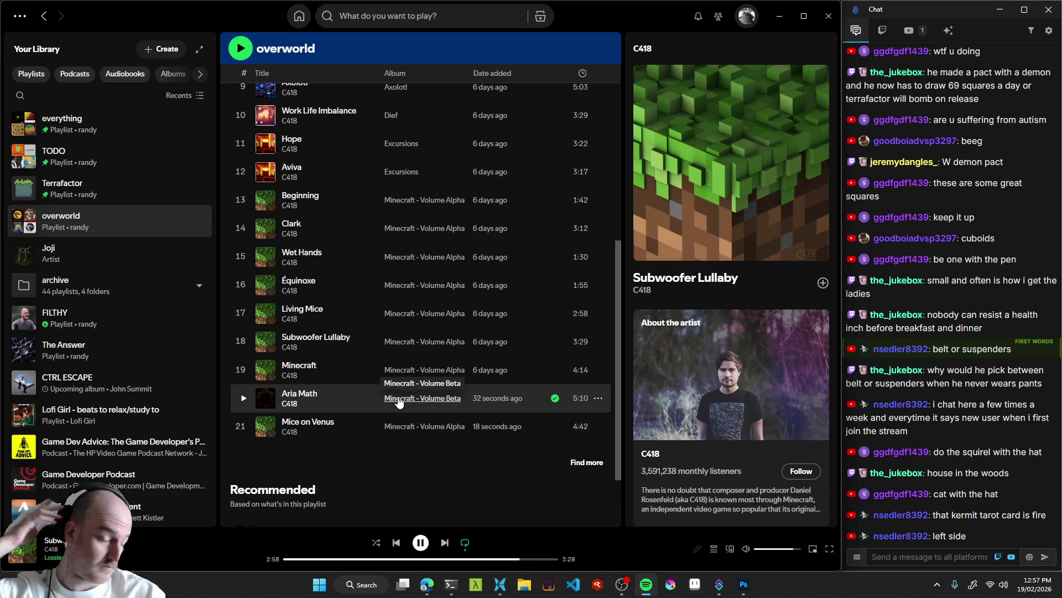
Play Aria Math from overworld, toggle Smart Shuffle on and off, then return to Photoshop.
{"action": "left_click", "coordinate": [249, 399]}
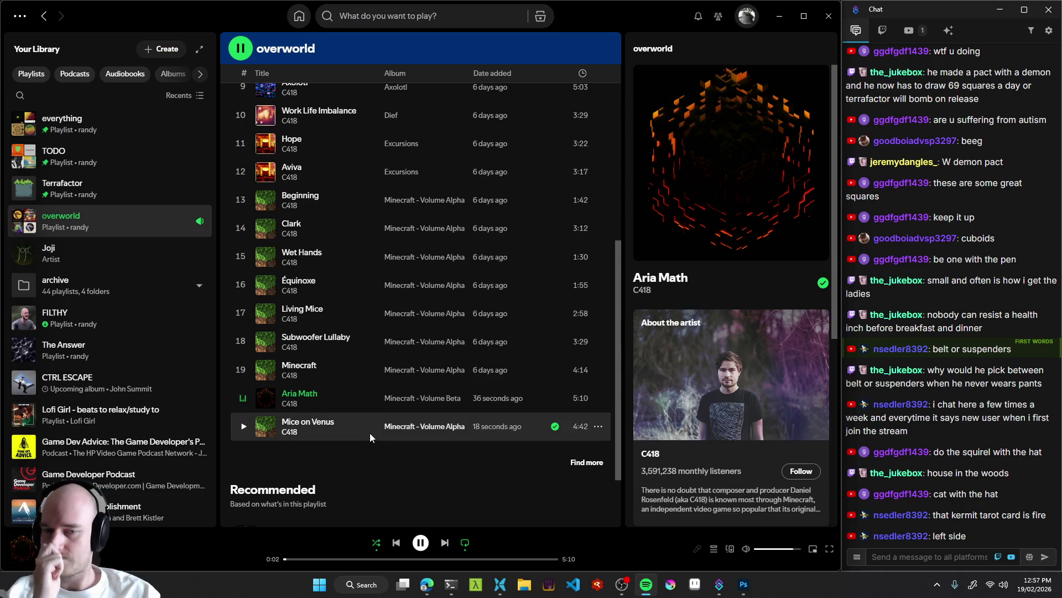
{"action": "left_click", "coordinate": [376, 543]}
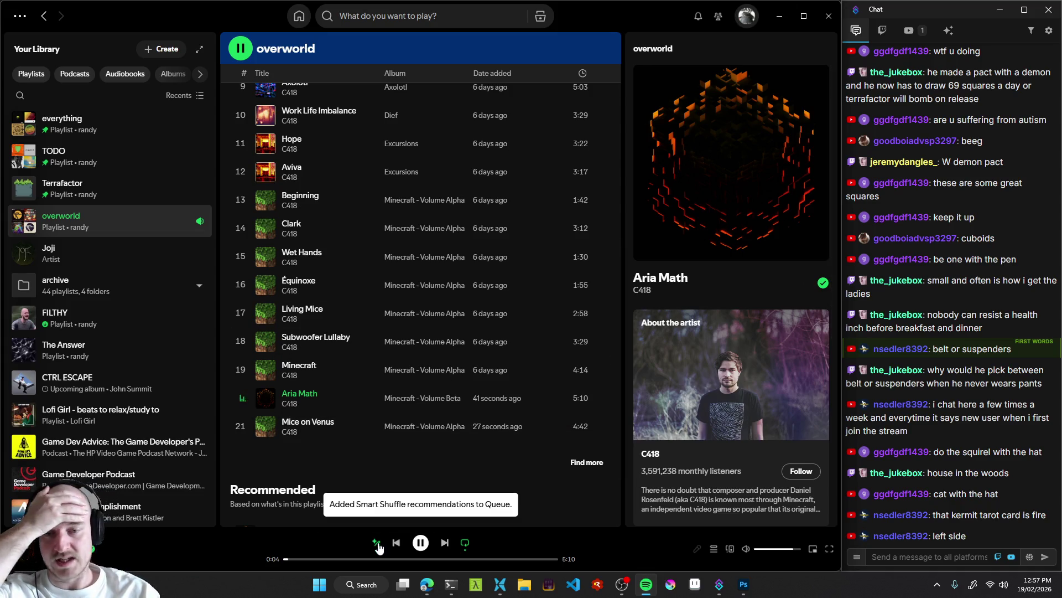
{"action": "left_click", "coordinate": [376, 543]}
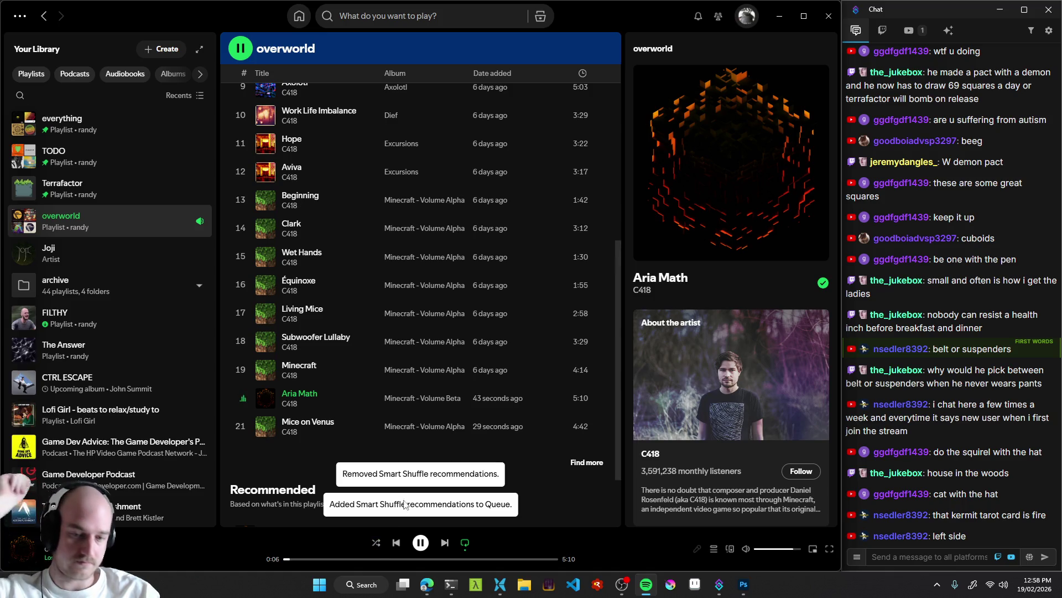
{"action": "scroll", "coordinate": [287, 400], "scroll_direction": "down", "scroll_amount": 3}
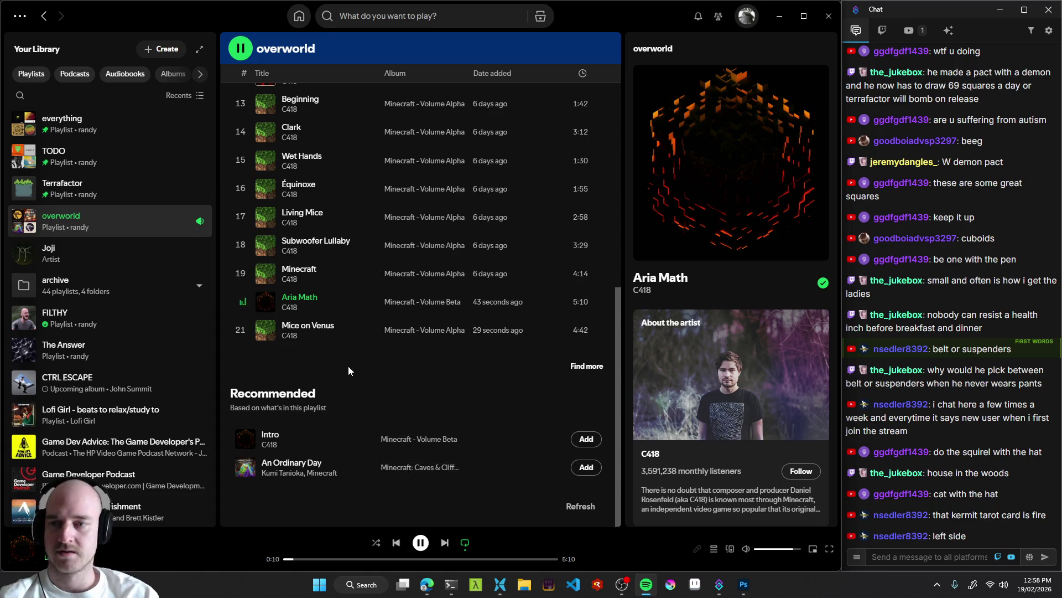
{"action": "scroll", "coordinate": [124, 424], "scroll_direction": "down", "scroll_amount": 5}
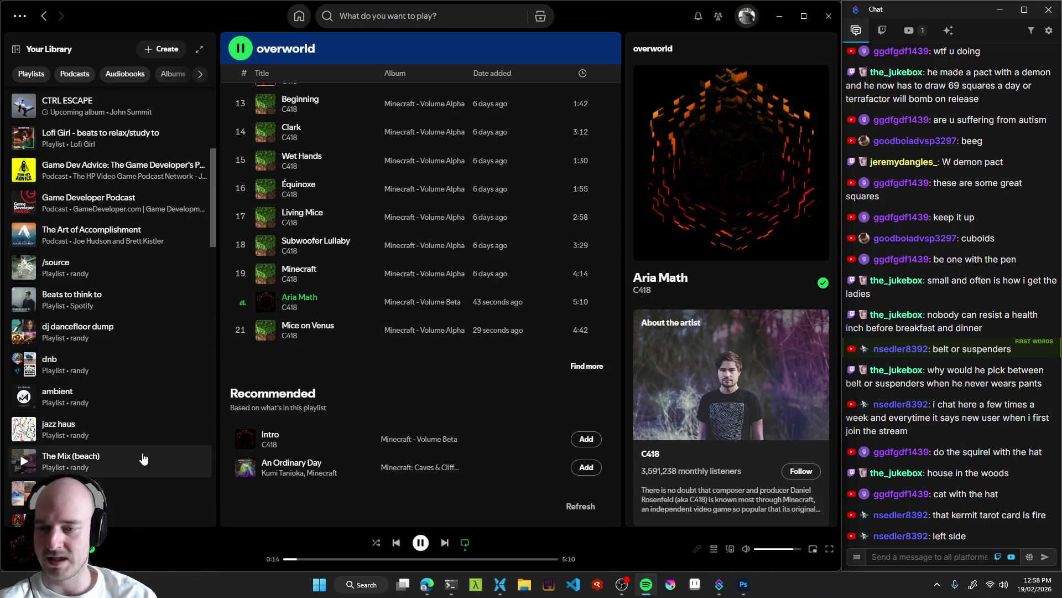
{"action": "scroll", "coordinate": [138, 457], "scroll_direction": "up", "scroll_amount": 5}
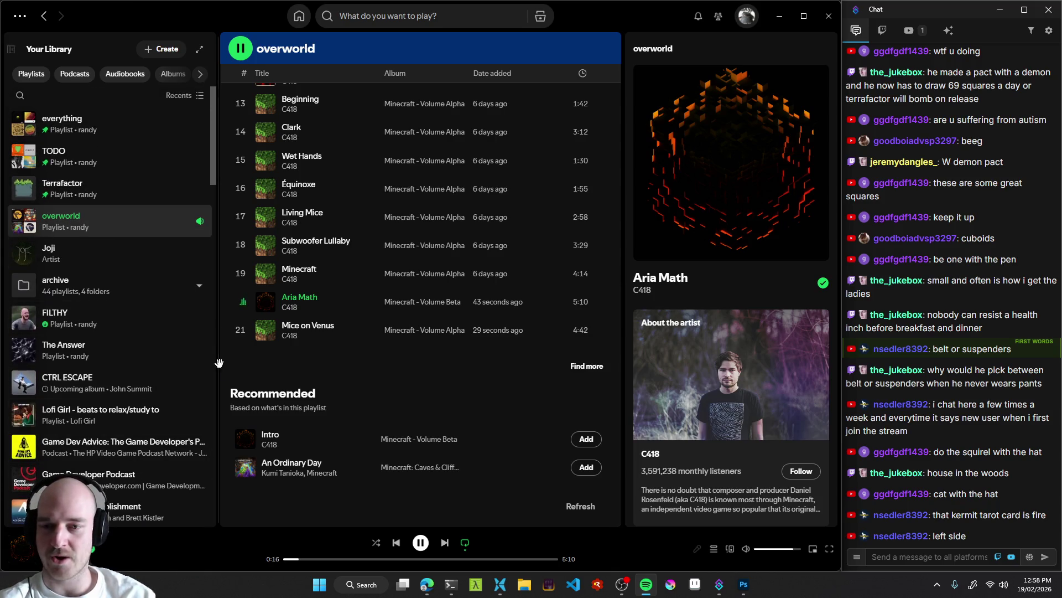
{"action": "scroll", "coordinate": [227, 370], "scroll_direction": "up", "scroll_amount": 10}
{"action": "scroll", "coordinate": [227, 370], "scroll_direction": "up", "scroll_amount": 1}
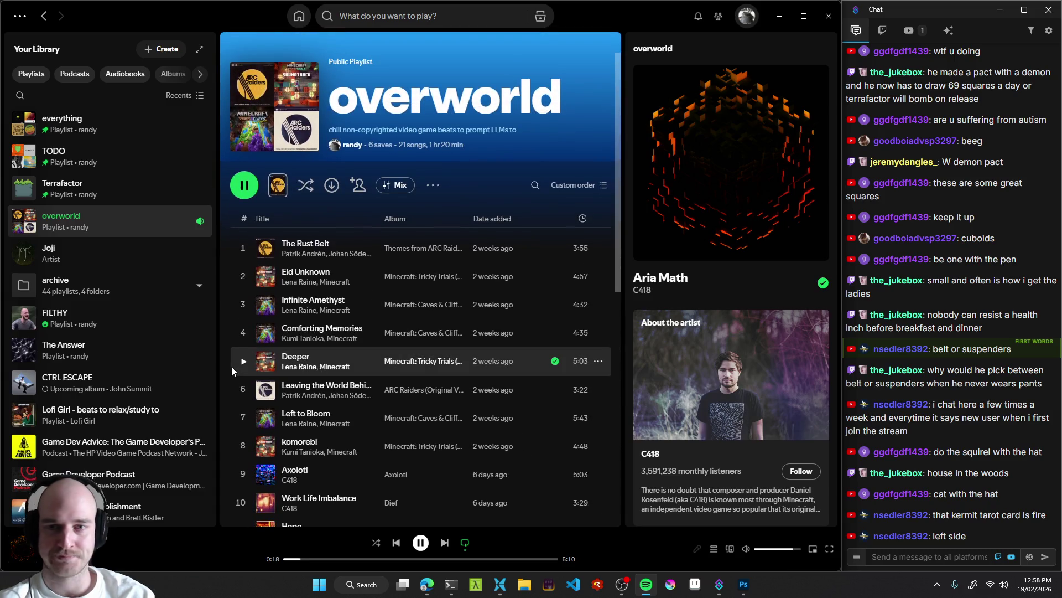
{"action": "left_click", "coordinate": [780, 19]}
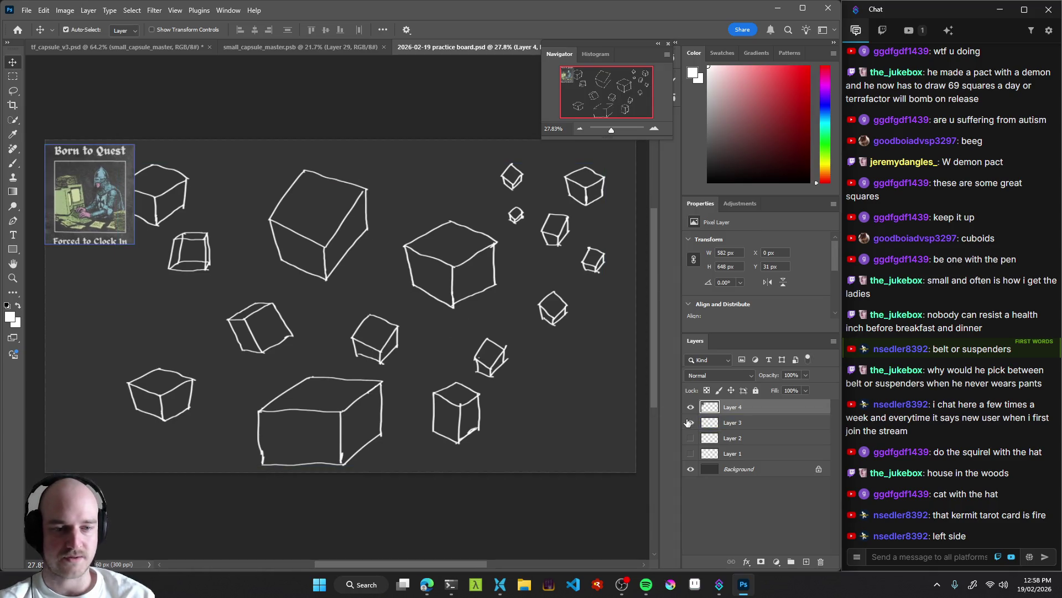
Hide Layer 3's cube drawings and try out undone test strokes with the Brush.
{"action": "left_click", "coordinate": [690, 422]}
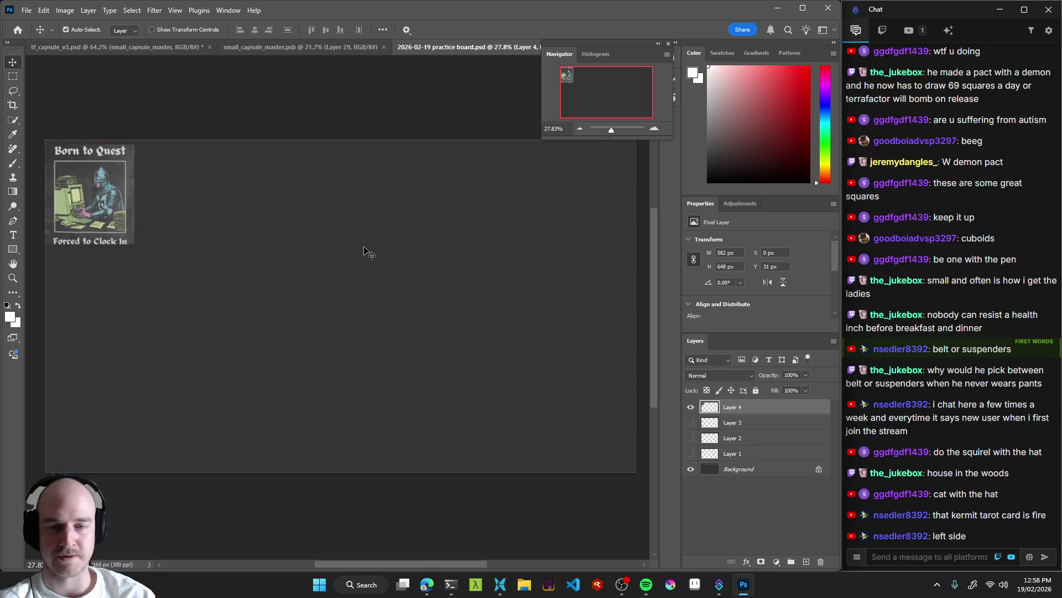
{"action": "key", "text": "b"}
{"action": "left_click_drag", "start_coordinate": [394, 396], "coordinate": [419, 447]}
{"action": "key", "text": "ctrl+z"}
{"action": "left_click_drag", "start_coordinate": [295, 370], "coordinate": [396, 275]}
{"action": "key", "text": "ctrl+z"}
Switch to full-screen view, reposition the canvas, and draw then undo a long line.
{"action": "key", "text": "f"}
{"action": "key", "text": "f"}
{"action": "mouse_move", "coordinate": [504, 316]}
{"action": "left_mouse_down"}
{"action": "mouse_move", "coordinate": [415, 339]}
{"action": "mouse_move", "coordinate": [446, 336]}
{"action": "left_mouse_up"}
{"action": "scroll", "coordinate": [456, 320], "scroll_direction": "up", "scroll_amount": 2}
{"action": "scroll", "coordinate": [453, 320], "scroll_direction": "down", "scroll_amount": 1}
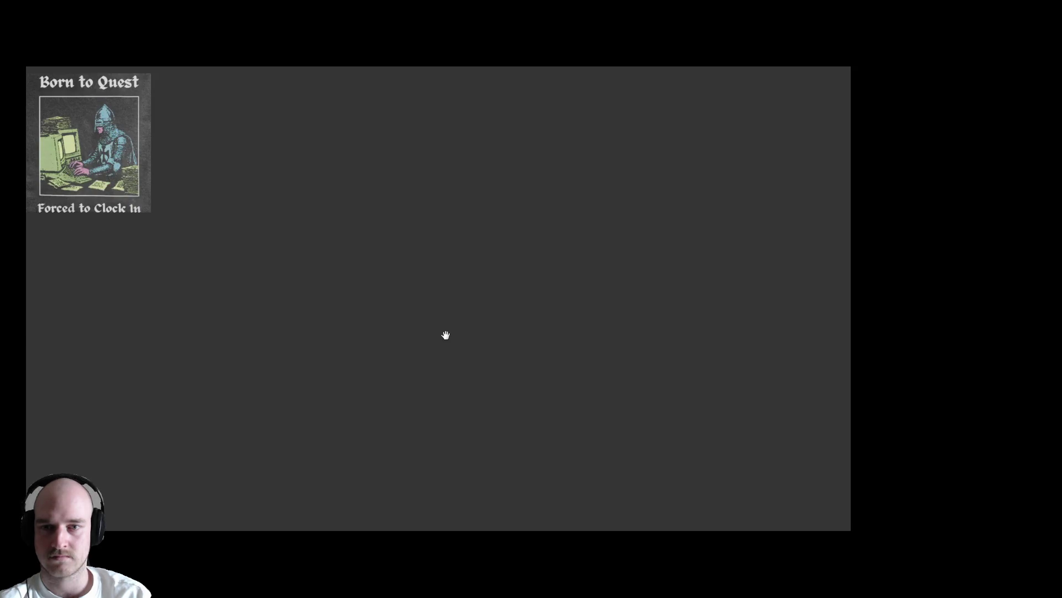
{"action": "mouse_move", "coordinate": [302, 142]}
{"action": "left_mouse_down"}
{"action": "mouse_move", "coordinate": [298, 415]}
{"action": "mouse_move", "coordinate": [270, 264]}
{"action": "mouse_move", "coordinate": [272, 143]}
{"action": "mouse_move", "coordinate": [272, 158]}
{"action": "mouse_move", "coordinate": [475, 127]}
{"action": "mouse_move", "coordinate": [653, 130]}
{"action": "mouse_move", "coordinate": [643, 481]}
{"action": "left_mouse_up"}
{"action": "key", "text": "ctrl+z"}
Draw the brush stroke that joins the sides into a closed white square outline.
{"action": "mouse_move", "coordinate": [275, 430]}
{"action": "left_mouse_down"}
{"action": "mouse_move", "coordinate": [274, 468]}
{"action": "mouse_move", "coordinate": [649, 476]}
{"action": "left_mouse_up"}
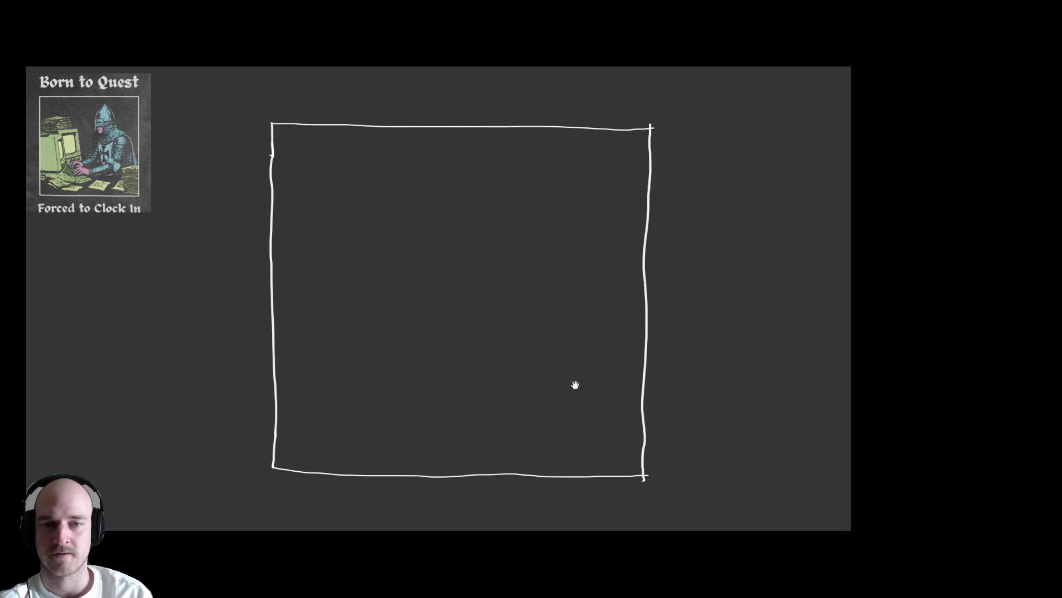
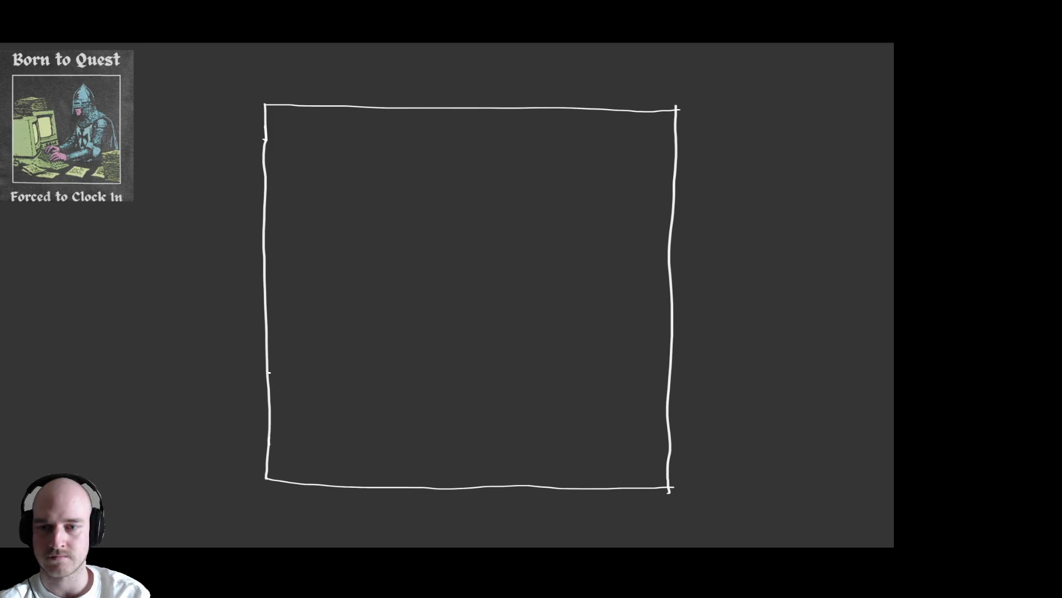
Draw a 3D box at the panel's left edge: bottom edge, right edge, angled side and top back edge.
{"action": "left_click_drag", "start_coordinate": [268, 370], "coordinate": [376, 370]}
{"action": "key", "text": "ctrl+z"}
{"action": "key", "text": "ctrl+z"}
{"action": "mouse_move", "coordinate": [269, 362]}
{"action": "left_mouse_down"}
{"action": "mouse_move", "coordinate": [377, 375]}
{"action": "mouse_move", "coordinate": [415, 331]}
{"action": "left_mouse_up"}
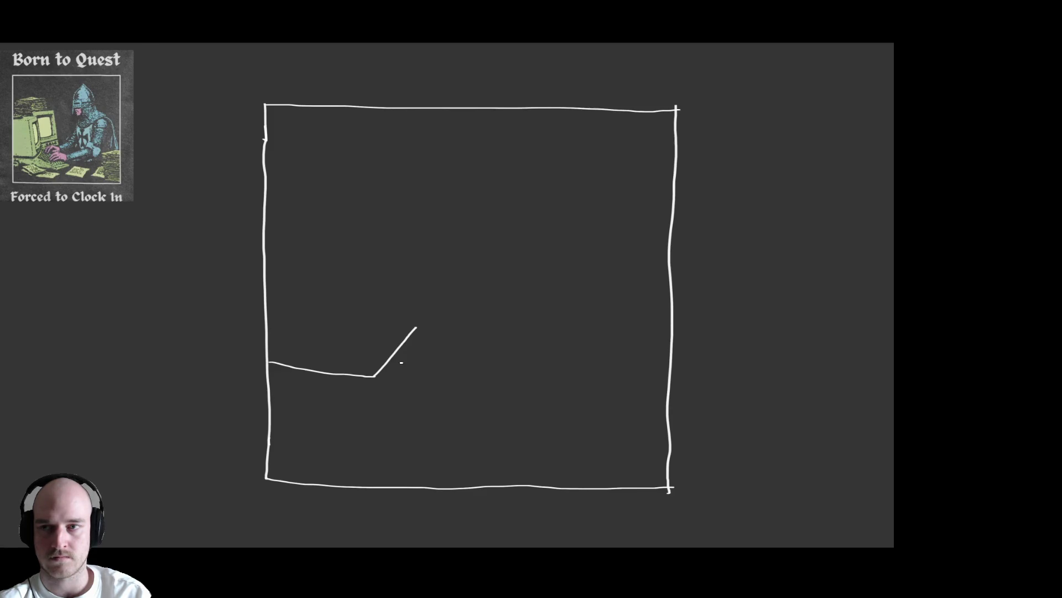
{"action": "mouse_move", "coordinate": [376, 376]}
{"action": "left_mouse_down"}
{"action": "mouse_move", "coordinate": [357, 236]}
{"action": "mouse_move", "coordinate": [356, 301]}
{"action": "mouse_move", "coordinate": [375, 377]}
{"action": "mouse_move", "coordinate": [357, 249]}
{"action": "mouse_move", "coordinate": [265, 243]}
{"action": "left_mouse_up"}
{"action": "key", "text": "ctrl+z"}
{"action": "key", "text": "ctrl+z"}
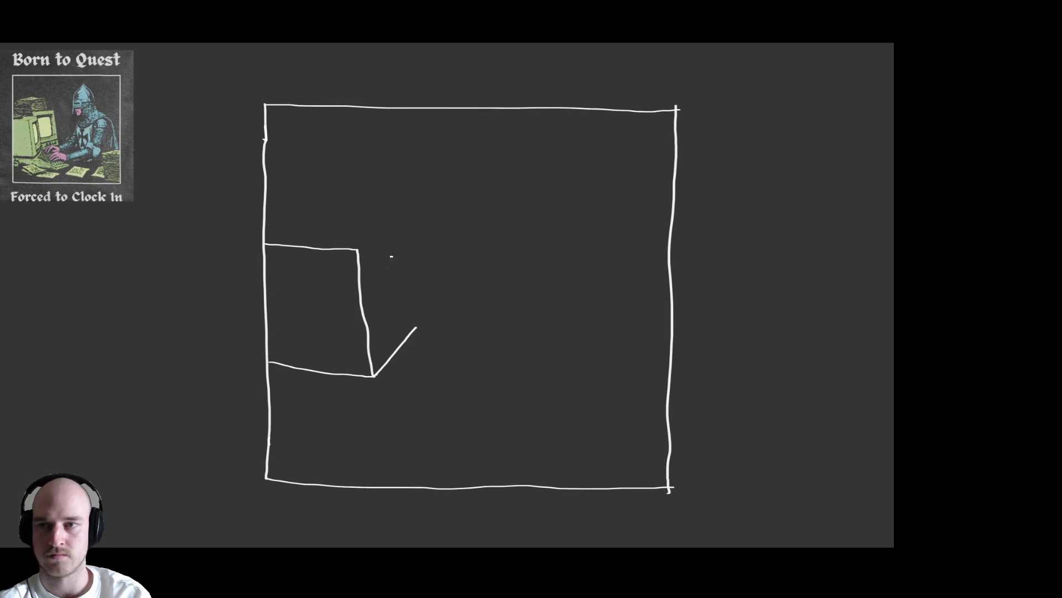
{"action": "mouse_move", "coordinate": [358, 249]}
{"action": "left_mouse_down"}
{"action": "mouse_move", "coordinate": [384, 236]}
{"action": "mouse_move", "coordinate": [400, 347]}
{"action": "mouse_move", "coordinate": [410, 346]}
{"action": "left_mouse_up"}
{"action": "key", "text": "ctrl+z"}
{"action": "key", "text": "e"}
{"action": "key", "text": "p"}
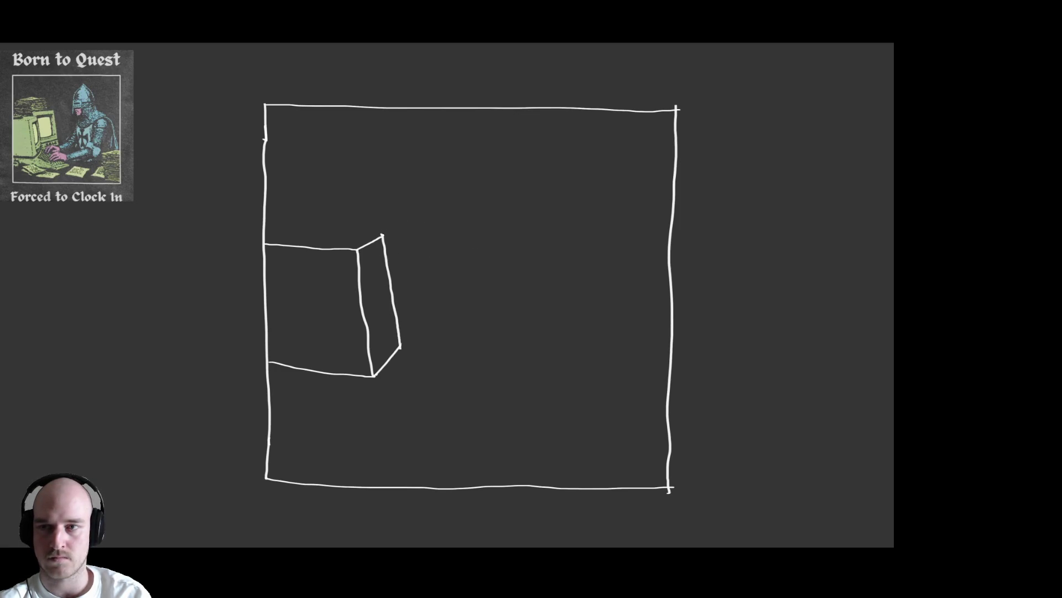
{"action": "left_click_drag", "start_coordinate": [380, 237], "coordinate": [276, 225]}
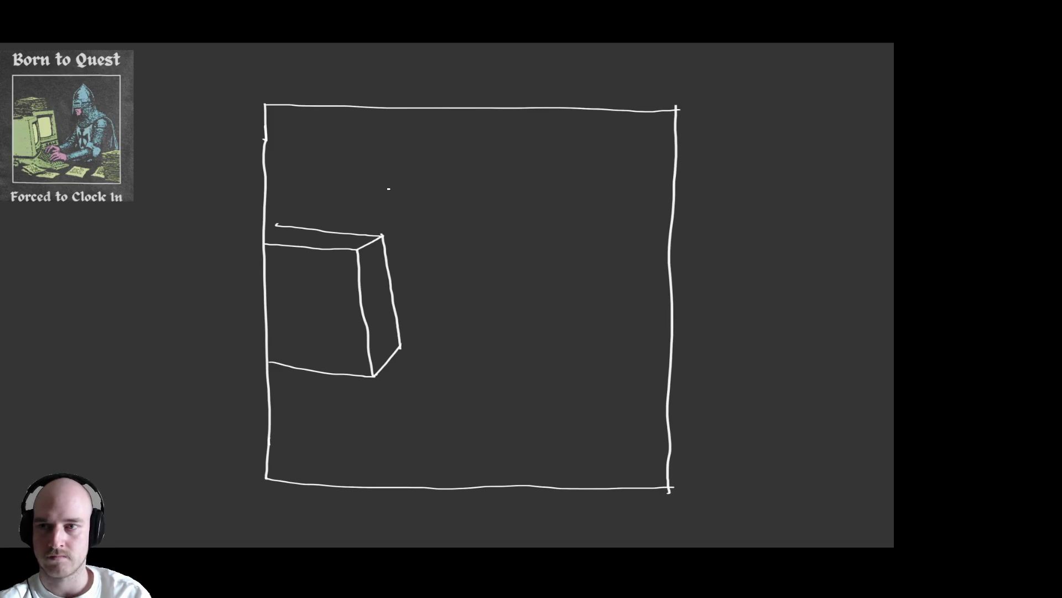
Add the box's top edge and sketch the angled screen's top and right edges.
{"action": "left_click_drag", "start_coordinate": [375, 225], "coordinate": [450, 208]}
{"action": "key", "text": "ctrl+z"}
{"action": "mouse_move", "coordinate": [376, 222]}
{"action": "left_mouse_down"}
{"action": "mouse_move", "coordinate": [459, 210]}
{"action": "mouse_move", "coordinate": [460, 311]}
{"action": "left_mouse_up"}
{"action": "key", "text": "ctrl+z"}
{"action": "mouse_move", "coordinate": [466, 305]}
{"action": "left_mouse_down"}
{"action": "mouse_move", "coordinate": [467, 217]}
{"action": "mouse_move", "coordinate": [469, 321]}
{"action": "mouse_move", "coordinate": [401, 343]}
{"action": "mouse_move", "coordinate": [419, 322]}
{"action": "mouse_move", "coordinate": [469, 312]}
{"action": "left_mouse_up"}
{"action": "key", "text": "ctrl+z"}
{"action": "key", "text": "ctrl+z"}
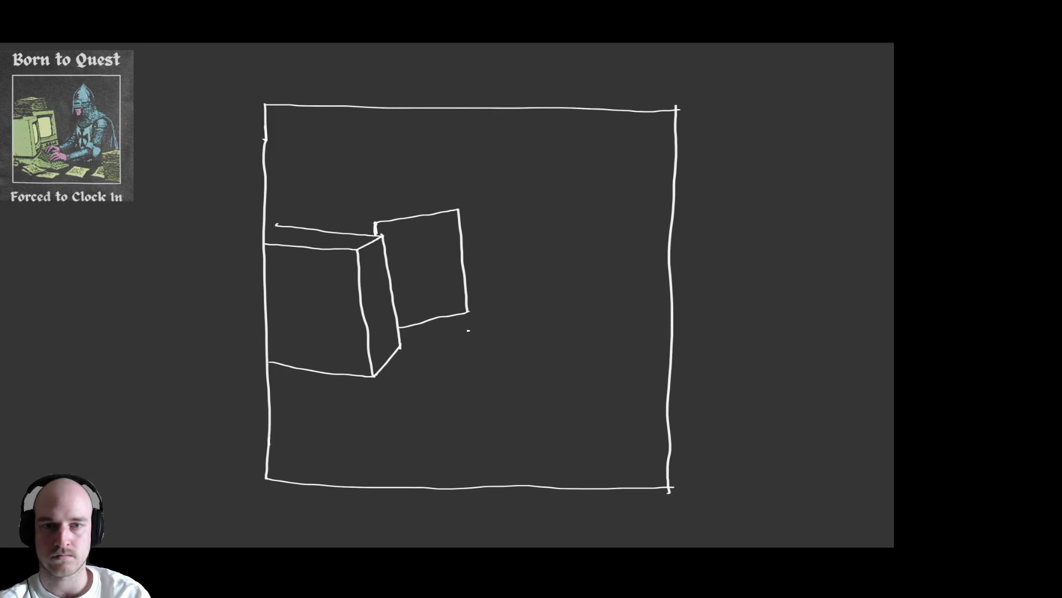
Place an oval head at the upper right and try a short line below the box corner.
{"action": "left_click", "coordinate": [573, 201]}
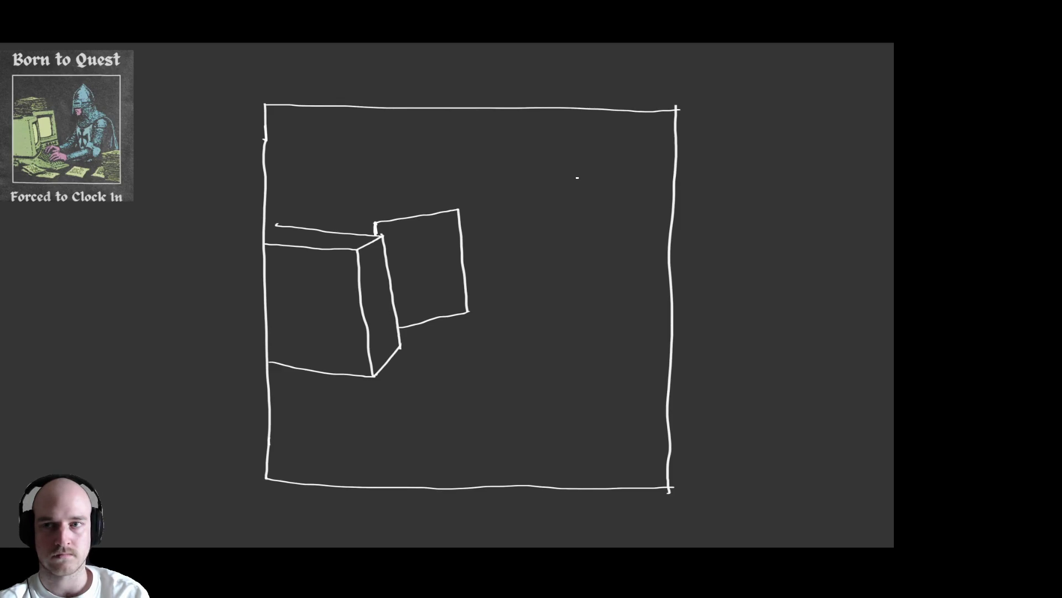
{"action": "mouse_move", "coordinate": [579, 191]}
{"action": "left_mouse_down"}
{"action": "mouse_move", "coordinate": [553, 206]}
{"action": "mouse_move", "coordinate": [581, 243]}
{"action": "mouse_move", "coordinate": [573, 188]}
{"action": "mouse_move", "coordinate": [570, 248]}
{"action": "mouse_move", "coordinate": [573, 190]}
{"action": "mouse_move", "coordinate": [555, 222]}
{"action": "mouse_move", "coordinate": [593, 218]}
{"action": "mouse_move", "coordinate": [571, 189]}
{"action": "left_mouse_up"}
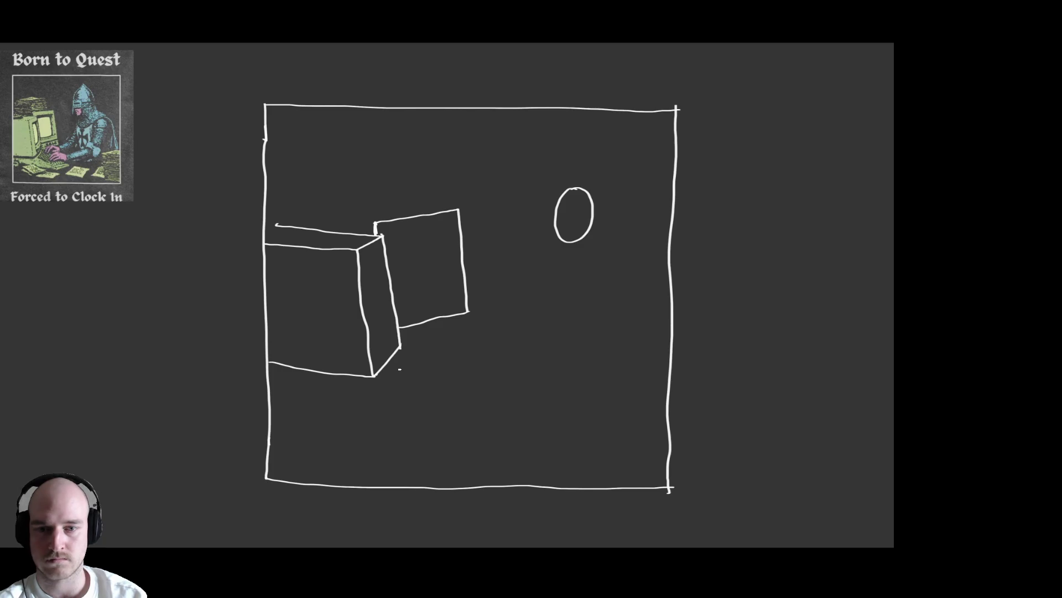
{"action": "left_click_drag", "start_coordinate": [405, 347], "coordinate": [393, 417]}
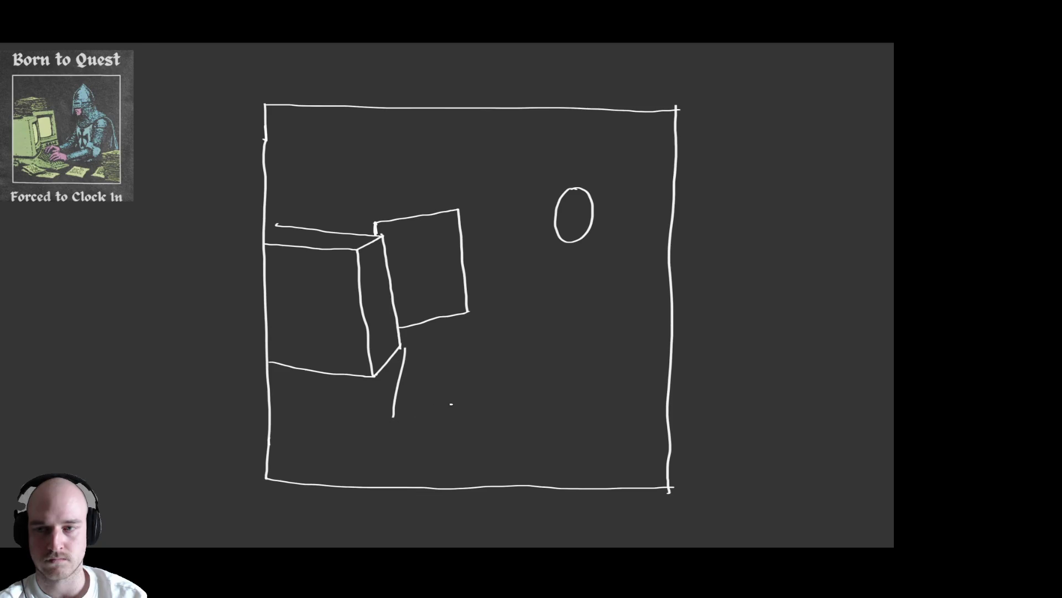
{"action": "key", "text": "ctrl+z"}
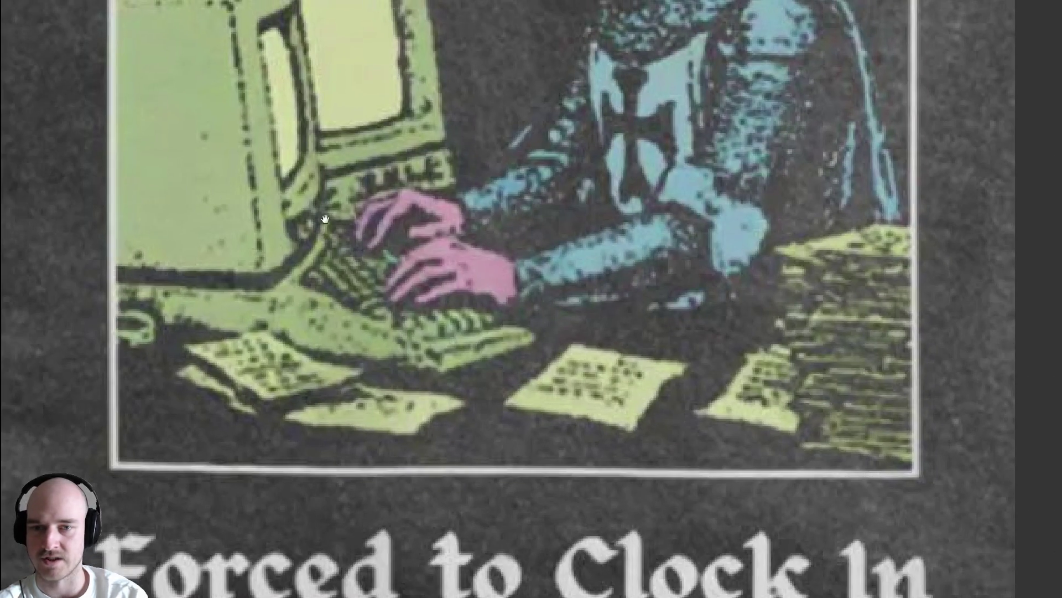
{"action": "mouse_move", "coordinate": [344, 227]}
{"action": "left_mouse_down"}
{"action": "mouse_move", "coordinate": [334, 233]}
{"action": "mouse_move", "coordinate": [412, 329]}
{"action": "mouse_move", "coordinate": [324, 228]}
{"action": "left_mouse_up"}
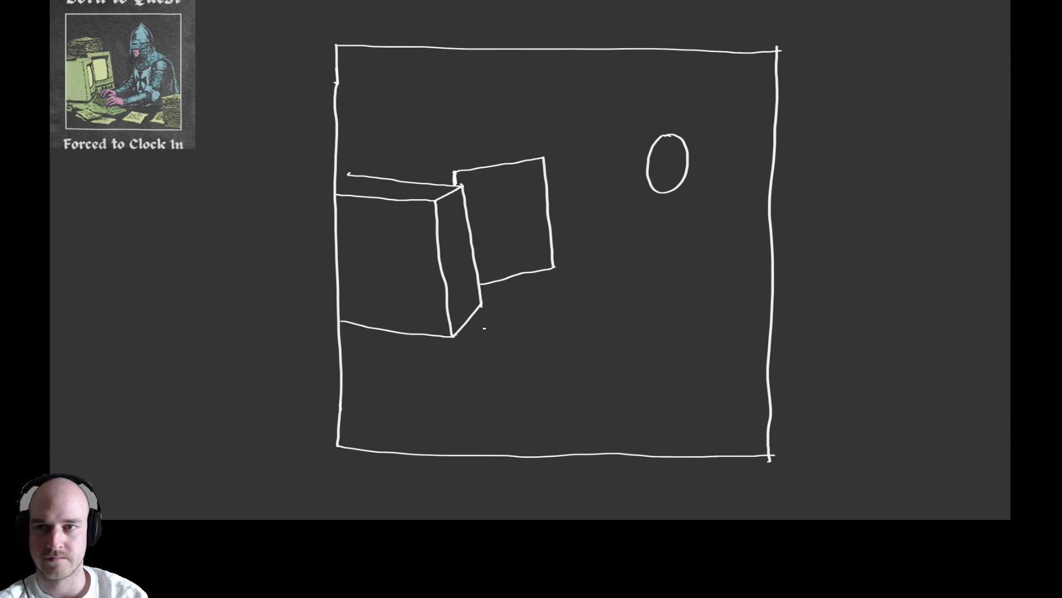
Draw the desk edge running right from the box's lower corner, marking the keyboard spot.
{"action": "mouse_move", "coordinate": [452, 336]}
{"action": "left_mouse_down"}
{"action": "mouse_move", "coordinate": [516, 355]}
{"action": "mouse_move", "coordinate": [550, 347]}
{"action": "mouse_move", "coordinate": [532, 321]}
{"action": "mouse_move", "coordinate": [561, 289]}
{"action": "mouse_move", "coordinate": [551, 286]}
{"action": "mouse_move", "coordinate": [565, 291]}
{"action": "mouse_move", "coordinate": [543, 275]}
{"action": "left_mouse_up"}
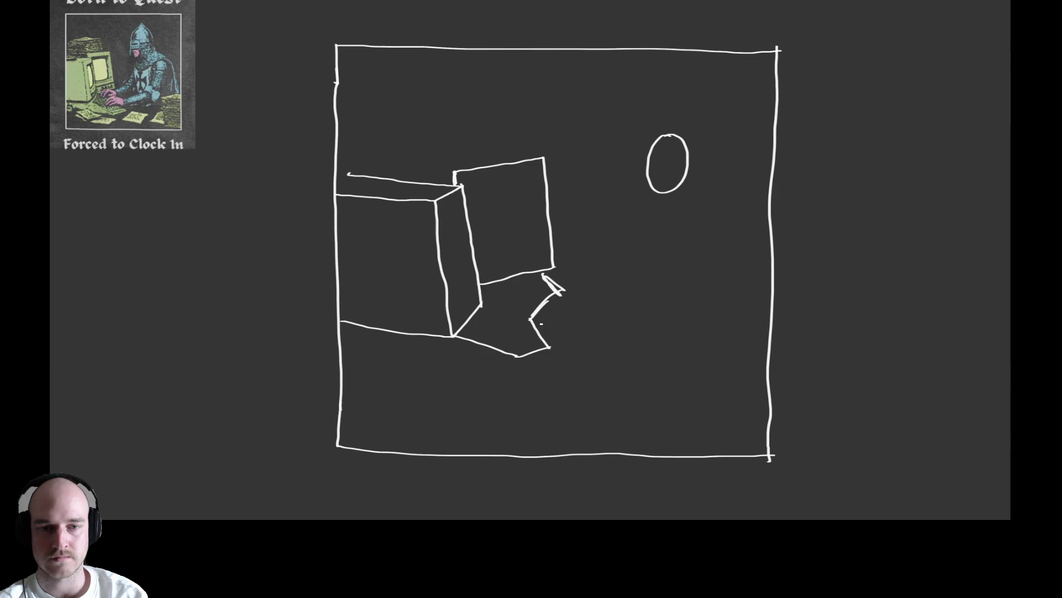
{"action": "mouse_move", "coordinate": [536, 321]}
{"action": "left_mouse_down"}
{"action": "mouse_move", "coordinate": [518, 343]}
{"action": "mouse_move", "coordinate": [567, 326]}
{"action": "mouse_move", "coordinate": [513, 344]}
{"action": "left_mouse_up"}
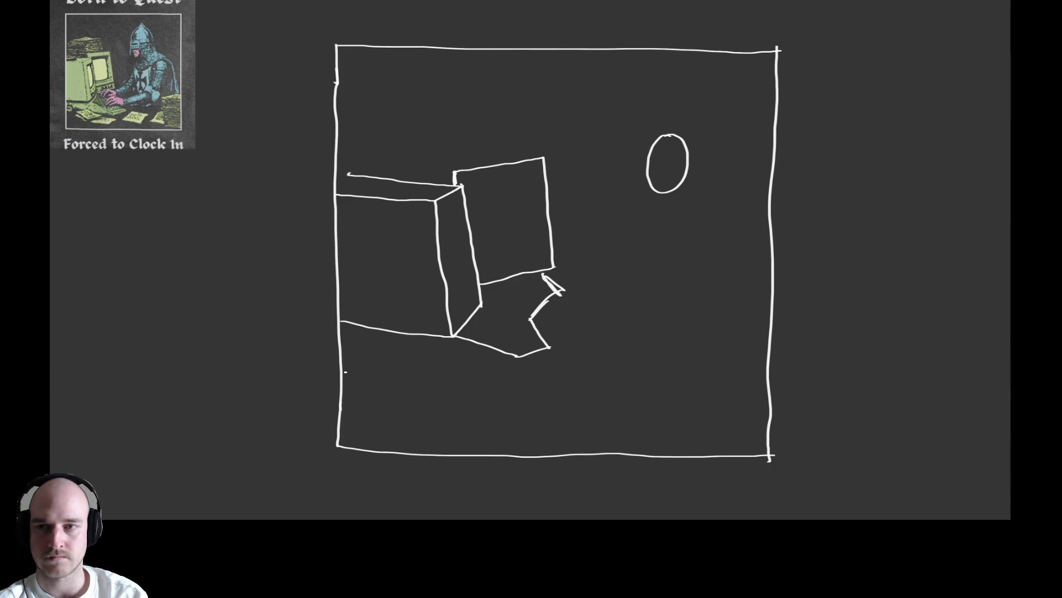
{"action": "mouse_move", "coordinate": [343, 366]}
{"action": "left_mouse_down"}
{"action": "mouse_move", "coordinate": [528, 399]}
{"action": "mouse_move", "coordinate": [555, 359]}
{"action": "mouse_move", "coordinate": [536, 363]}
{"action": "left_mouse_up"}
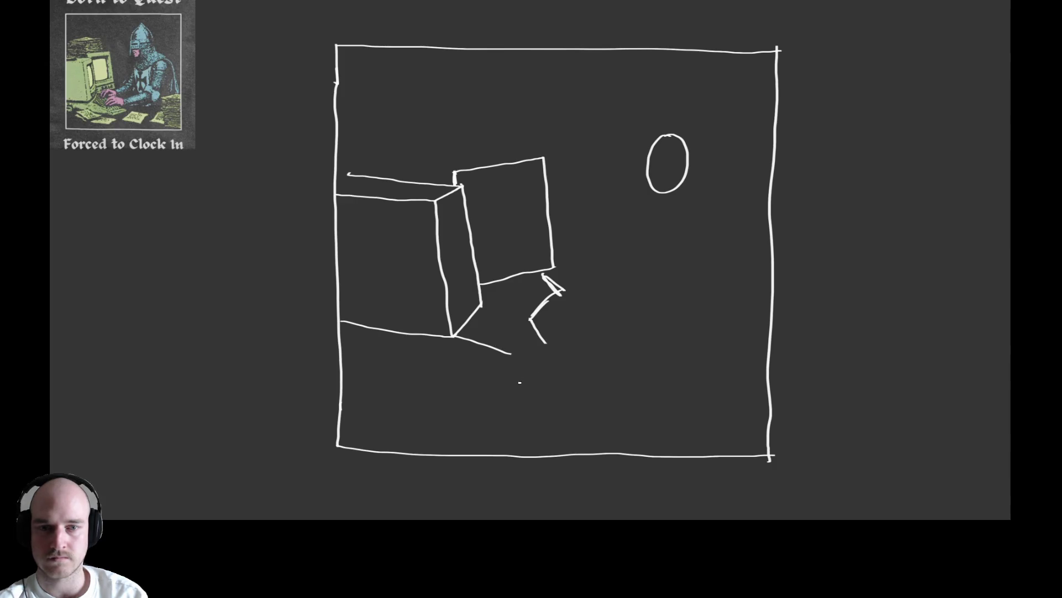
{"action": "mouse_move", "coordinate": [510, 353]}
{"action": "left_mouse_down"}
{"action": "mouse_move", "coordinate": [541, 367]}
{"action": "mouse_move", "coordinate": [537, 307]}
{"action": "left_mouse_up"}
{"action": "left_click_drag", "start_coordinate": [540, 367], "coordinate": [578, 357]}
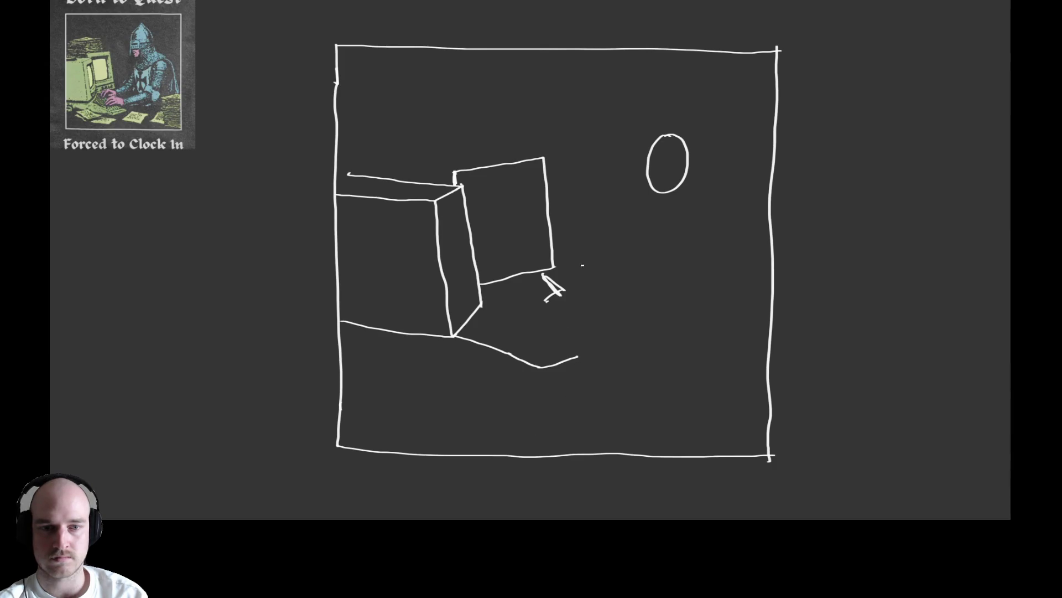
Add a thick vertical stroke at the panel's bottom and redraw the desk edge under the screen.
{"action": "left_click_drag", "start_coordinate": [576, 474], "coordinate": [588, 294]}
{"action": "key", "text": "ctrl+z"}
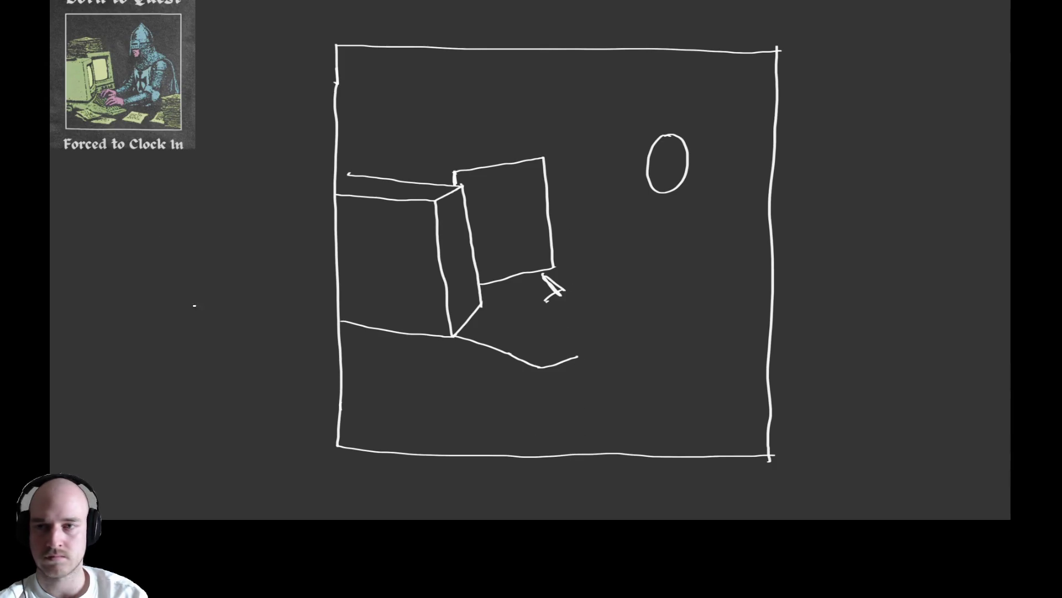
{"action": "left_click_drag", "start_coordinate": [123, 101], "coordinate": [124, 133]}
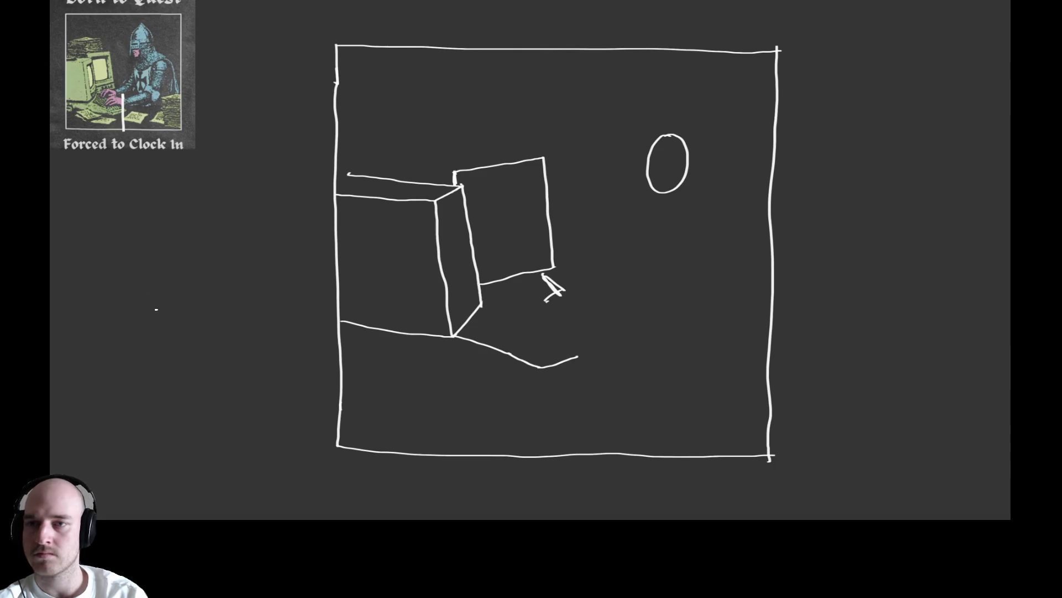
{"action": "mouse_move", "coordinate": [550, 437]}
{"action": "left_mouse_down"}
{"action": "mouse_move", "coordinate": [546, 402]}
{"action": "mouse_move", "coordinate": [546, 473]}
{"action": "mouse_move", "coordinate": [545, 404]}
{"action": "mouse_move", "coordinate": [519, 346]}
{"action": "left_mouse_up"}
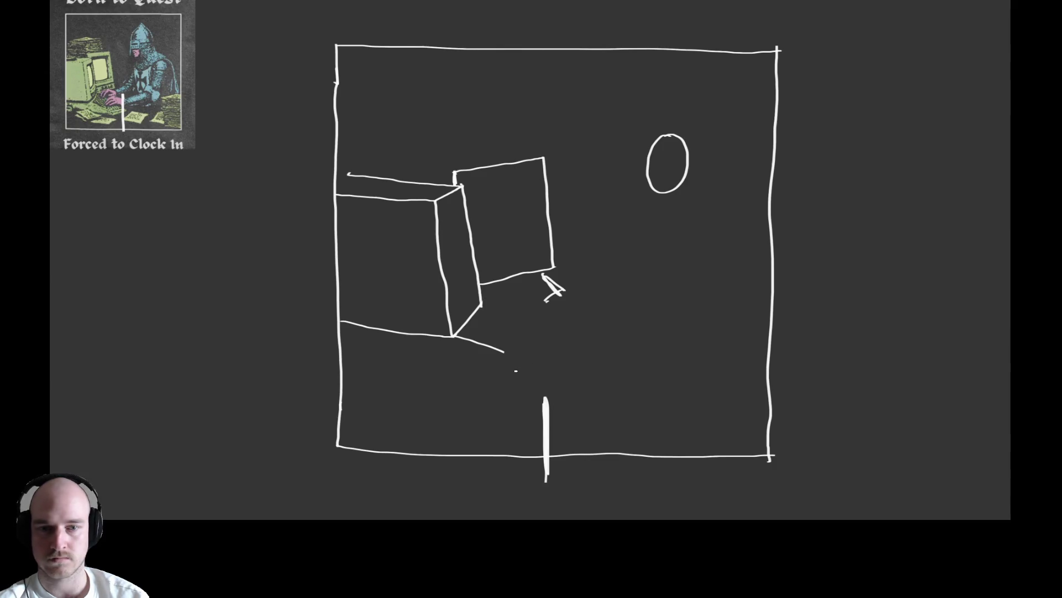
{"action": "mouse_move", "coordinate": [517, 376]}
{"action": "left_mouse_down"}
{"action": "mouse_move", "coordinate": [547, 353]}
{"action": "mouse_move", "coordinate": [528, 367]}
{"action": "mouse_move", "coordinate": [459, 337]}
{"action": "left_mouse_up"}
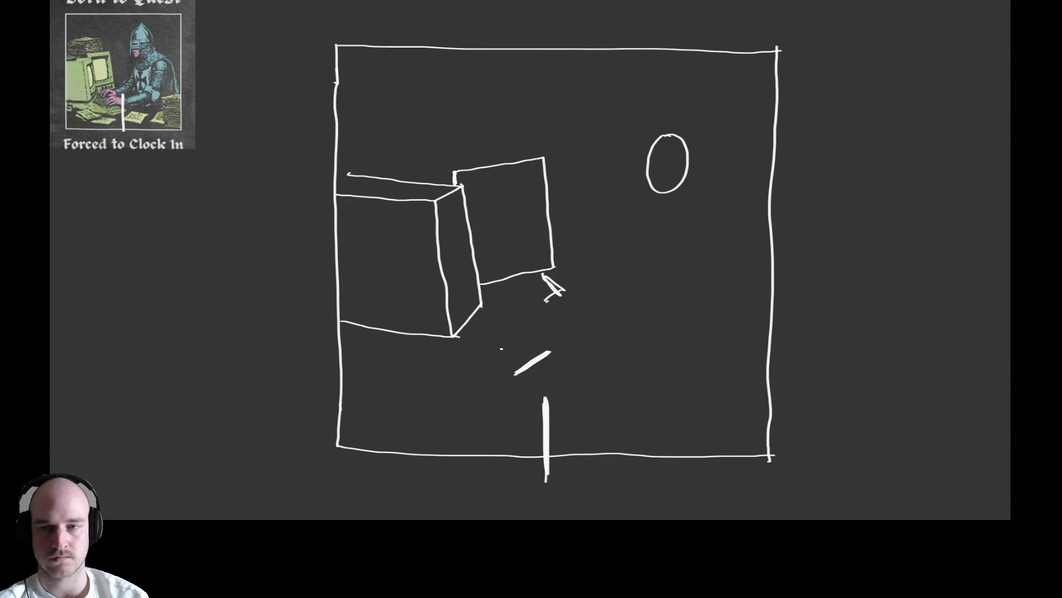
{"action": "mouse_move", "coordinate": [607, 344]}
{"action": "left_mouse_down"}
{"action": "mouse_move", "coordinate": [562, 349]}
{"action": "mouse_move", "coordinate": [520, 371]}
{"action": "left_mouse_up"}
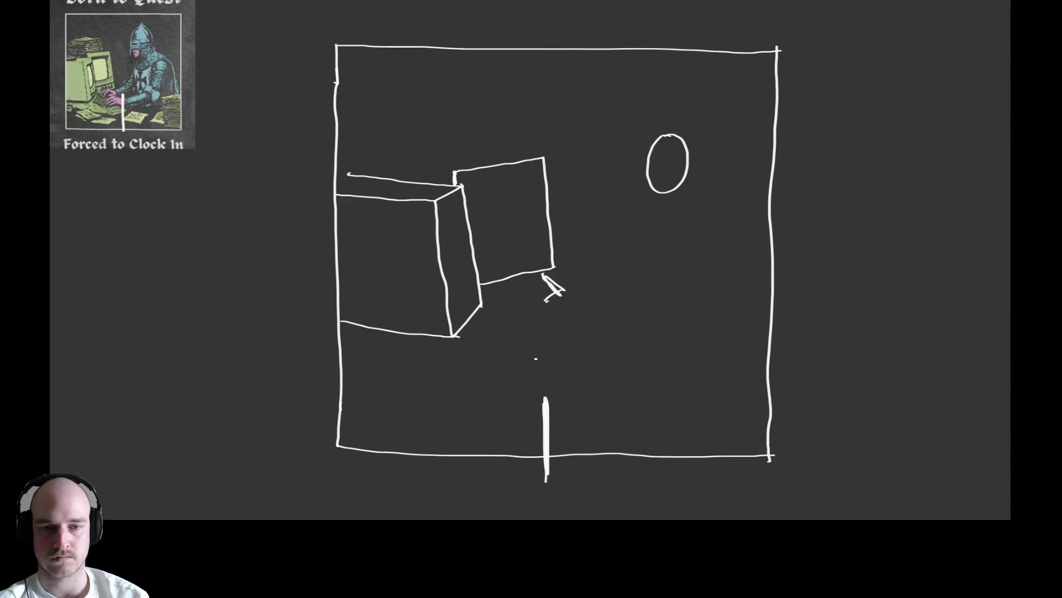
{"action": "mouse_move", "coordinate": [516, 366]}
{"action": "left_mouse_down"}
{"action": "mouse_move", "coordinate": [566, 347]}
{"action": "mouse_move", "coordinate": [476, 346]}
{"action": "mouse_move", "coordinate": [454, 335]}
{"action": "left_mouse_up"}
{"action": "key", "text": "ctrl+z"}
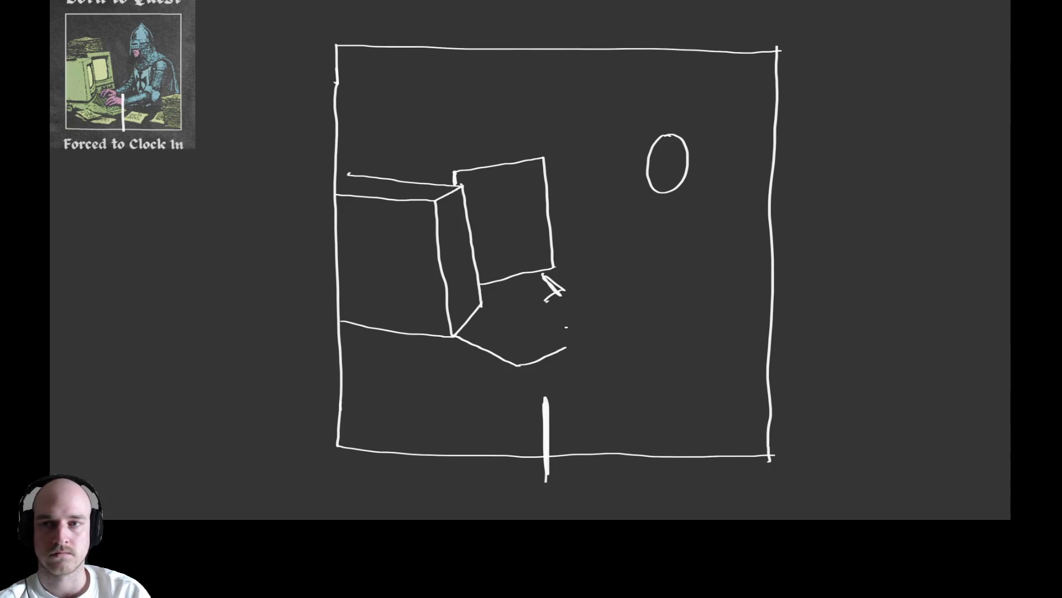
{"action": "mouse_move", "coordinate": [564, 330]}
{"action": "left_mouse_down"}
{"action": "mouse_move", "coordinate": [634, 313]}
{"action": "mouse_move", "coordinate": [609, 325]}
{"action": "mouse_move", "coordinate": [667, 297]}
{"action": "left_mouse_up"}
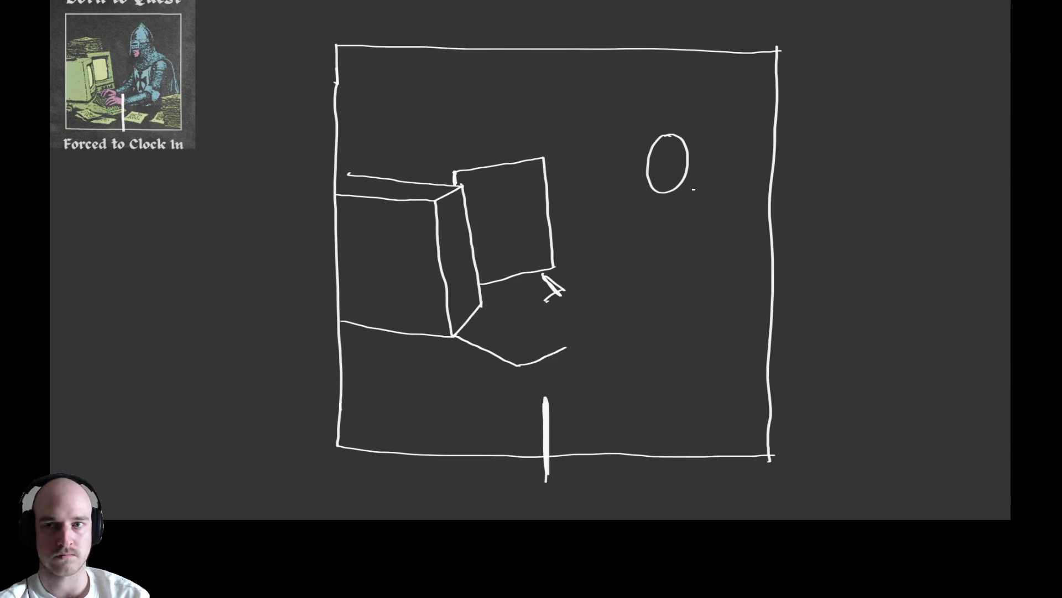
Draw the shoulder curve, a shorter back line and the arm reaching down-left.
{"action": "left_click_drag", "start_coordinate": [723, 211], "coordinate": [740, 242]}
{"action": "left_click_drag", "start_coordinate": [723, 197], "coordinate": [741, 305]}
{"action": "key", "text": "ctrl+z"}
{"action": "left_click_drag", "start_coordinate": [723, 210], "coordinate": [735, 323]}
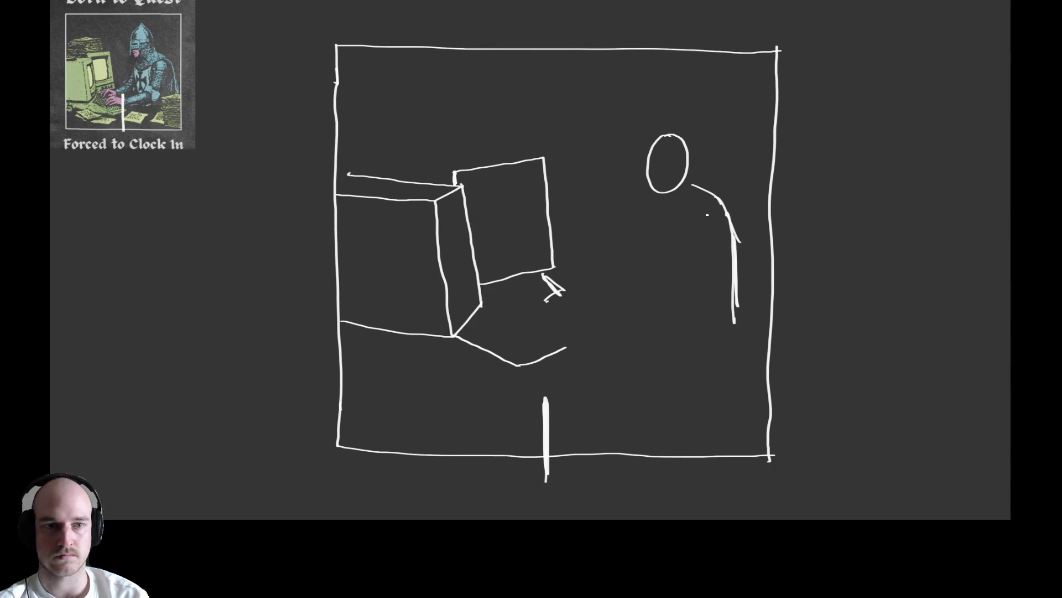
{"action": "mouse_move", "coordinate": [706, 220]}
{"action": "left_mouse_down"}
{"action": "mouse_move", "coordinate": [668, 307]}
{"action": "mouse_move", "coordinate": [682, 323]}
{"action": "mouse_move", "coordinate": [629, 325]}
{"action": "mouse_move", "coordinate": [642, 319]}
{"action": "mouse_move", "coordinate": [581, 338]}
{"action": "mouse_move", "coordinate": [664, 313]}
{"action": "left_mouse_up"}
Close the forearm into a cylinder, add a second arm line and reshape the back line.
{"action": "key", "text": "ctrl+z"}
{"action": "key", "text": "ctrl+z"}
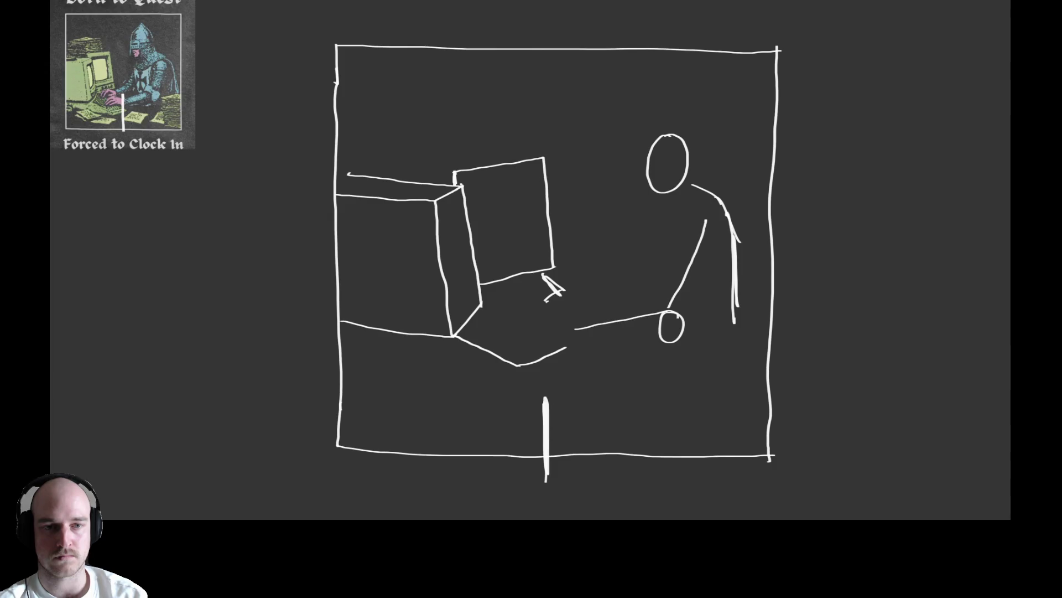
{"action": "mouse_move", "coordinate": [565, 325]}
{"action": "left_mouse_down"}
{"action": "mouse_move", "coordinate": [555, 321]}
{"action": "mouse_move", "coordinate": [565, 326]}
{"action": "left_mouse_up"}
{"action": "key", "text": "ctrl+z"}
{"action": "key", "text": "ctrl+z"}
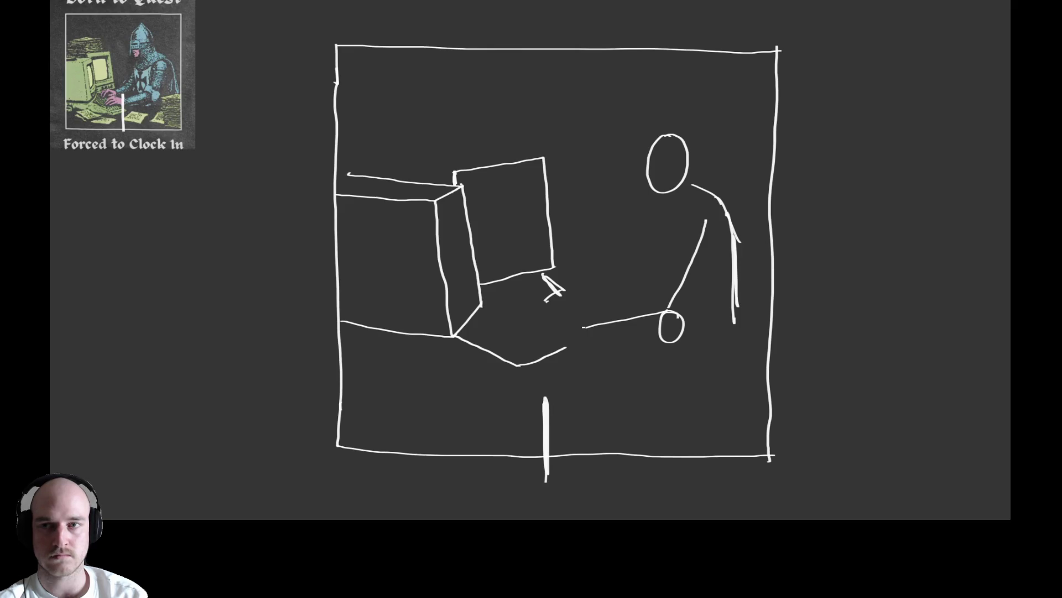
{"action": "mouse_move", "coordinate": [587, 328]}
{"action": "left_mouse_down"}
{"action": "mouse_move", "coordinate": [576, 330]}
{"action": "mouse_move", "coordinate": [582, 357]}
{"action": "left_mouse_up"}
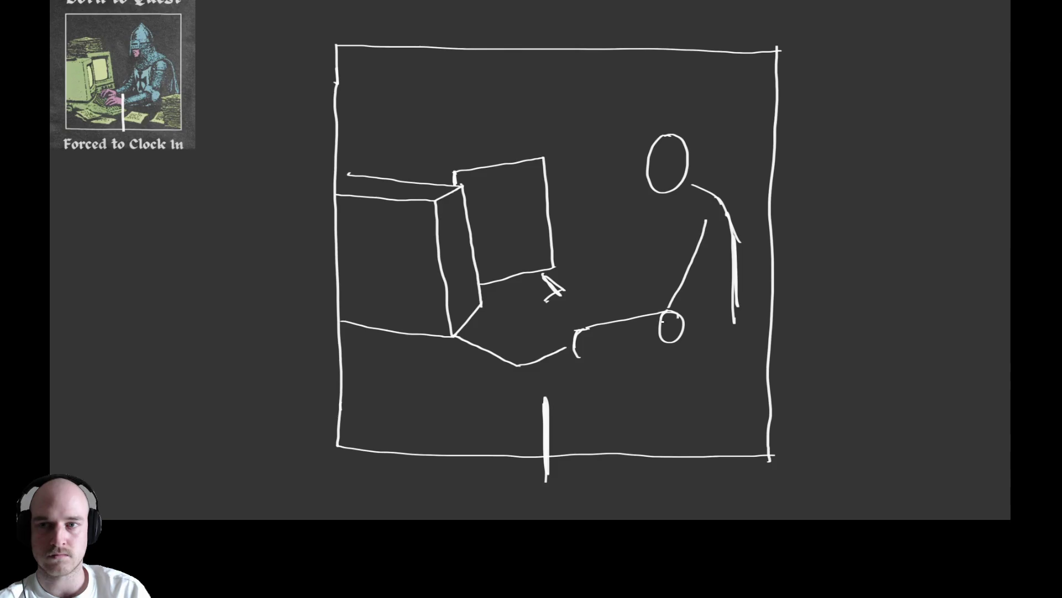
{"action": "left_click_drag", "start_coordinate": [582, 355], "coordinate": [686, 344]}
{"action": "key", "text": "ctrl+z"}
{"action": "mouse_move", "coordinate": [579, 357]}
{"action": "left_mouse_down"}
{"action": "mouse_move", "coordinate": [685, 339]}
{"action": "mouse_move", "coordinate": [726, 274]}
{"action": "left_mouse_up"}
{"action": "left_click_drag", "start_coordinate": [691, 330], "coordinate": [726, 272]}
{"action": "left_click_drag", "start_coordinate": [736, 227], "coordinate": [733, 336]}
{"action": "left_click_drag", "start_coordinate": [720, 200], "coordinate": [758, 357]}
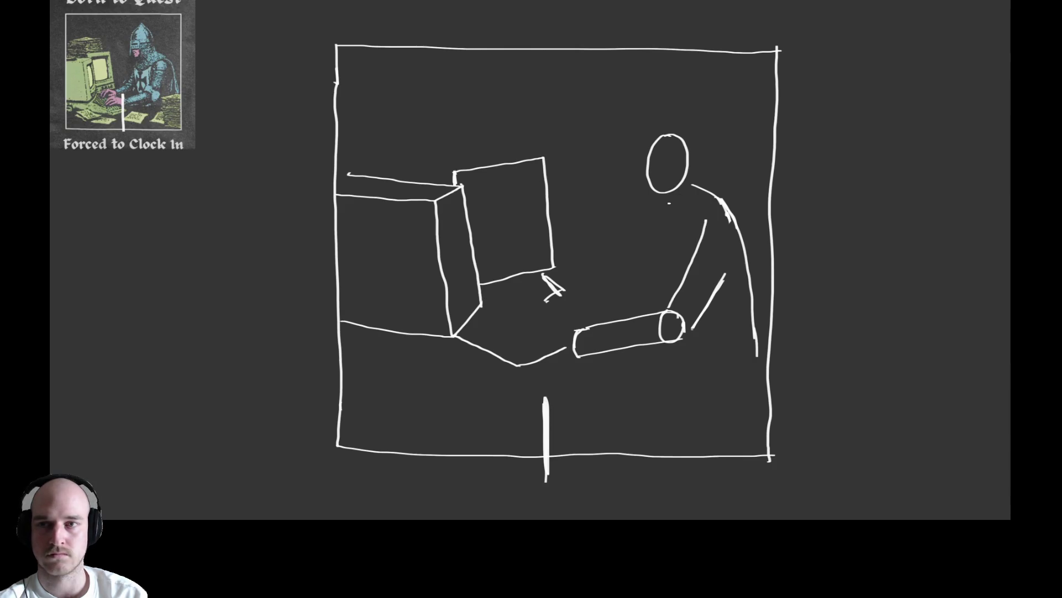
Sketch the neck and shoulders and an oval head above them.
{"action": "mouse_move", "coordinate": [647, 220]}
{"action": "left_mouse_down"}
{"action": "mouse_move", "coordinate": [670, 190]}
{"action": "mouse_move", "coordinate": [670, 231]}
{"action": "mouse_move", "coordinate": [685, 239]}
{"action": "mouse_move", "coordinate": [715, 213]}
{"action": "mouse_move", "coordinate": [692, 230]}
{"action": "mouse_move", "coordinate": [654, 213]}
{"action": "mouse_move", "coordinate": [713, 224]}
{"action": "left_mouse_up"}
{"action": "mouse_move", "coordinate": [639, 198]}
{"action": "left_mouse_down"}
{"action": "mouse_move", "coordinate": [687, 216]}
{"action": "mouse_move", "coordinate": [647, 194]}
{"action": "mouse_move", "coordinate": [695, 186]}
{"action": "mouse_move", "coordinate": [671, 135]}
{"action": "mouse_move", "coordinate": [654, 173]}
{"action": "mouse_move", "coordinate": [692, 145]}
{"action": "left_mouse_up"}
{"action": "mouse_move", "coordinate": [641, 197]}
{"action": "left_mouse_down"}
{"action": "mouse_move", "coordinate": [670, 176]}
{"action": "mouse_move", "coordinate": [698, 186]}
{"action": "left_mouse_up"}
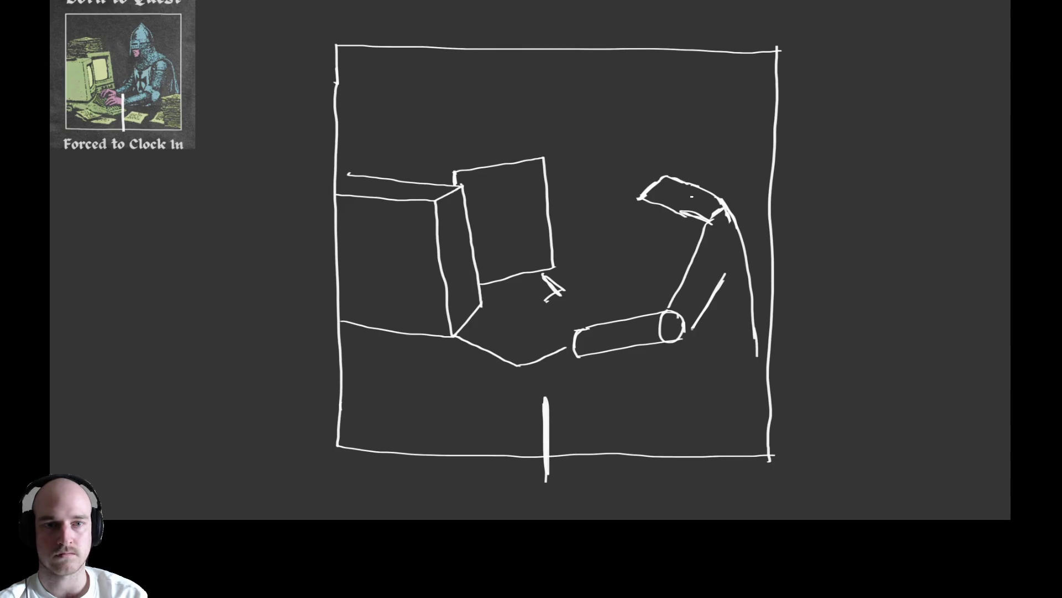
{"action": "mouse_move", "coordinate": [675, 125]}
{"action": "left_mouse_down"}
{"action": "mouse_move", "coordinate": [658, 140]}
{"action": "mouse_move", "coordinate": [675, 199]}
{"action": "mouse_move", "coordinate": [711, 138]}
{"action": "mouse_move", "coordinate": [666, 126]}
{"action": "left_mouse_up"}
{"action": "key", "text": "ctrl+z"}
{"action": "mouse_move", "coordinate": [659, 189]}
{"action": "left_mouse_down"}
{"action": "mouse_move", "coordinate": [711, 147]}
{"action": "mouse_move", "coordinate": [697, 193]}
{"action": "left_mouse_up"}
{"action": "key", "text": "ctrl+z"}
{"action": "mouse_move", "coordinate": [685, 119]}
{"action": "left_mouse_down"}
{"action": "mouse_move", "coordinate": [660, 133]}
{"action": "mouse_move", "coordinate": [698, 190]}
{"action": "mouse_move", "coordinate": [671, 123]}
{"action": "left_mouse_up"}
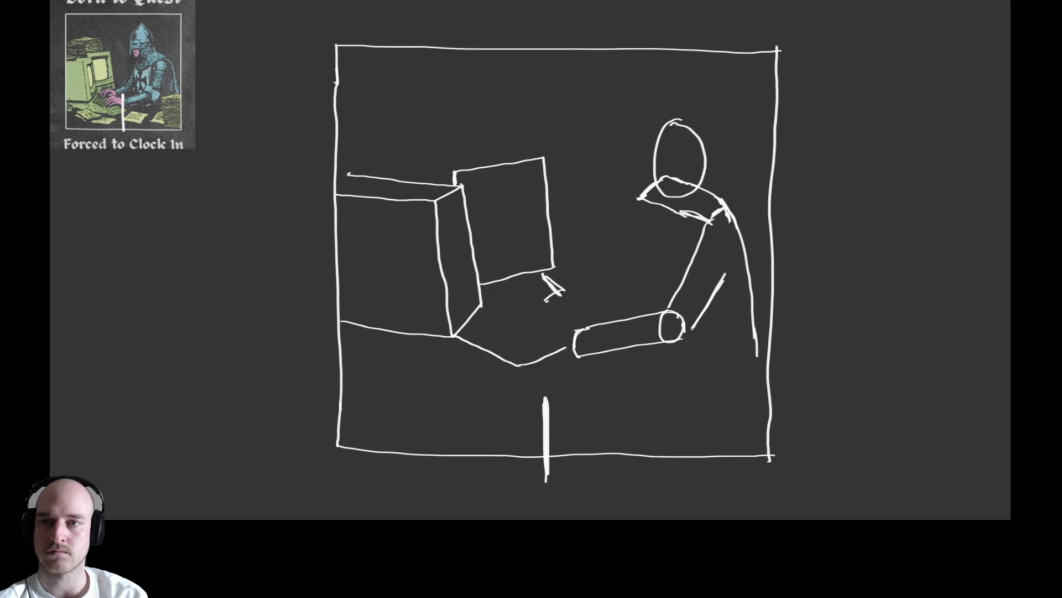
Draw the figure's left back contour and a curved collar across the chest.
{"action": "left_click_drag", "start_coordinate": [643, 209], "coordinate": [637, 306]}
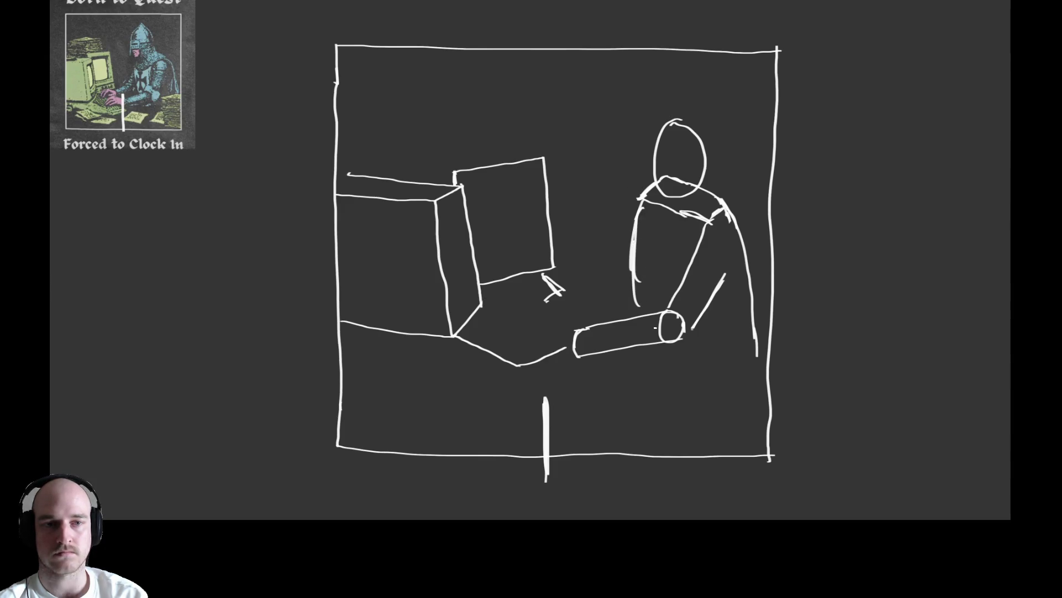
{"action": "key", "text": "e"}
{"action": "left_click_drag", "start_coordinate": [680, 230], "coordinate": [685, 220]}
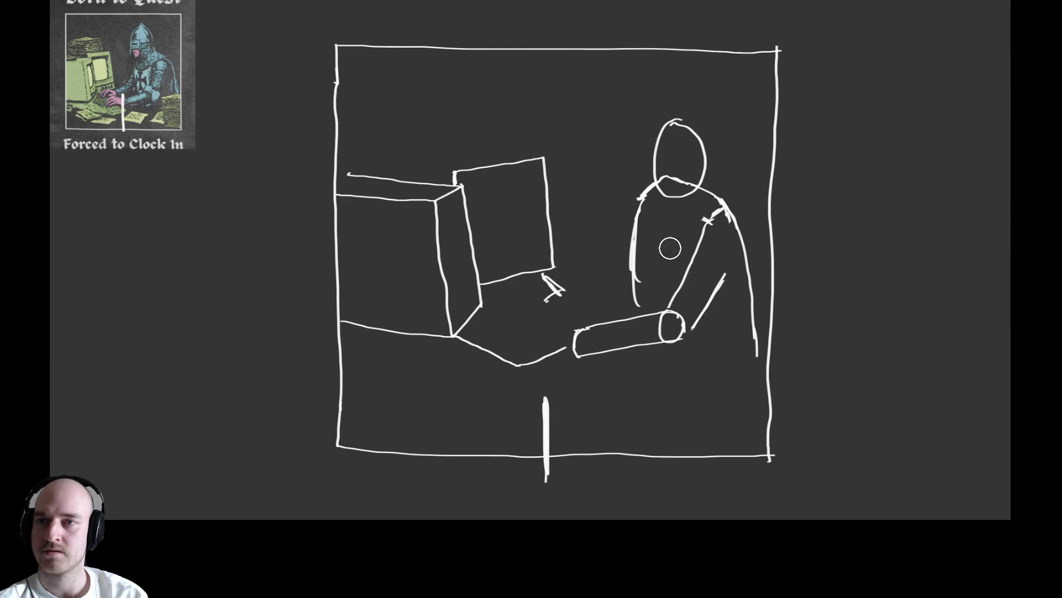
{"action": "key", "text": "e"}
{"action": "left_click_drag", "start_coordinate": [635, 213], "coordinate": [686, 245]}
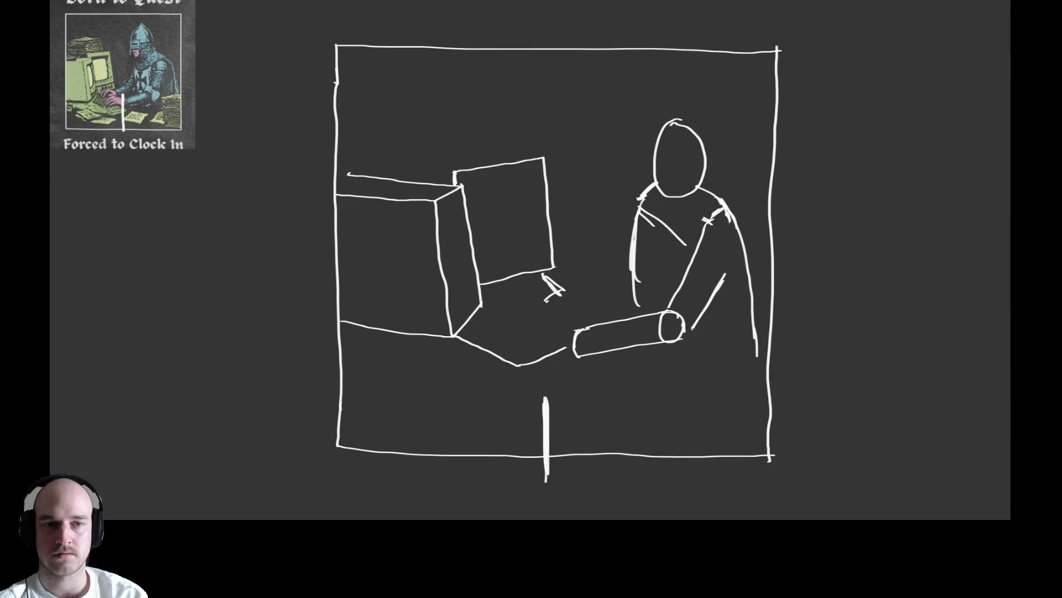
{"action": "key", "text": "ctrl+z"}
{"action": "key", "text": "ctrl+z"}
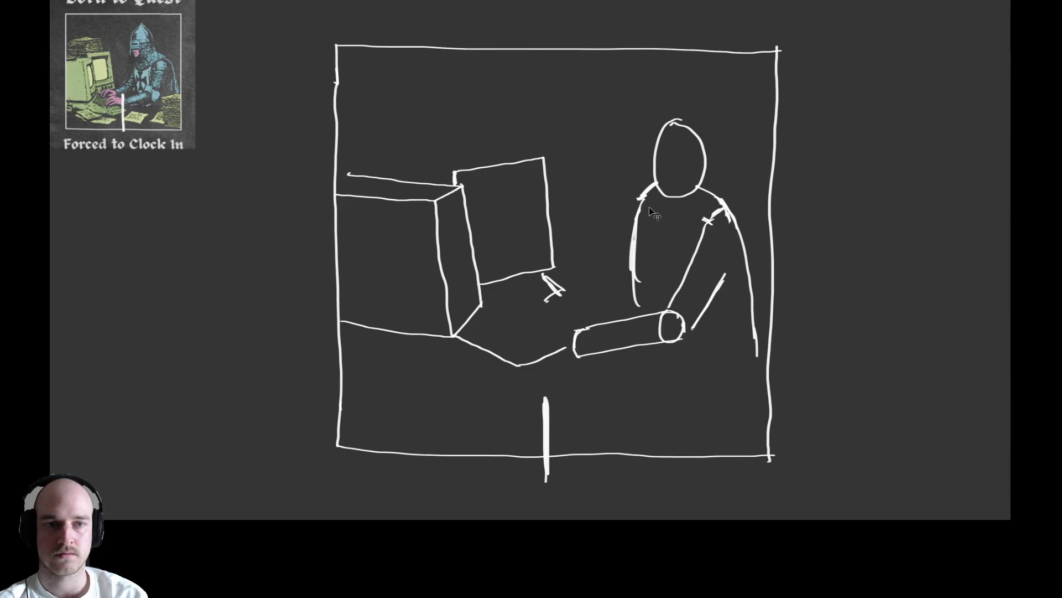
{"action": "mouse_move", "coordinate": [645, 202]}
{"action": "left_mouse_down"}
{"action": "mouse_move", "coordinate": [700, 232]}
{"action": "mouse_move", "coordinate": [708, 220]}
{"action": "left_mouse_up"}
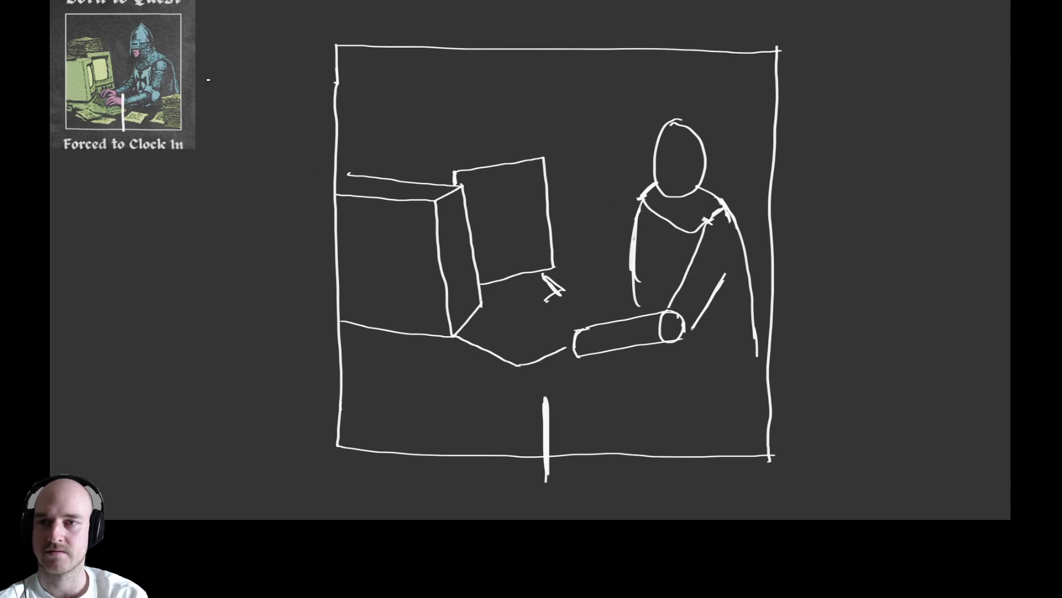
Mark a vertical guide line on the reference image.
{"action": "left_click_drag", "start_coordinate": [136, 56], "coordinate": [134, 94]}
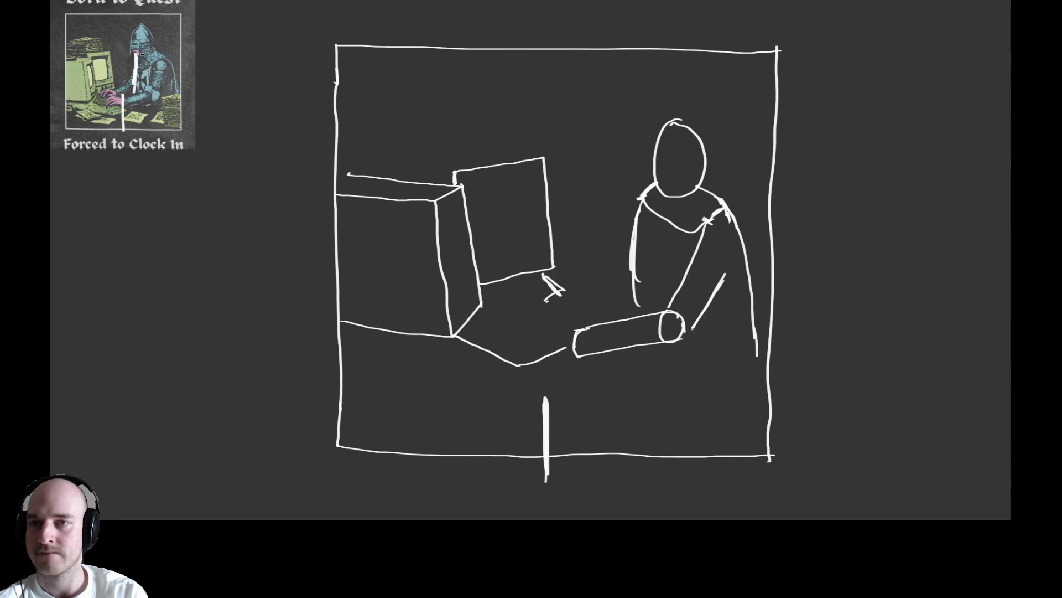
{"action": "key", "text": "ctrl+z"}
{"action": "mouse_move", "coordinate": [139, 58]}
{"action": "left_mouse_down"}
{"action": "mouse_move", "coordinate": [136, 91]}
{"action": "mouse_move", "coordinate": [157, 102]}
{"action": "mouse_move", "coordinate": [165, 61]}
{"action": "left_mouse_up"}
Redraw an L-shaped guide over the reference knight, then erase the figure's head and body.
{"action": "key", "text": "ctrl+z"}
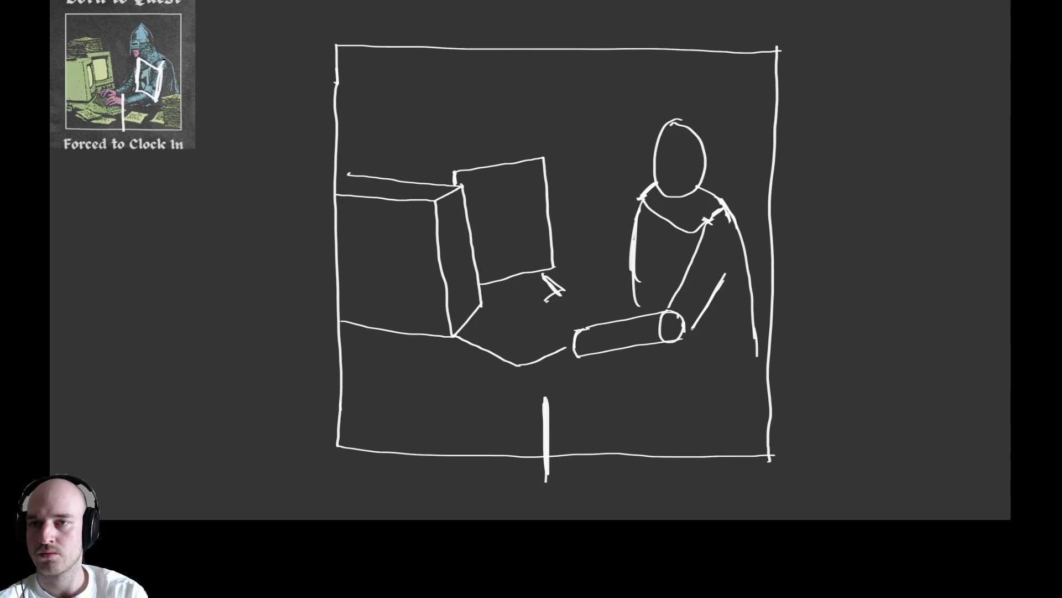
{"action": "left_click_drag", "start_coordinate": [142, 57], "coordinate": [154, 48]}
{"action": "key", "text": "ctrl+z"}
{"action": "key", "text": "ctrl+z"}
{"action": "key", "text": "ctrl+z"}
{"action": "key", "text": "ctrl+z"}
{"action": "mouse_move", "coordinate": [136, 62]}
{"action": "left_mouse_down"}
{"action": "mouse_move", "coordinate": [135, 97]}
{"action": "mouse_move", "coordinate": [159, 107]}
{"action": "mouse_move", "coordinate": [161, 75]}
{"action": "mouse_move", "coordinate": [133, 61]}
{"action": "mouse_move", "coordinate": [173, 64]}
{"action": "mouse_move", "coordinate": [151, 51]}
{"action": "mouse_move", "coordinate": [138, 59]}
{"action": "mouse_move", "coordinate": [154, 54]}
{"action": "mouse_move", "coordinate": [145, 27]}
{"action": "mouse_move", "coordinate": [133, 29]}
{"action": "left_mouse_up"}
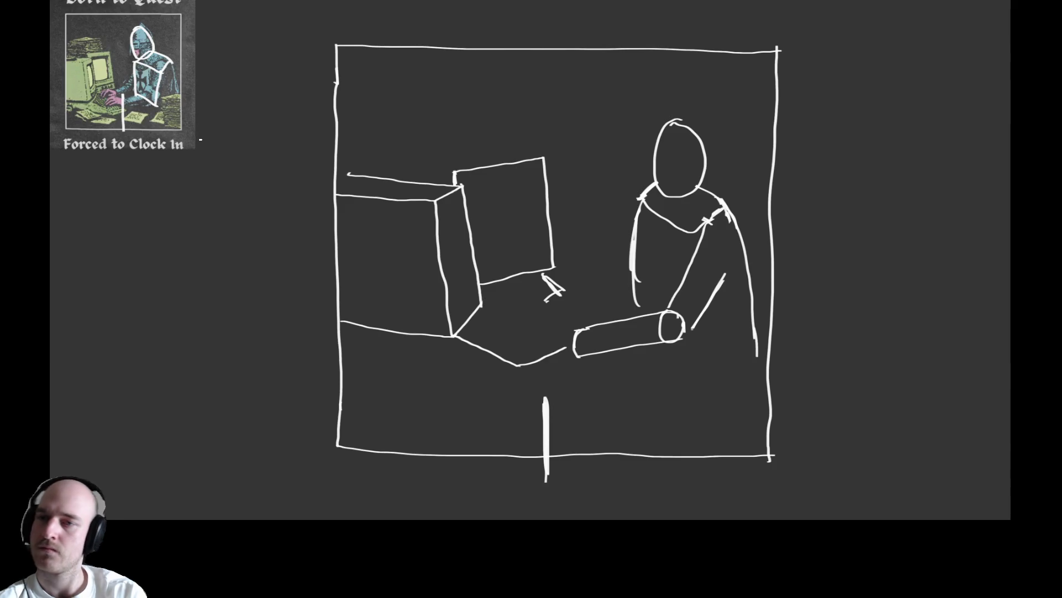
{"action": "mouse_move", "coordinate": [621, 183]}
{"action": "left_mouse_down"}
{"action": "mouse_move", "coordinate": [700, 118]}
{"action": "mouse_move", "coordinate": [633, 206]}
{"action": "mouse_move", "coordinate": [657, 266]}
{"action": "mouse_move", "coordinate": [652, 240]}
{"action": "mouse_move", "coordinate": [690, 235]}
{"action": "mouse_move", "coordinate": [719, 170]}
{"action": "left_mouse_up"}
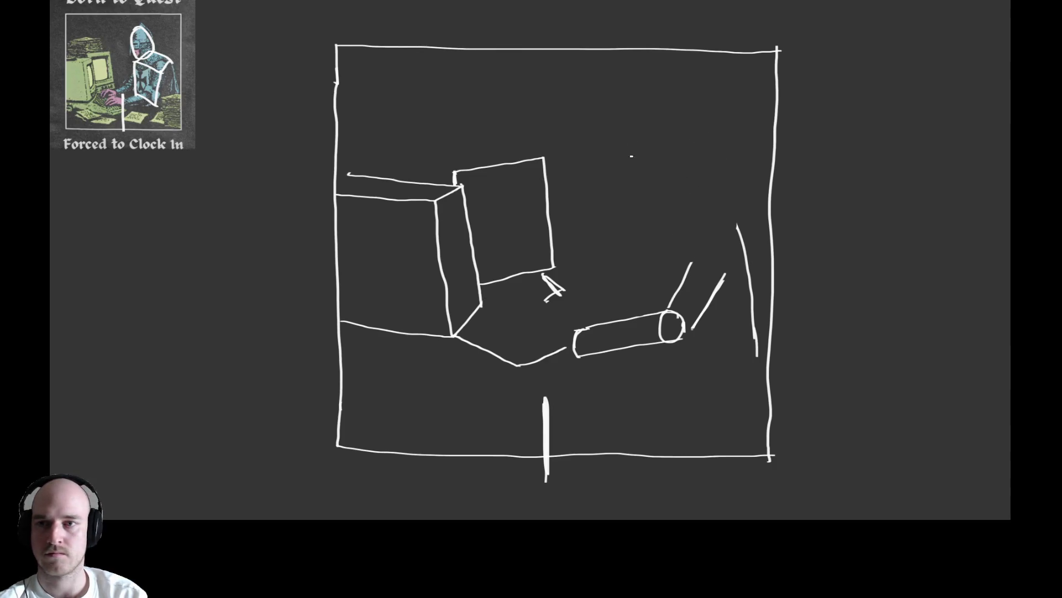
{"action": "left_click_drag", "start_coordinate": [741, 212], "coordinate": [749, 353]}
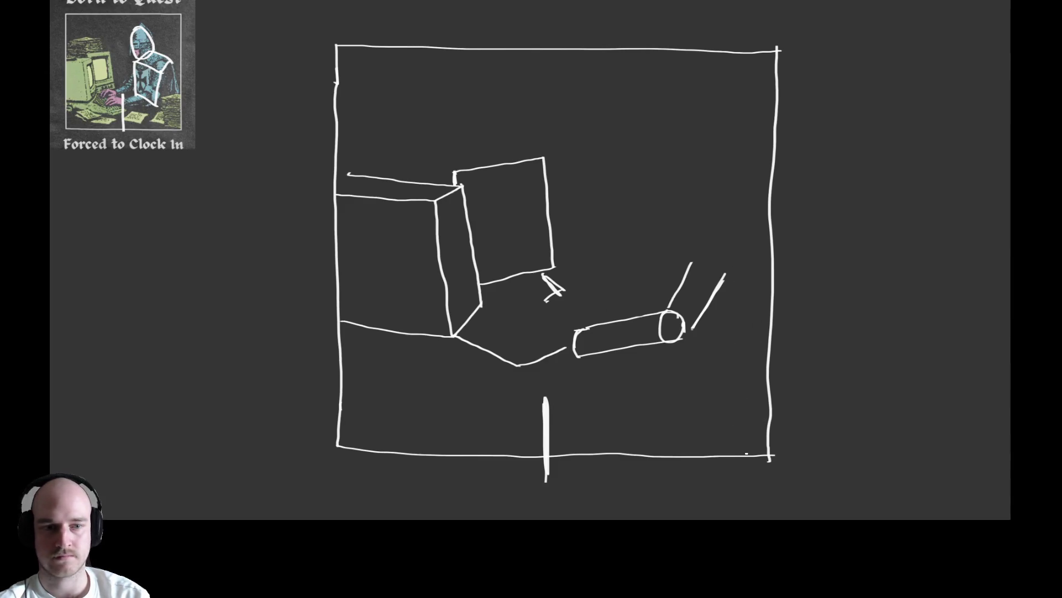
Start a box in the panel's lower-right corner with its vertical edge.
{"action": "left_click_drag", "start_coordinate": [695, 422], "coordinate": [769, 457]}
{"action": "key", "text": "ctrl+z"}
{"action": "mouse_move", "coordinate": [722, 427]}
{"action": "left_mouse_down"}
{"action": "mouse_move", "coordinate": [699, 415]}
{"action": "mouse_move", "coordinate": [769, 457]}
{"action": "left_mouse_up"}
{"action": "mouse_move", "coordinate": [714, 431]}
{"action": "left_mouse_down"}
{"action": "mouse_move", "coordinate": [715, 322]}
{"action": "mouse_move", "coordinate": [773, 319]}
{"action": "mouse_move", "coordinate": [730, 327]}
{"action": "mouse_move", "coordinate": [771, 344]}
{"action": "mouse_move", "coordinate": [762, 311]}
{"action": "mouse_move", "coordinate": [753, 314]}
{"action": "mouse_move", "coordinate": [769, 306]}
{"action": "left_mouse_up"}
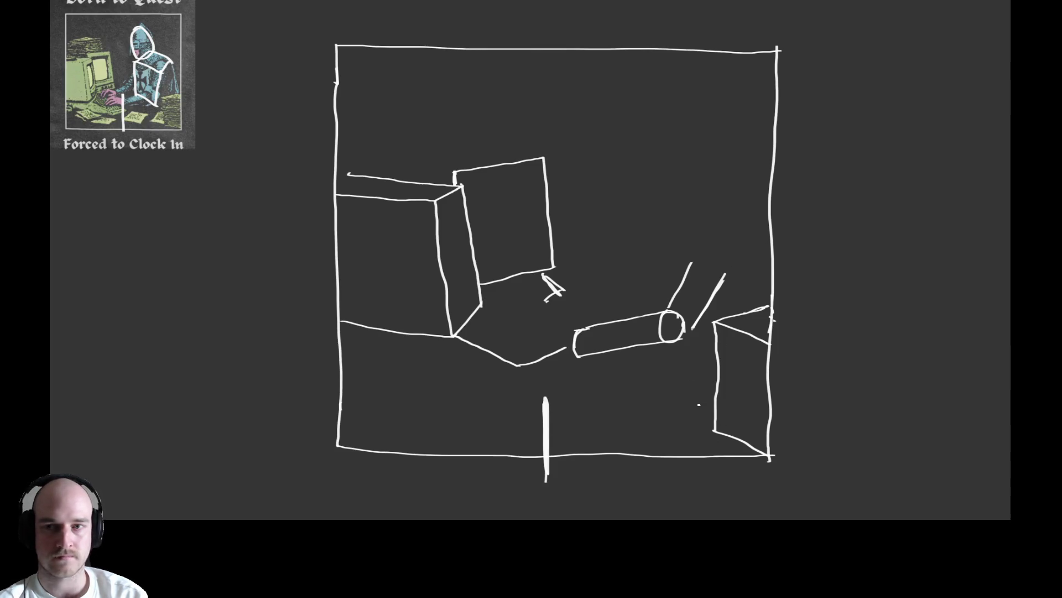
Draw three slanted paper sheets on the lower desk and a long desk edge at lower left.
{"action": "left_click_drag", "start_coordinate": [696, 394], "coordinate": [665, 429]}
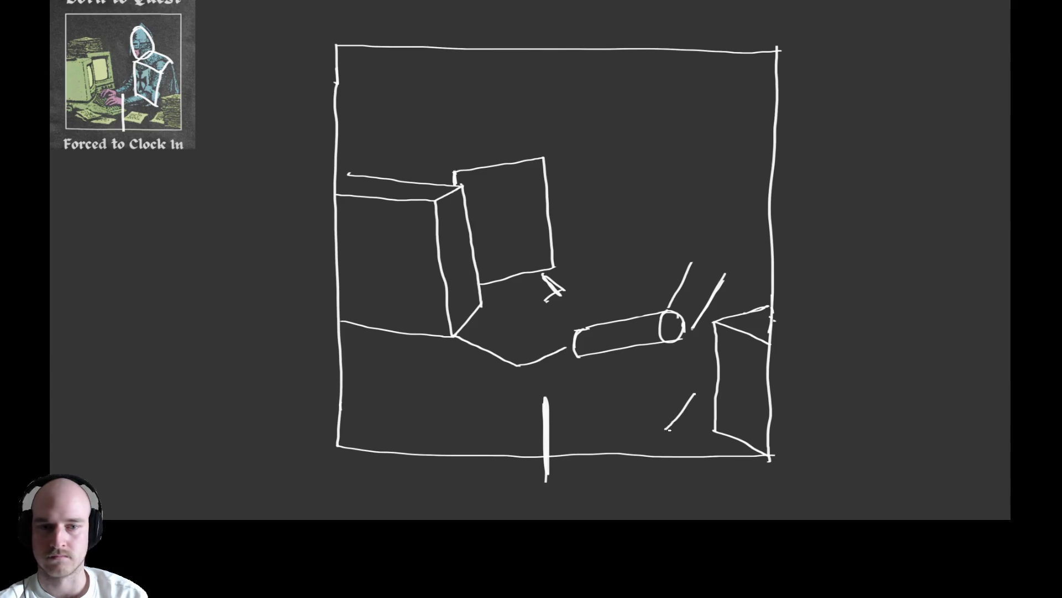
{"action": "key", "text": "ctrl+z"}
{"action": "mouse_move", "coordinate": [713, 425]}
{"action": "left_mouse_down"}
{"action": "mouse_move", "coordinate": [668, 416]}
{"action": "mouse_move", "coordinate": [711, 383]}
{"action": "left_mouse_up"}
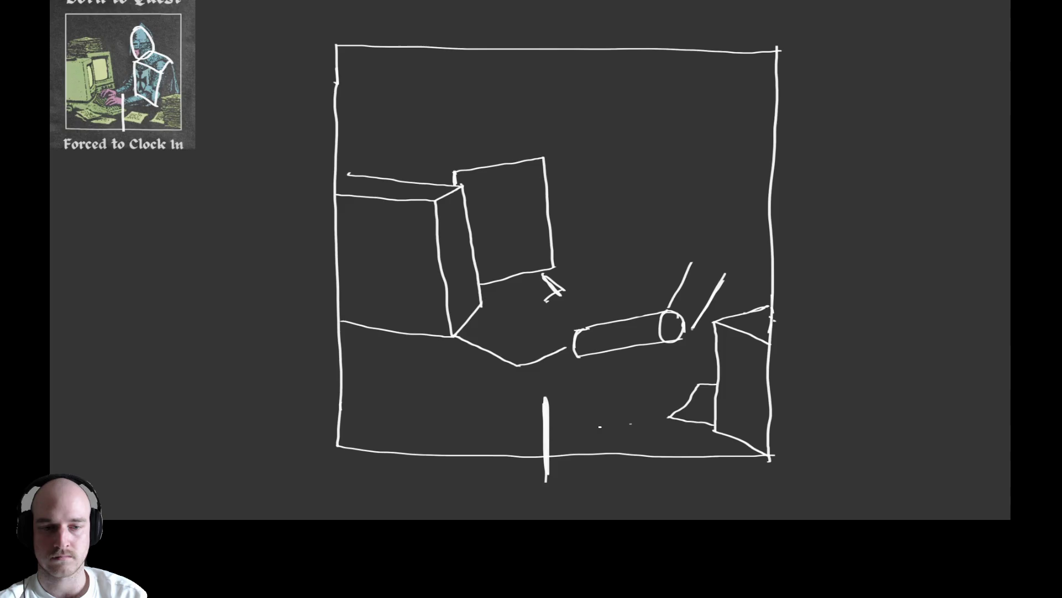
{"action": "left_click_drag", "start_coordinate": [606, 430], "coordinate": [632, 397]}
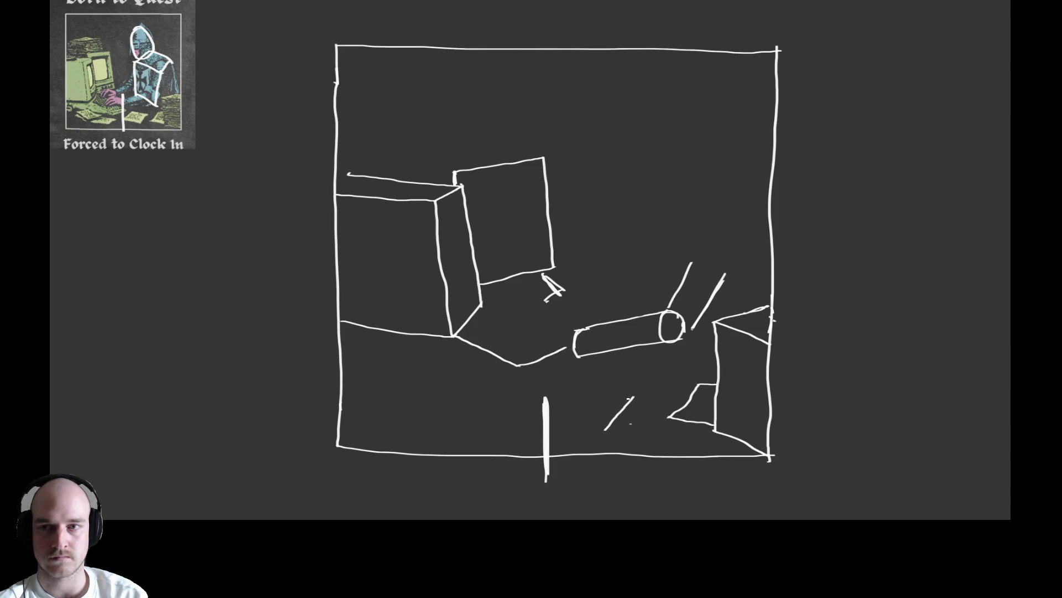
{"action": "mouse_move", "coordinate": [552, 413]}
{"action": "left_mouse_down"}
{"action": "mouse_move", "coordinate": [608, 431]}
{"action": "mouse_move", "coordinate": [588, 396]}
{"action": "mouse_move", "coordinate": [641, 390]}
{"action": "mouse_move", "coordinate": [624, 407]}
{"action": "left_mouse_up"}
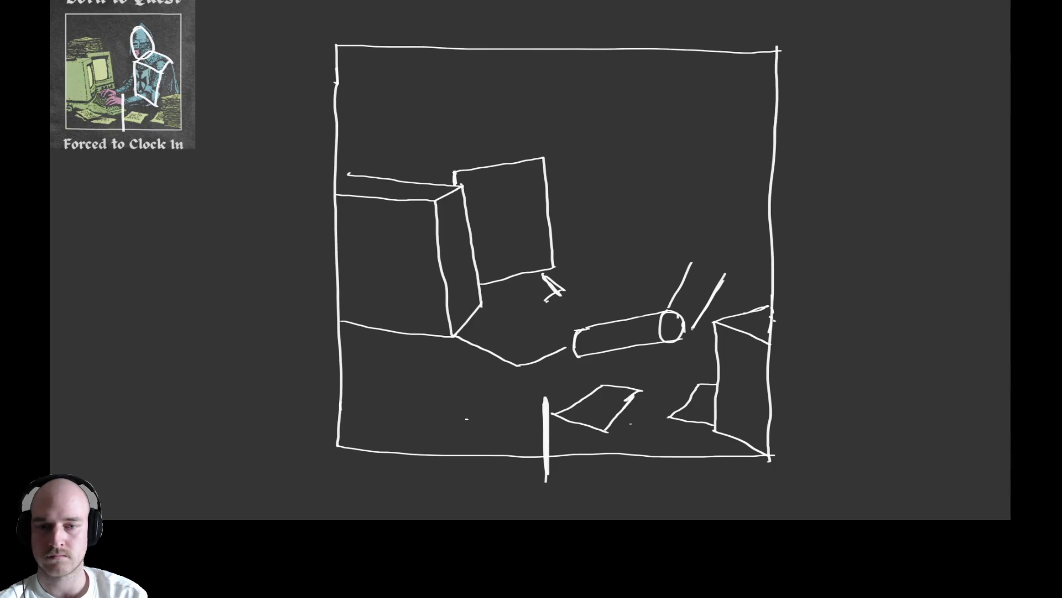
{"action": "left_click_drag", "start_coordinate": [482, 436], "coordinate": [504, 423]}
{"action": "mouse_move", "coordinate": [436, 431]}
{"action": "left_mouse_down"}
{"action": "mouse_move", "coordinate": [485, 438]}
{"action": "mouse_move", "coordinate": [467, 412]}
{"action": "mouse_move", "coordinate": [510, 420]}
{"action": "left_mouse_up"}
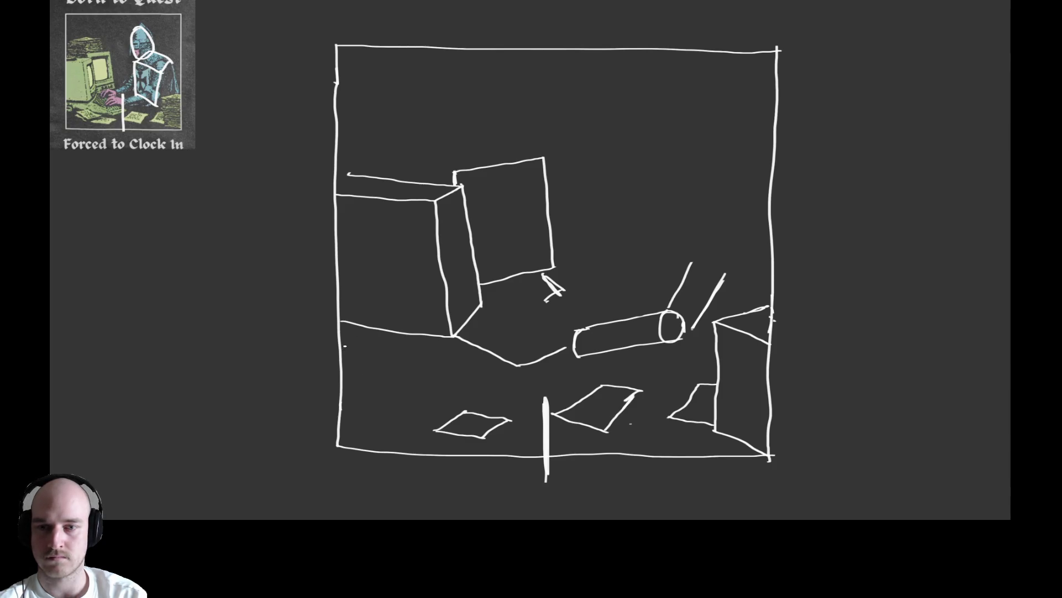
{"action": "left_click_drag", "start_coordinate": [350, 349], "coordinate": [509, 383]}
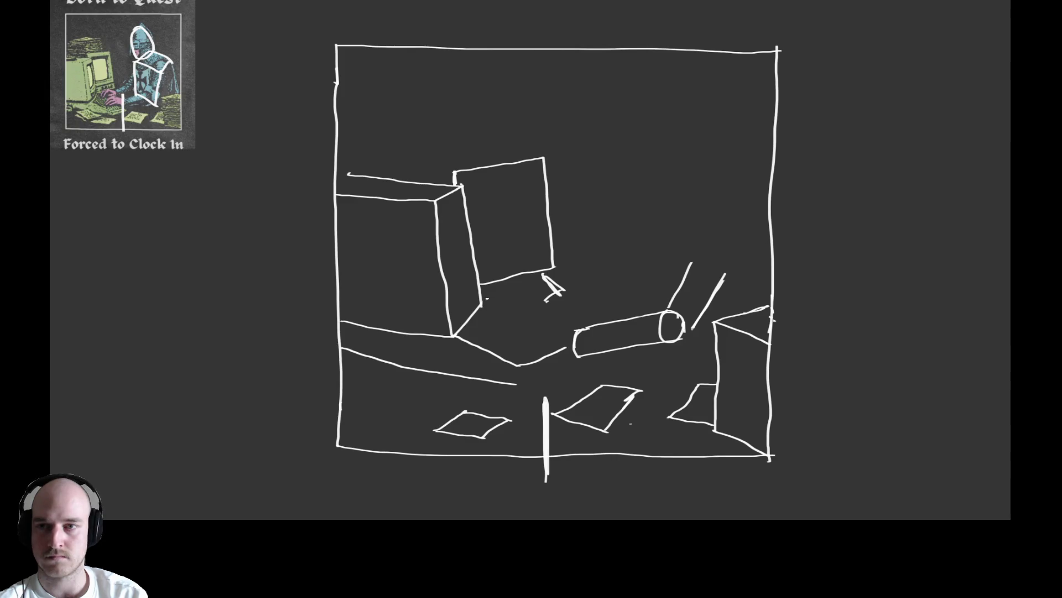
Rework the desk line so it bends down toward the centre, clearing stray strokes.
{"action": "mouse_move", "coordinate": [509, 395]}
{"action": "left_mouse_down"}
{"action": "mouse_move", "coordinate": [493, 381]}
{"action": "mouse_move", "coordinate": [512, 384]}
{"action": "left_mouse_up"}
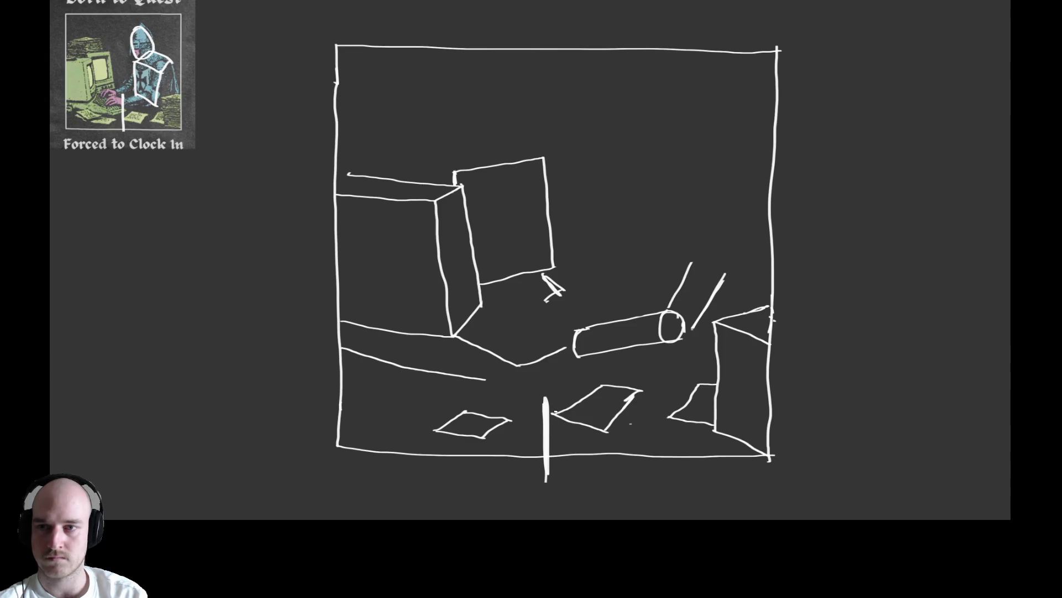
{"action": "left_click_drag", "start_coordinate": [541, 415], "coordinate": [546, 450]}
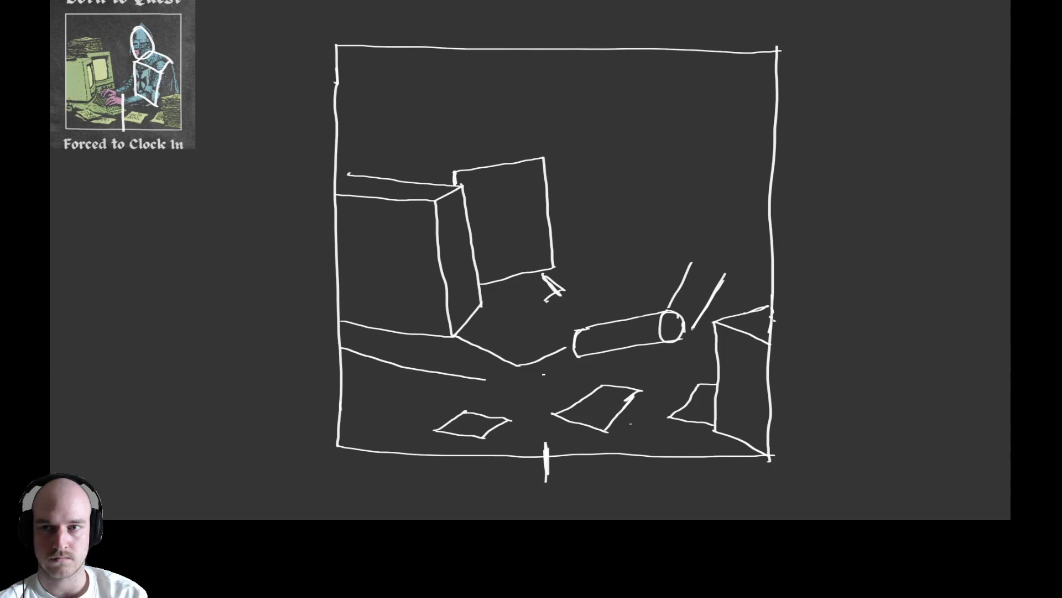
{"action": "left_click_drag", "start_coordinate": [551, 372], "coordinate": [523, 384]}
{"action": "left_click_drag", "start_coordinate": [481, 379], "coordinate": [515, 386]}
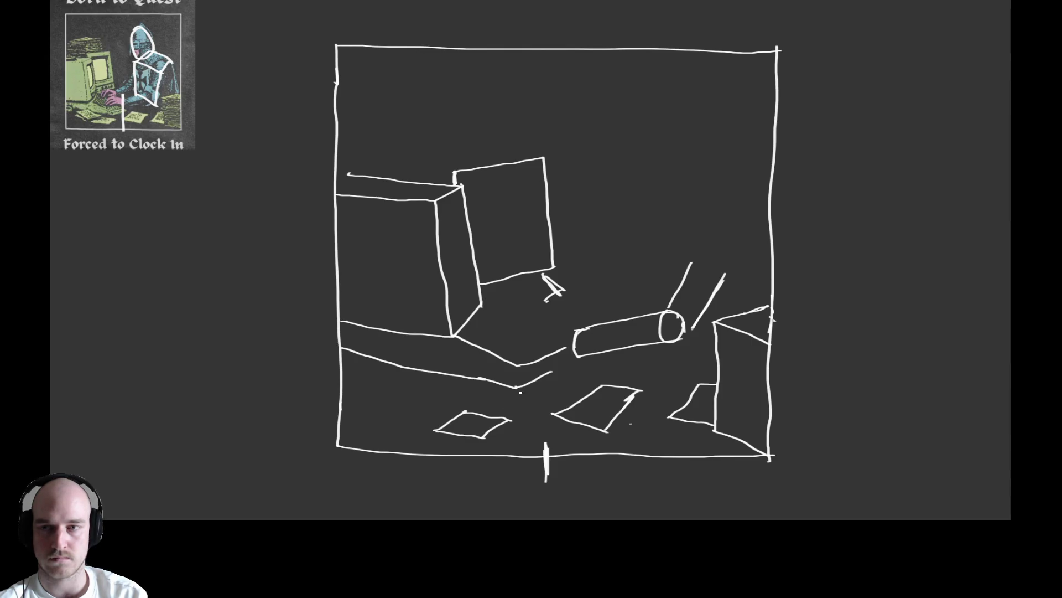
{"action": "mouse_move", "coordinate": [559, 347]}
{"action": "left_mouse_down"}
{"action": "mouse_move", "coordinate": [532, 356]}
{"action": "mouse_move", "coordinate": [552, 354]}
{"action": "mouse_move", "coordinate": [470, 341]}
{"action": "left_mouse_up"}
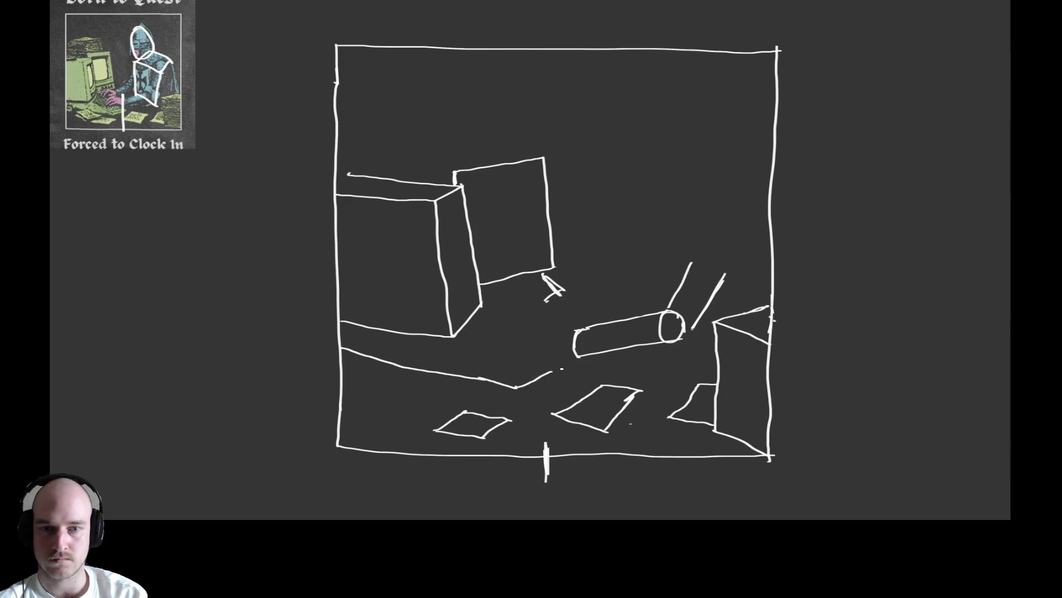
{"action": "left_click_drag", "start_coordinate": [556, 367], "coordinate": [566, 363]}
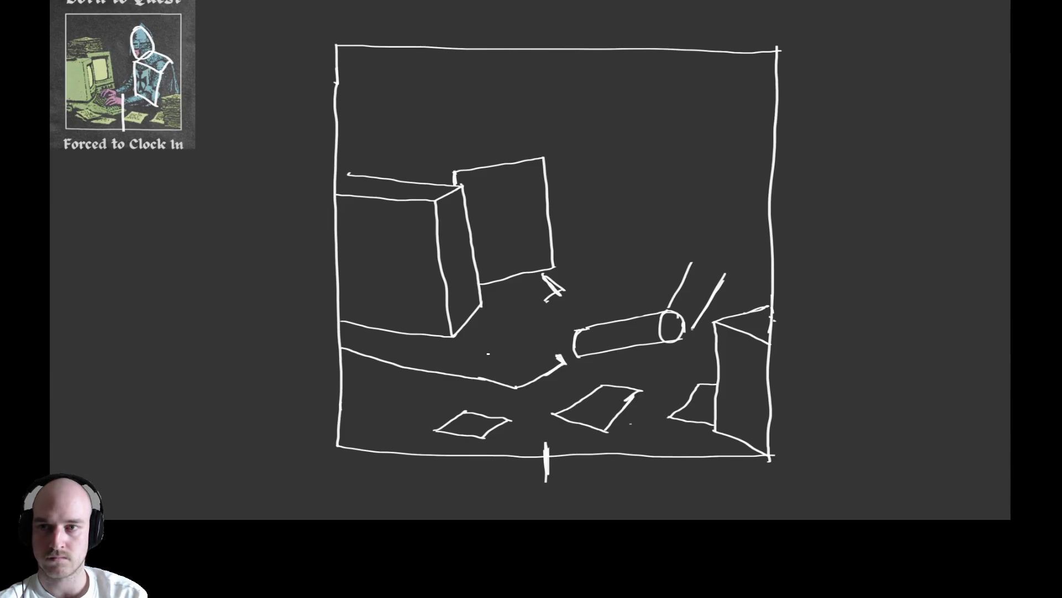
{"action": "mouse_move", "coordinate": [518, 374]}
{"action": "left_mouse_down"}
{"action": "mouse_move", "coordinate": [554, 359]}
{"action": "mouse_move", "coordinate": [488, 358]}
{"action": "mouse_move", "coordinate": [460, 346]}
{"action": "mouse_move", "coordinate": [515, 374]}
{"action": "left_mouse_up"}
{"action": "key", "text": "ctrl+z"}
{"action": "key", "text": "ctrl+z"}
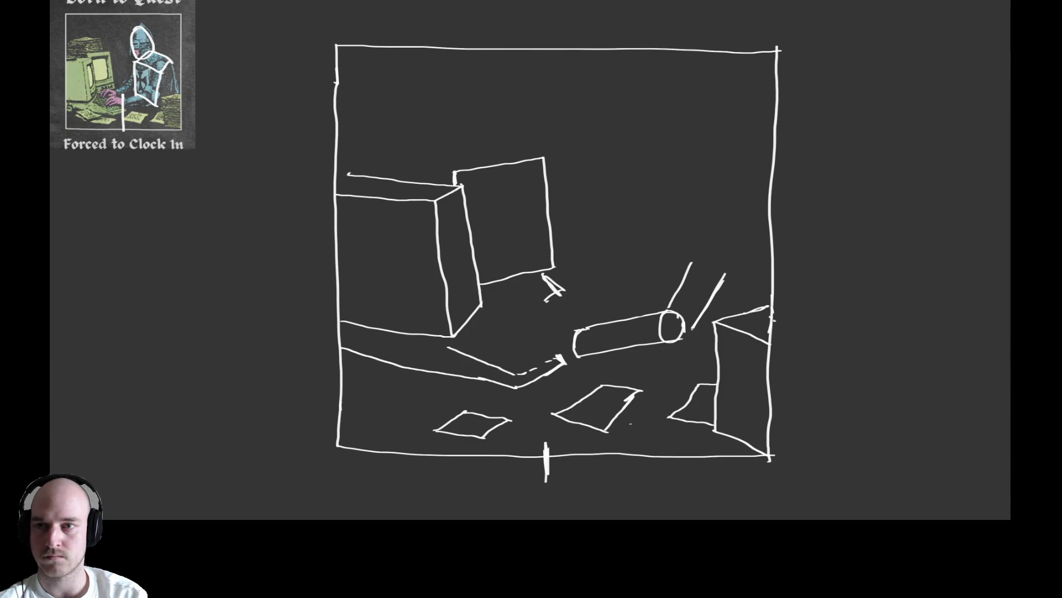
Erase the front box's sides and the tall rectangle's left edge, extending the desk line to its corner.
{"action": "mouse_move", "coordinate": [477, 314]}
{"action": "left_mouse_down"}
{"action": "mouse_move", "coordinate": [470, 320]}
{"action": "mouse_move", "coordinate": [477, 310]}
{"action": "mouse_move", "coordinate": [433, 237]}
{"action": "mouse_move", "coordinate": [436, 213]}
{"action": "left_mouse_up"}
{"action": "left_click_drag", "start_coordinate": [435, 344], "coordinate": [450, 348]}
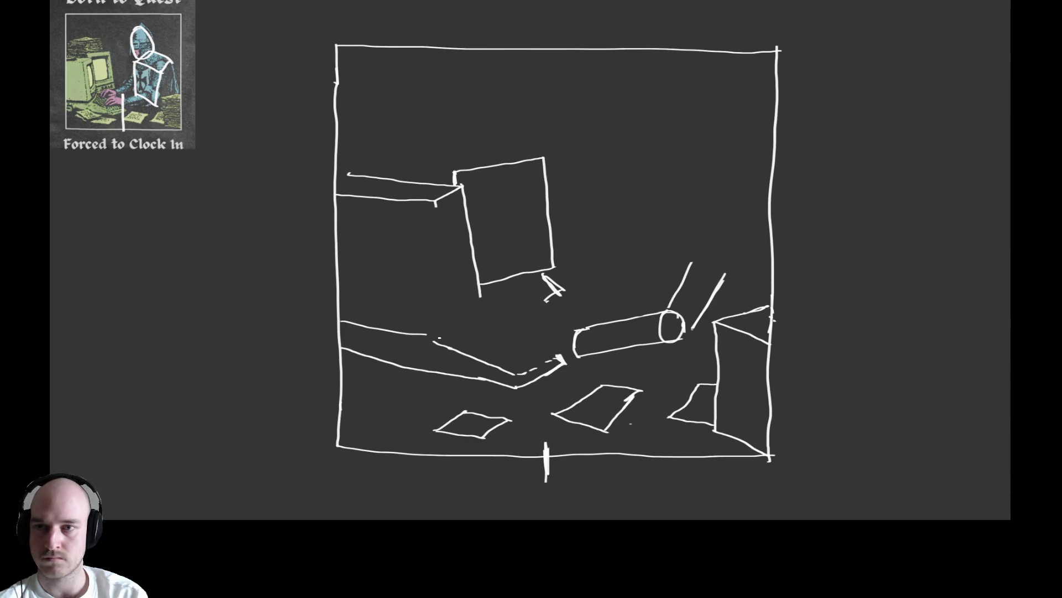
{"action": "left_click_drag", "start_coordinate": [429, 335], "coordinate": [453, 308]}
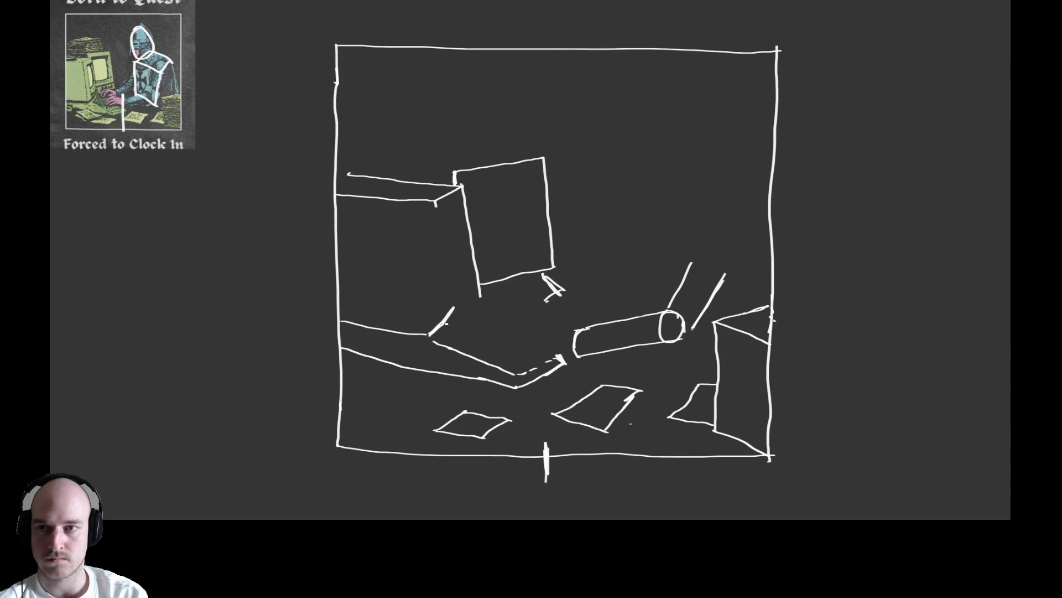
{"action": "key", "text": "e"}
{"action": "left_click_drag", "start_coordinate": [477, 297], "coordinate": [467, 190]}
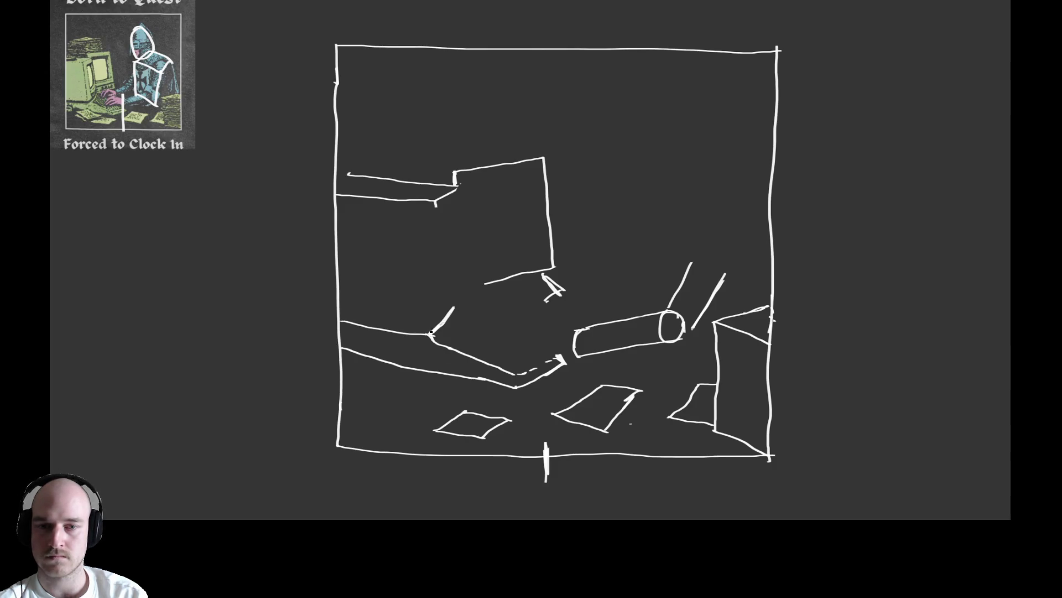
{"action": "mouse_move", "coordinate": [455, 316]}
{"action": "left_mouse_down"}
{"action": "mouse_move", "coordinate": [437, 318]}
{"action": "mouse_move", "coordinate": [432, 330]}
{"action": "mouse_move", "coordinate": [455, 291]}
{"action": "left_mouse_up"}
Draw a vertical line up from the desk corner and erase the old box's top edges.
{"action": "key", "text": "e"}
{"action": "key", "text": "e"}
{"action": "left_click_drag", "start_coordinate": [435, 333], "coordinate": [454, 304]}
{"action": "key", "text": "e"}
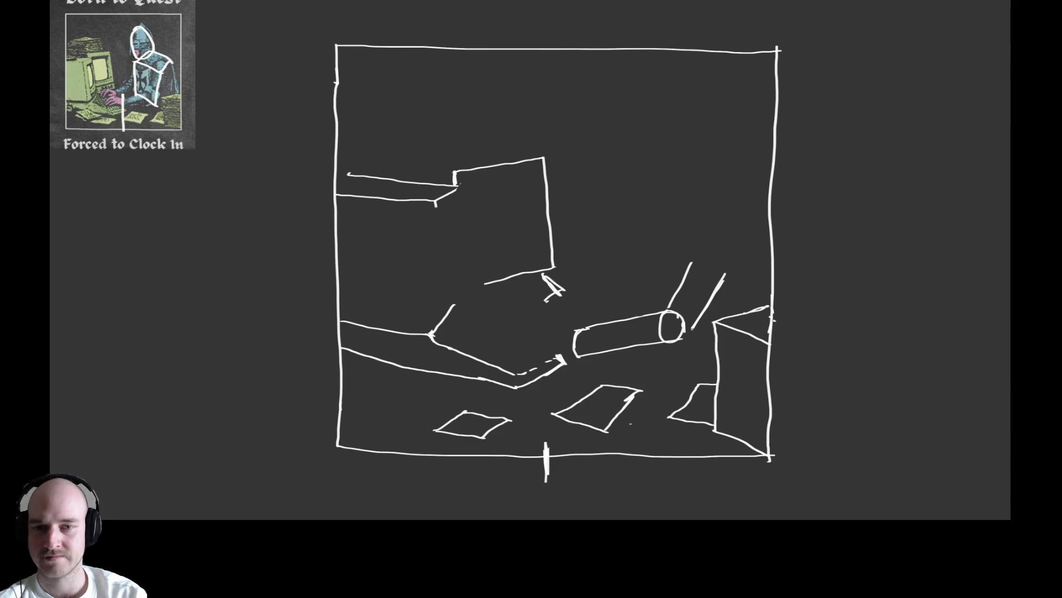
{"action": "left_click_drag", "start_coordinate": [431, 332], "coordinate": [419, 232]}
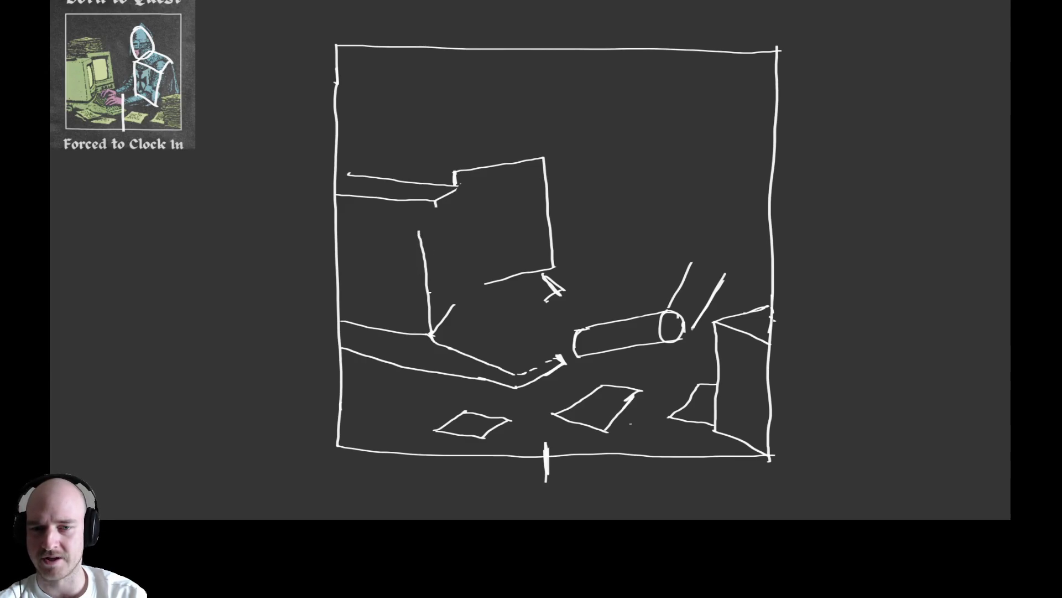
{"action": "left_click_drag", "start_coordinate": [417, 224], "coordinate": [424, 265]}
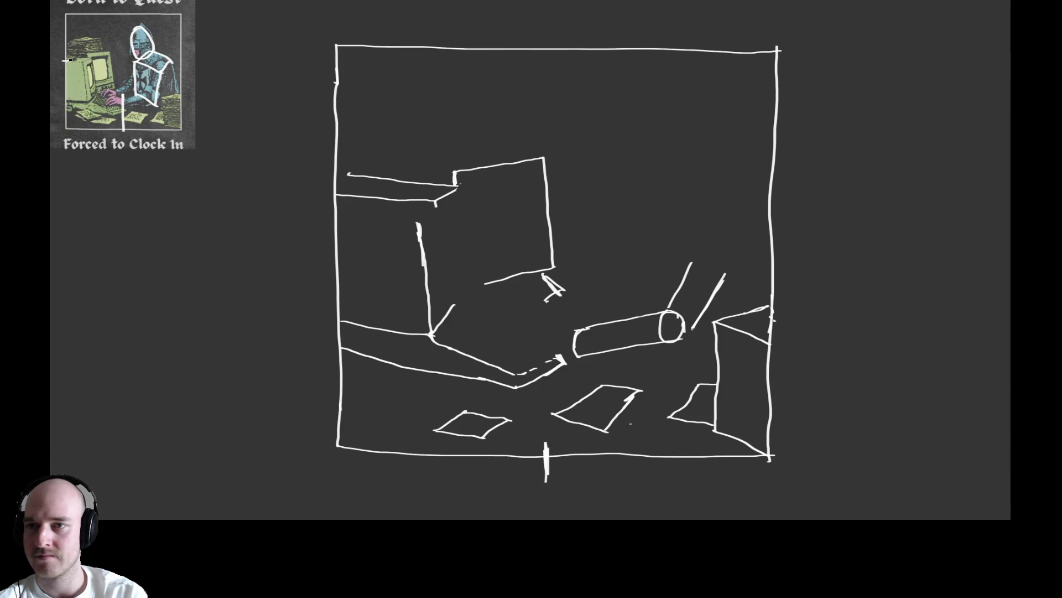
{"action": "mouse_move", "coordinate": [359, 200]}
{"action": "left_mouse_down"}
{"action": "mouse_move", "coordinate": [346, 190]}
{"action": "mouse_move", "coordinate": [372, 180]}
{"action": "mouse_move", "coordinate": [437, 185]}
{"action": "left_mouse_up"}
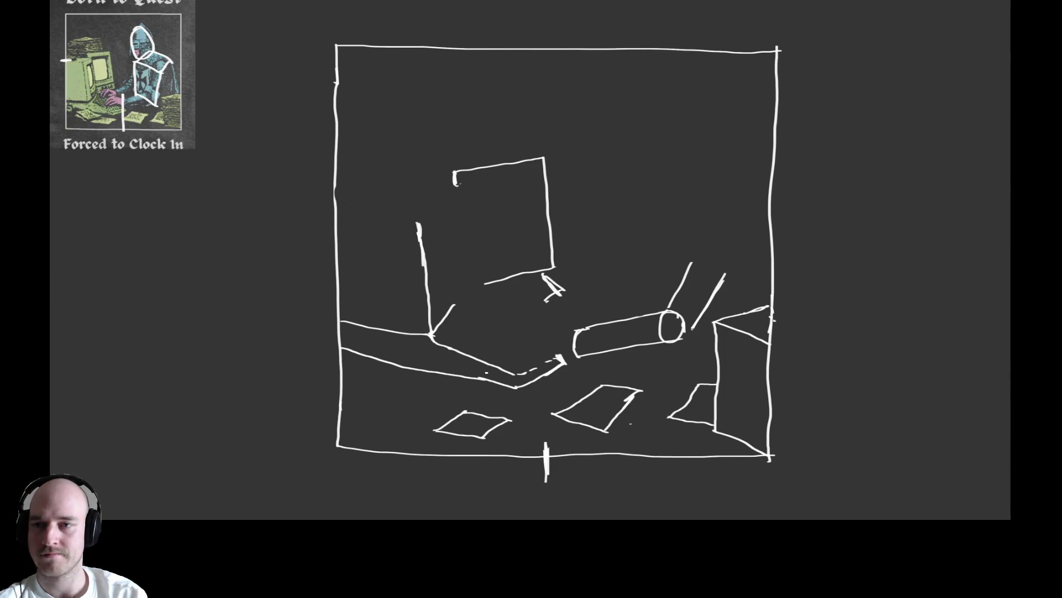
{"action": "left_click_drag", "start_coordinate": [465, 303], "coordinate": [449, 313]}
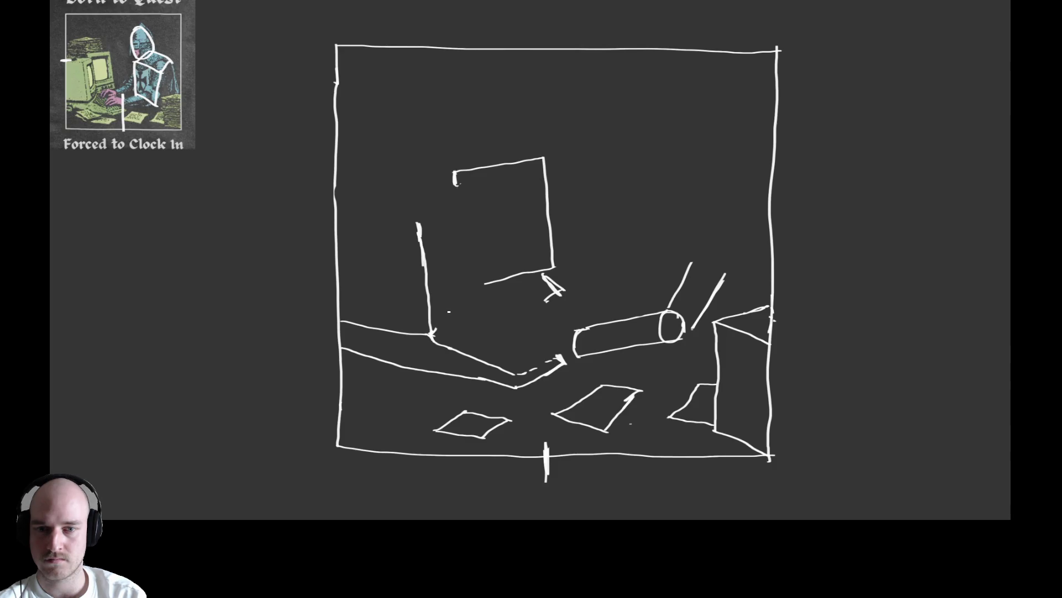
Add tick marks on the frame edges, a diagonal from the desk corner and new vertical lines.
{"action": "left_click_drag", "start_coordinate": [87, 96], "coordinate": [88, 147]}
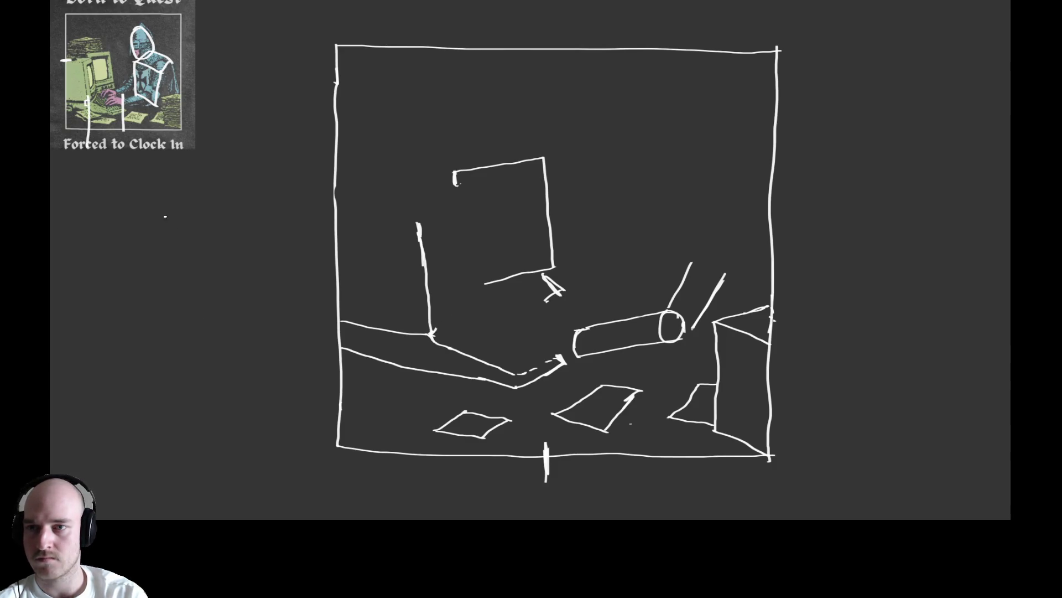
{"action": "left_click_drag", "start_coordinate": [425, 469], "coordinate": [427, 442]}
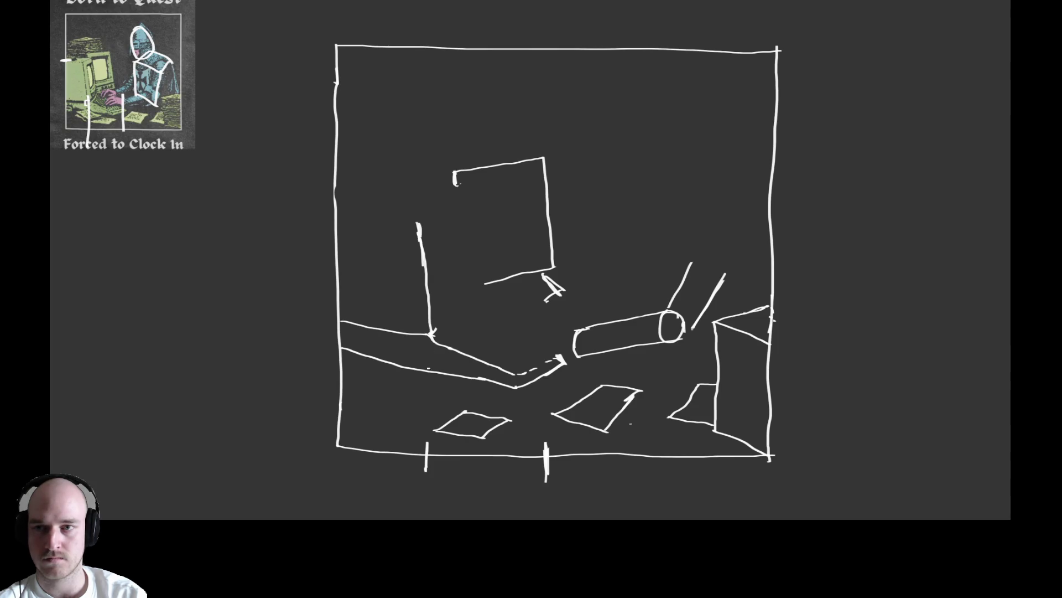
{"action": "left_click_drag", "start_coordinate": [435, 331], "coordinate": [461, 299]}
{"action": "key", "text": "ctrl+z"}
{"action": "key", "text": "ctrl+z"}
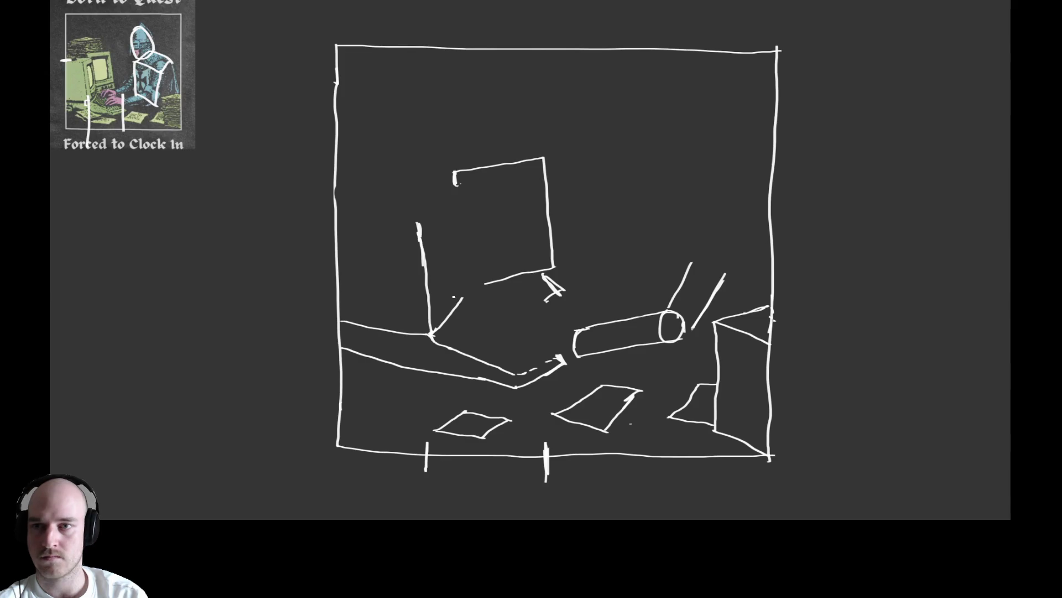
{"action": "left_click_drag", "start_coordinate": [418, 233], "coordinate": [432, 327]}
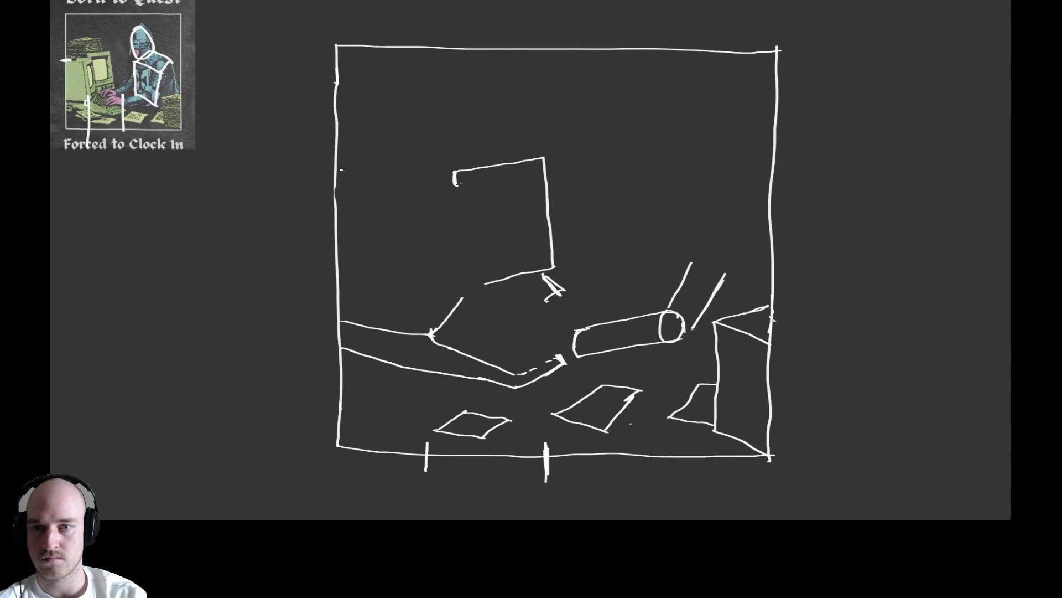
{"action": "left_click_drag", "start_coordinate": [322, 181], "coordinate": [349, 179]}
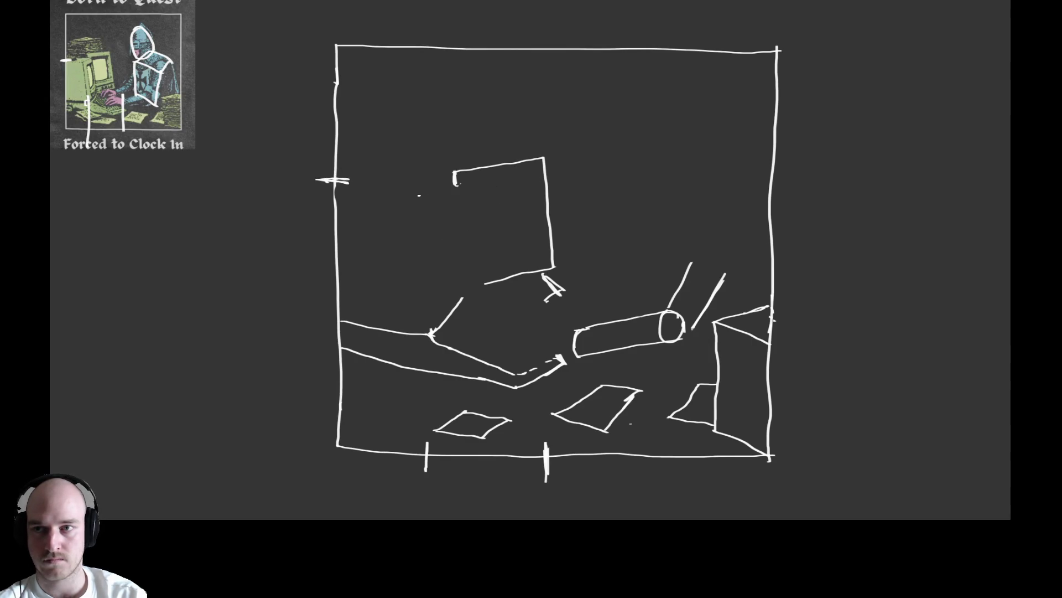
{"action": "left_click_drag", "start_coordinate": [413, 191], "coordinate": [432, 334]}
{"action": "left_click_drag", "start_coordinate": [540, 287], "coordinate": [554, 353]}
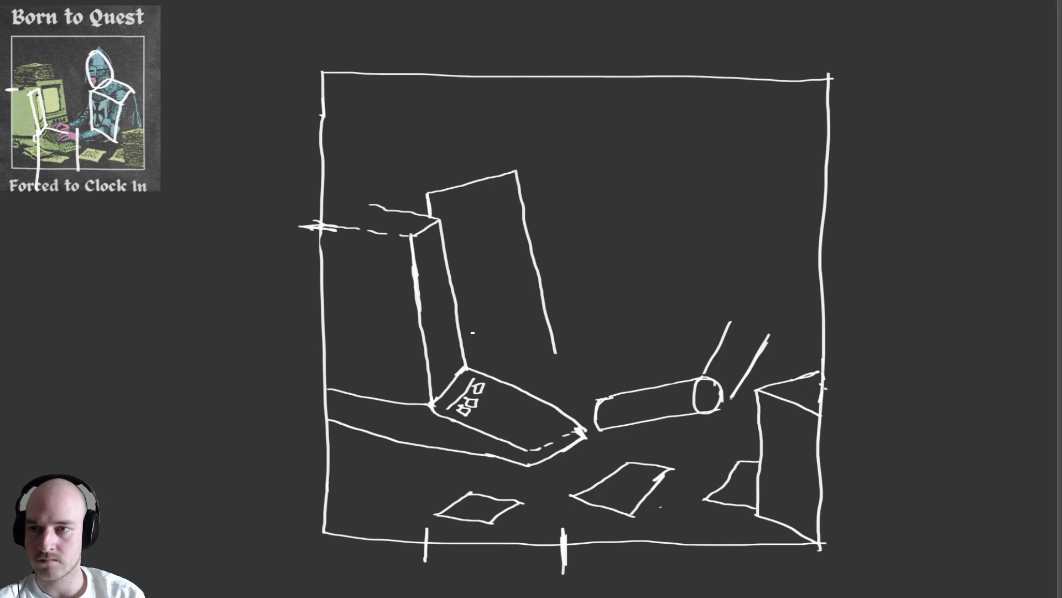
Draw the laptop screen's inner edge and the bottom and right sides of the tall panel's inner frame.
{"action": "left_click_drag", "start_coordinate": [433, 361], "coordinate": [455, 341]}
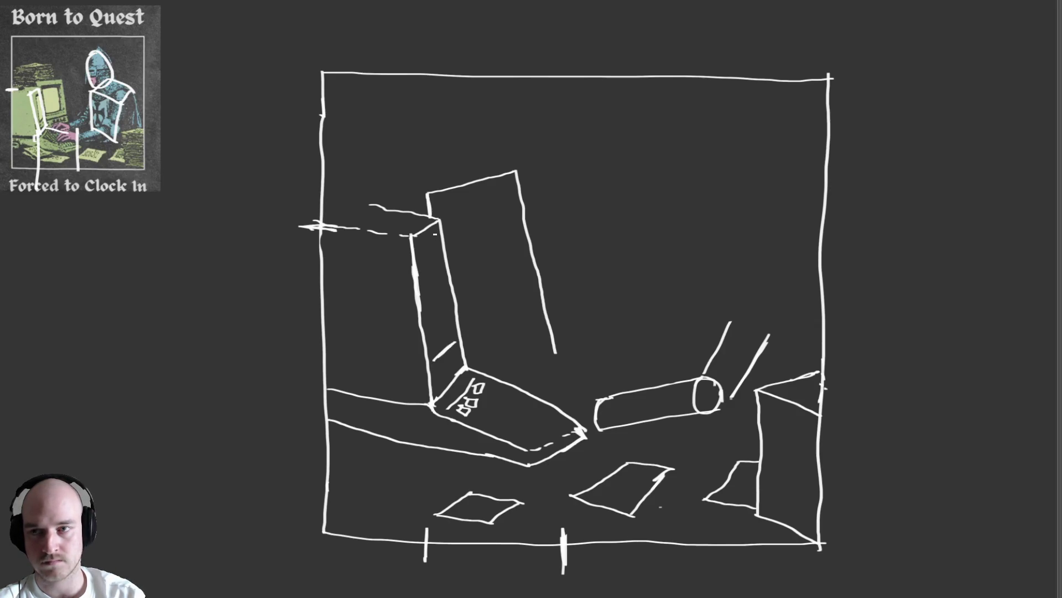
{"action": "mouse_move", "coordinate": [435, 235]}
{"action": "left_mouse_down"}
{"action": "mouse_move", "coordinate": [455, 343]}
{"action": "mouse_move", "coordinate": [433, 353]}
{"action": "mouse_move", "coordinate": [418, 250]}
{"action": "mouse_move", "coordinate": [439, 236]}
{"action": "left_mouse_up"}
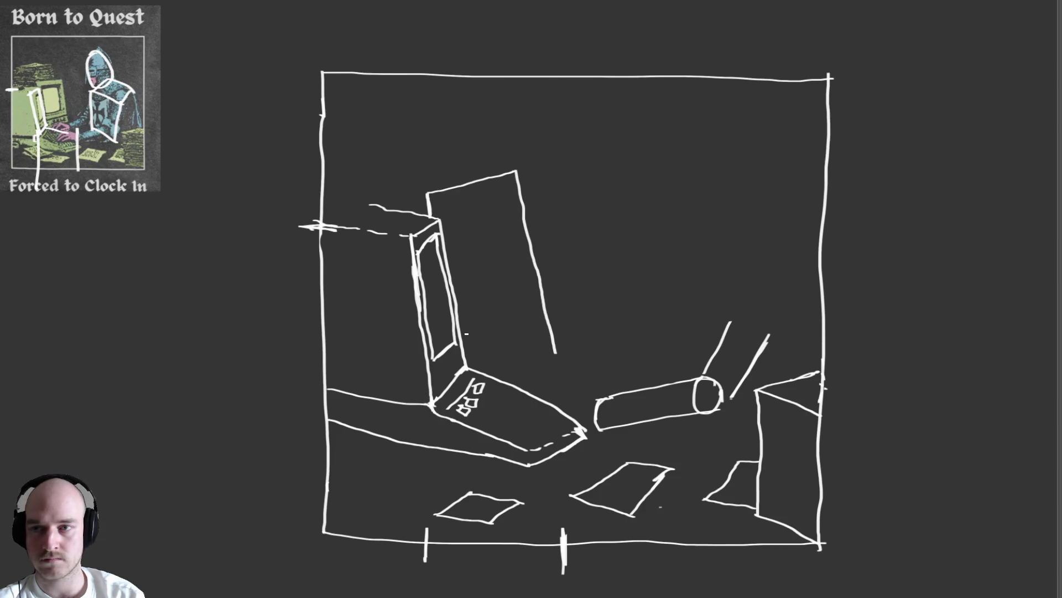
{"action": "left_click_drag", "start_coordinate": [469, 333], "coordinate": [532, 316]}
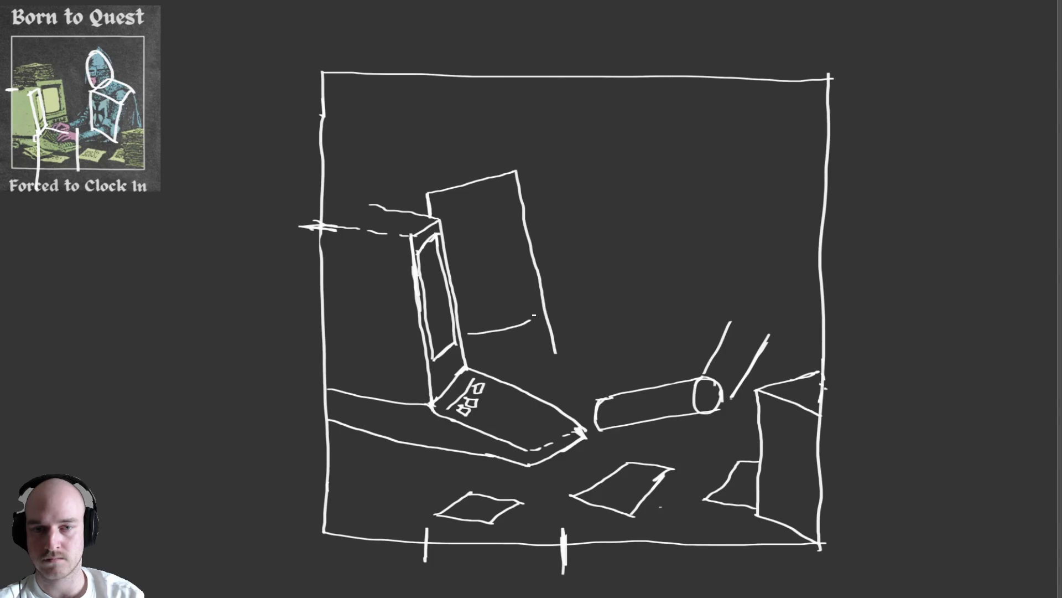
{"action": "mouse_move", "coordinate": [533, 320]}
{"action": "left_mouse_down"}
{"action": "mouse_move", "coordinate": [508, 198]}
{"action": "mouse_move", "coordinate": [447, 214]}
{"action": "left_mouse_up"}
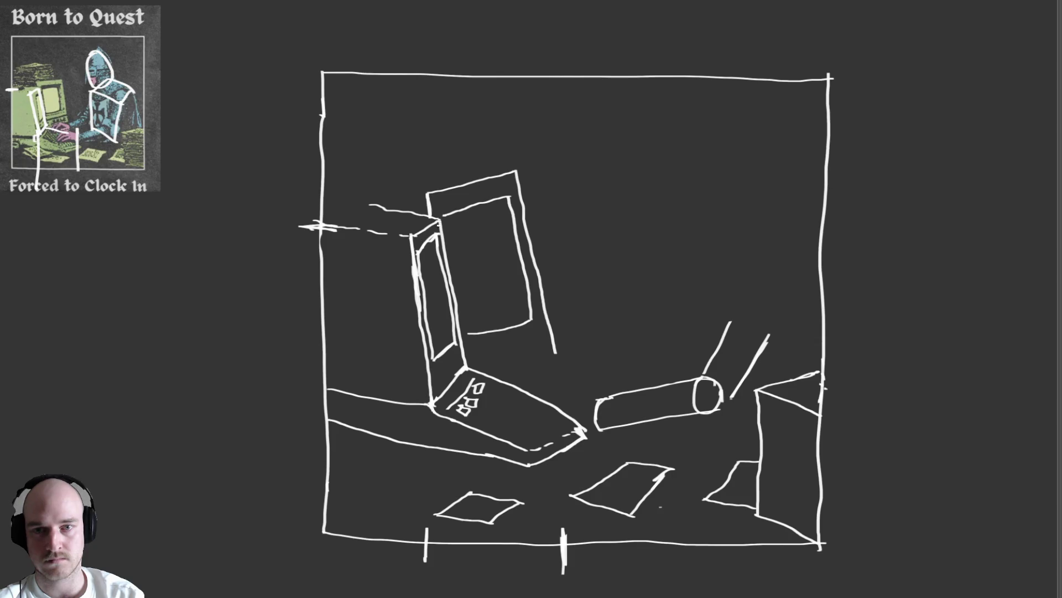